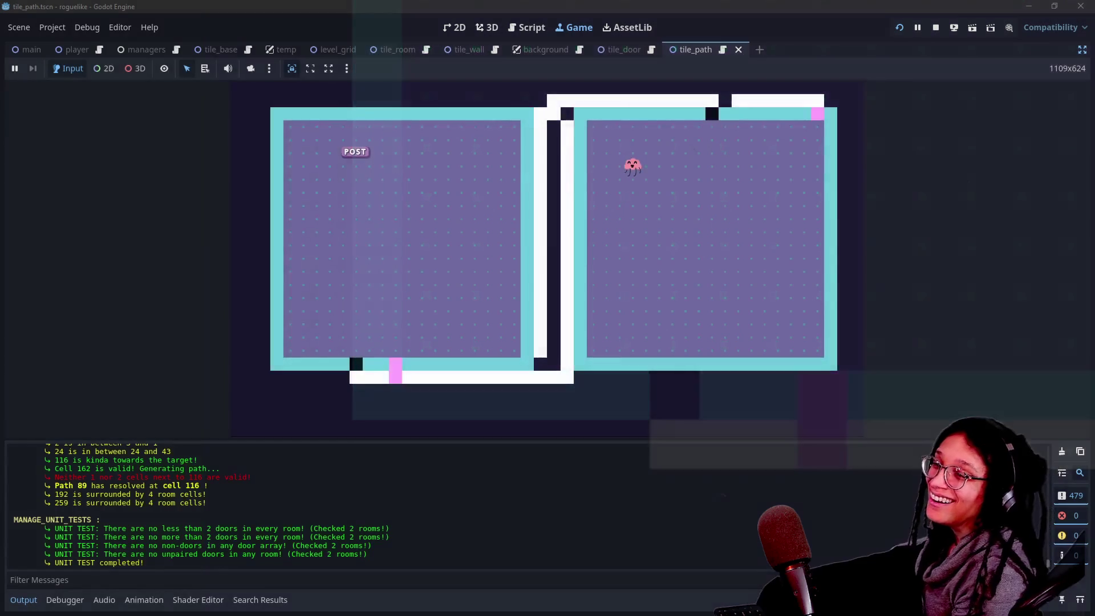
Step: Stop the running test game and return to the script editor
left_click(935, 27)
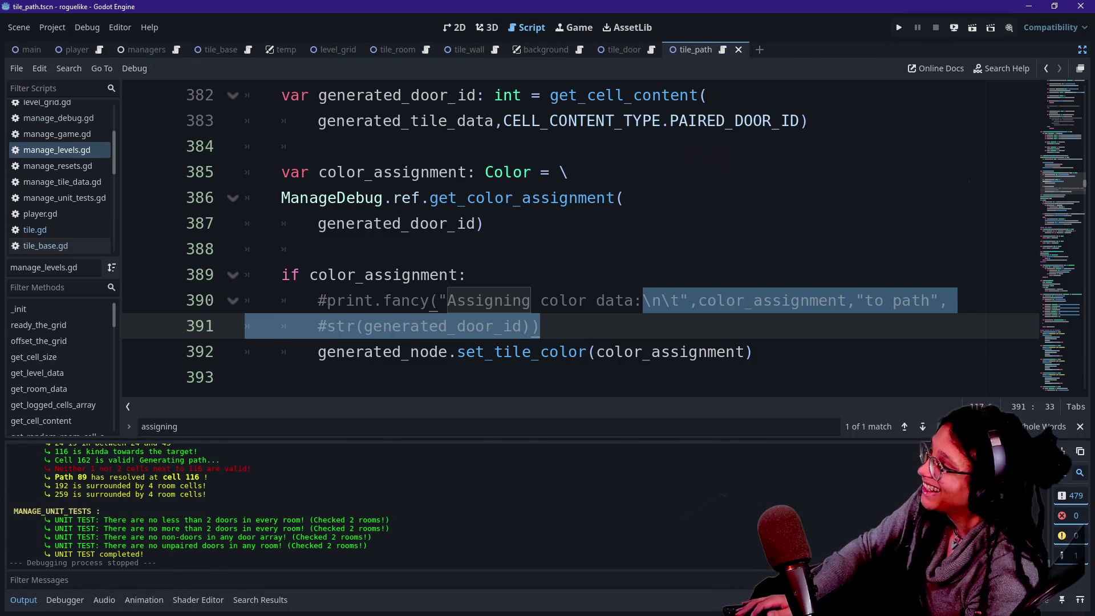
left_click(399, 223)
left_click(512, 300)
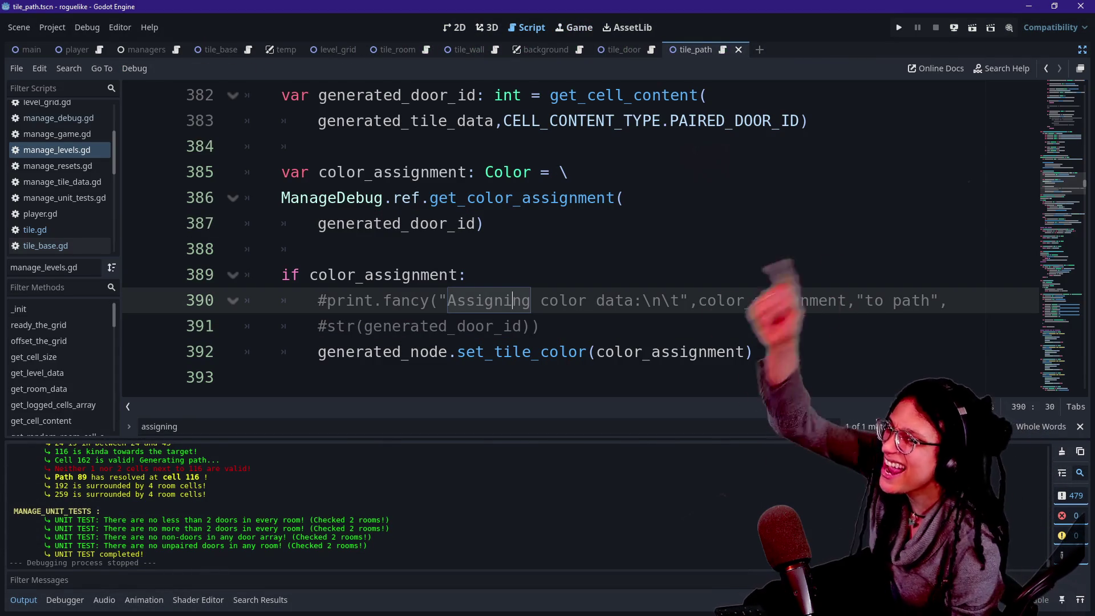
left_click(596, 301)
Step: Quick-open tile.gd and comment out its 'Assigning color data' print.fancy line
key("ctrl+alt+o")
type("tile")
key("Return")
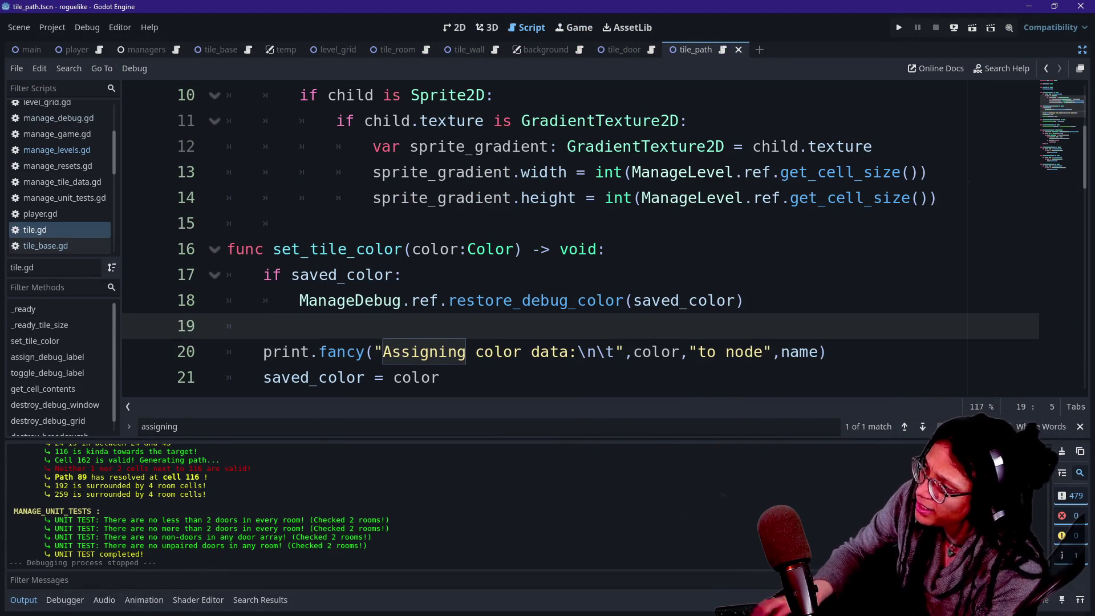
left_click(494, 352)
key("ctrl+k")
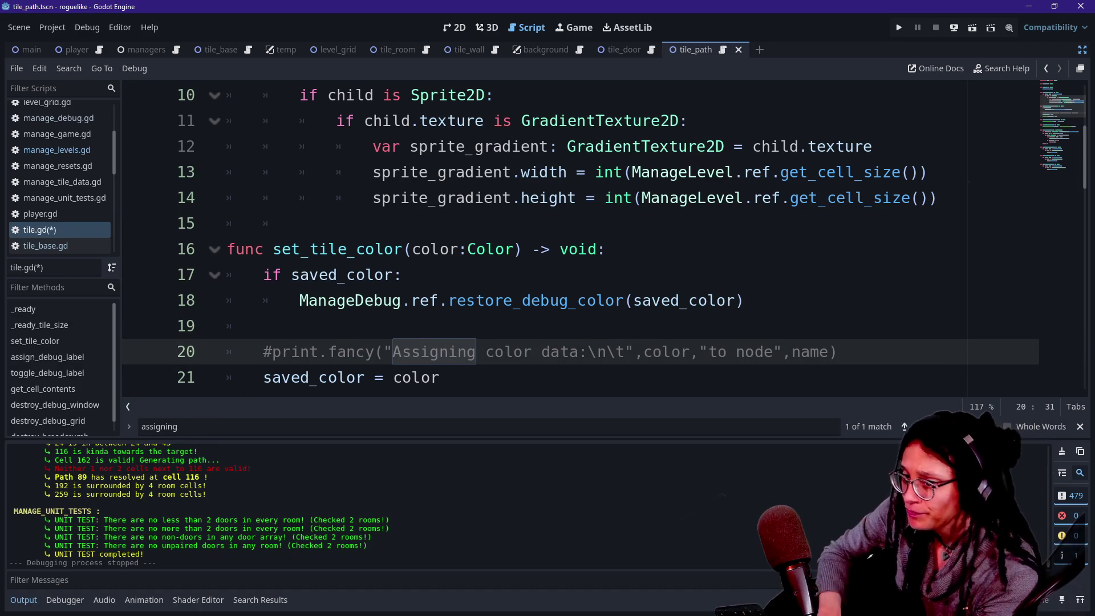
left_click(300, 223)
Step: Switch back to manage_levels.gd, undo a stray letter, and collapse the bottom output panel
key("ctrl+alt+o")
key("Down")
key("Down")
key("Return")
key("Down")
type("o")
key("ctrl+z")
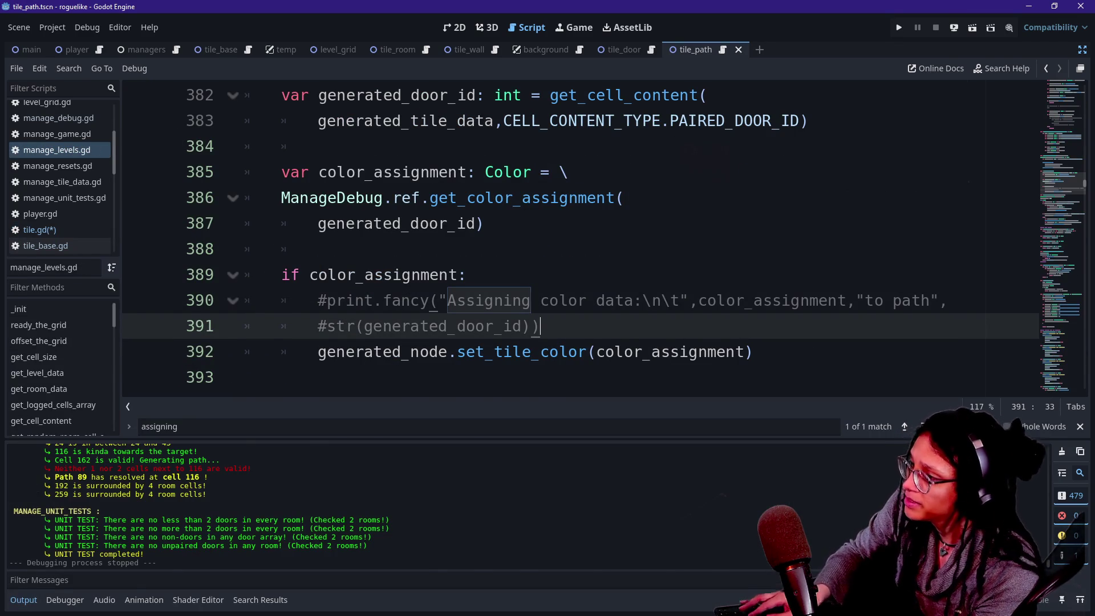
key("ctrl+j")
scroll(571, 313, "up", 4)
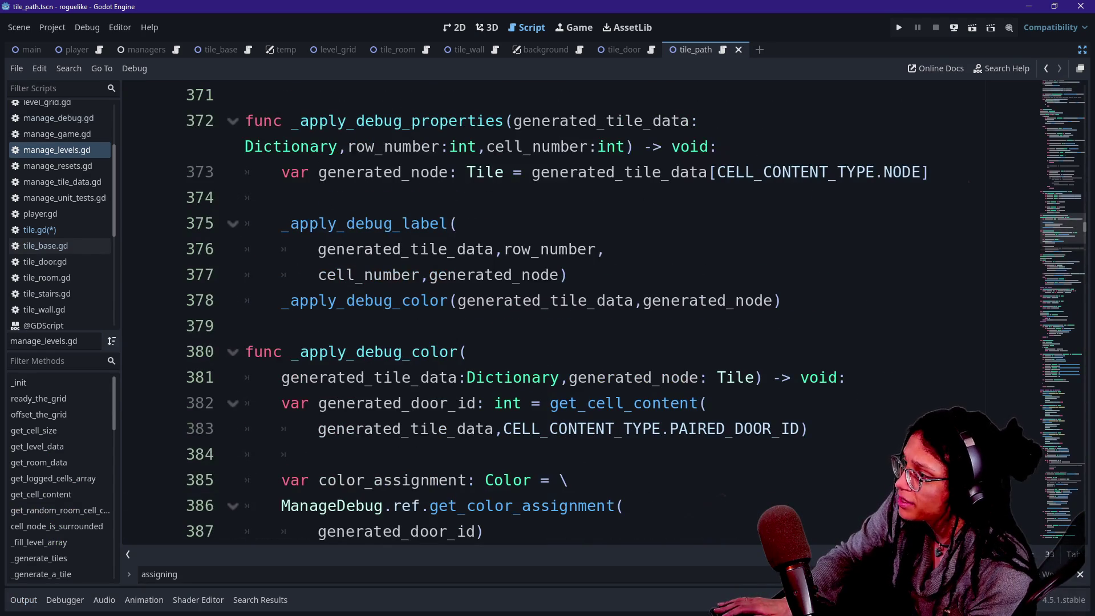
Step: Search manage_levels.gd for 'set_tile_c' and land on the line 534 match in the paired_doors loop
key("ctrl+alt+o")
key("Escape")
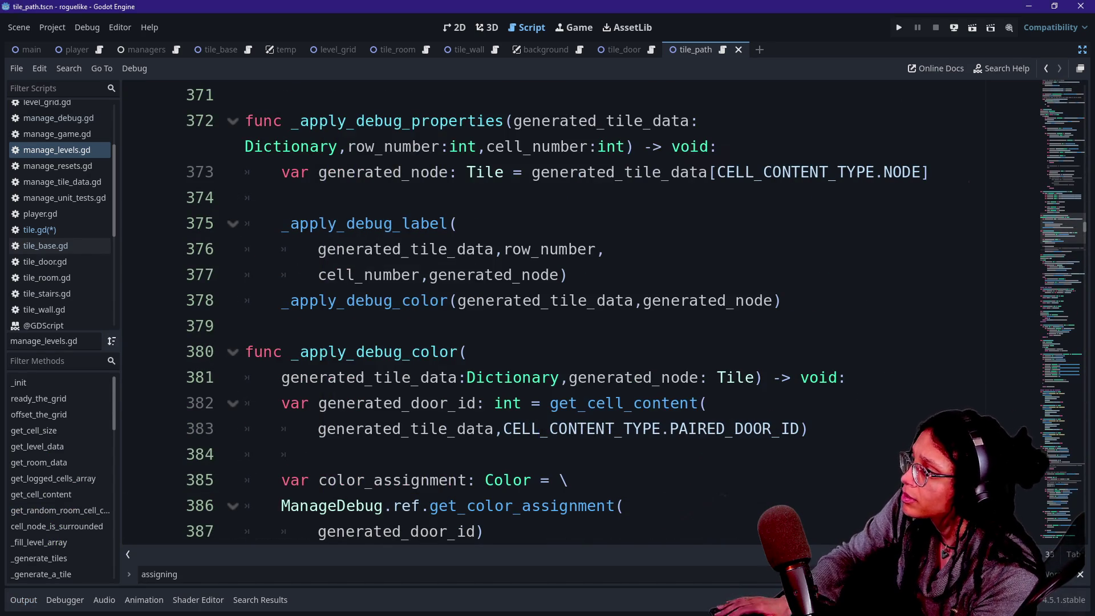
key("ctrl+f")
type("set_ti")
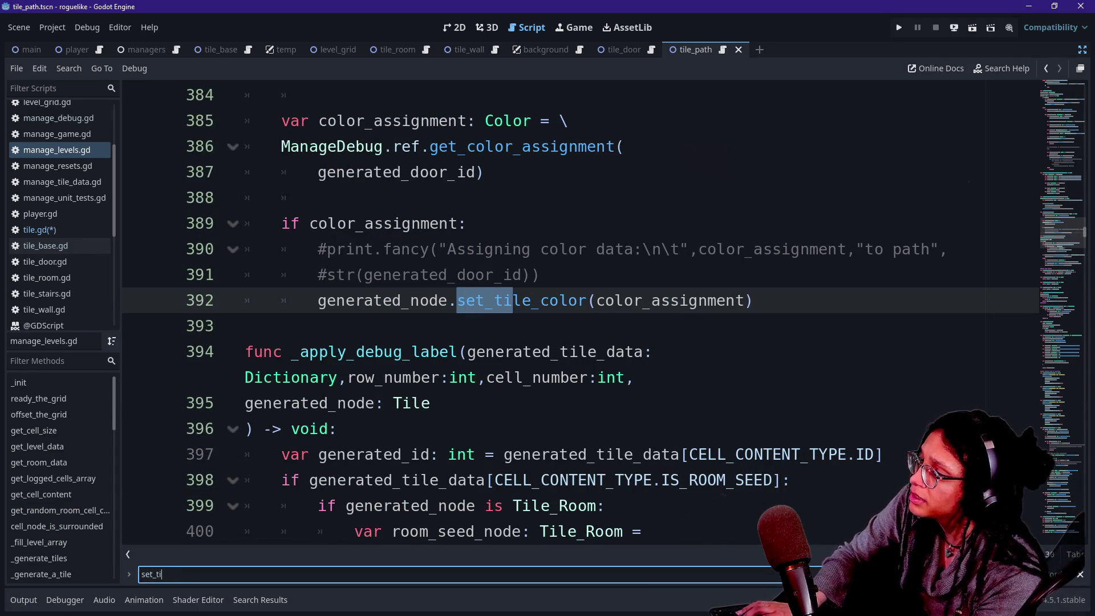
type("le_c")
key("Return")
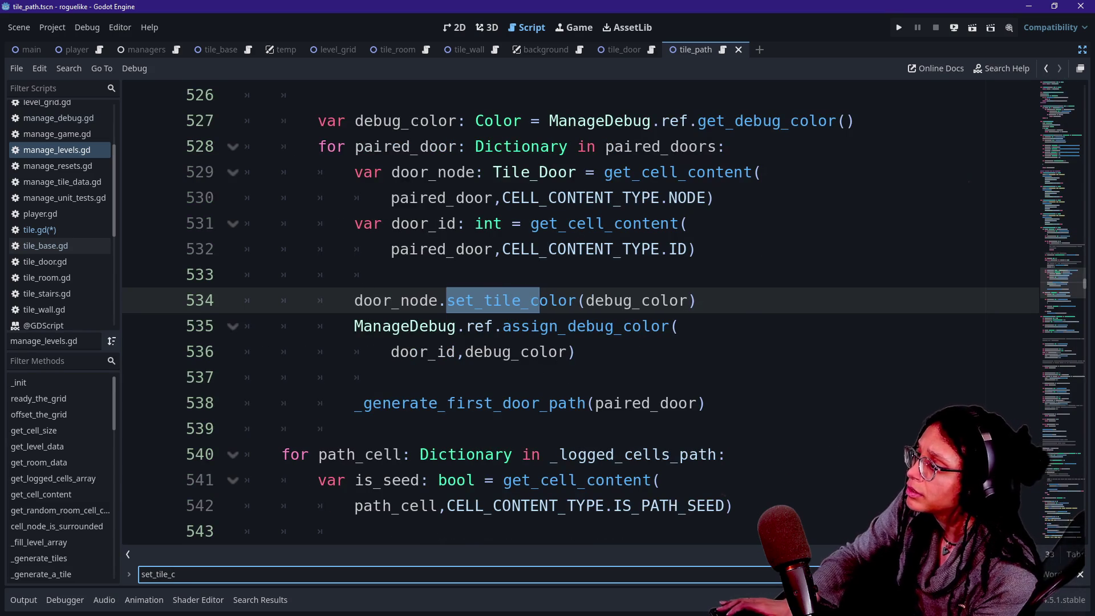
scroll(468, 314, "up", 10)
key("Return")
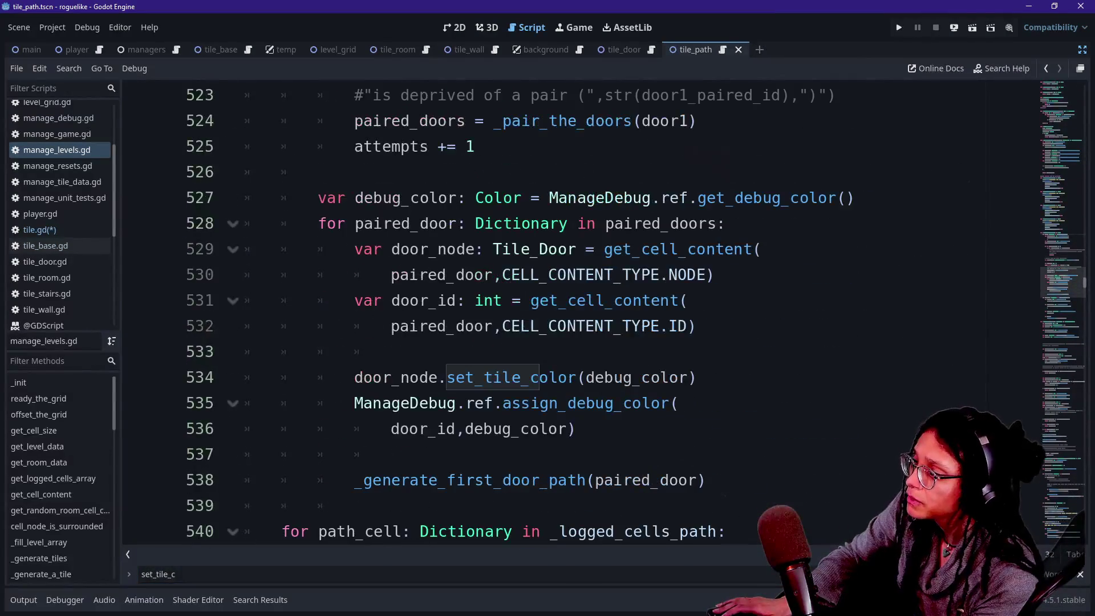
Step: Select the door-colouring lines 534–536 and indent the blank line 533 above them
left_click(623, 403)
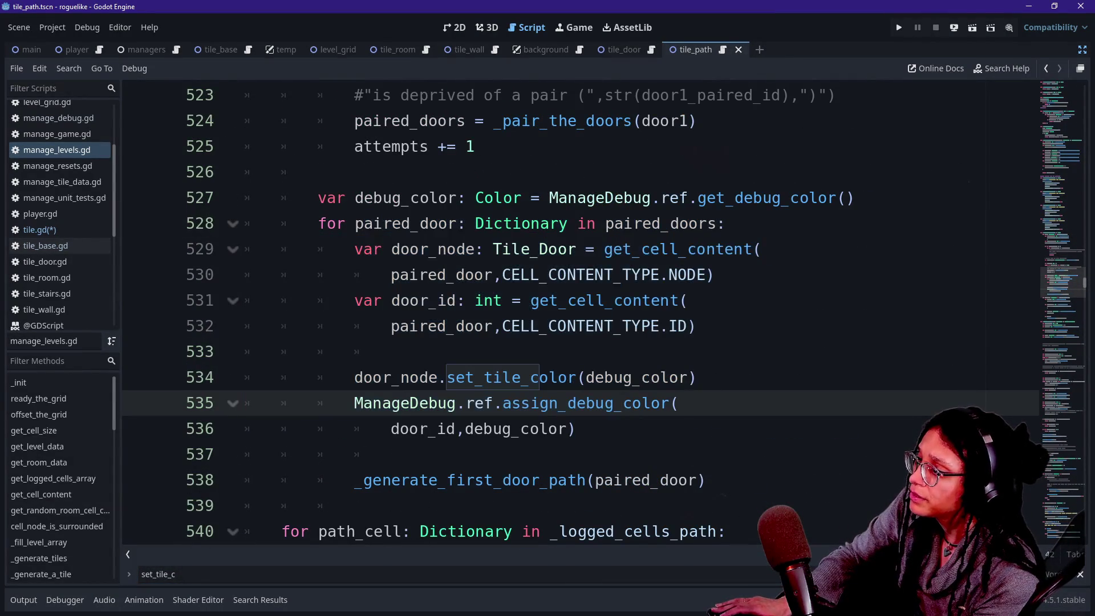
scroll(570, 314, "down", 2)
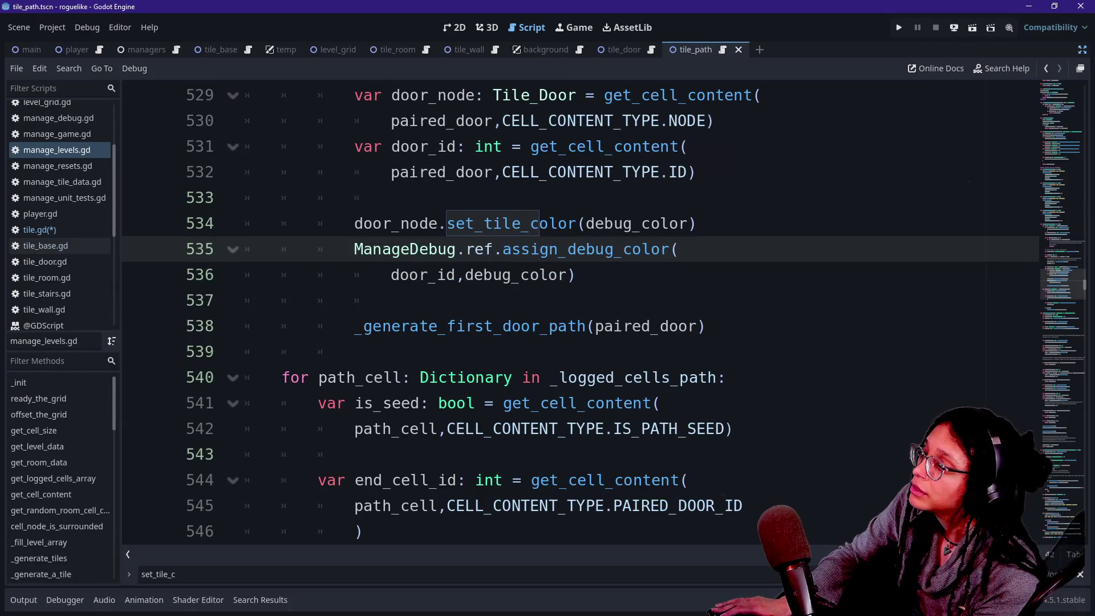
left_click(576, 275)
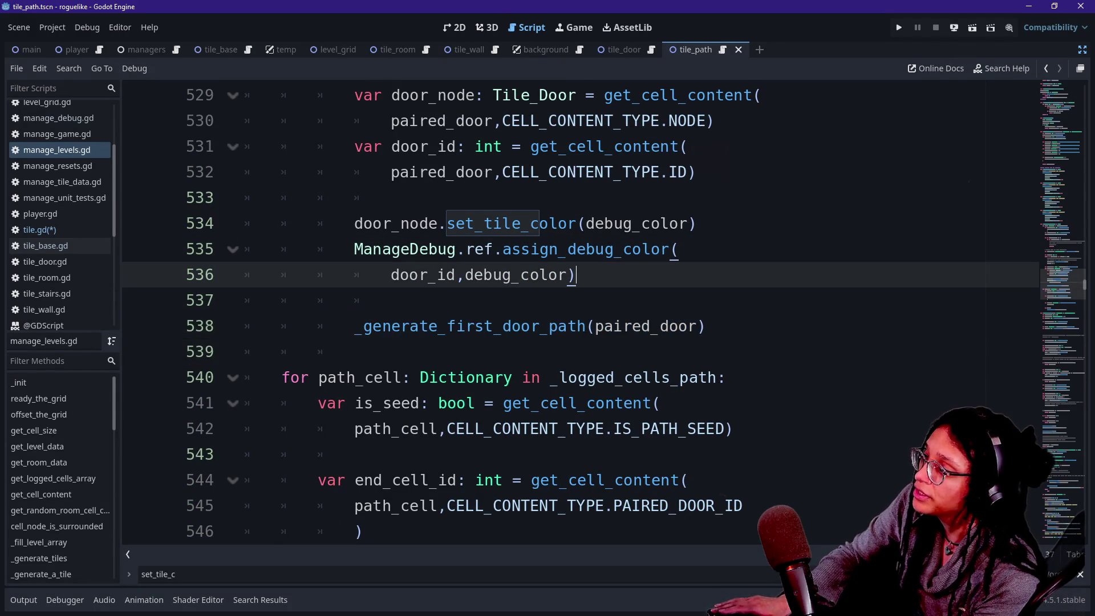
mouse_move(354, 223)
left_mouse_down()
mouse_move(671, 223)
mouse_move(687, 249)
mouse_move(576, 275)
left_mouse_up()
key("Up")
key("Up")
key("Up")
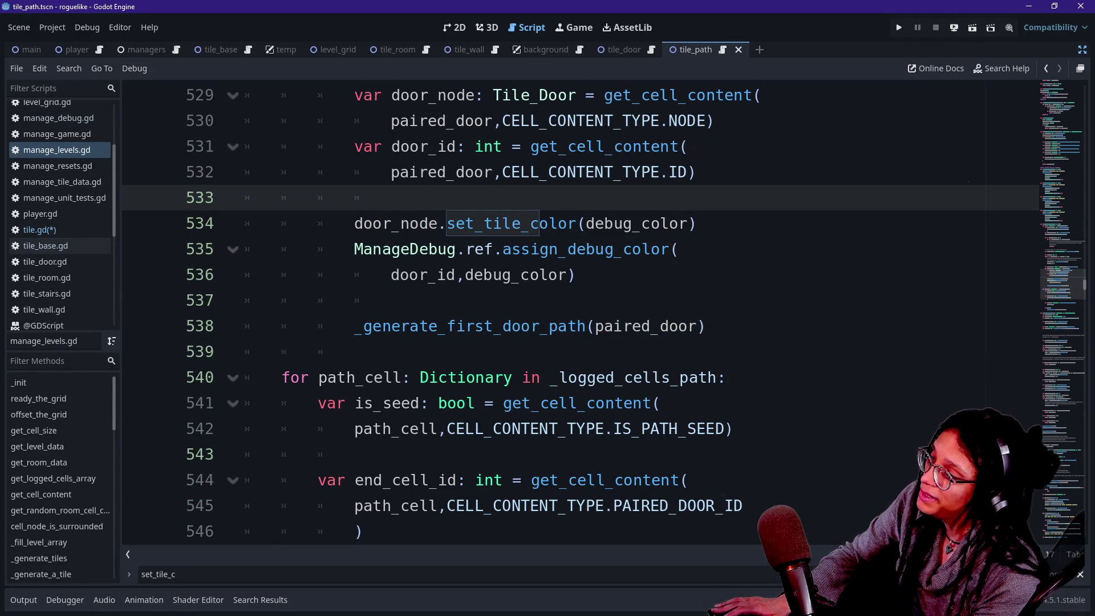
key("Tab")
scroll(580, 314, "up", 1)
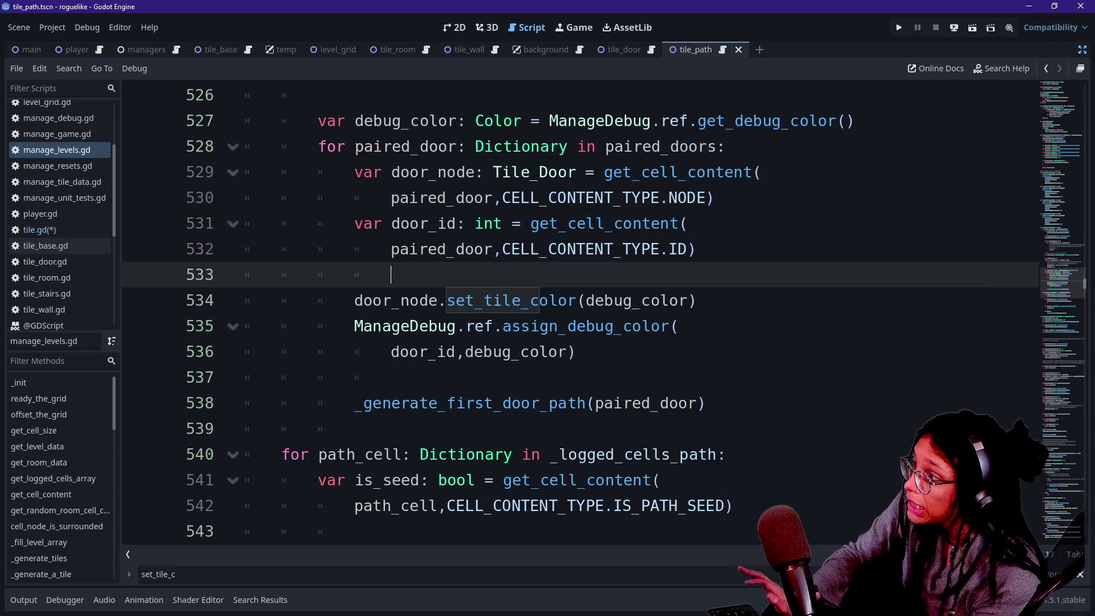
scroll(580, 314, "up", 2)
mouse_move(322, 249)
left_mouse_down()
mouse_move(513, 422)
mouse_move(567, 455)
left_mouse_up()
left_click(318, 248)
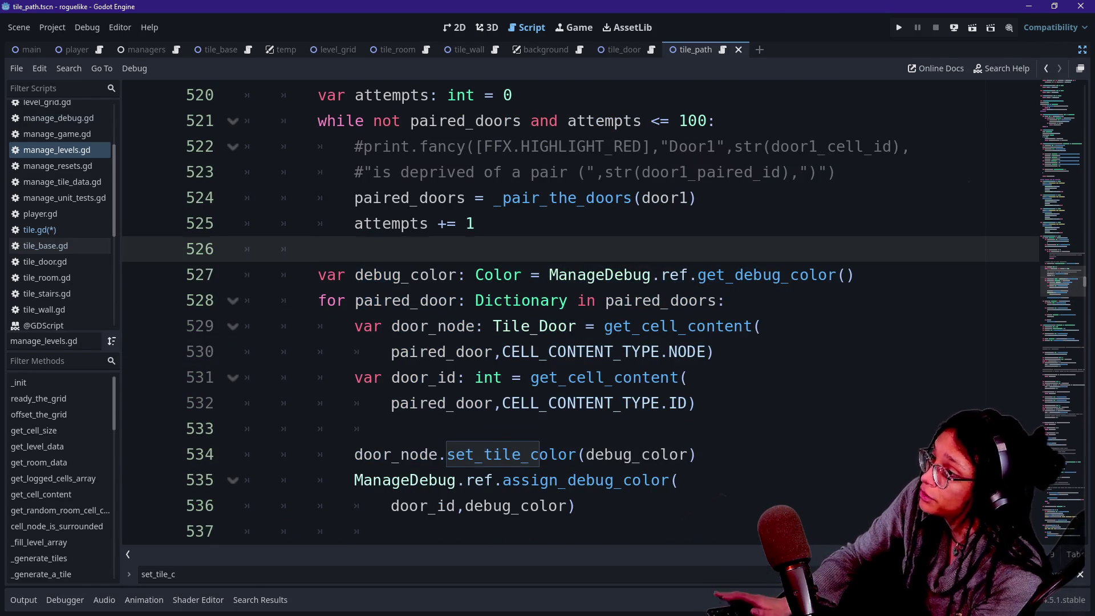
Step: Insert an autocompleted debug-colour call below the attempts counter, with a blank line above it
key("Return")
type("fu")
key("BackSpace")
key("BackSpace")
key("BackSpace")
type("a")
key("Return")
left_click(475, 223)
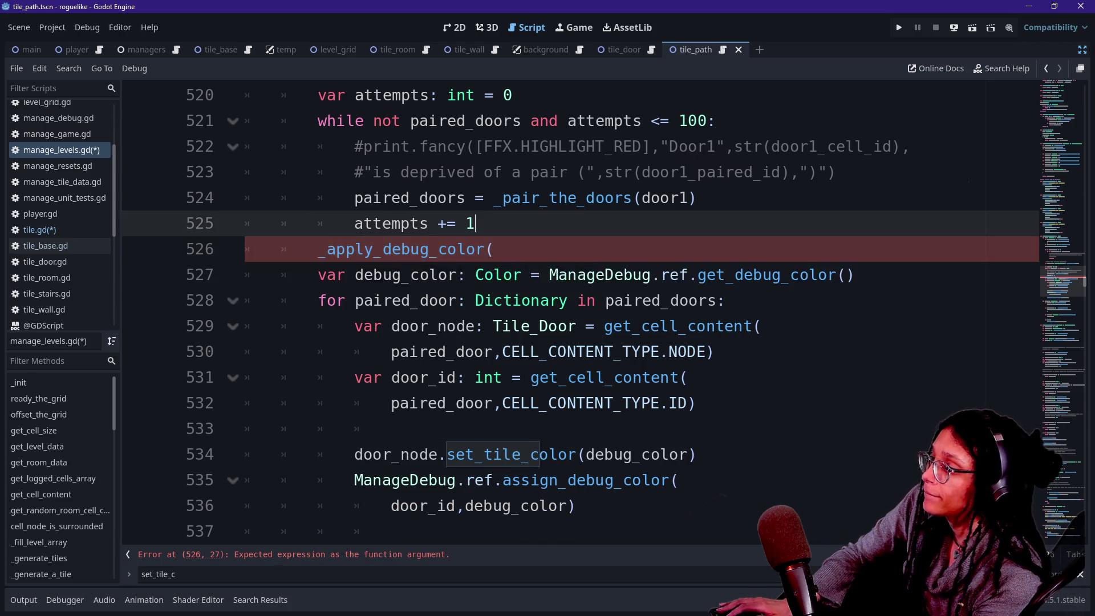
key("Return")
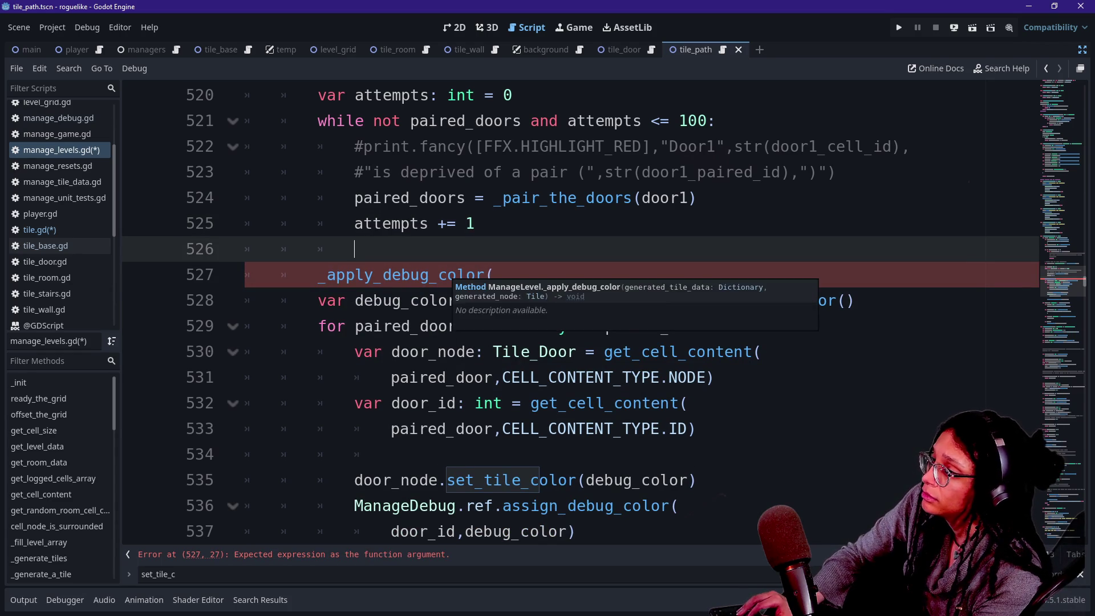
Step: Rename the new call to _color_path_tile
left_click(448, 275)
mouse_move(327, 275)
left_mouse_down()
mouse_move(475, 274)
mouse_move(327, 275)
left_mouse_up()
type("set(")
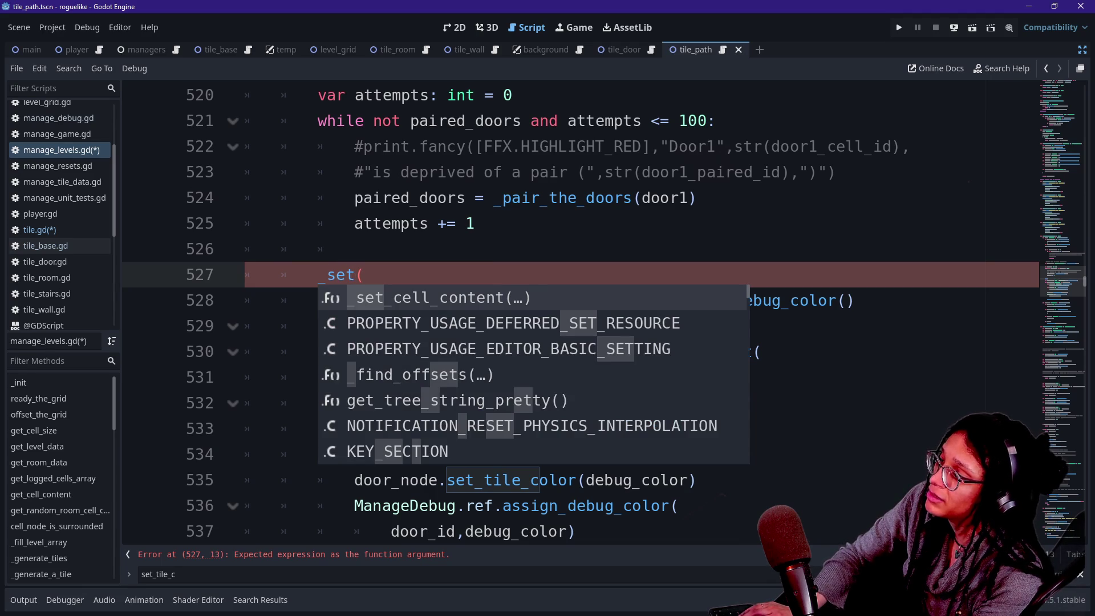
key("Escape")
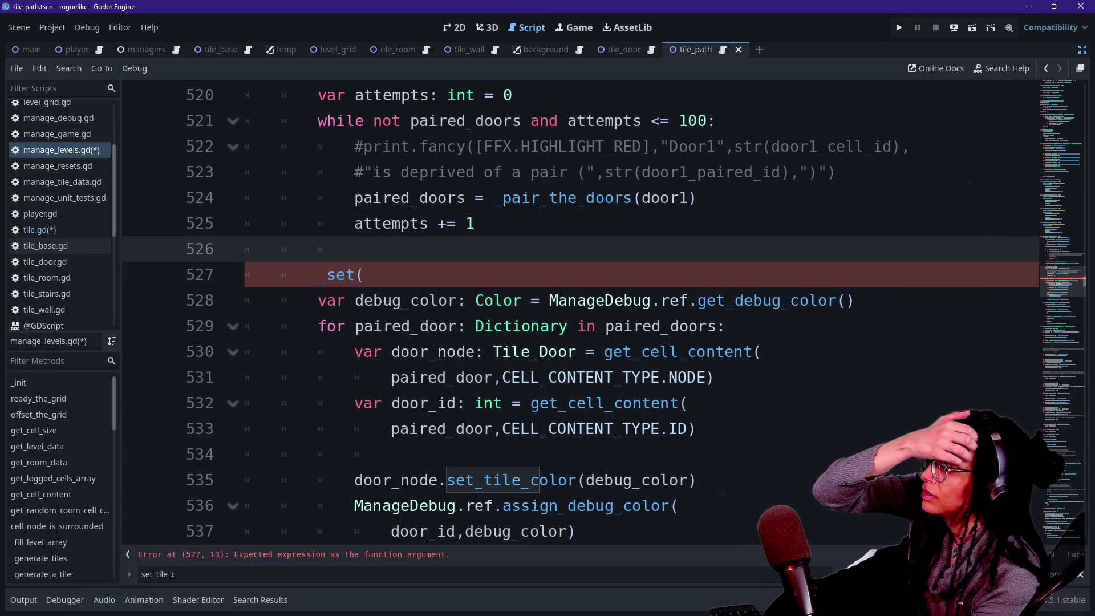
double_click(341, 275)
type("col")
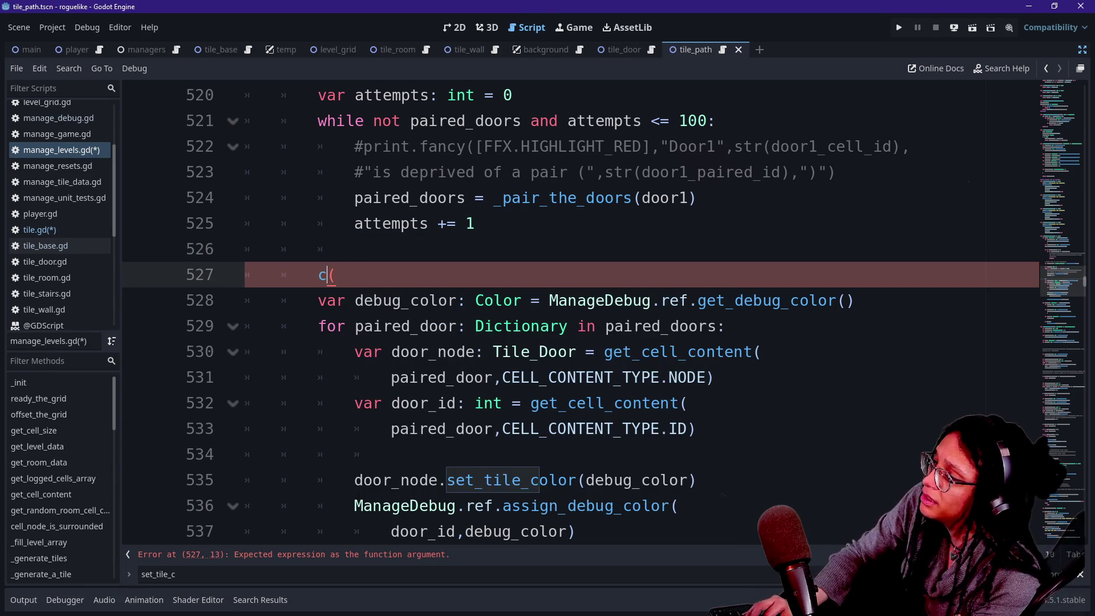
key("BackSpace")
key("BackSpace")
key("BackSpace")
type("_color_pa")
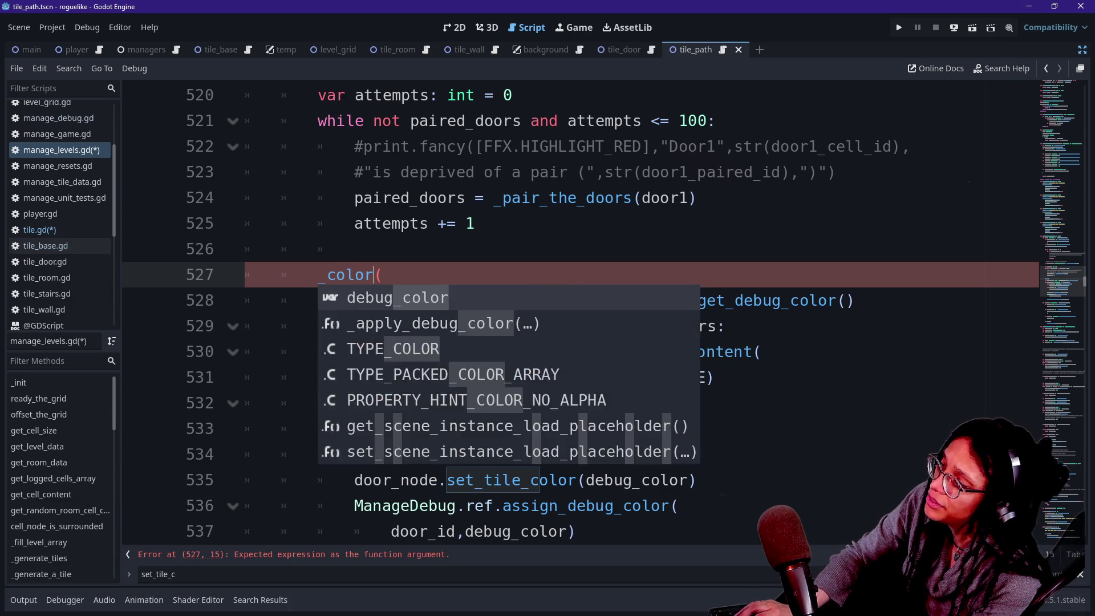
type("th_tile")
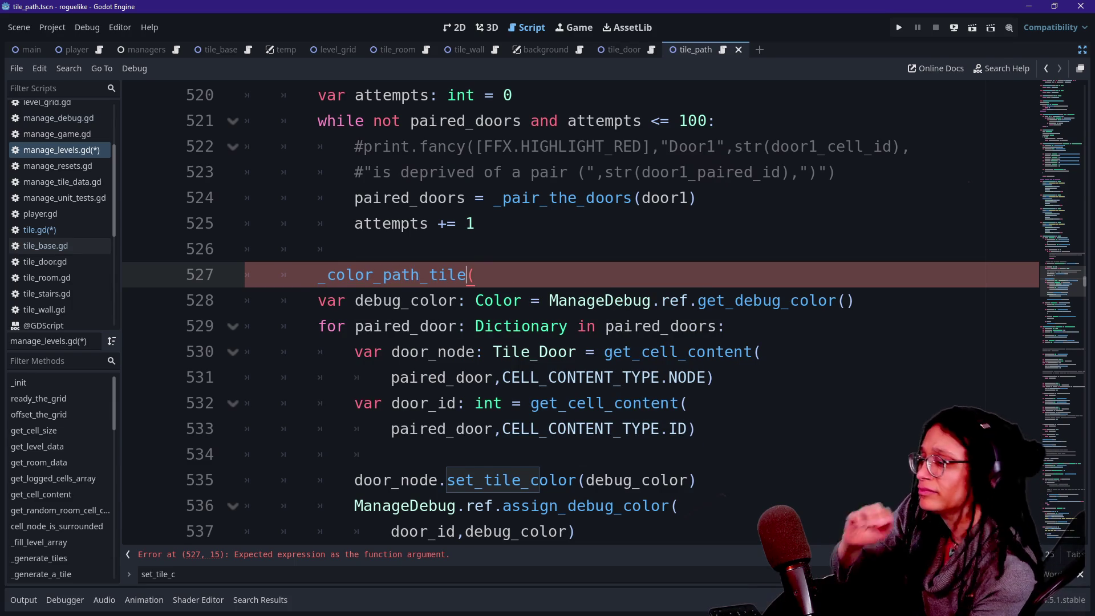
left_click(446, 377)
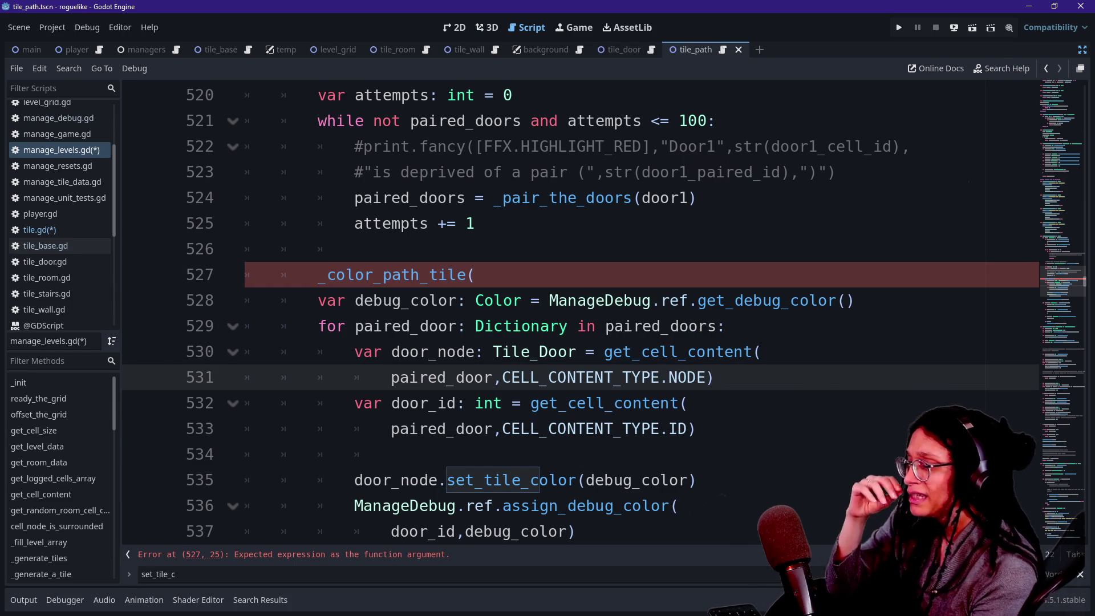
Step: Rename the line 527 call to _assign_debug_color() and begin 'func _assign_debug_color() -> void:' below it
scroll(571, 308, "down", 1)
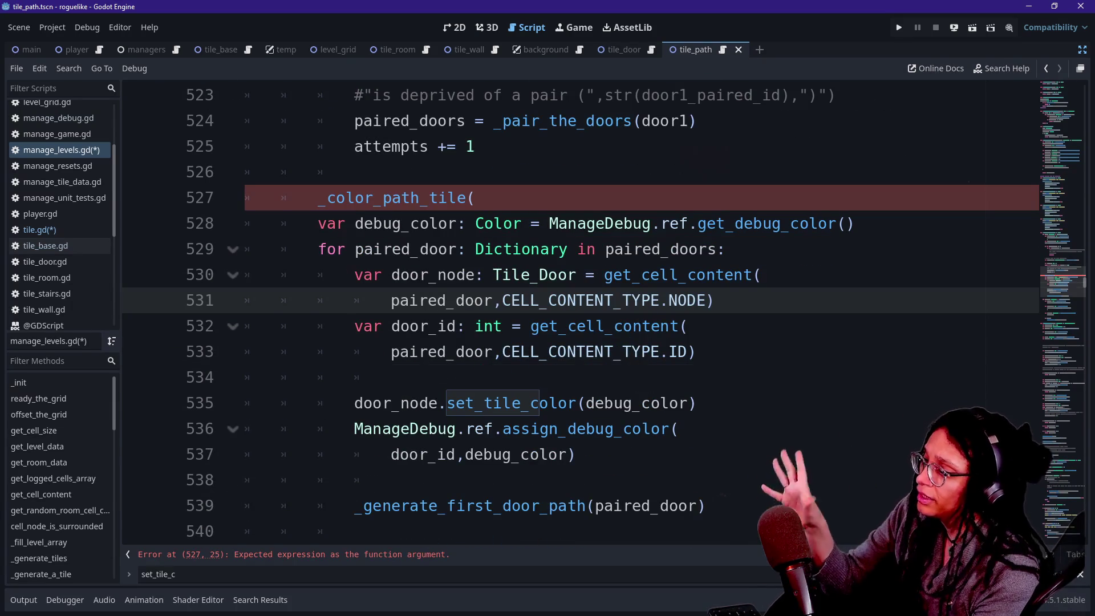
left_click(391, 480)
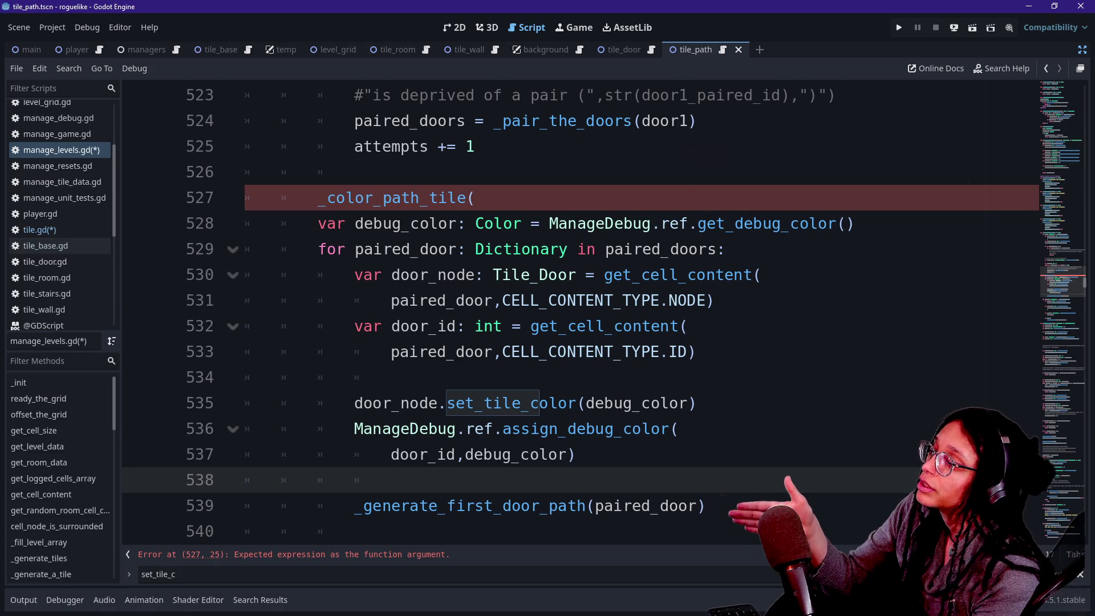
scroll(701, 450, "down", 2)
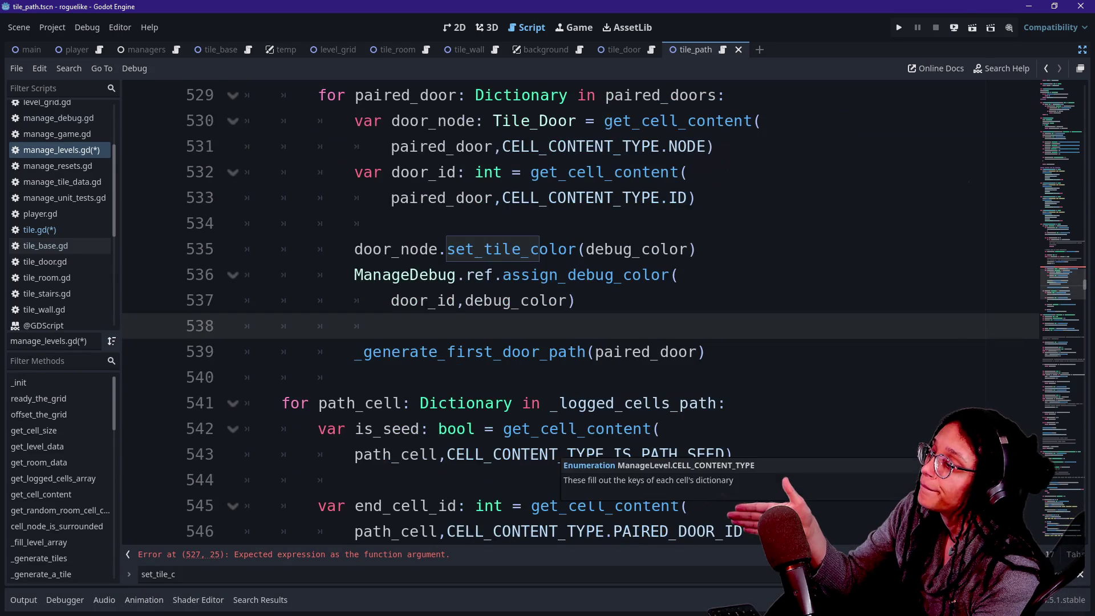
scroll(702, 450, "up", 1)
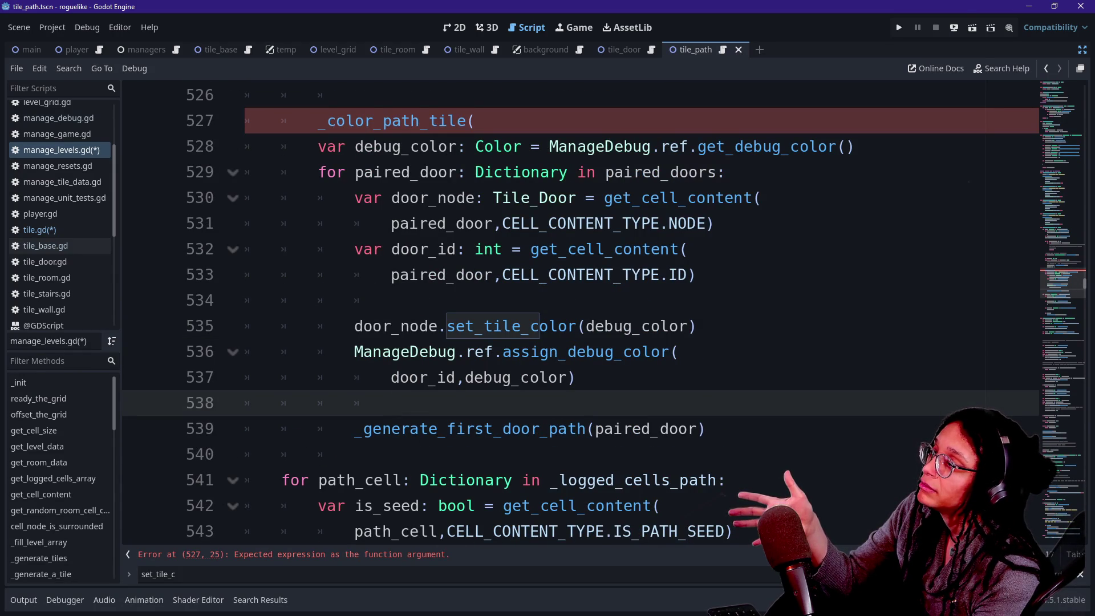
scroll(581, 311, "up", 6)
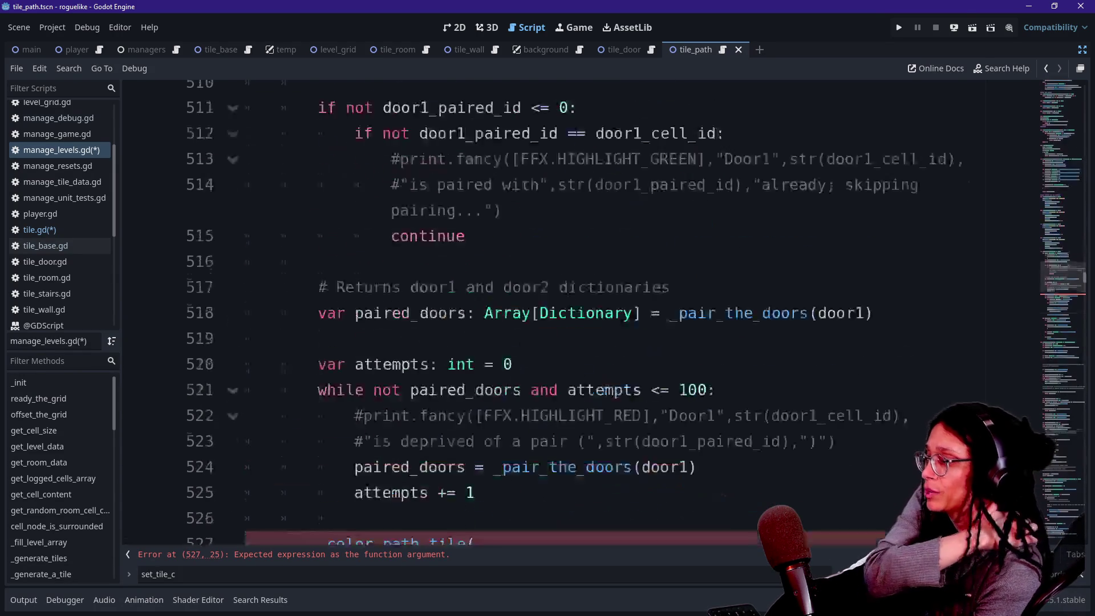
scroll(580, 311, "down", 4)
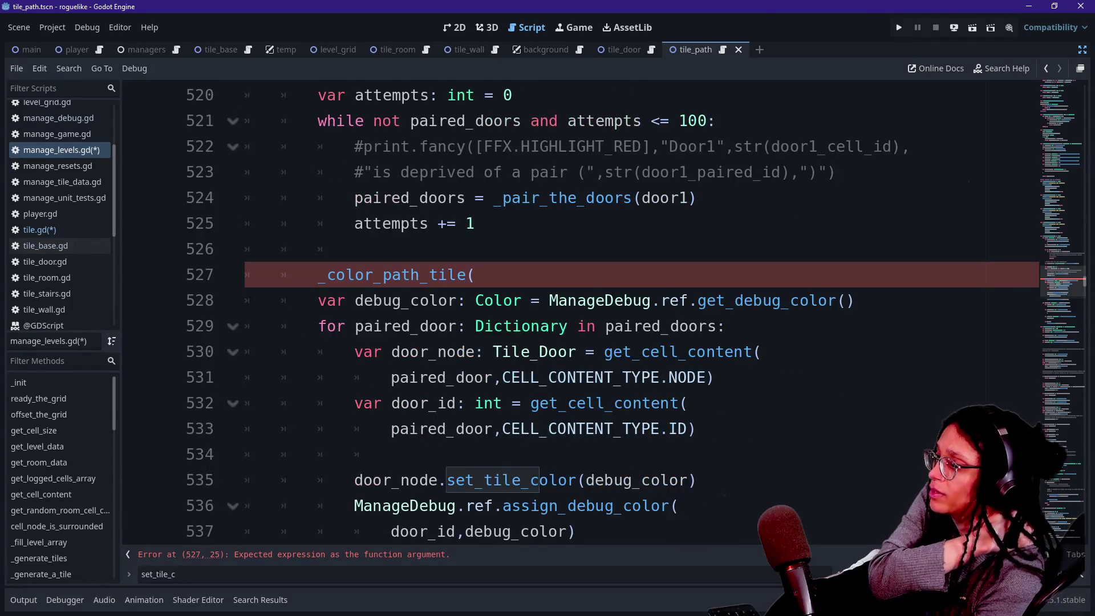
scroll(580, 311, "down", 2)
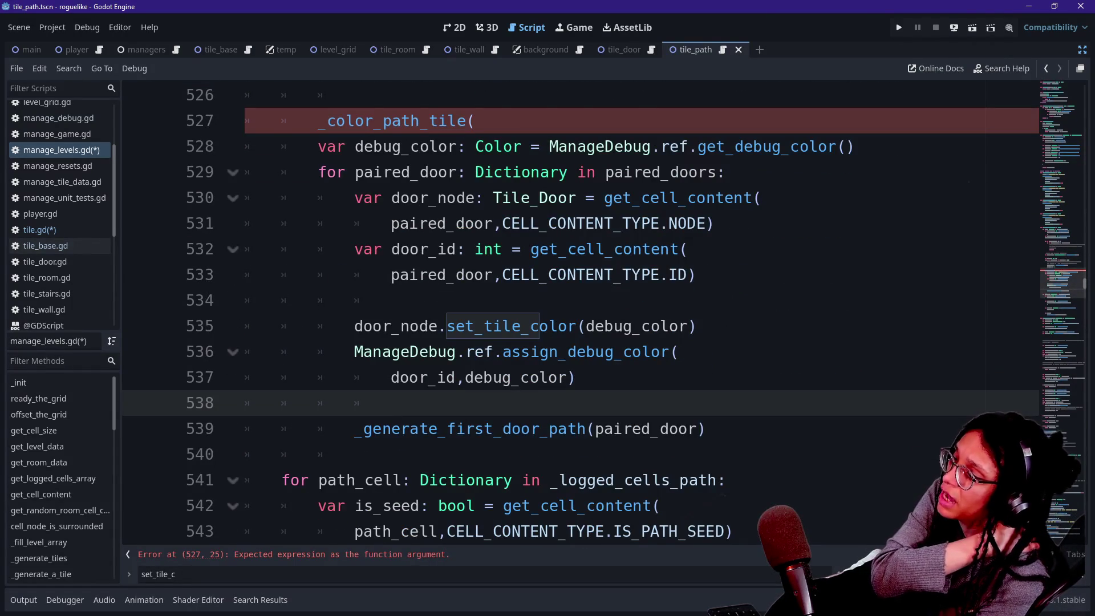
scroll(580, 311, "up", 1)
left_click_drag(327, 198, 467, 198)
type("assig")
type("n_debug_col")
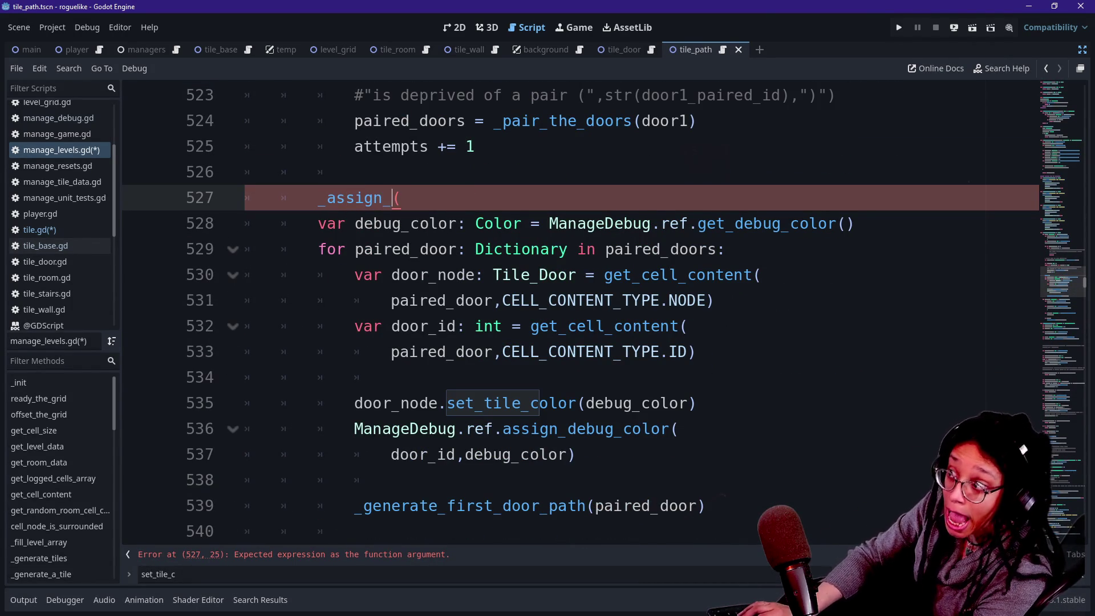
type("or")
key("Right")
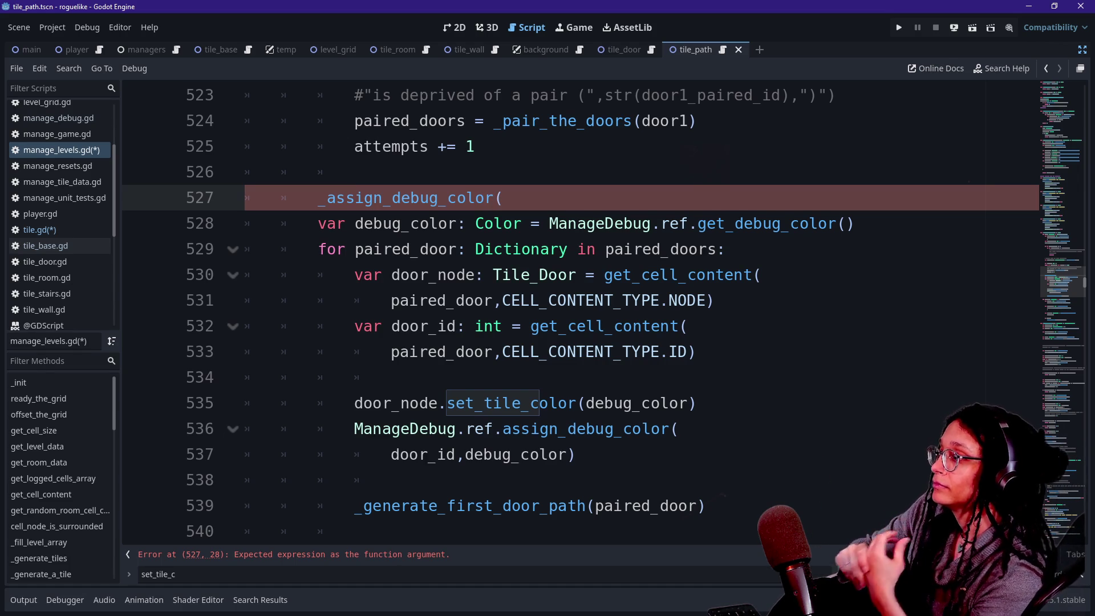
type(")")
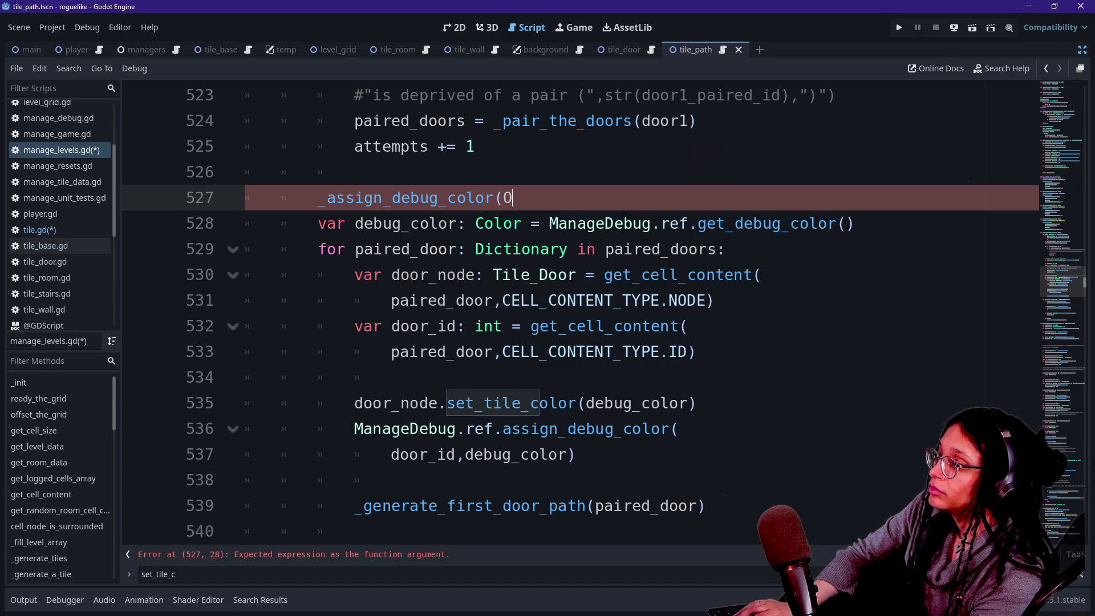
key("Return")
key("Return")
type("fu")
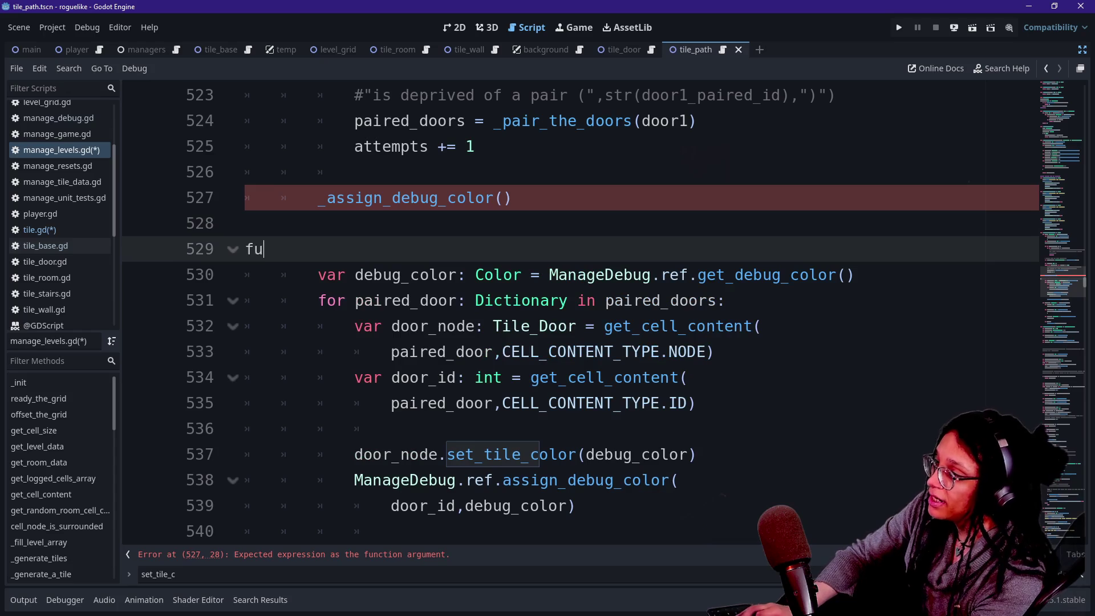
type("nc _assign_debug_color() -")
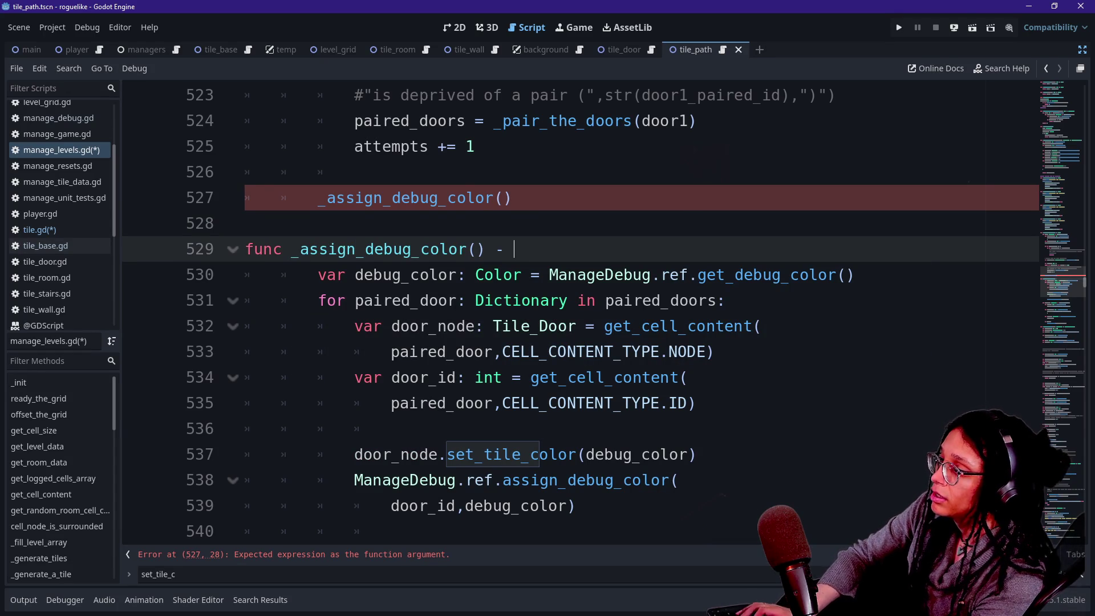
type("> void:")
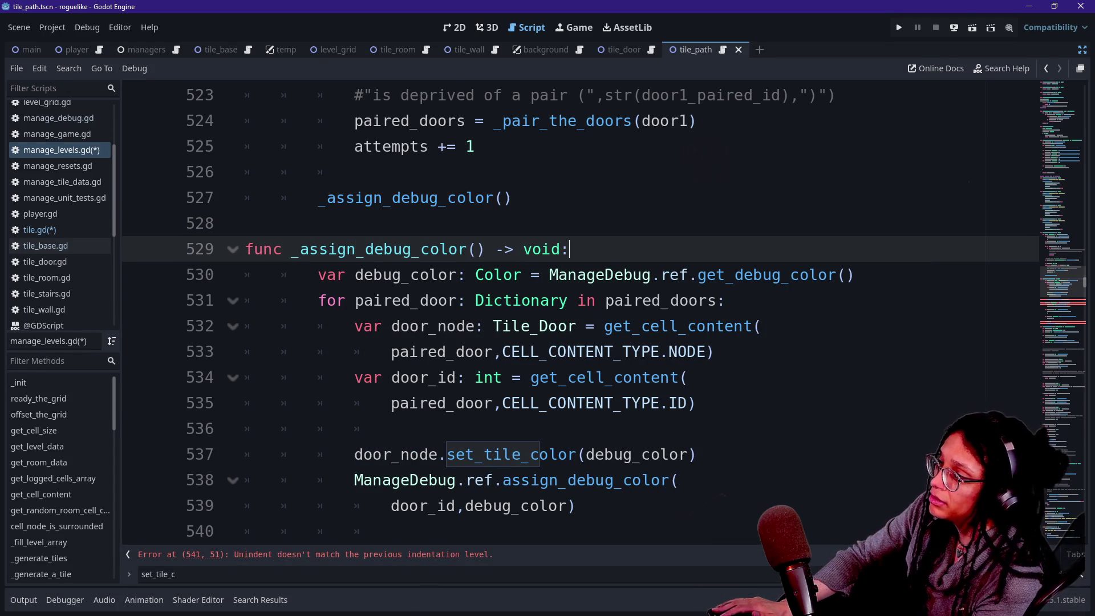
Step: Remove the whole _assign_debug_color() function block and search the script for '_apply_debug_col'
scroll(580, 314, "down", 2)
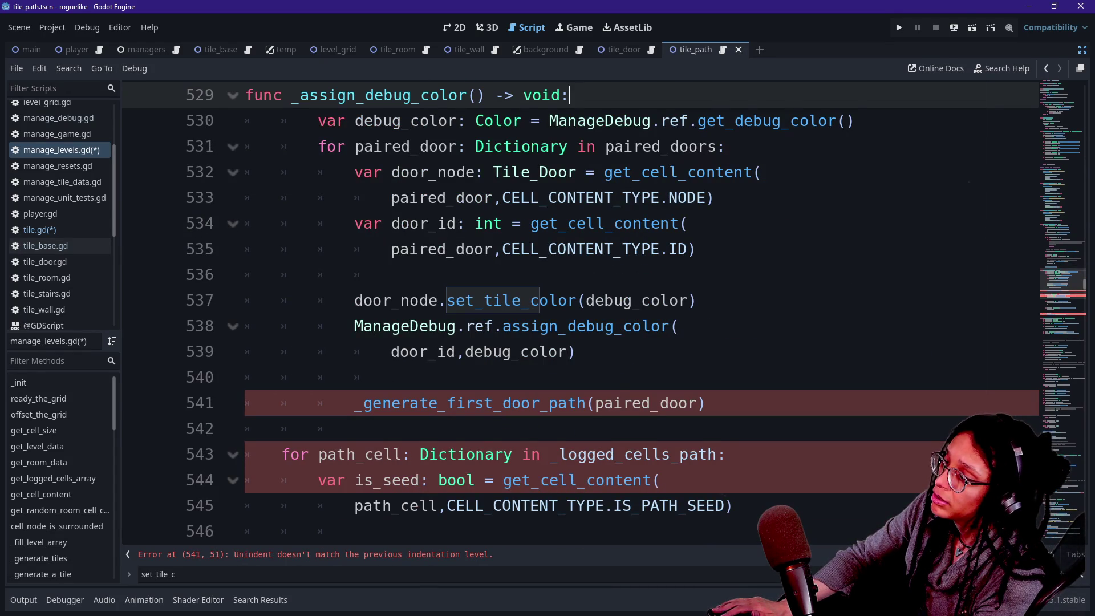
right_click(497, 366)
left_click(497, 366)
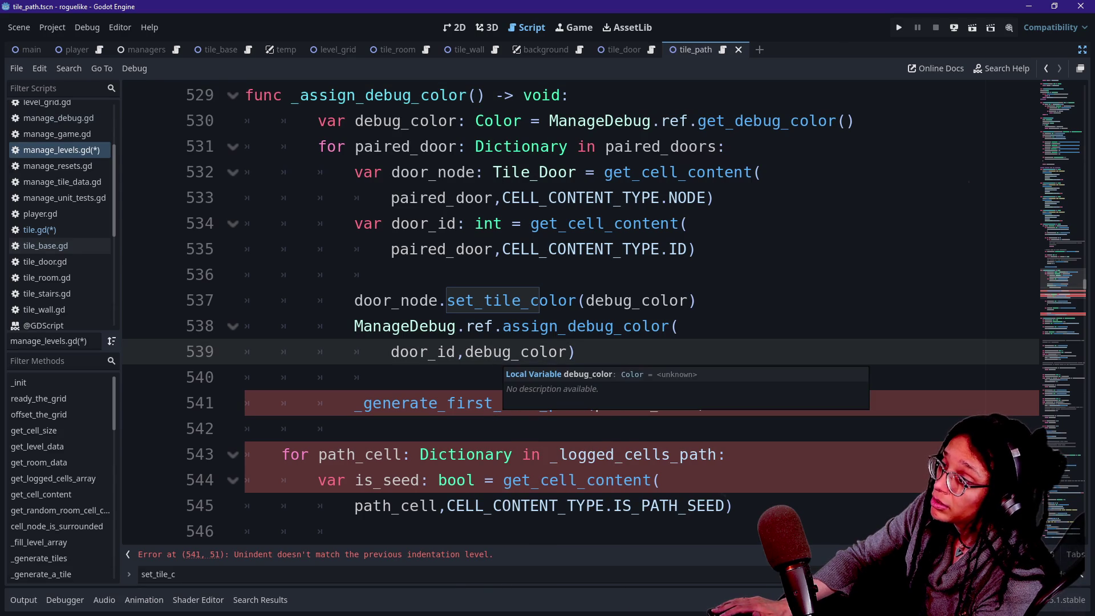
double_click(511, 300)
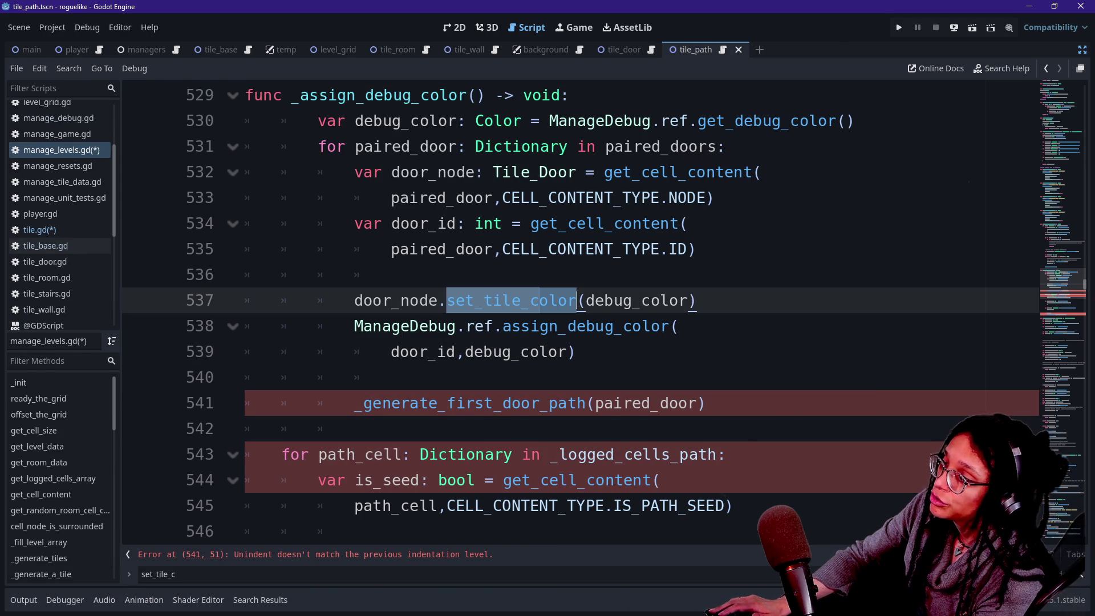
mouse_move(533, 302)
left_click_drag(576, 352, 410, 250)
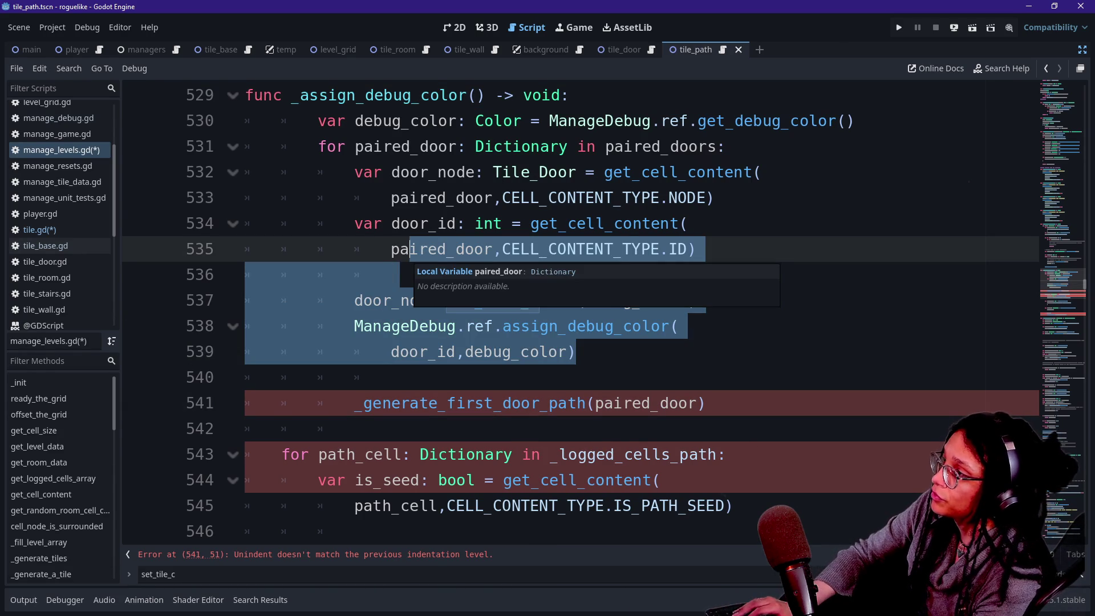
left_click(246, 96, "shift")
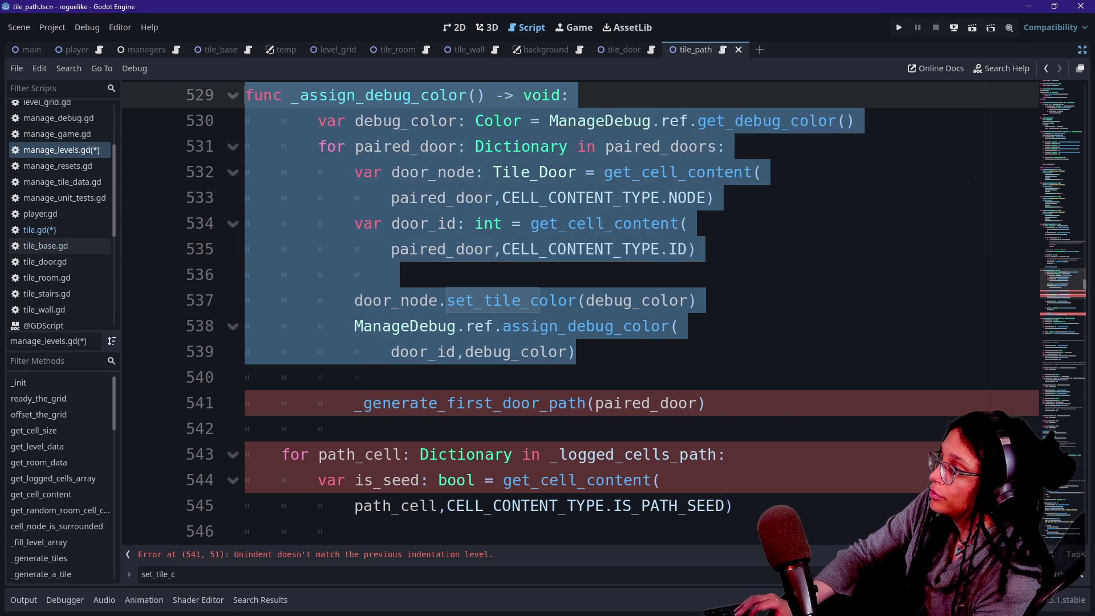
key("BackSpace")
key("BackSpace")
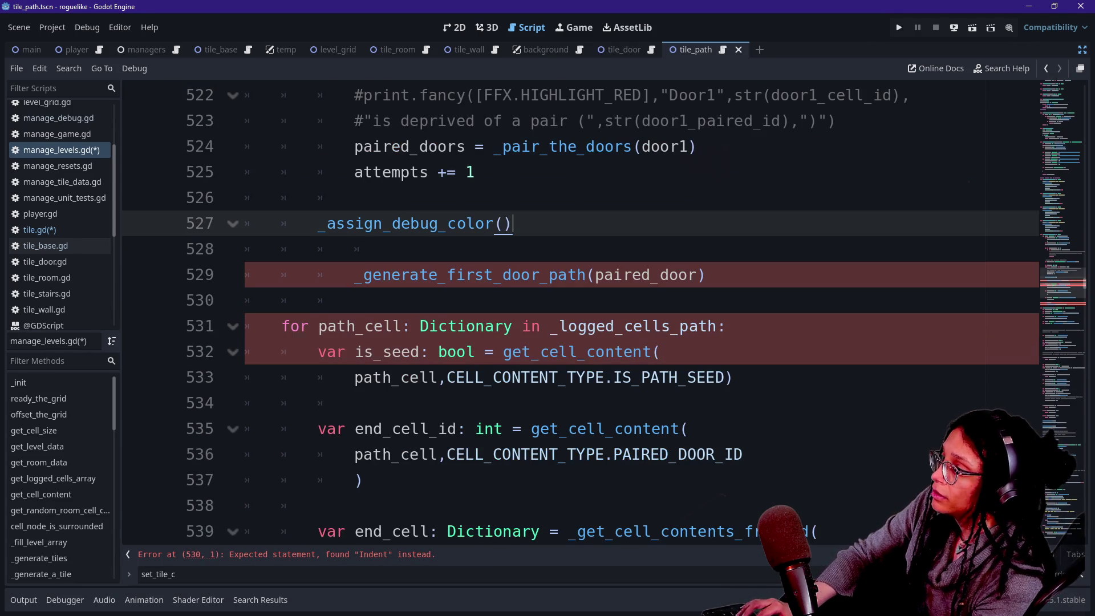
key("ctrl+f")
type("_ap")
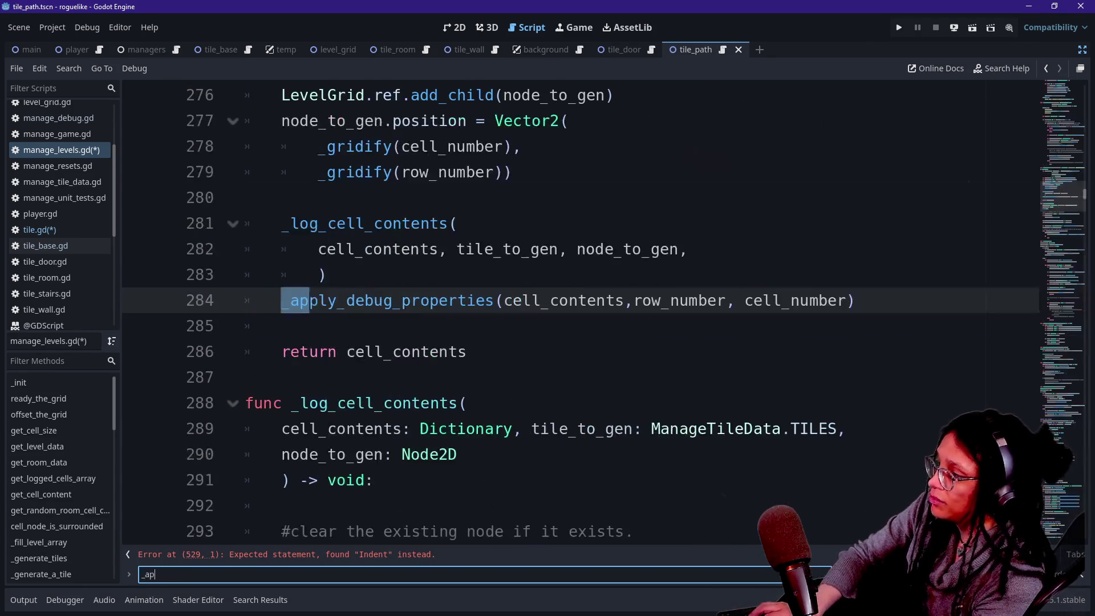
type("ply_debug_col")
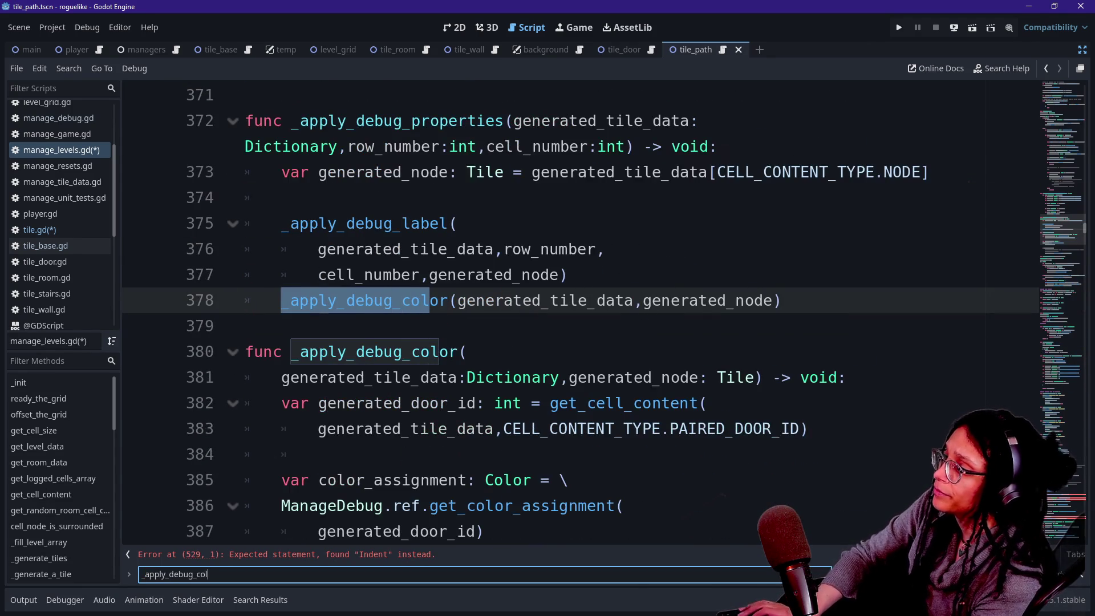
Step: Paste the _assign_debug_color function below the end of _apply_debug_color
left_click(782, 300)
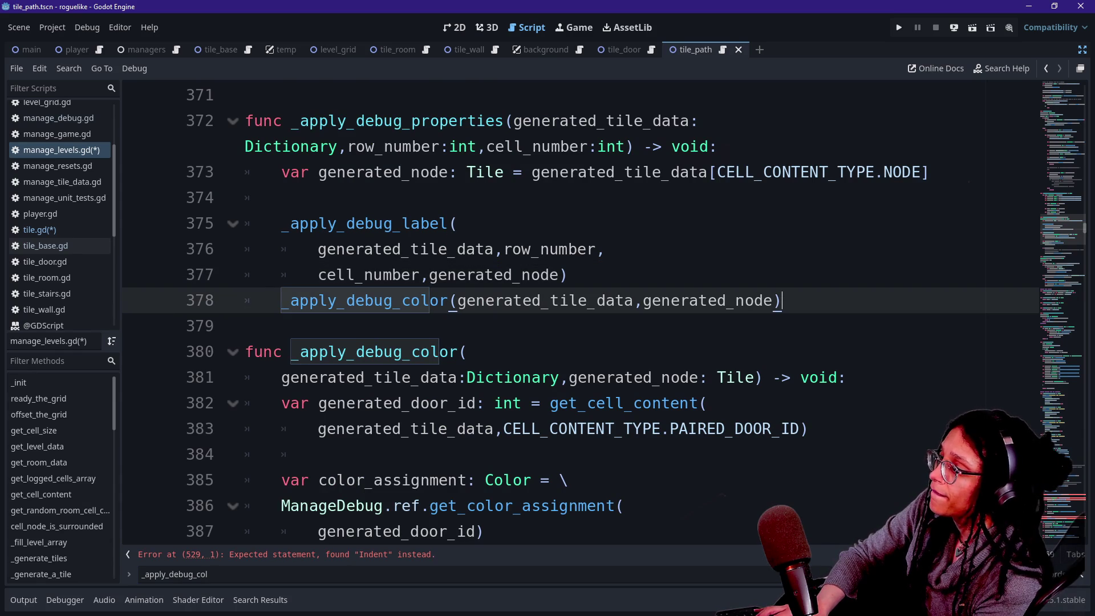
scroll(580, 311, "down", 2)
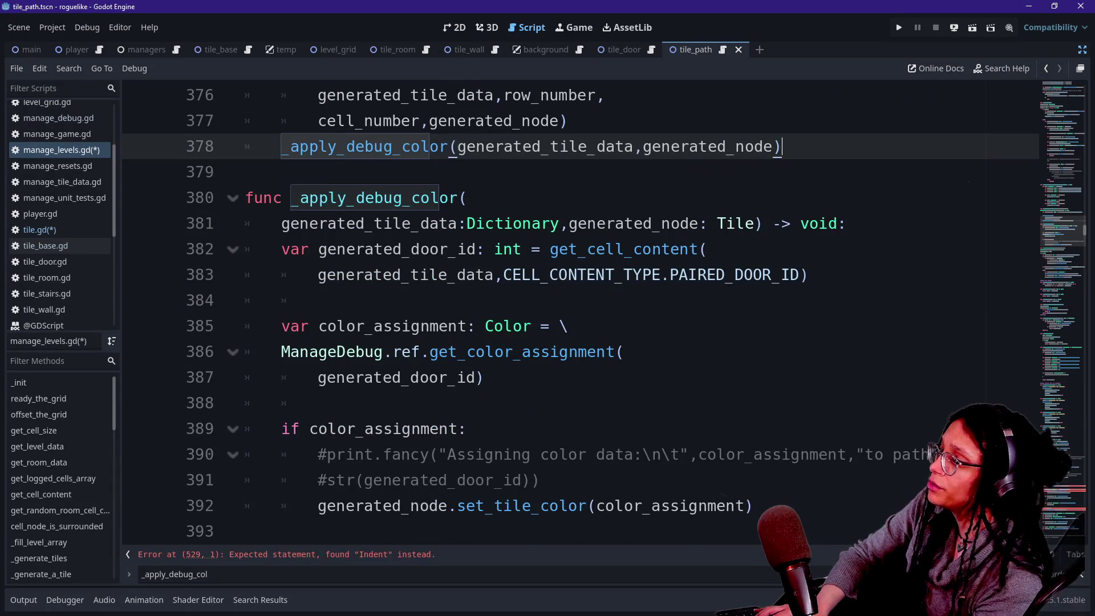
scroll(580, 310, "down", 2)
left_click(753, 351)
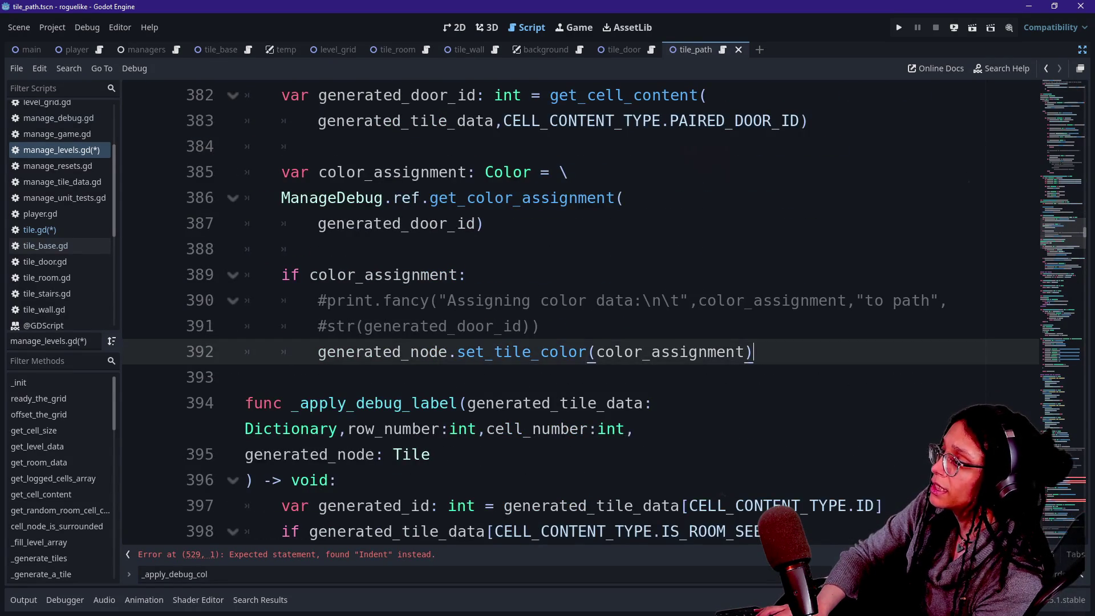
key("Return")
key("BackSpace")
key("Return")
type("func _assign_debug_color() -> void: \t\tvar debug_color: Color = ManageDebug.ref.get_debug_color() \t\tfor paired_door: Dictionary in paired_doors: \t\t\tvar door_node: Tile_Door = get_cell_content( \t\t\t\tpaired_door,CELL_CONTENT_TYPE.NODE) \t\t\tvar door_id: int = get_cell_content( \t\t\t\tpaired_door,CELL_CONTENT_TYPE.ID) \t\t\t \t\t\tdoor_node.set_tile_color(debug_color) \t\t\tManageDebug.ref.assign_debug_color( \t\t\t\tdoor_id,debug_color)")
Step: Delete the commented-out print lines, save the scripts, and jump to the reported error
mouse_move(539, 197)
left_mouse_down()
mouse_move(640, 172)
mouse_move(478, 146)
left_mouse_up()
key("BackSpace")
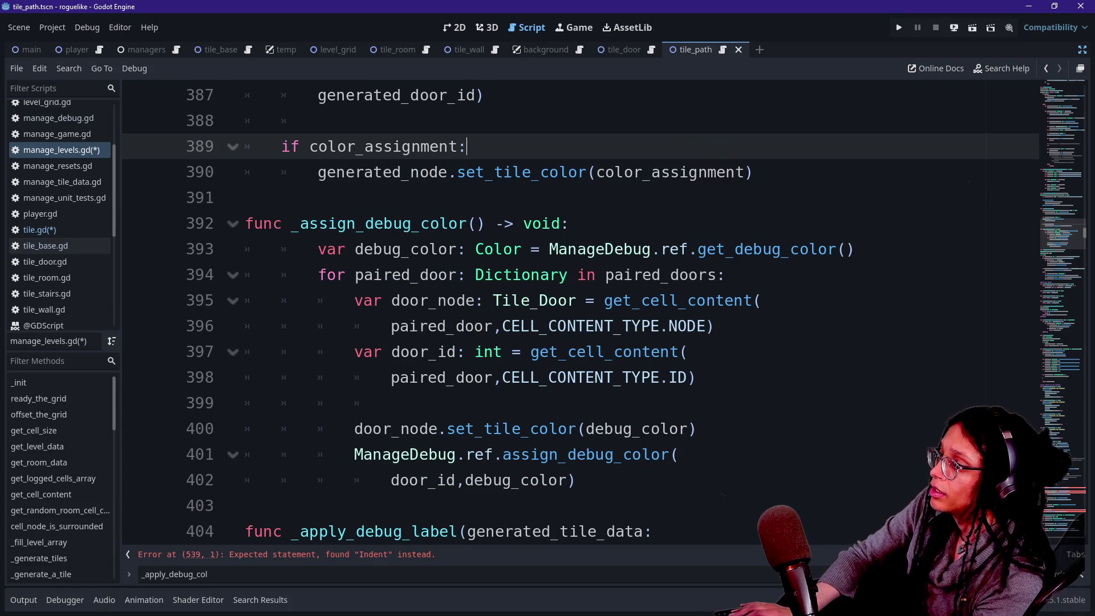
scroll(593, 245, "down", 1)
left_click(582, 352)
key("ctrl+s")
left_click(1061, 490)
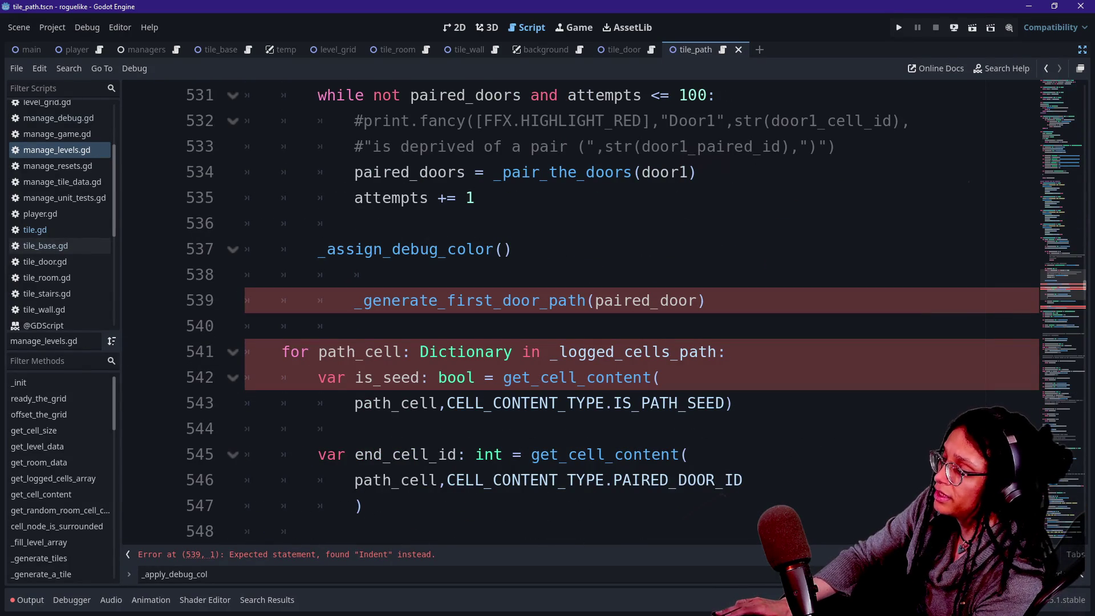
Step: Indent the _assign_debug_color() call one level and select its text
left_click(365, 274)
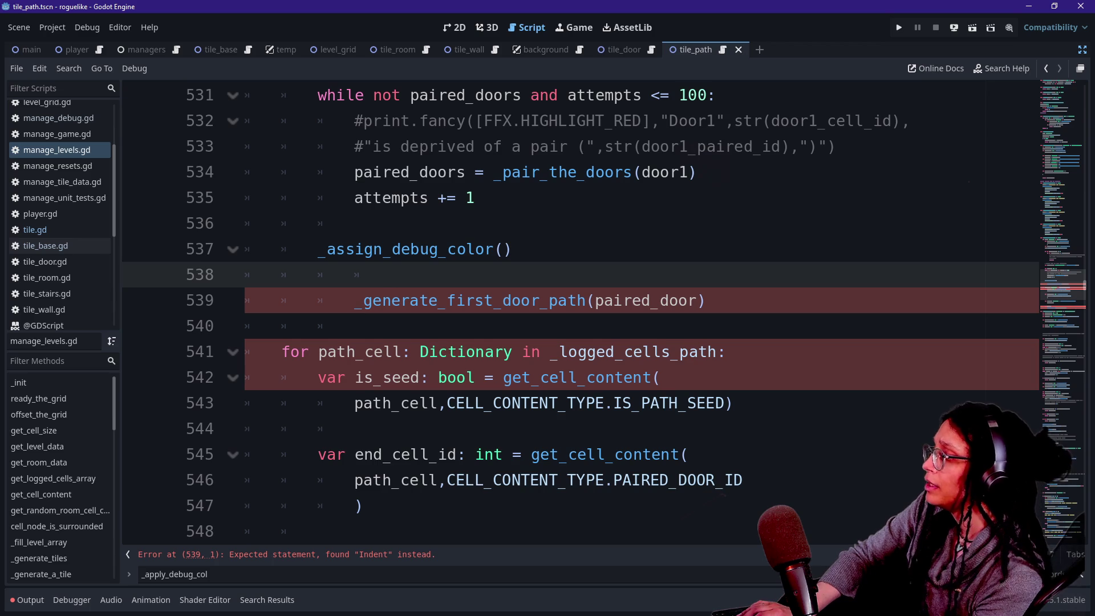
left_click(318, 249)
key("Tab")
scroll(604, 311, "up", 2)
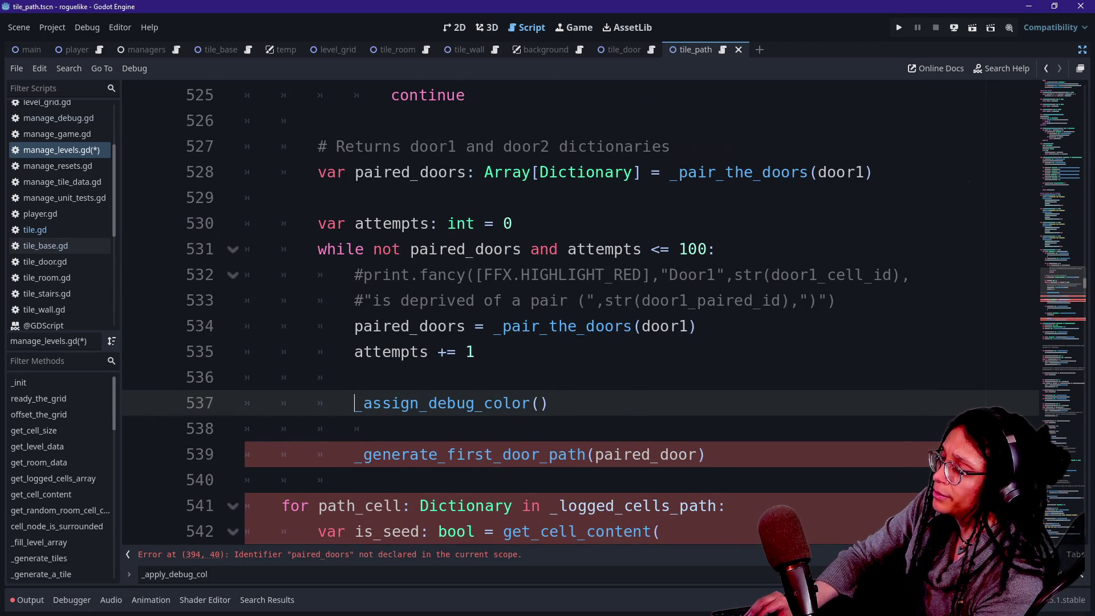
left_click_drag(549, 403, 364, 403)
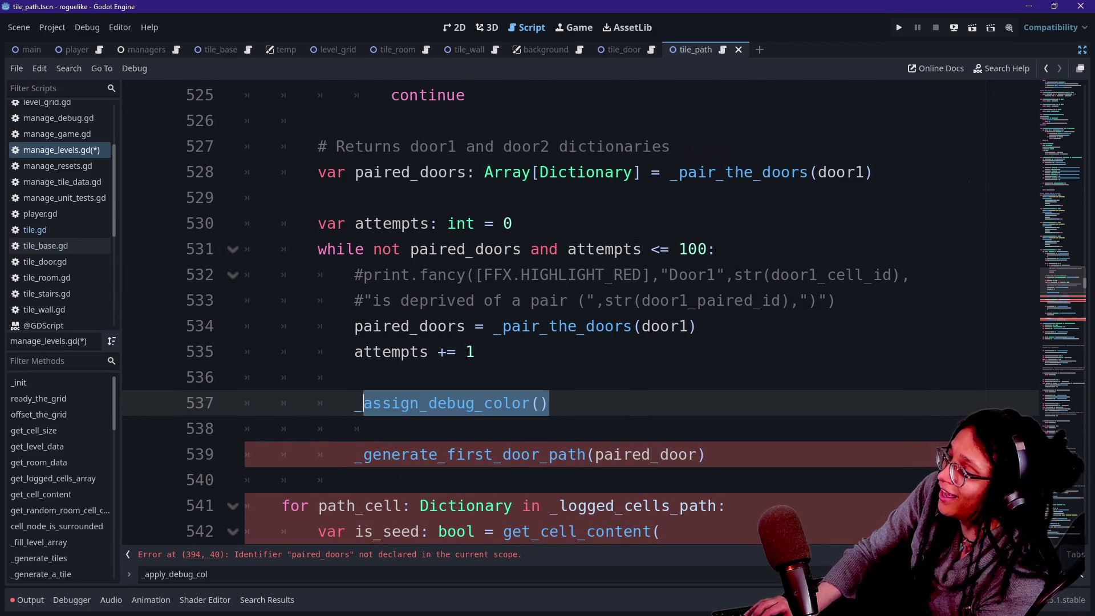
Step: Undo repeatedly until the unfinished print.fancy line at 390 is restored
key("ctrl+z")
key("ctrl+z")
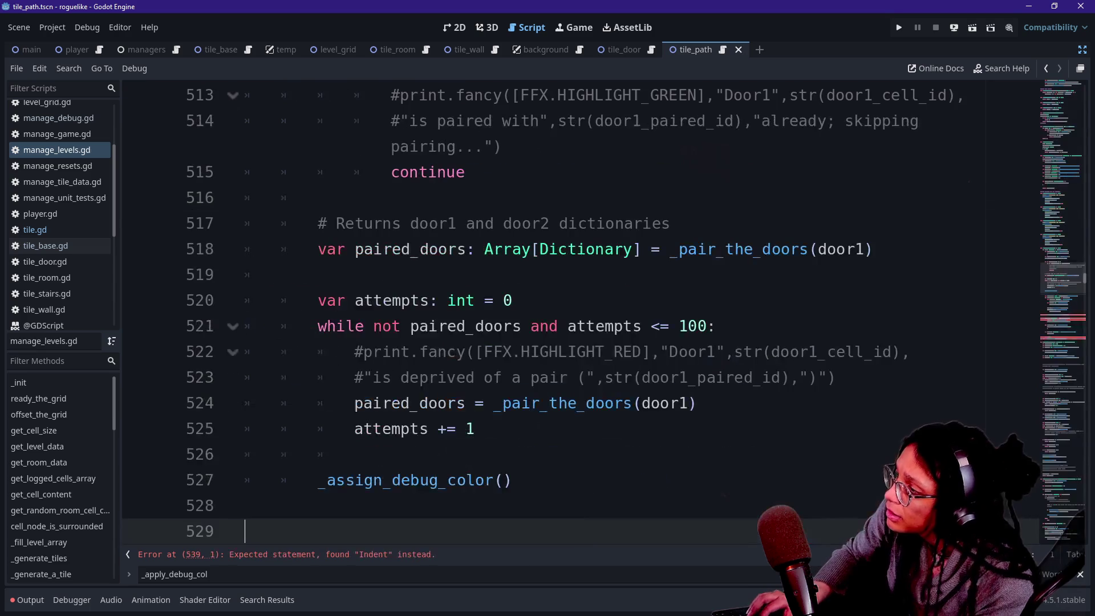
key("ctrl+z")
key("ctrl+z")
key("ctrl+z")
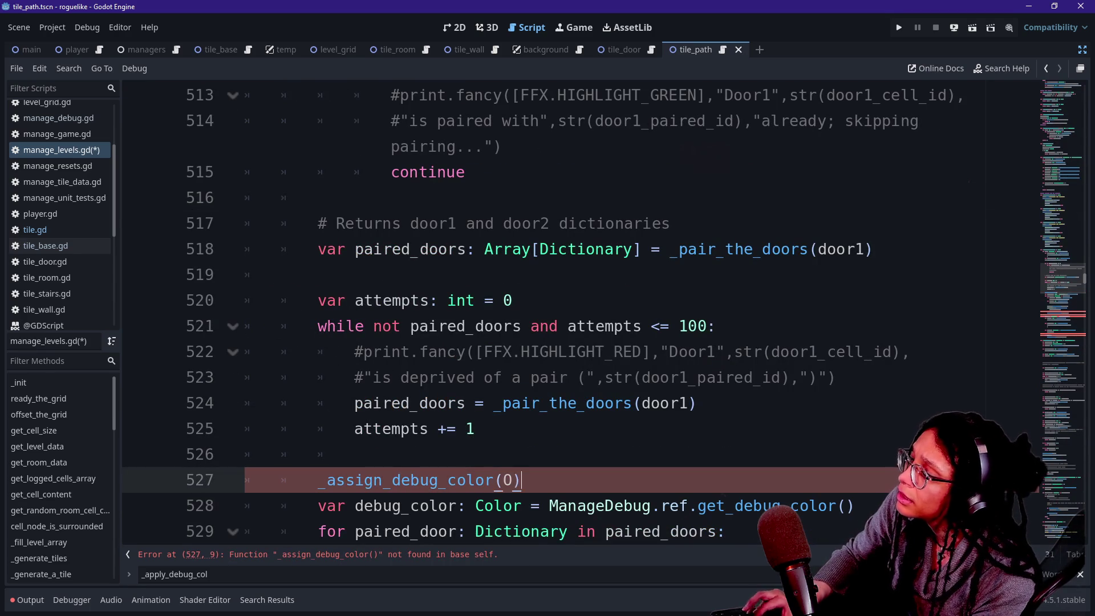
key("ctrl+z")
key("ctrl+z")
key("ctrl+z")
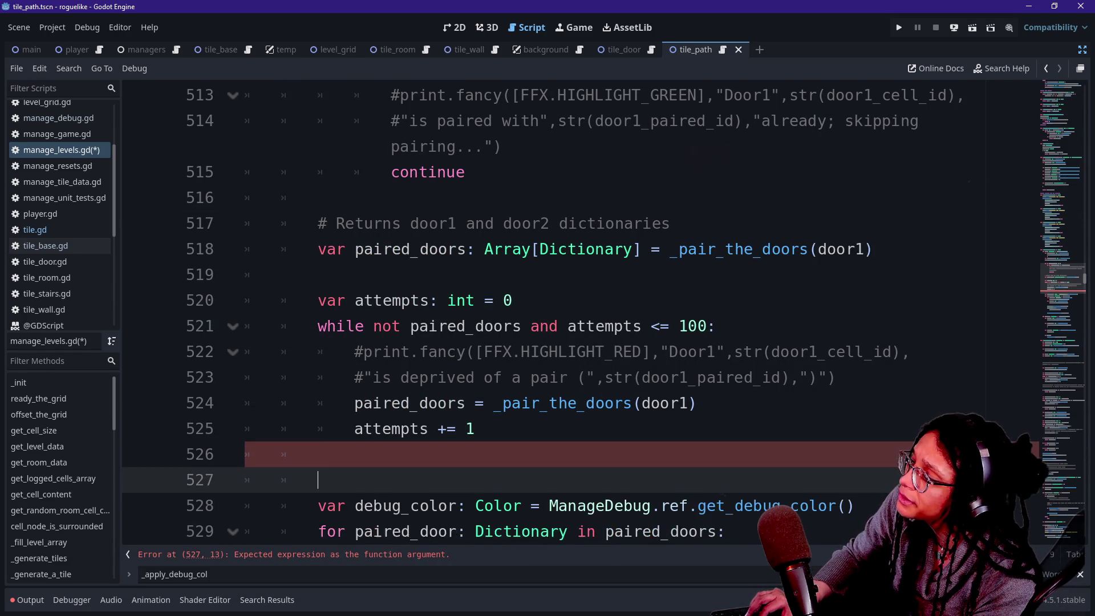
key("ctrl+z")
key("ctrl+z")
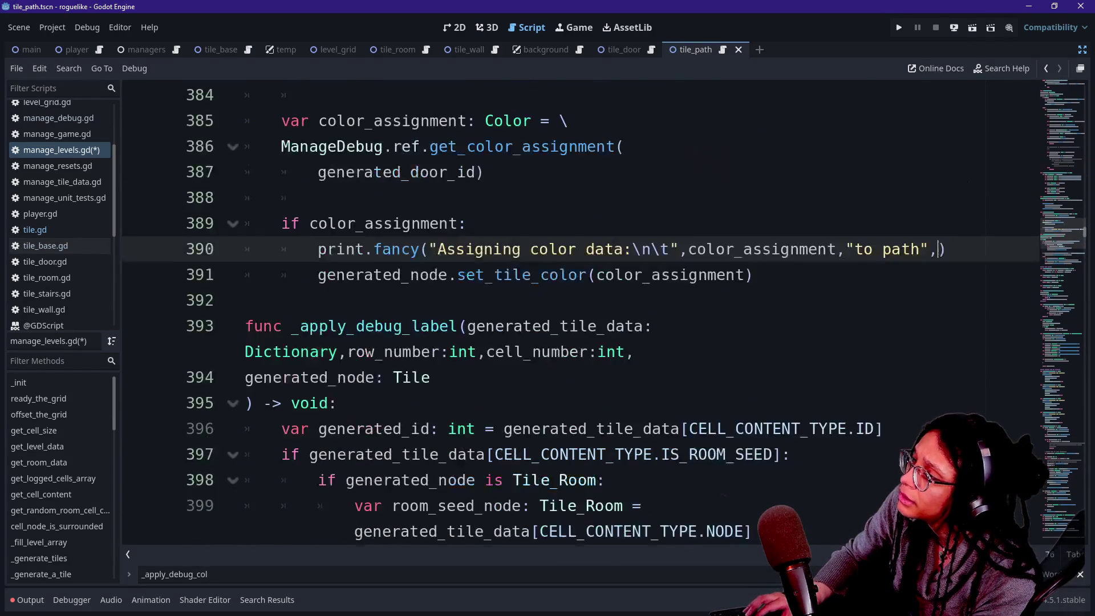
key("ctrl+z")
key("ctrl+z")
key("ctrl+z")
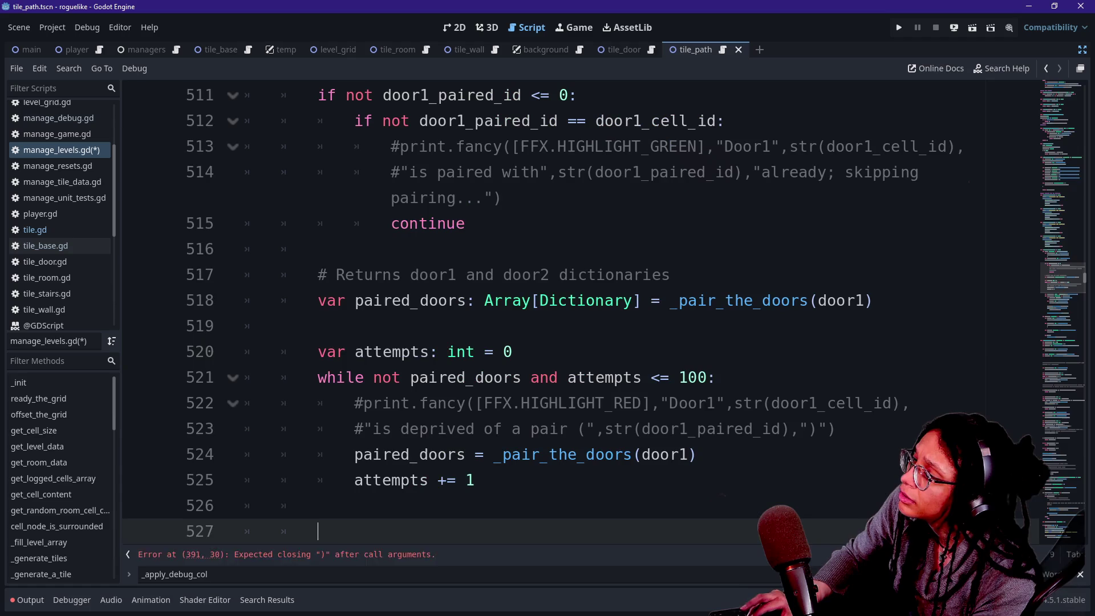
type("fu")
key("ctrl+z")
key("ctrl+z")
key("ctrl+z")
key("ctrl+z")
key("ctrl+z")
key("ctrl+z")
key("ctrl+equal")
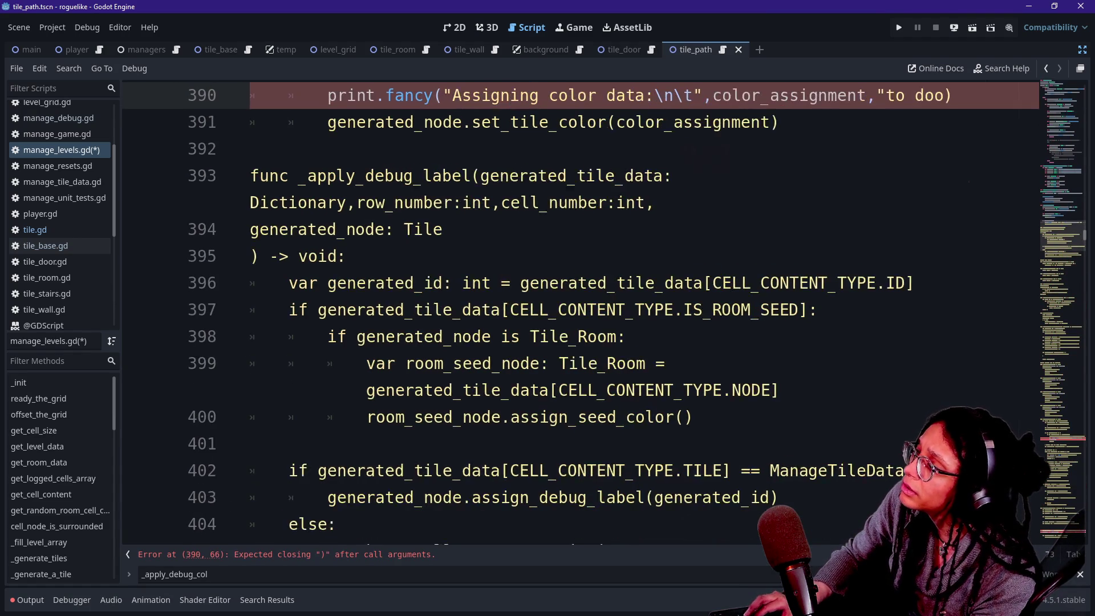
key("ctrl+equal")
key("ctrl+f")
Step: Search for 'set_tile' and '_apply_debug_col', then end the line 390 print message with 'path",'
type("ap")
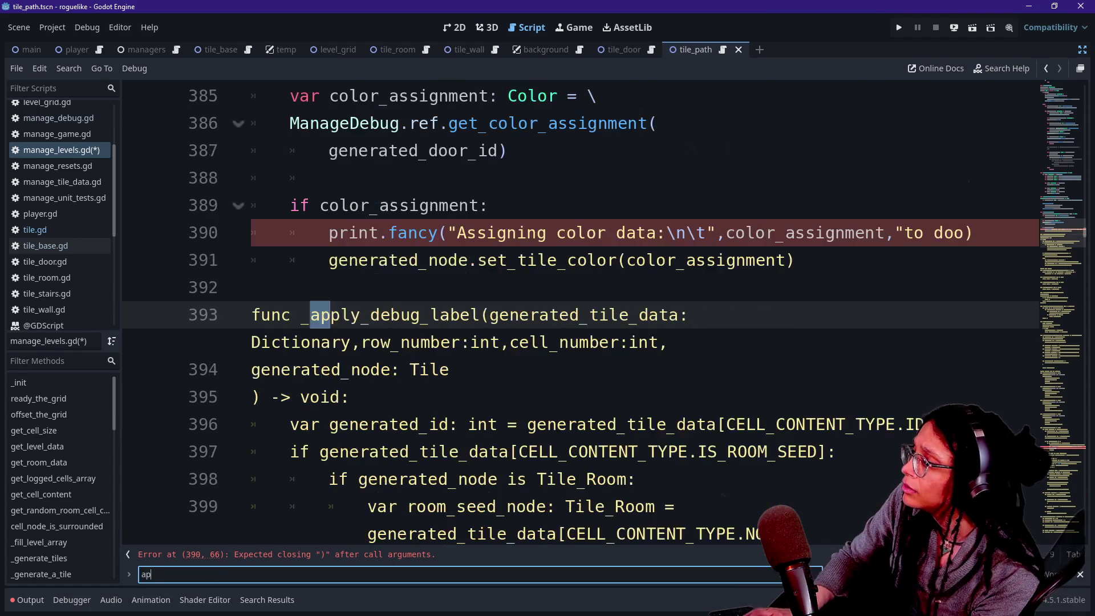
key("BackSpace")
key("BackSpace")
type("set_t")
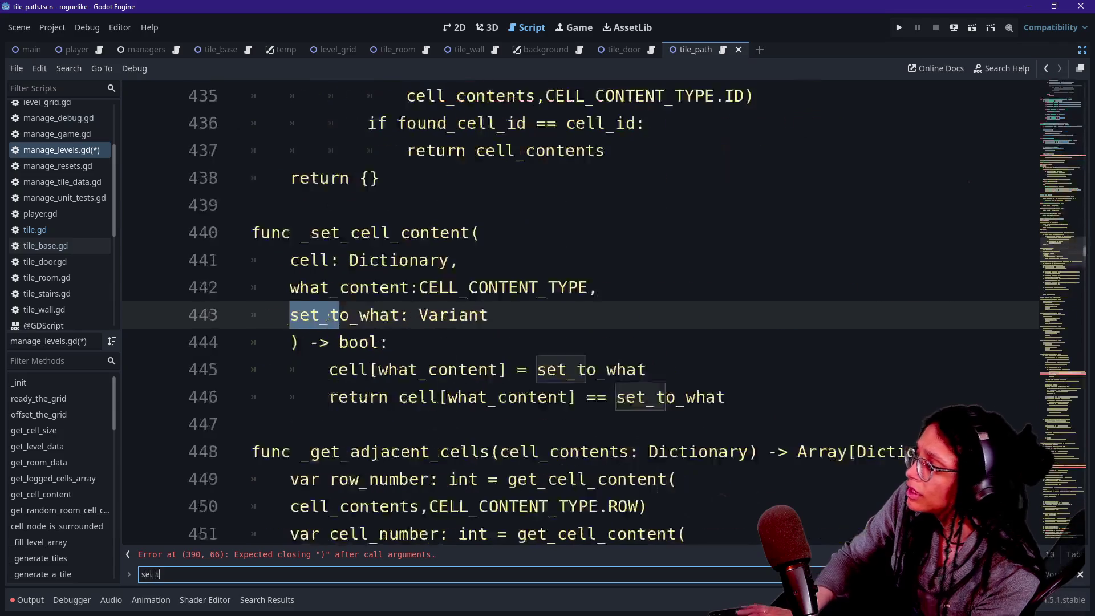
type("ile")
key("BackSpace")
key("BackSpace")
key("BackSpace")
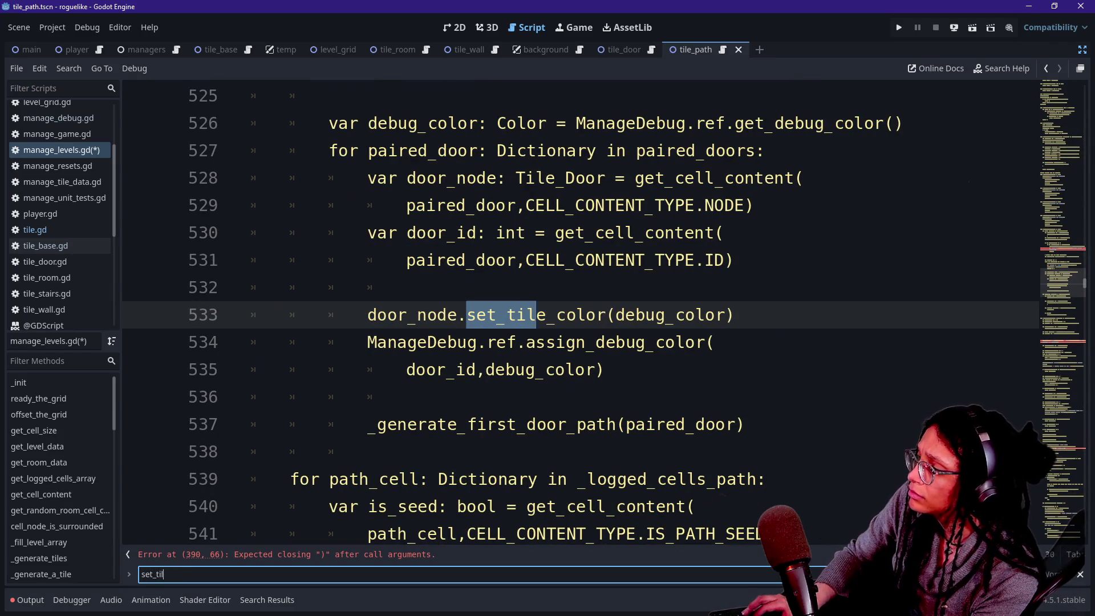
type("_apply_debug_col")
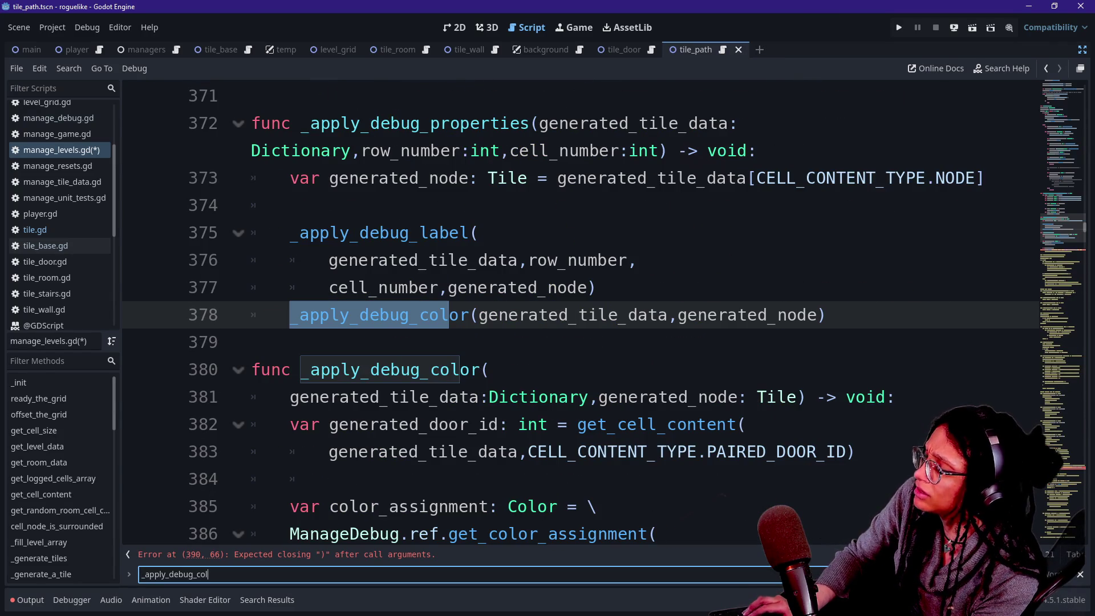
key("BackSpace")
key("BackSpace")
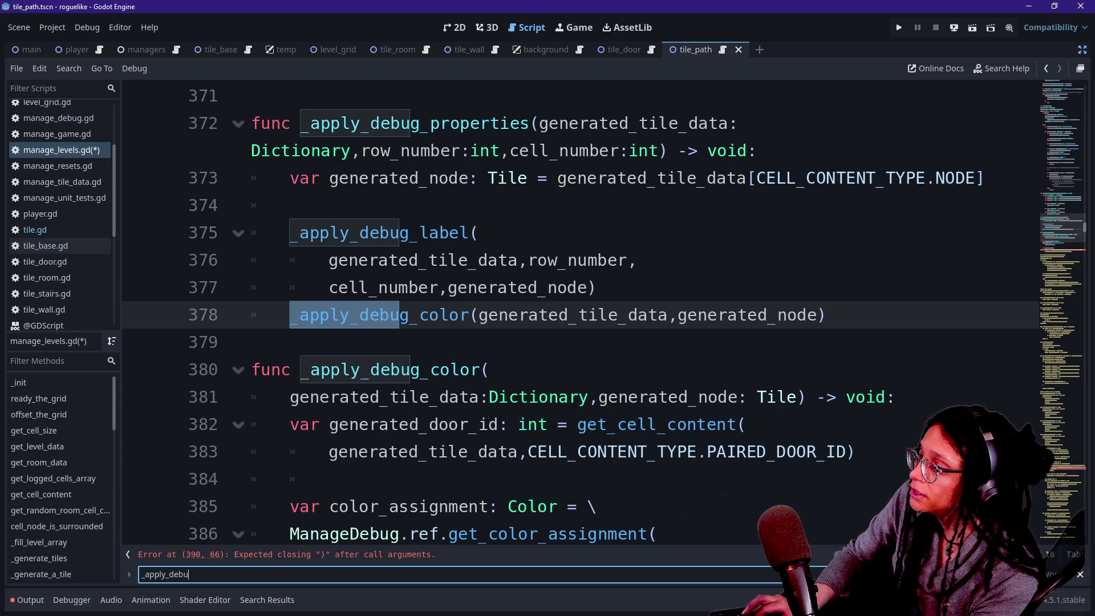
key("ctrl+a")
type("set_")
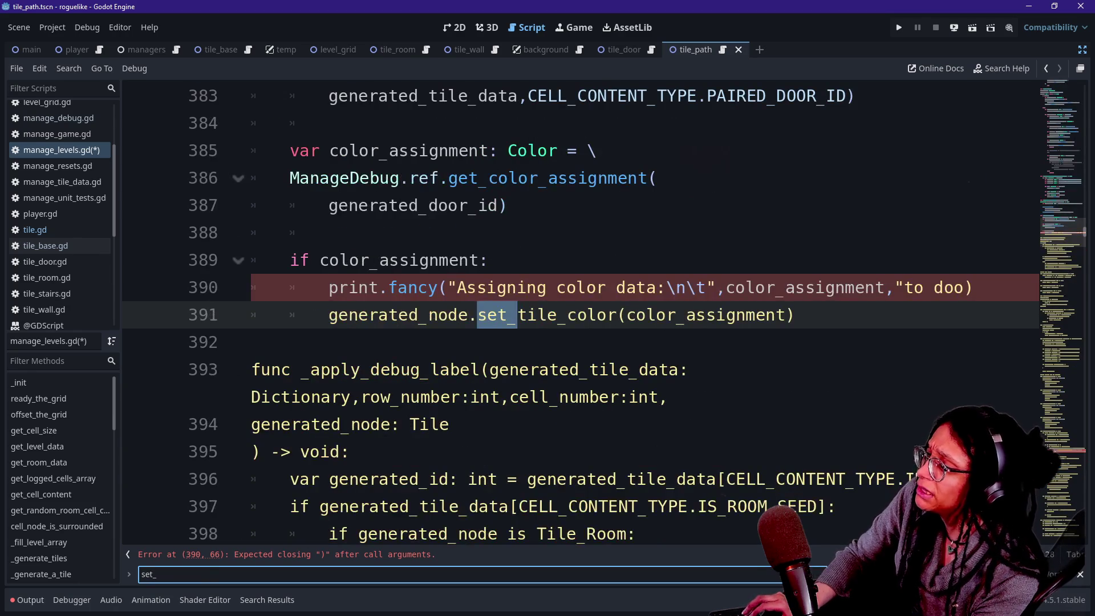
left_click(964, 288)
key("BackSpace")
key("BackSpace")
key("BackSpace")
type("path\",")
Step: Search for 'set_tile_', inspect the colour-assignment lines, and undo back to the _assign_debug_color() call version
key("ctrl+f")
type("s")
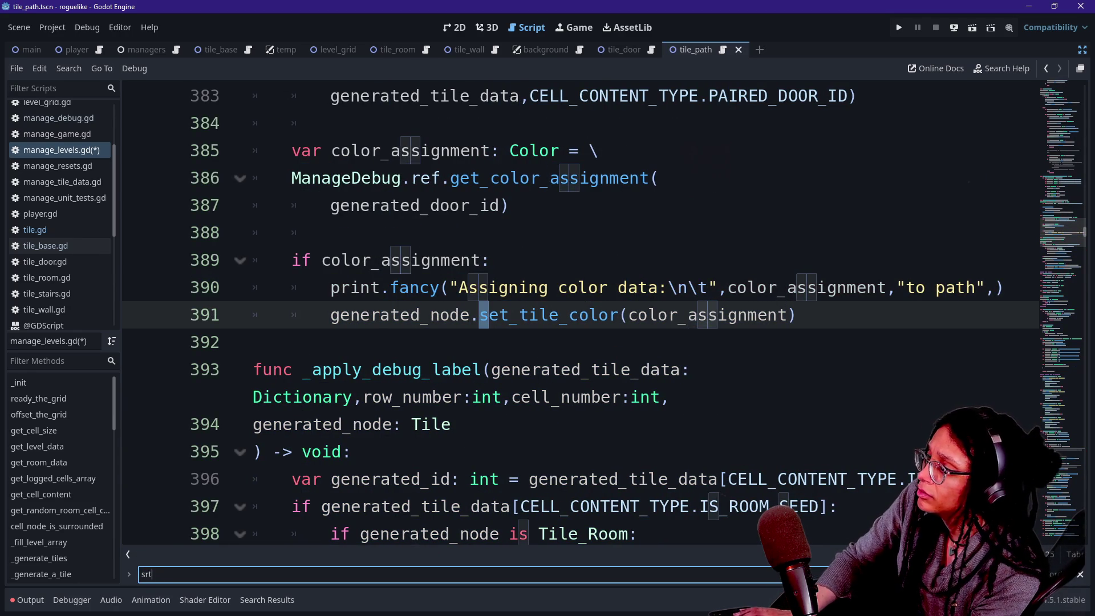
key("ctrl+a")
type("set_tile_")
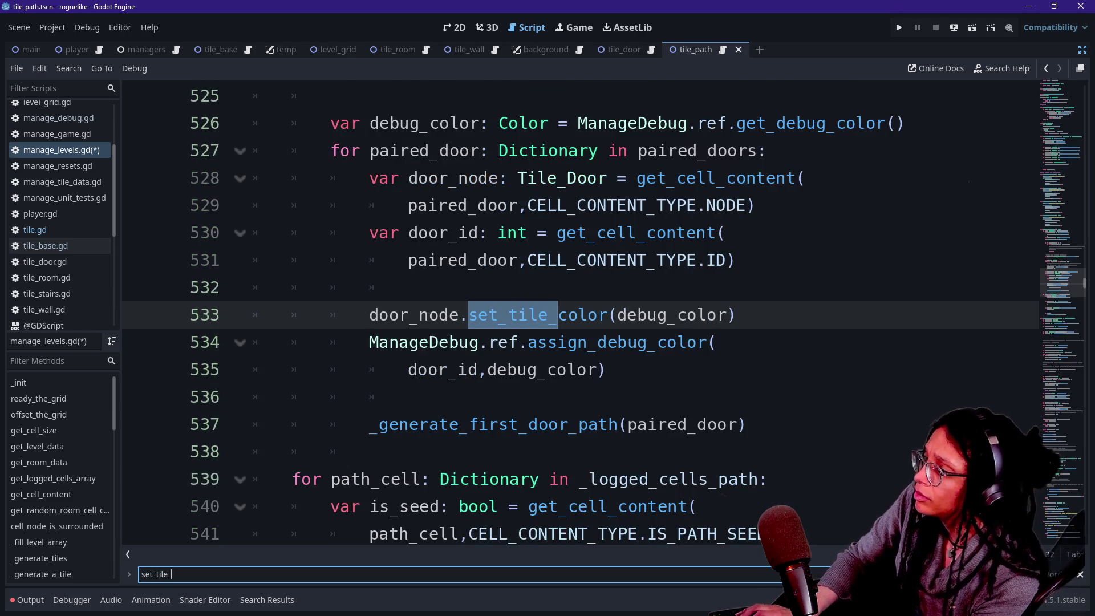
scroll(502, 328, "up", 2)
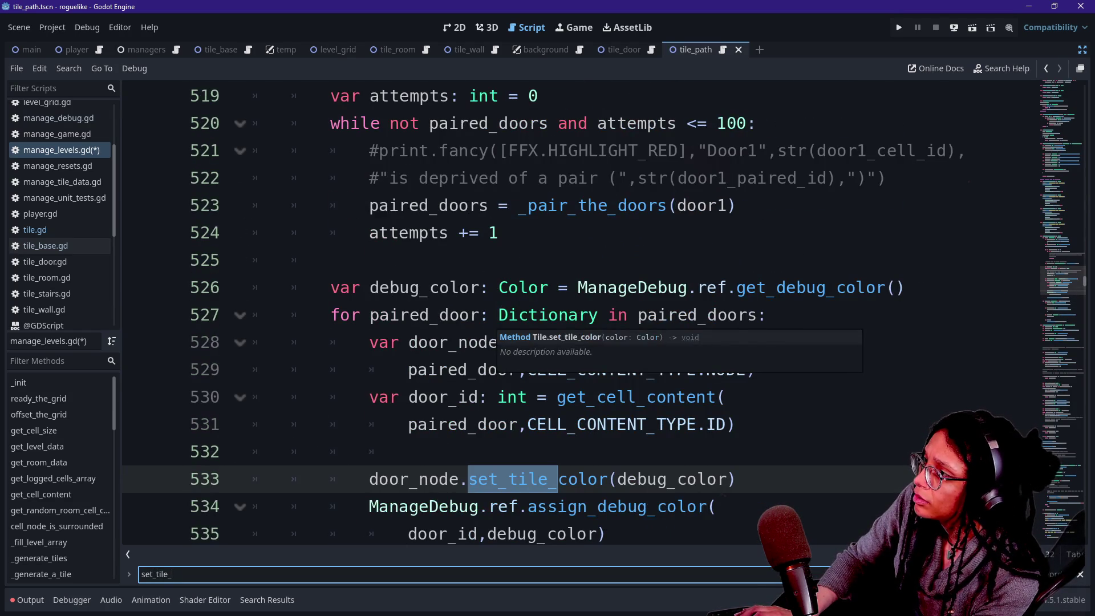
left_click(529, 287)
scroll(529, 288, "down", 1)
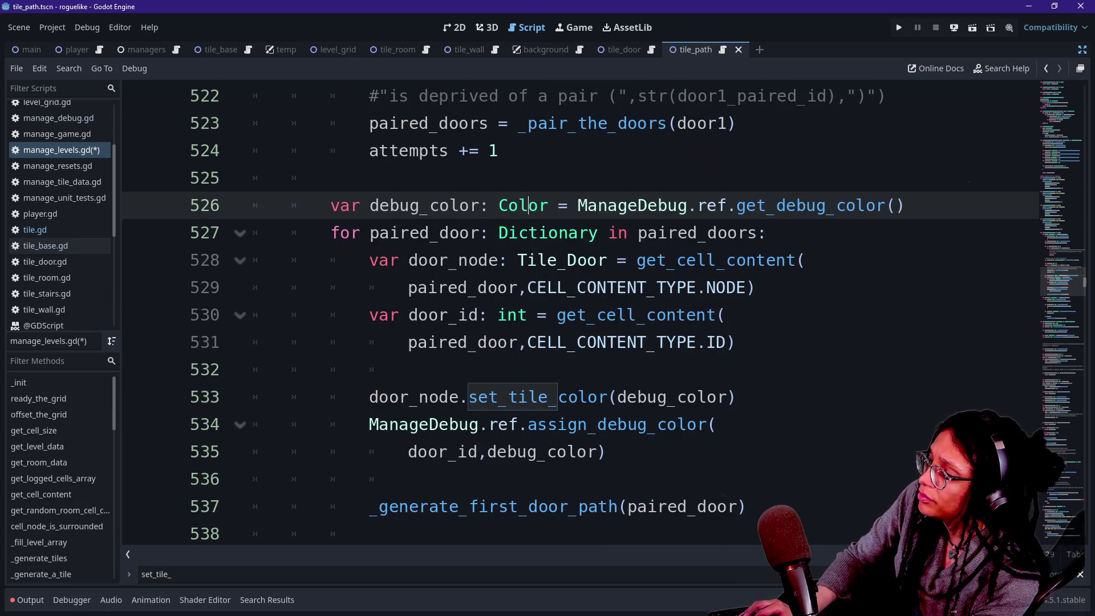
left_click_drag(529, 424, 536, 452)
left_click(588, 424)
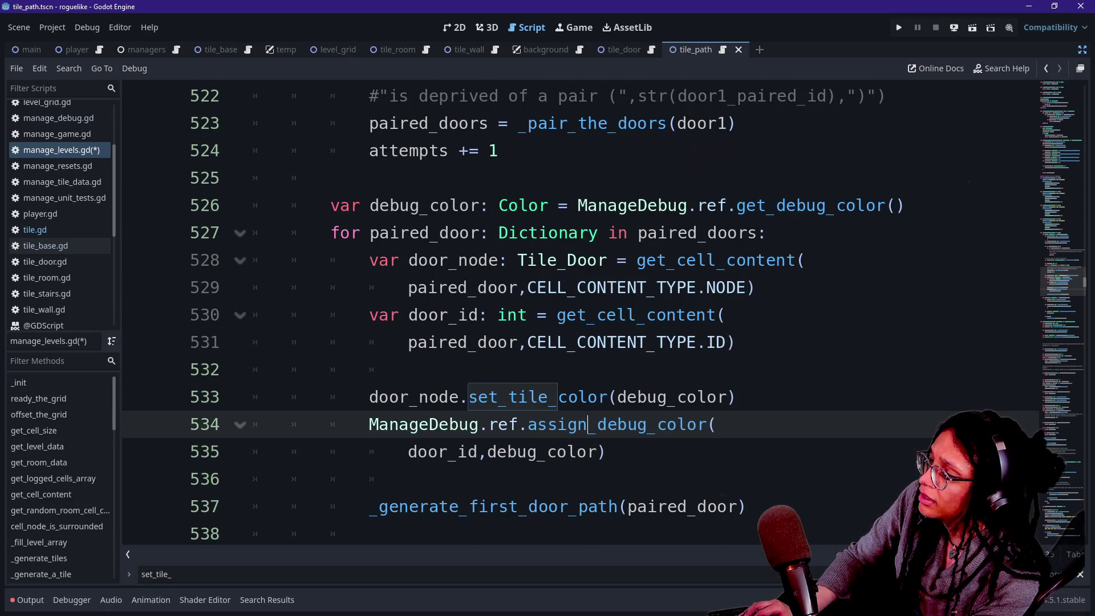
left_click(482, 288)
key("ctrl+z")
key("ctrl+z")
key("ctrl+z")
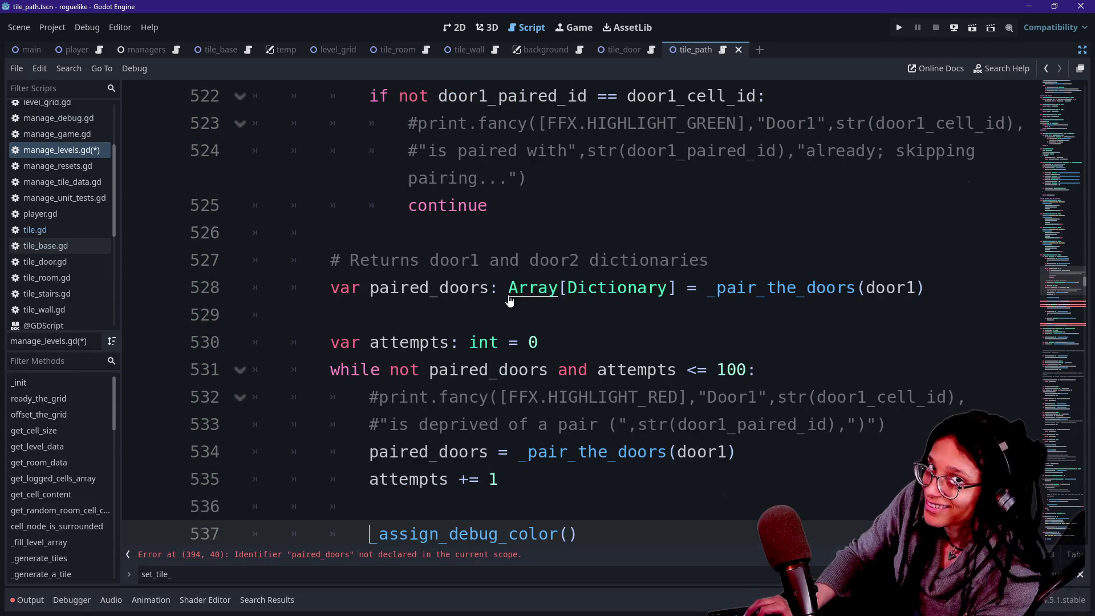
Step: Delete the _assign_debug_color() call and undo back to _apply_debug_color using color_assignment_data
scroll(580, 313, "down", 3)
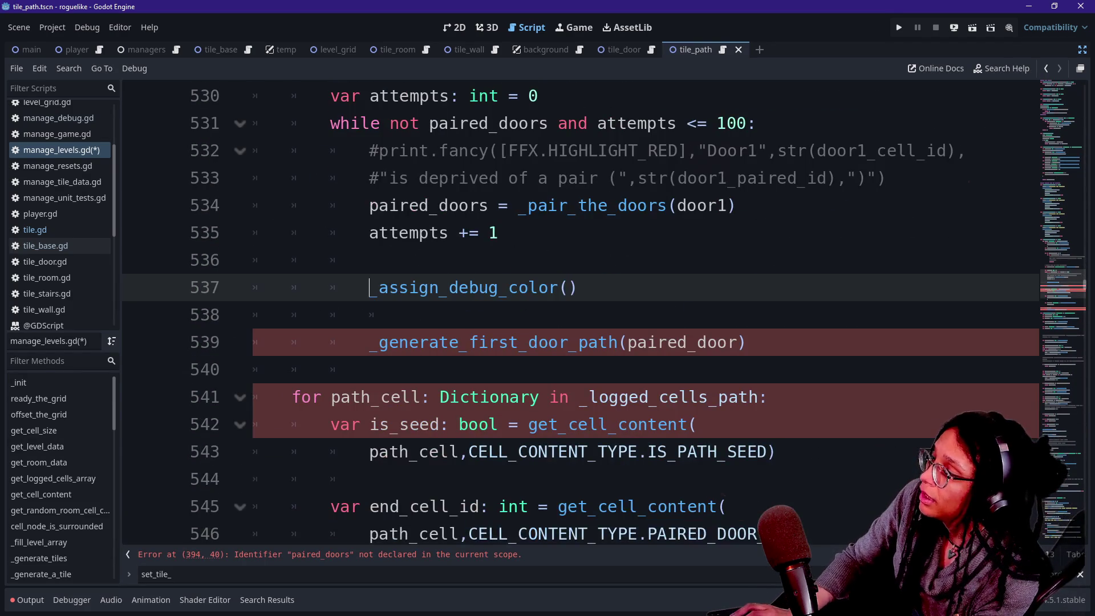
key("BackSpace")
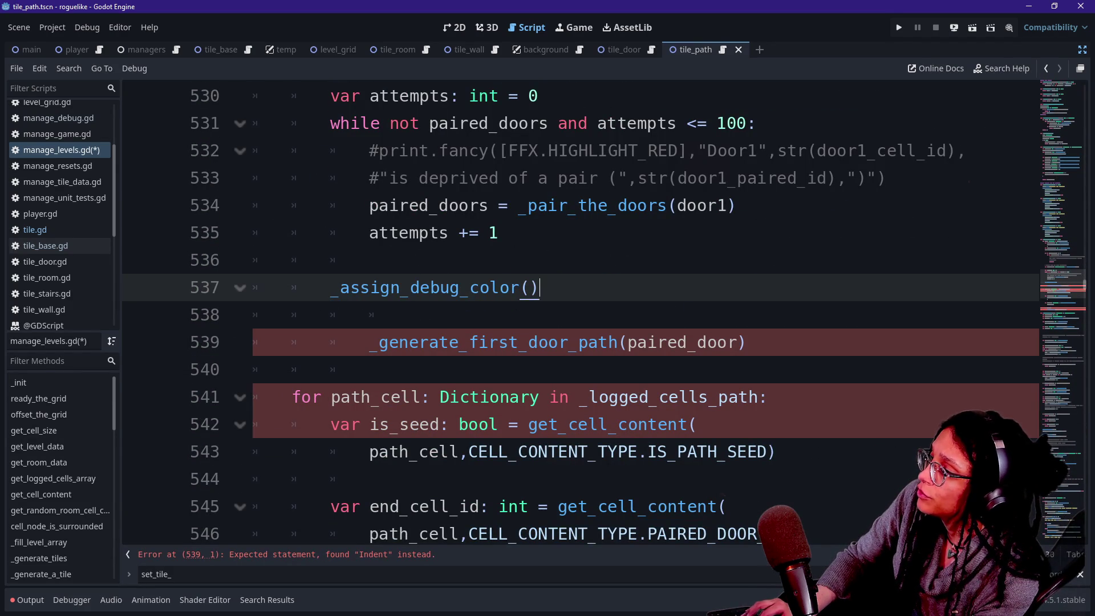
key("shift+Up")
key("BackSpace")
key("BackSpace")
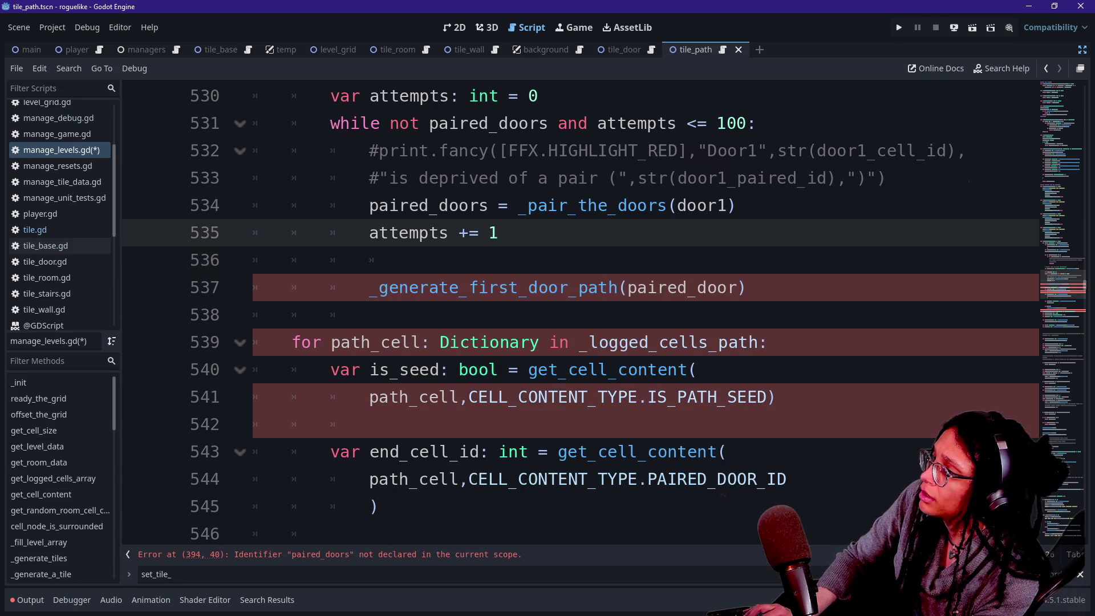
scroll(580, 313, "up", 1)
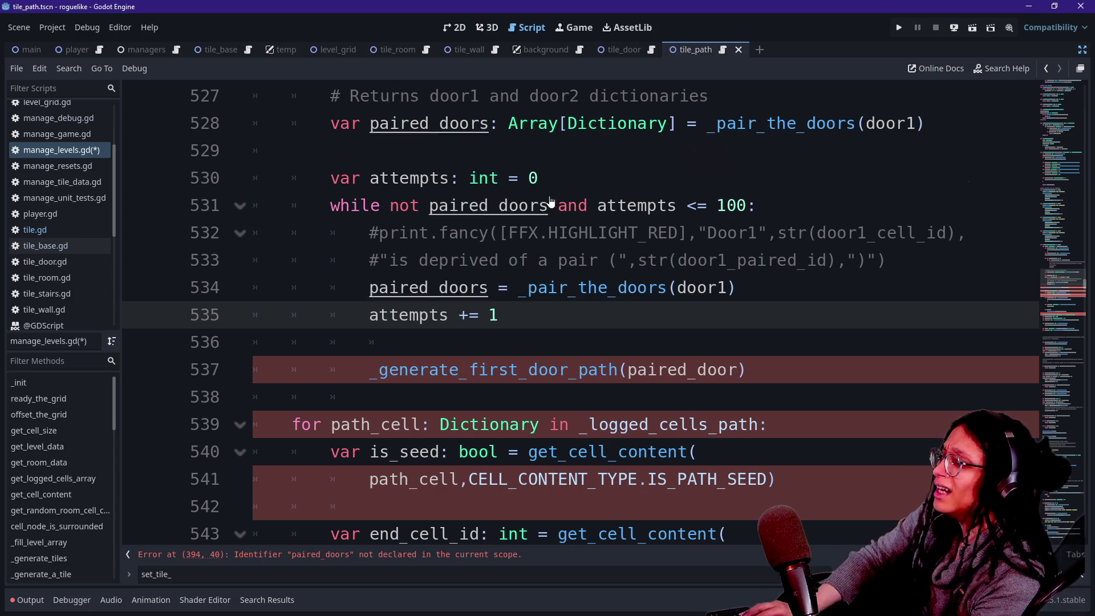
key("Return")
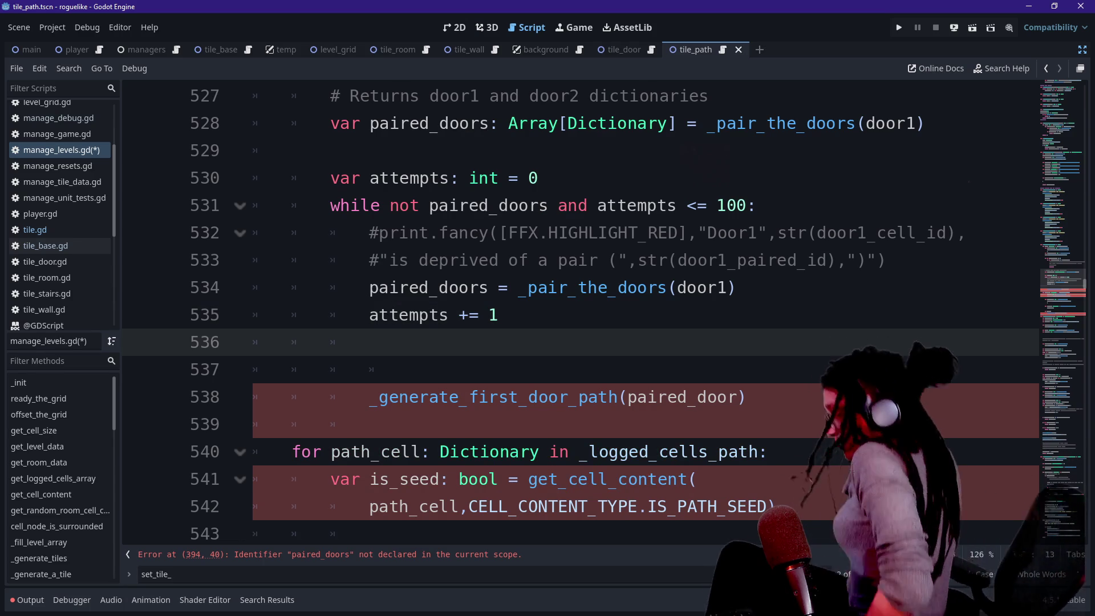
key("ctrl+z")
key("ctrl+z")
key("ctrl+z")
key("ctrl+z")
key("ctrl+z")
key("ctrl+z")
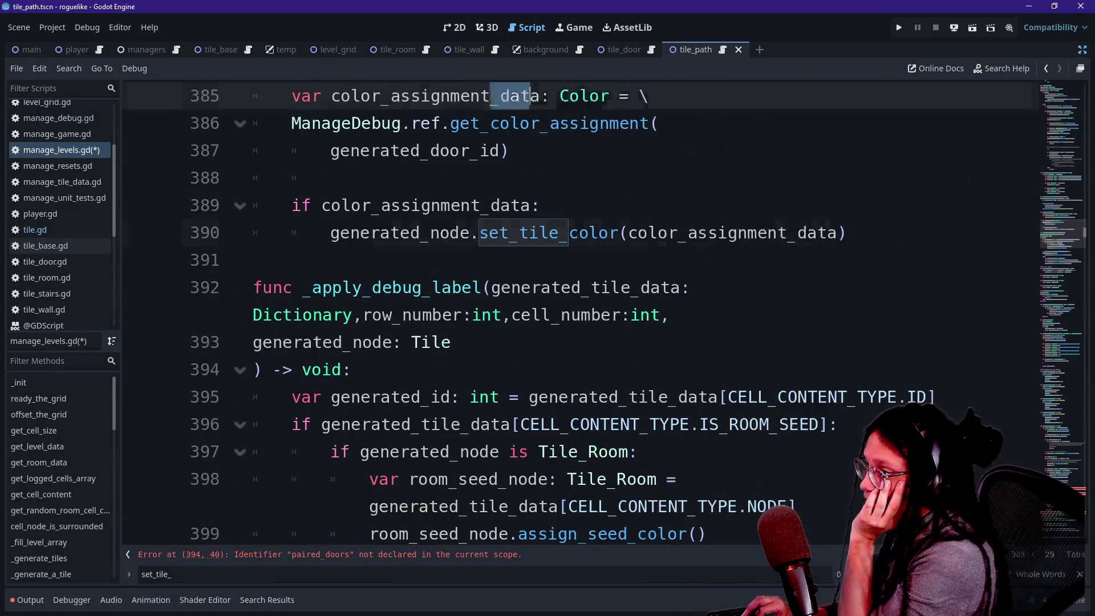
Step: Redo the color_assignment print and set_tile_color edits, then return to the paired-door loop
key("ctrl+z")
key("ctrl+z")
key("ctrl+z")
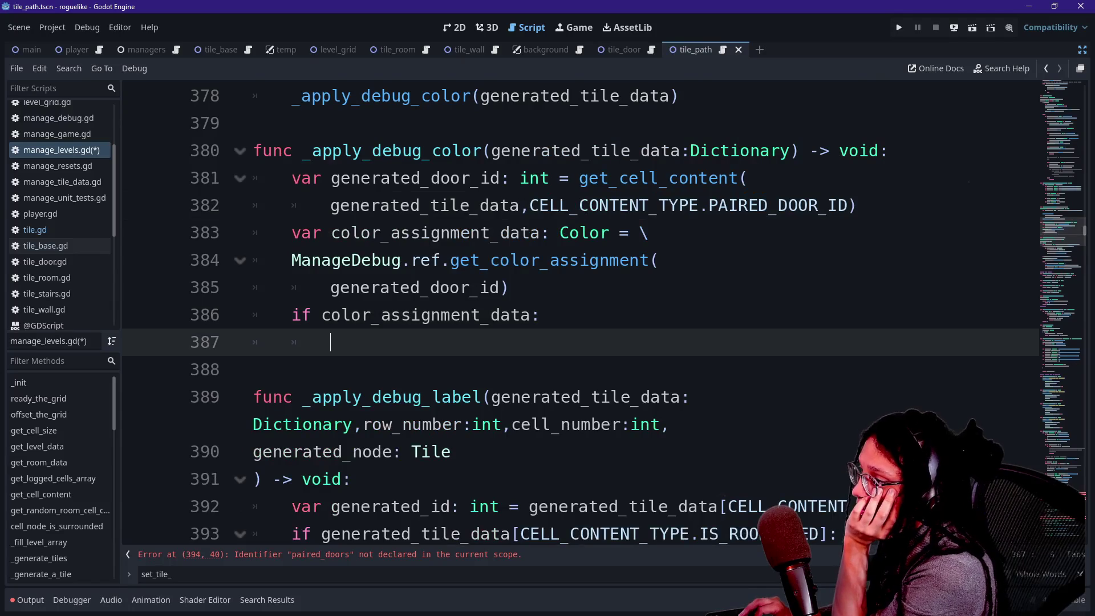
key("ctrl+y")
key("ctrl+y")
key("ctrl+y")
key("ctrl+y")
key("ctrl+y")
key("ctrl+y")
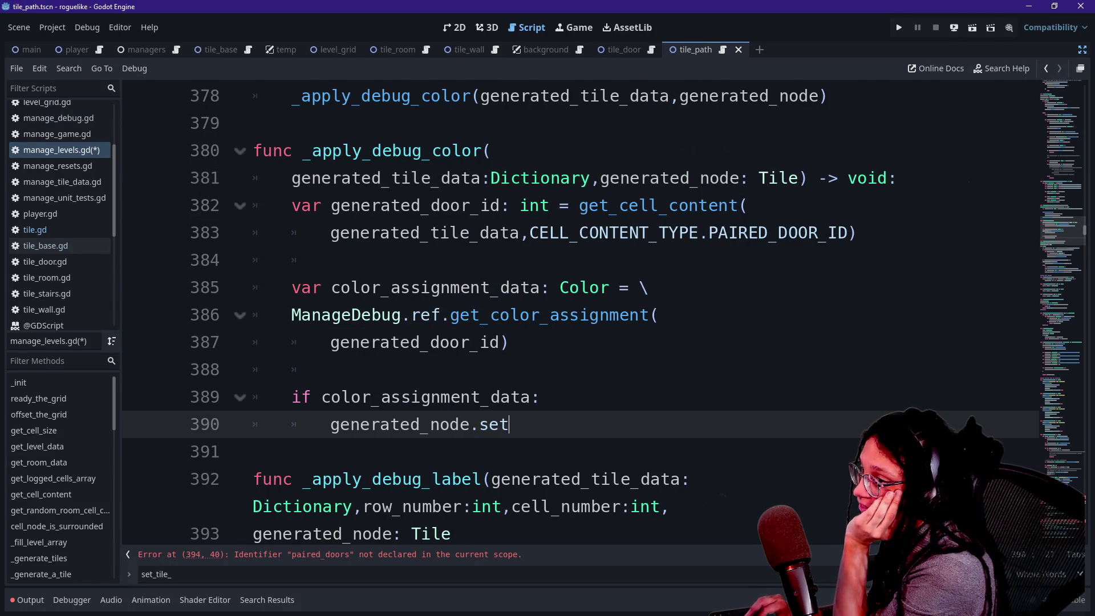
key("ctrl+y")
key("ctrl+y")
key("ctrl+y")
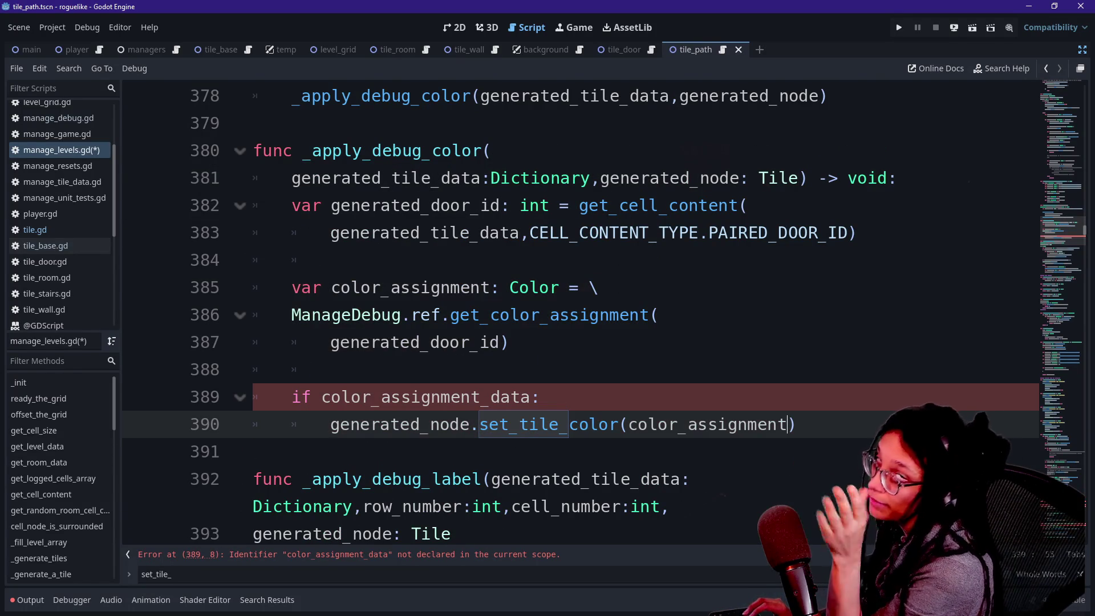
key("ctrl+y")
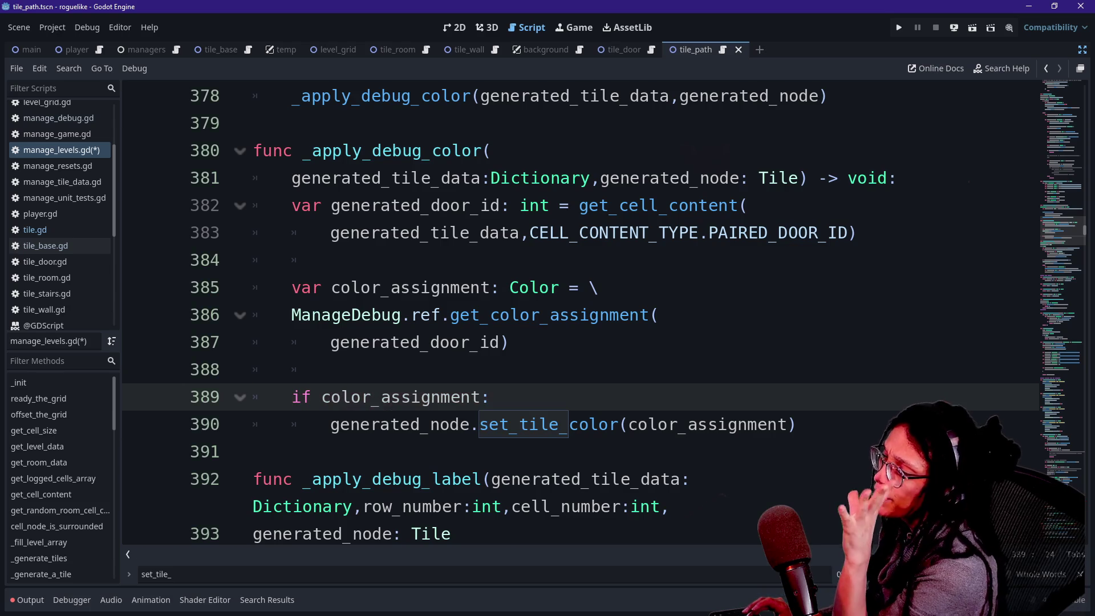
key("ctrl+y")
key("ctrl+y")
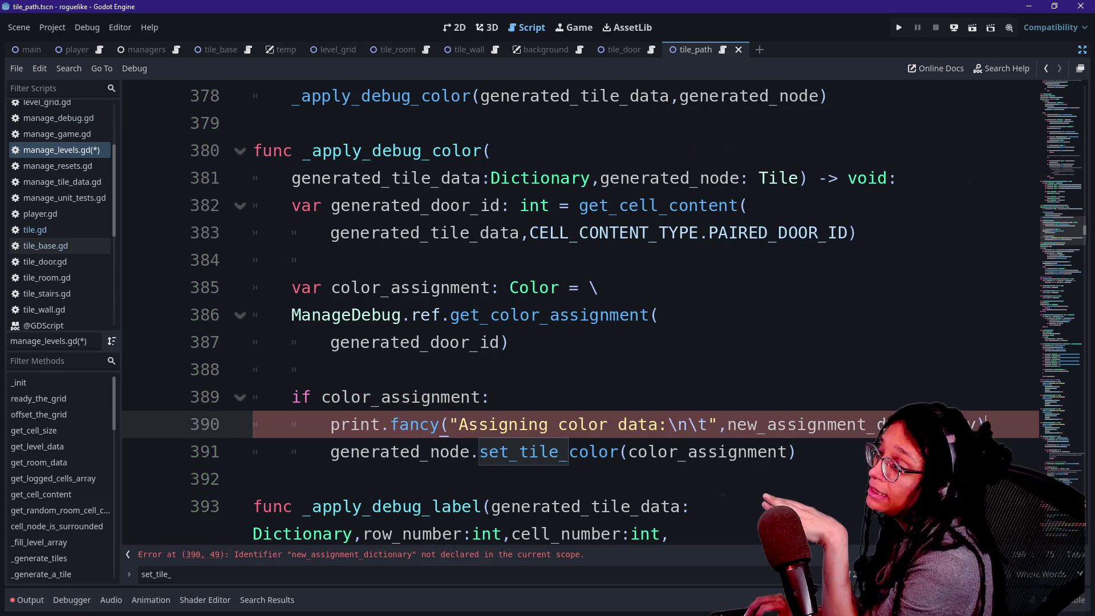
key("ctrl+y")
key("ctrl+y")
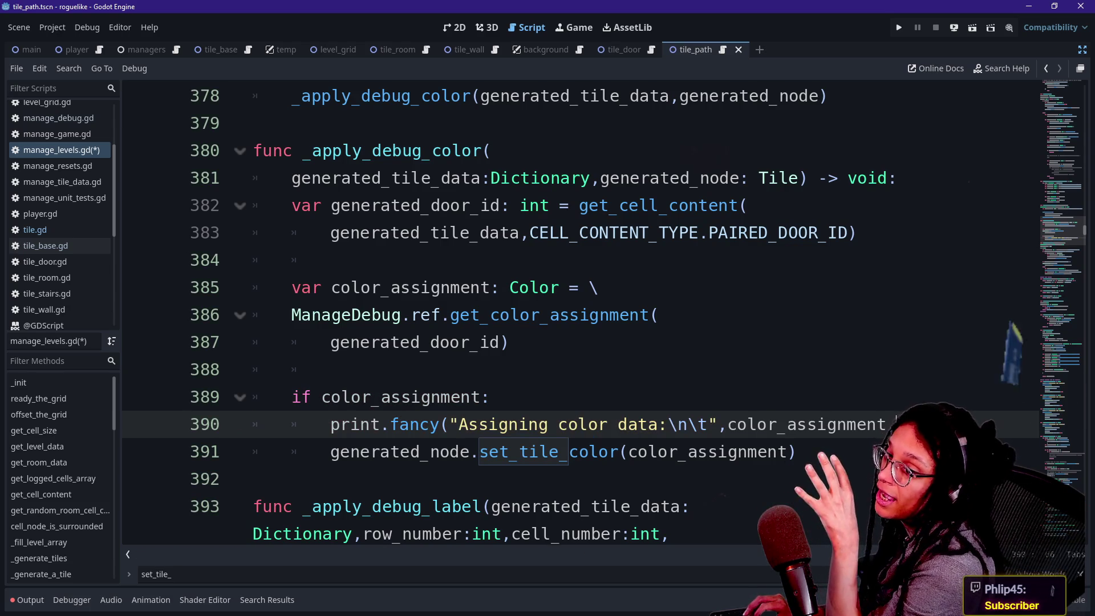
key("ctrl+y")
key("ctrl+y")
key("ctrl+y")
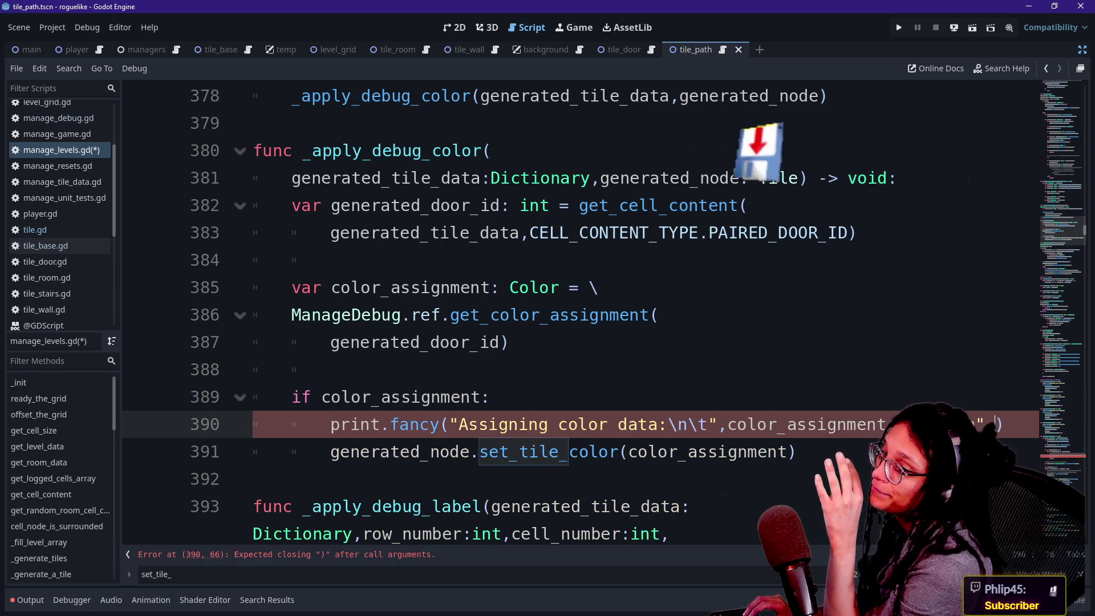
key("ctrl+y")
key("ctrl+y")
key("ctrl+y")
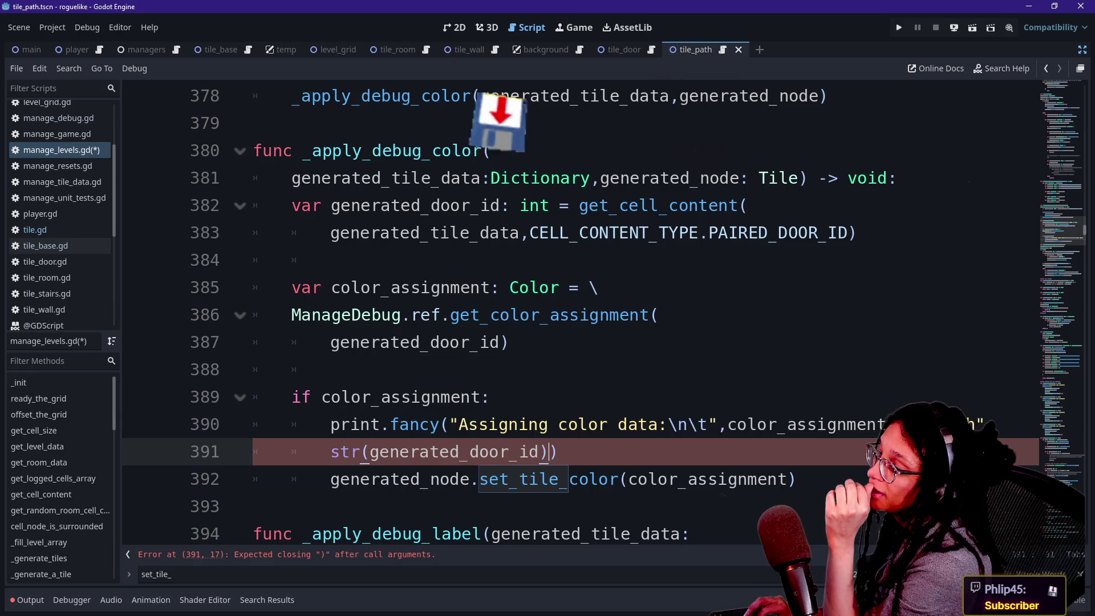
key("ctrl+y")
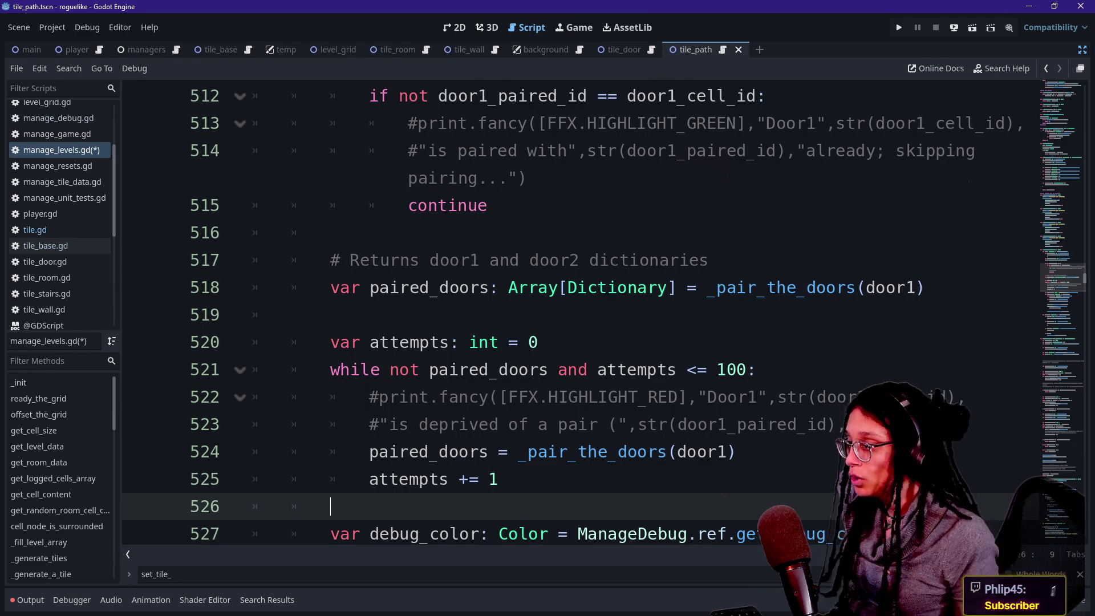
key("Up")
key("Up")
key("Up")
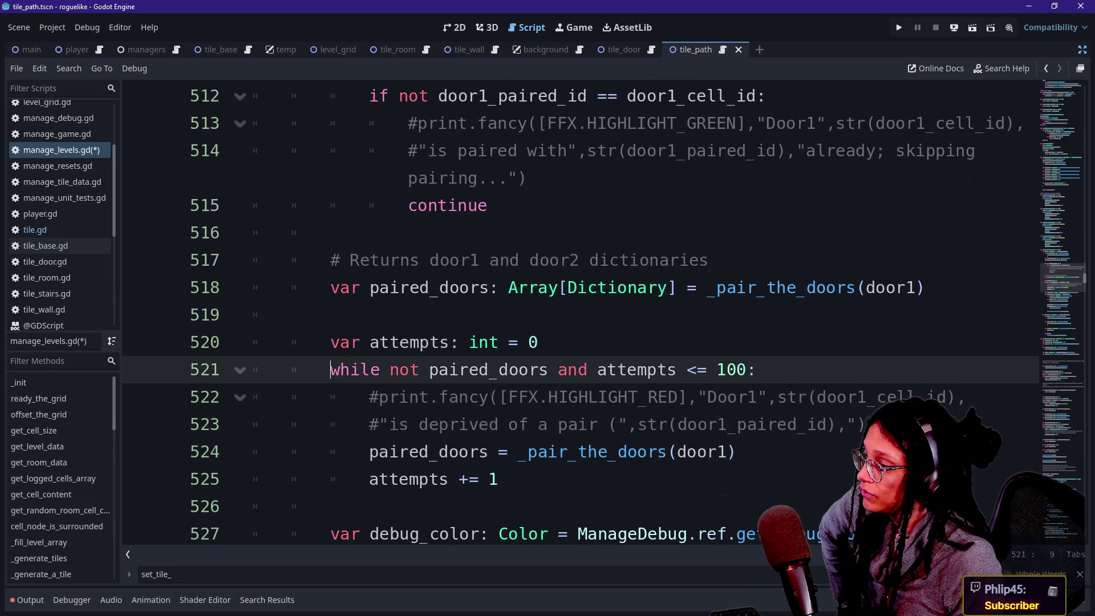
key("Down")
key("Down")
key("Down")
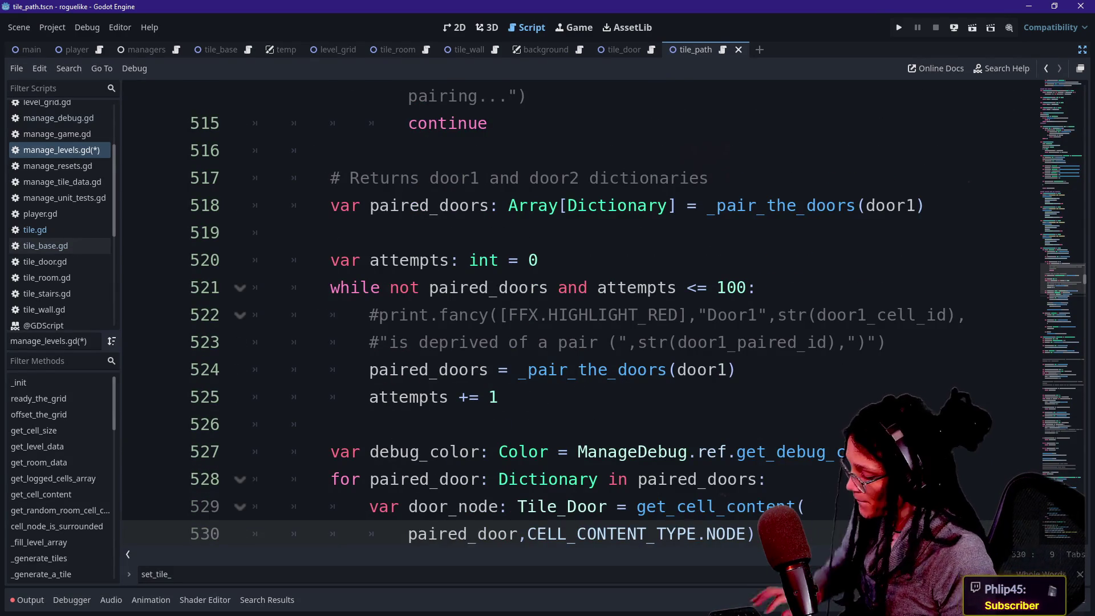
Step: Find set_tile_col and delete the set_tile_color and assign_debug_color lines plus leftover blank lines
key("ctrl+f")
type("set")
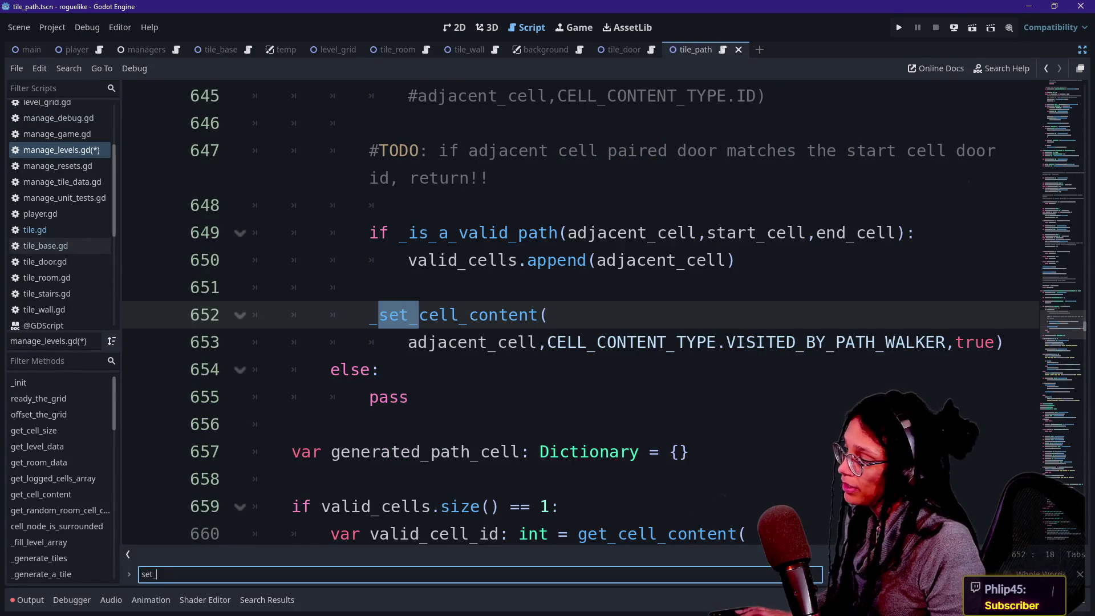
type("_tile_col")
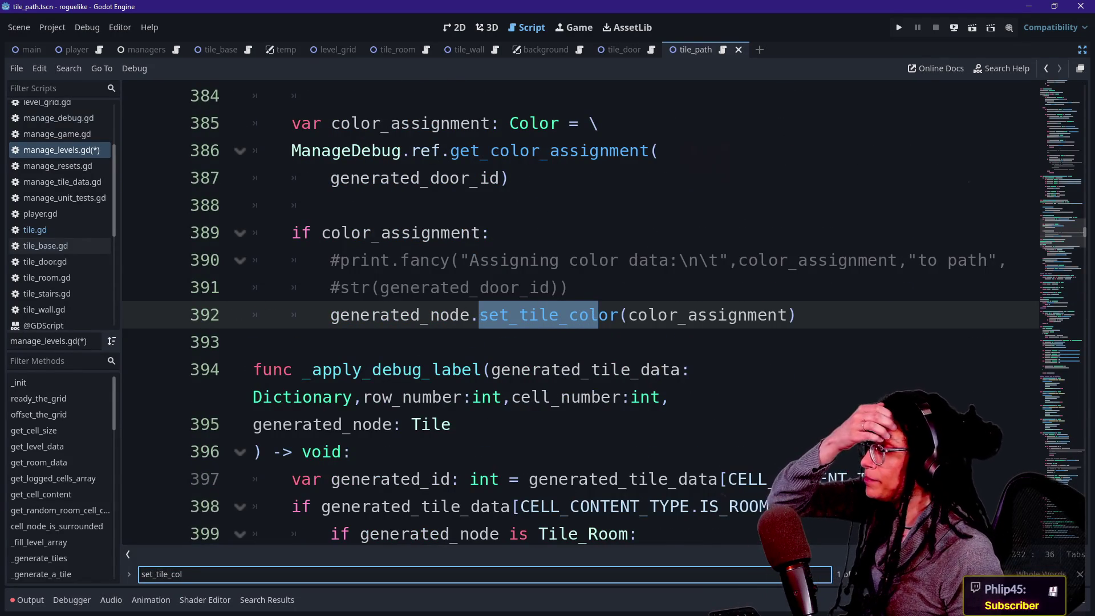
key("Return")
left_click(342, 151)
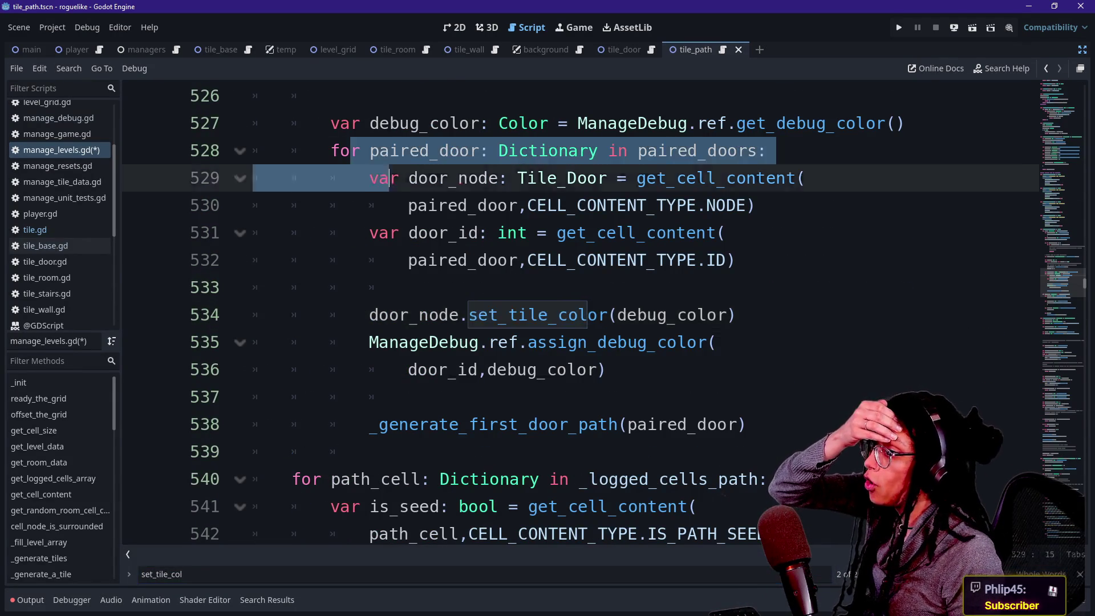
left_click(569, 425)
left_click(408, 397)
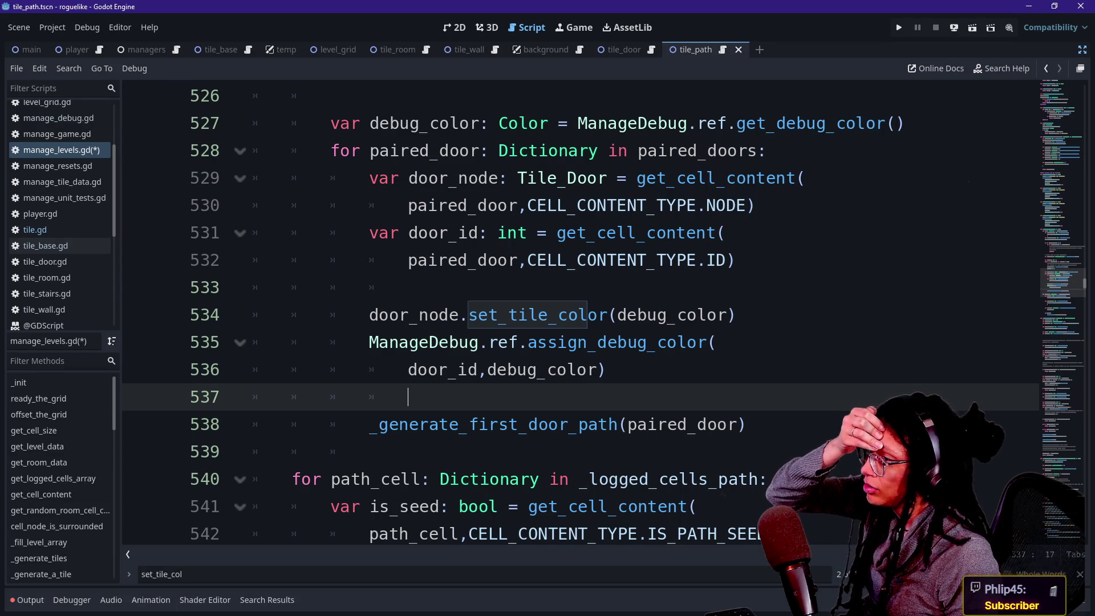
left_click(518, 342)
mouse_move(606, 370)
left_mouse_down()
mouse_move(293, 370)
mouse_move(330, 315)
mouse_move(369, 315)
left_mouse_up()
key("Delete")
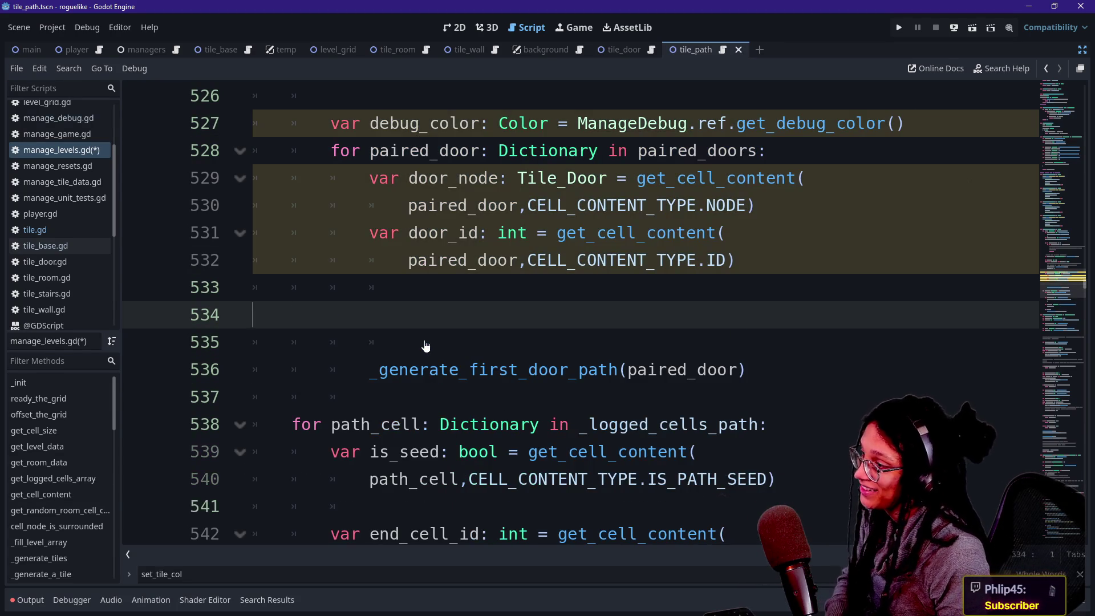
key("BackSpace")
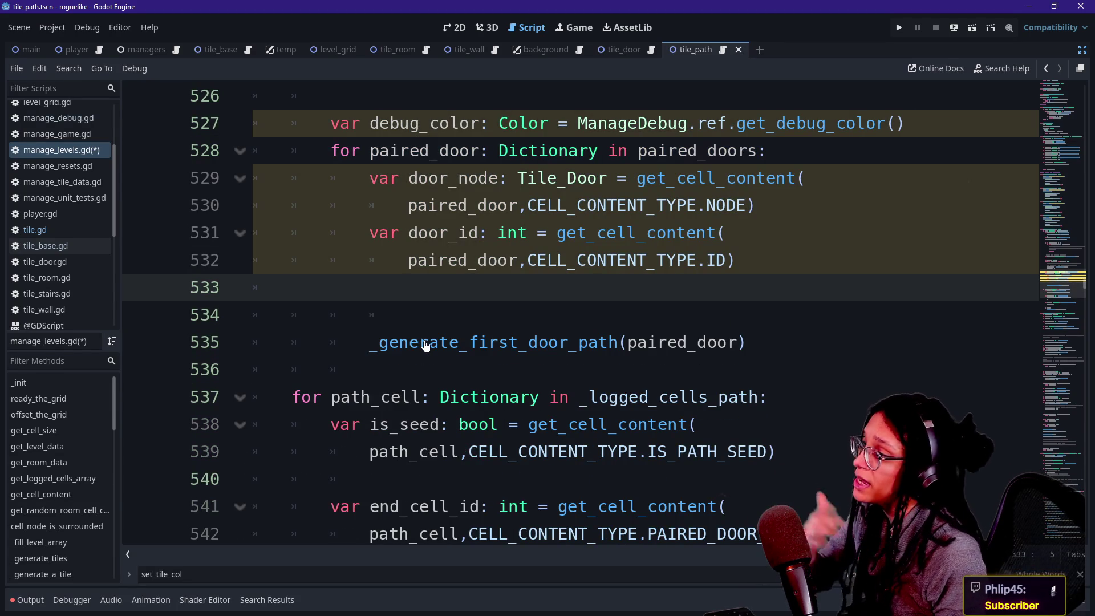
key("Delete")
Step: Review the remaining door lookup and _generate_first_door_path call in the door loop
scroll(580, 314, "up", 1)
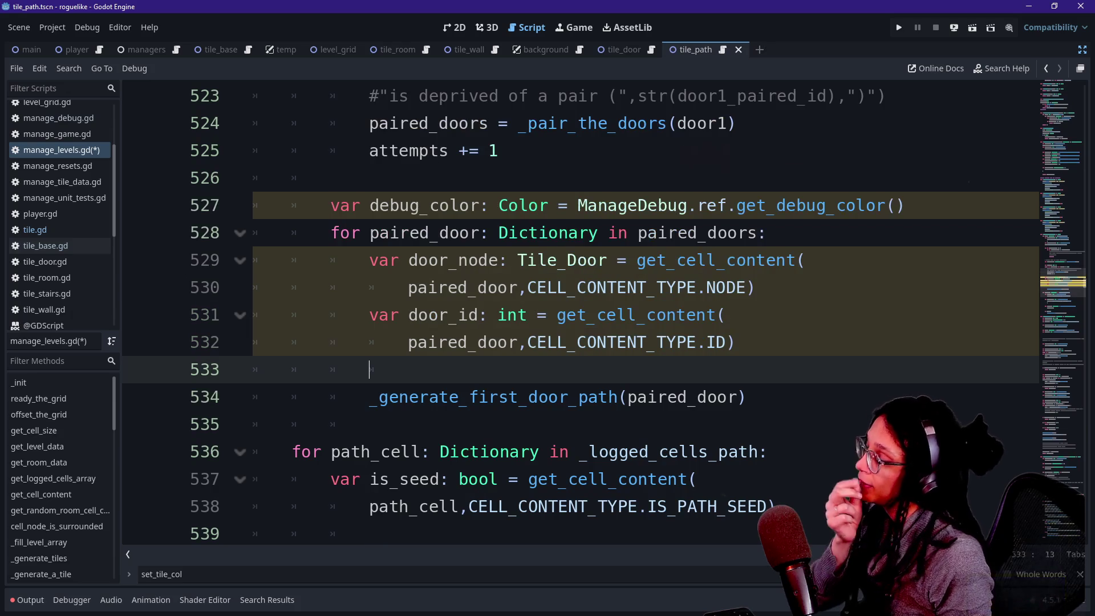
left_click(477, 288)
left_click(408, 370)
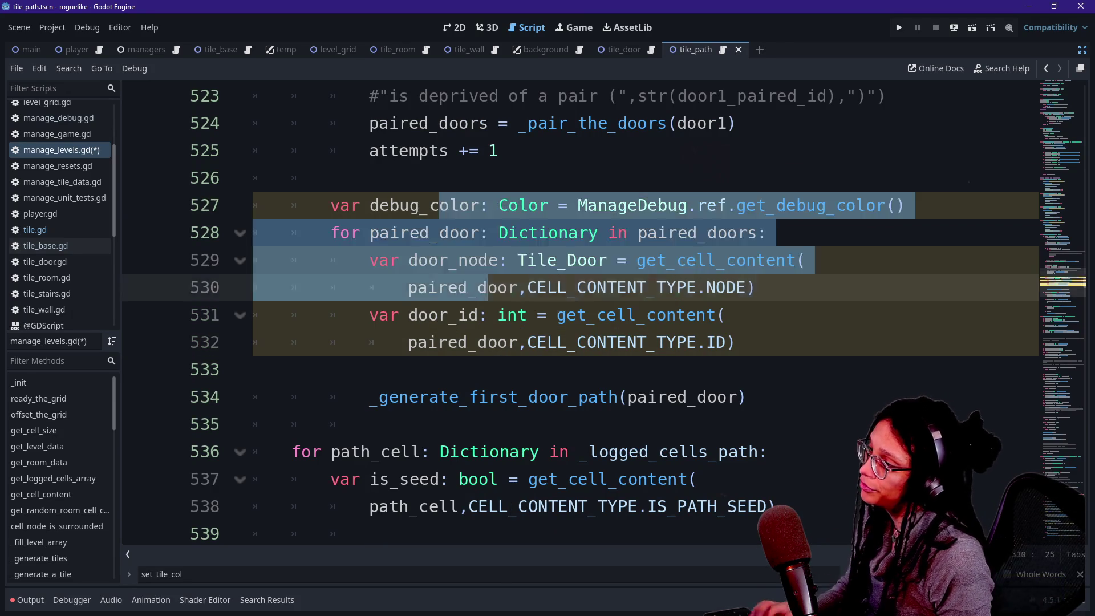
left_click(538, 397)
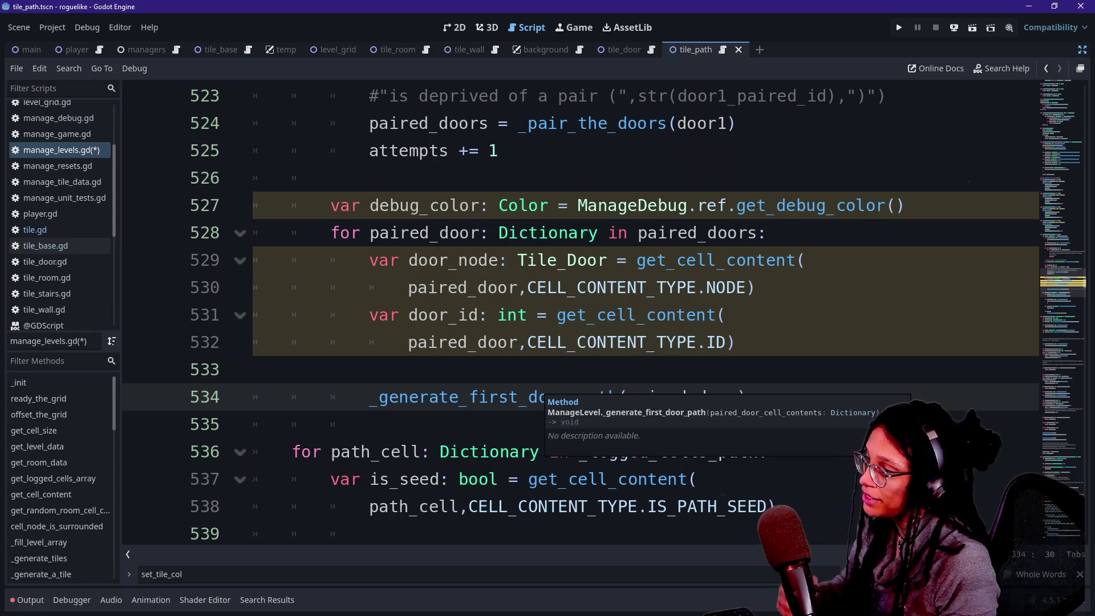
left_click_drag(253, 370, 253, 205)
left_click(252, 370)
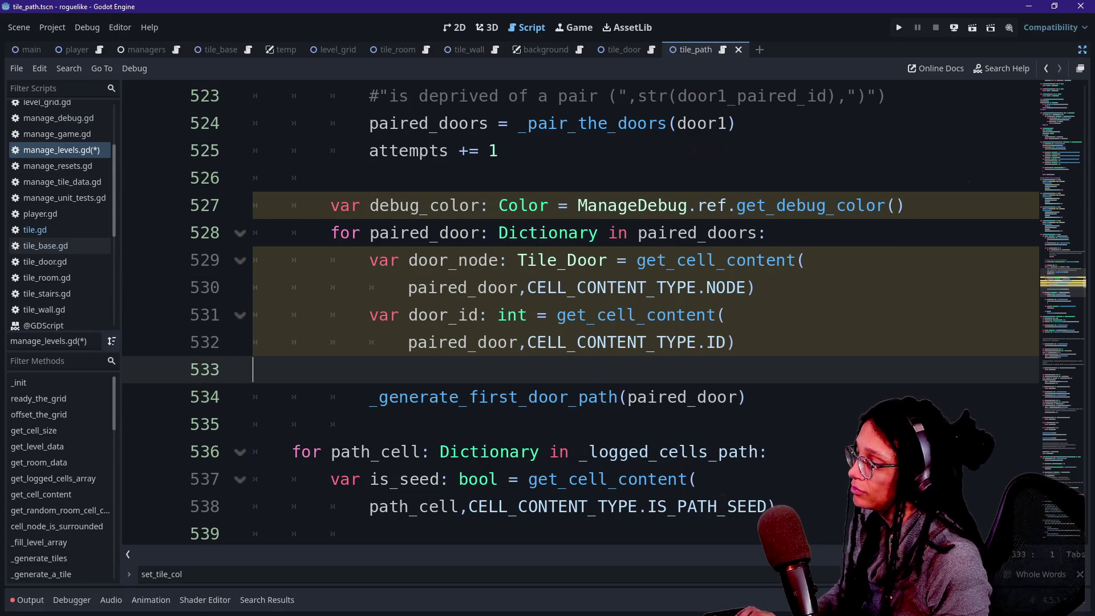
left_click_drag(253, 205, 368, 425)
left_click(368, 424)
left_click(252, 369)
left_click(253, 397)
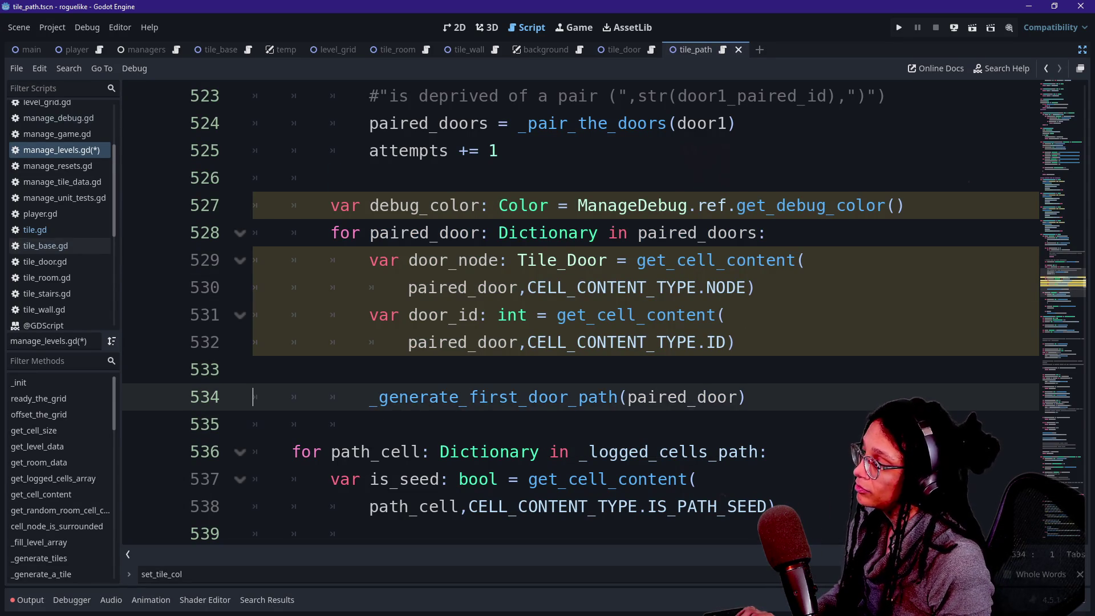
left_click(253, 370)
left_click(252, 397)
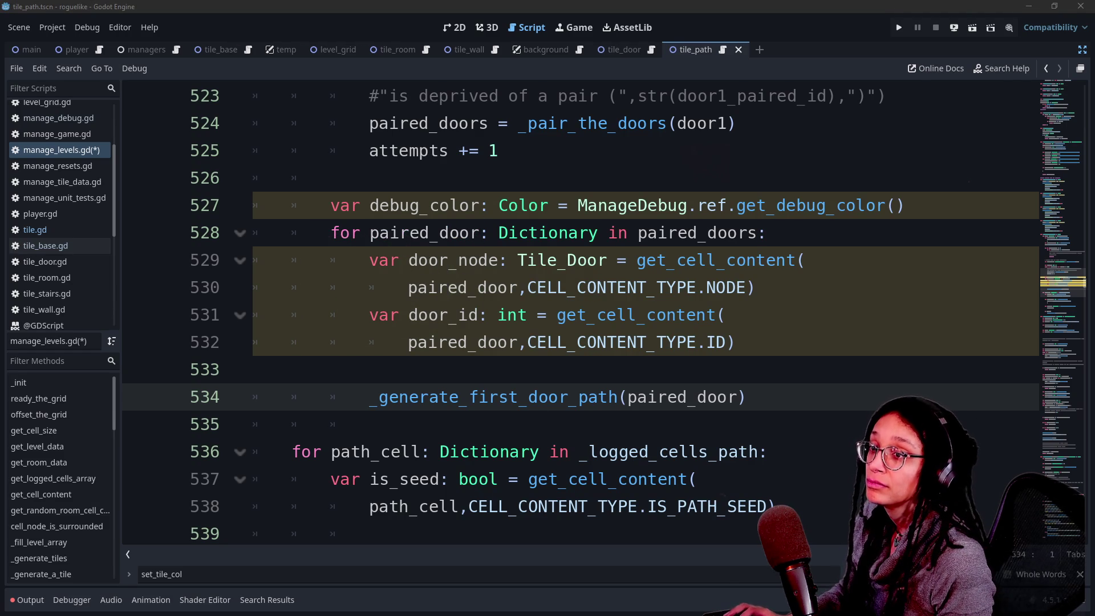
key("alt+Tab")
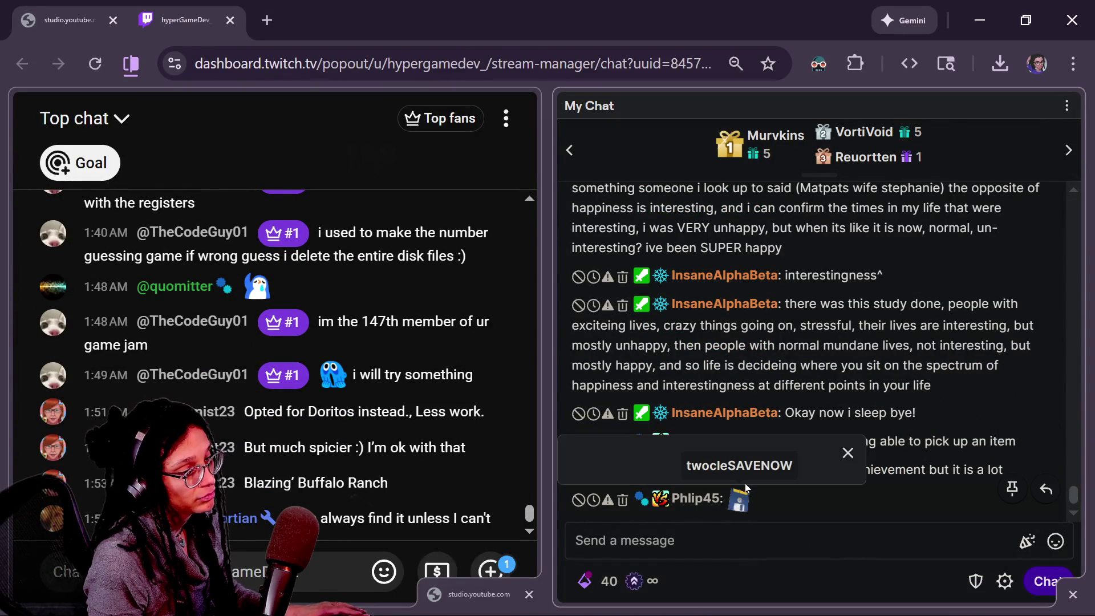
Step: Inspect the viewer's twocleSAVENOW emote card in the Twitch chat, then close it
left_click(739, 500)
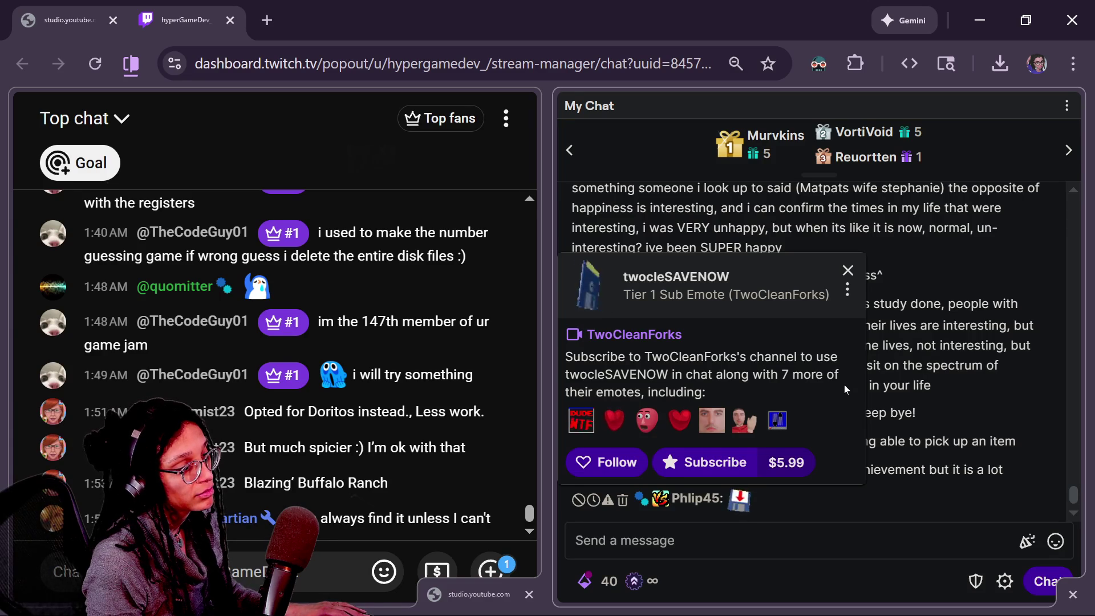
left_click(848, 270)
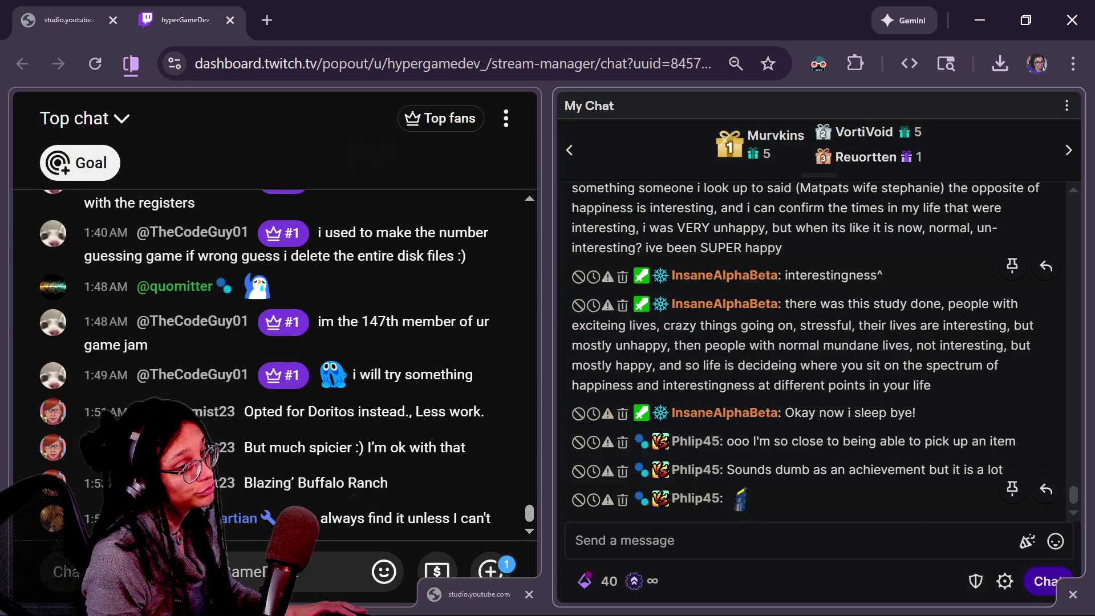
key("alt+Tab")
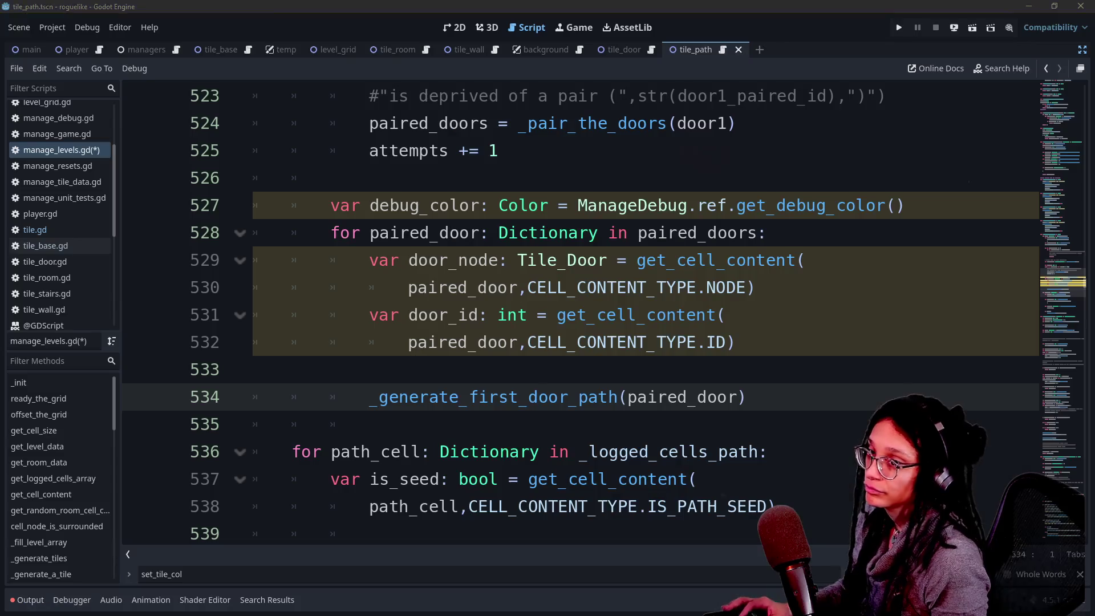
left_click(331, 397)
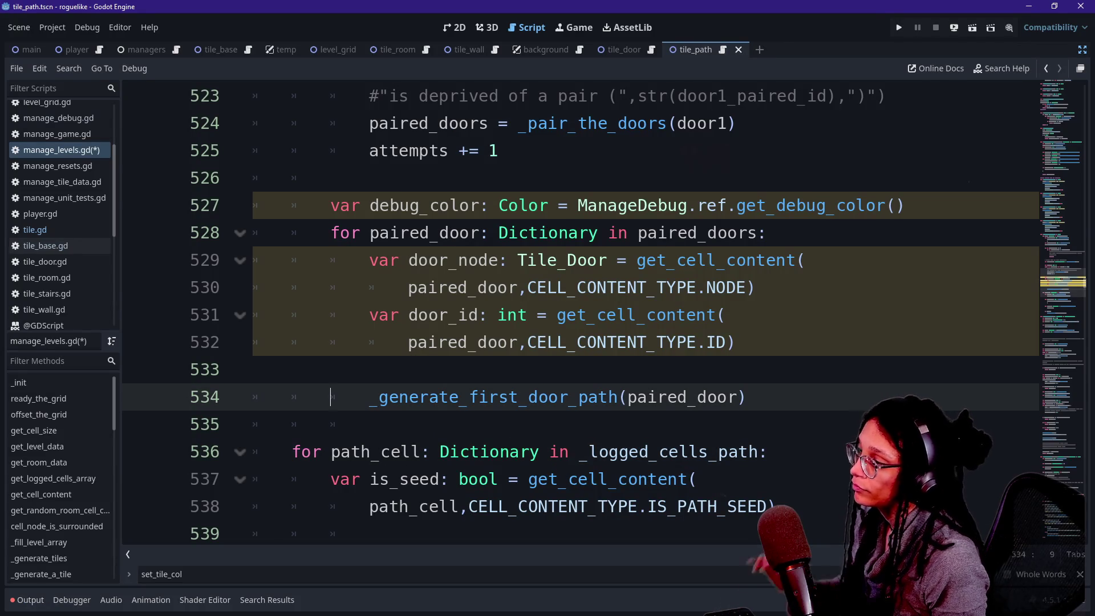
left_click(746, 397)
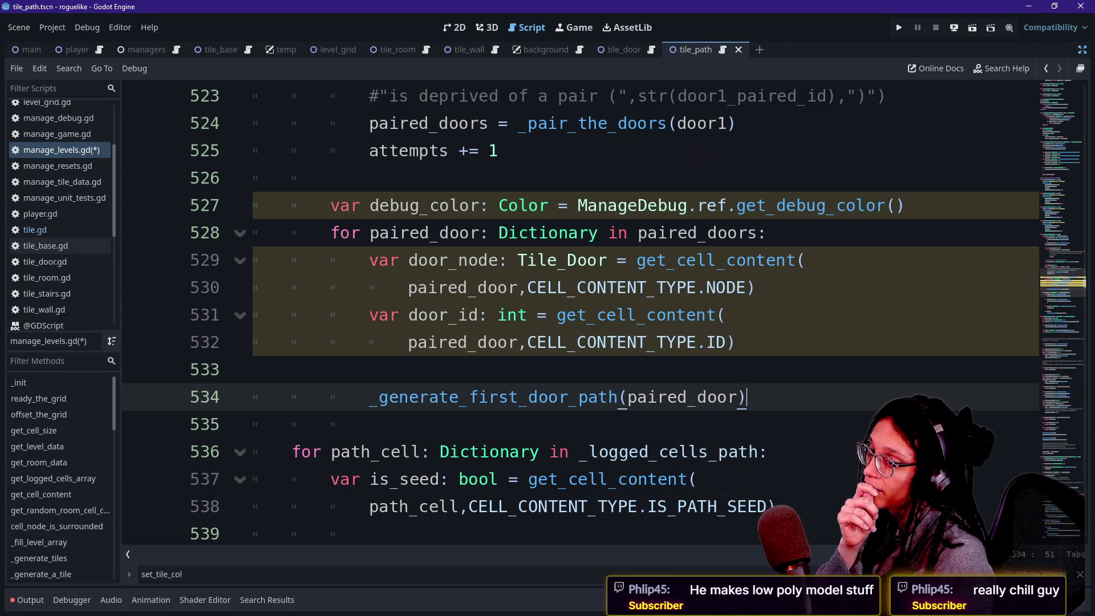
key("alt+Tab")
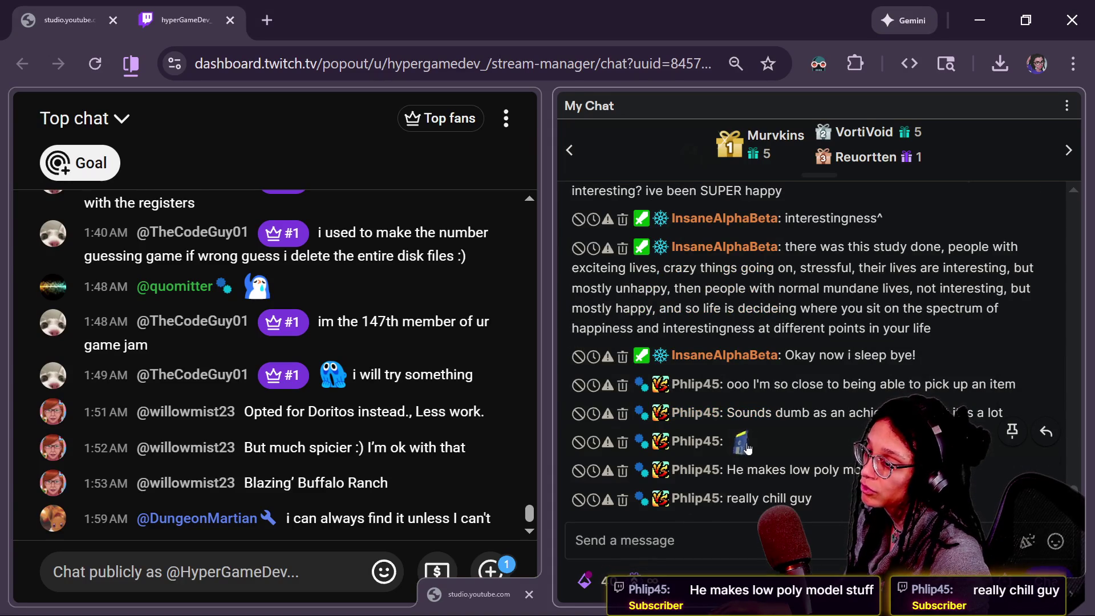
left_click(747, 449)
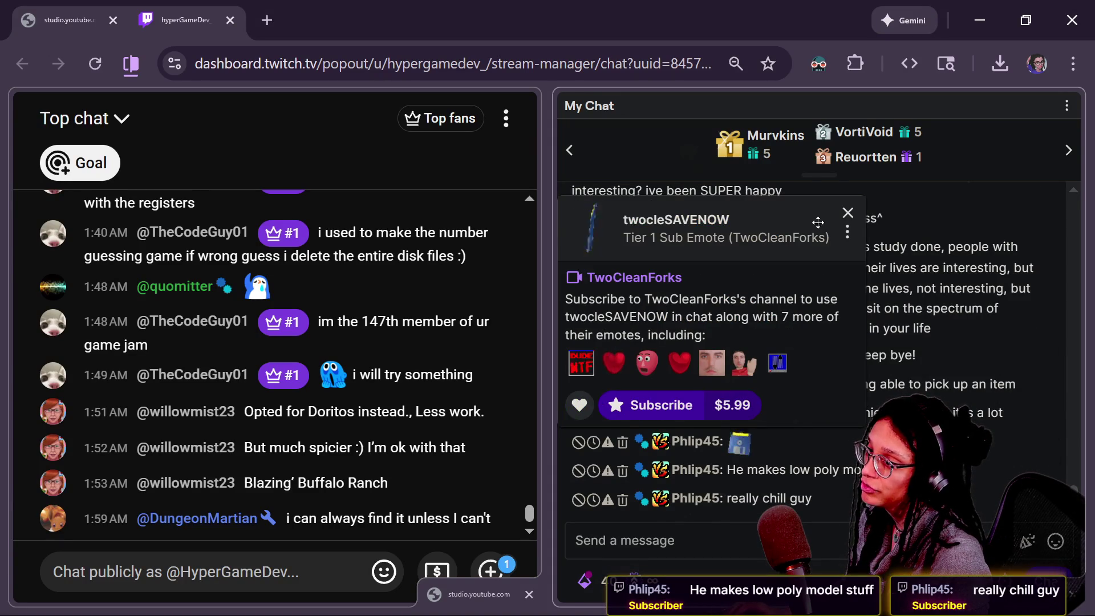
left_click(847, 212)
key("alt+Tab")
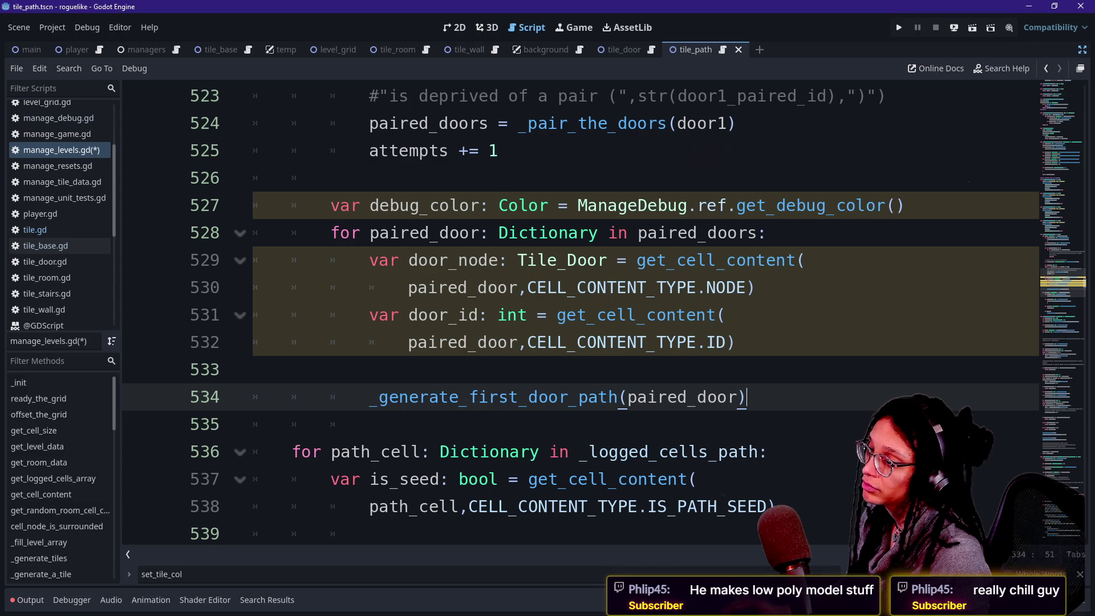
left_click_drag(369, 423, 677, 343)
left_click(666, 342)
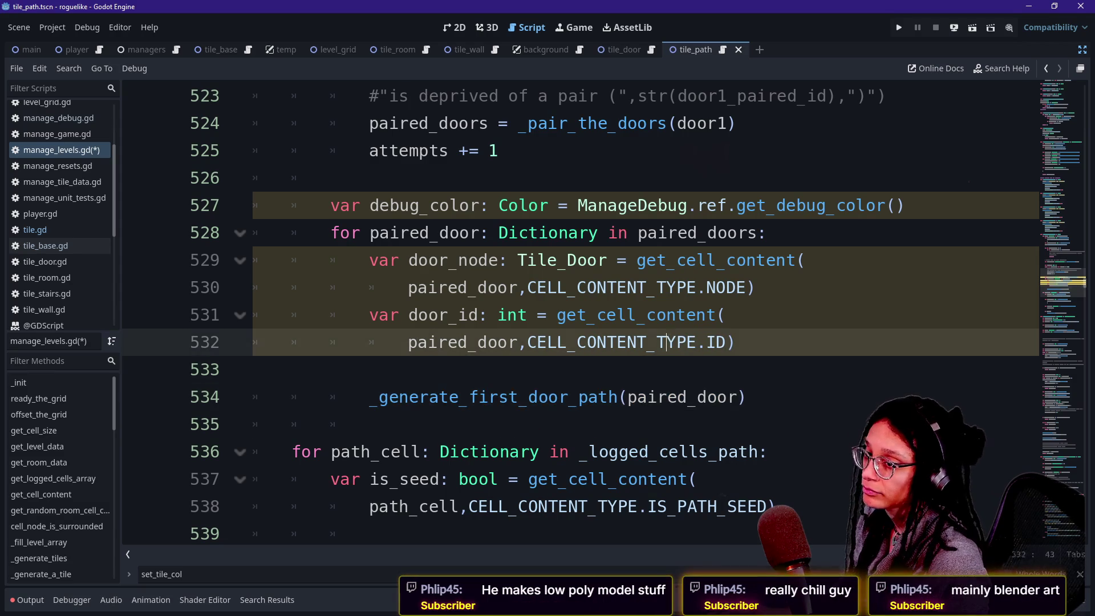
left_click(253, 369)
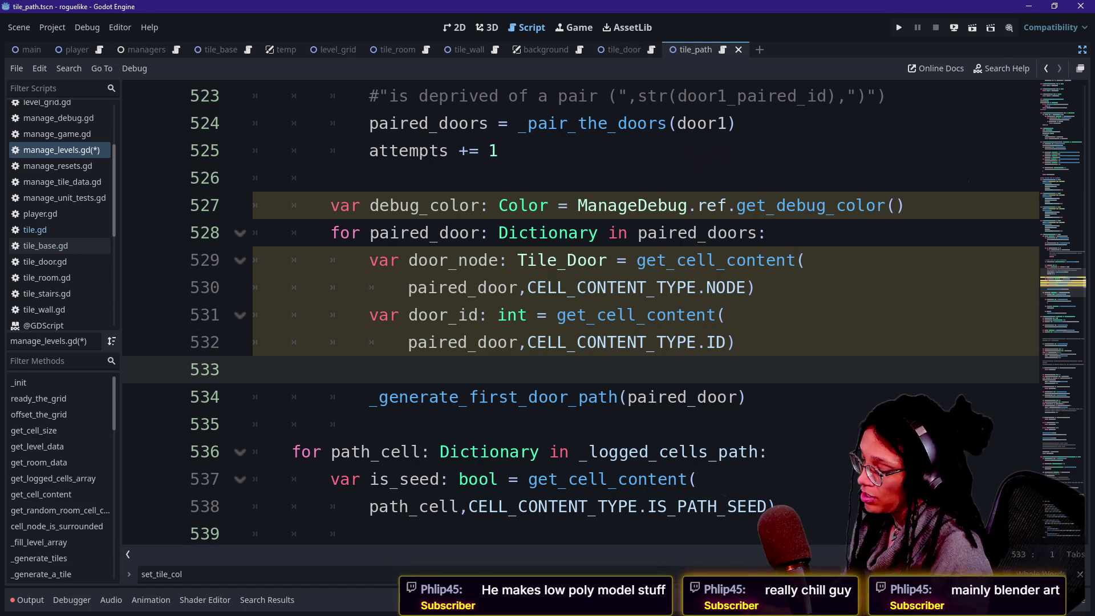
key("ctrl+f")
Step: Search for 'apply_' to locate the _apply_debug_color function
type("apply_")
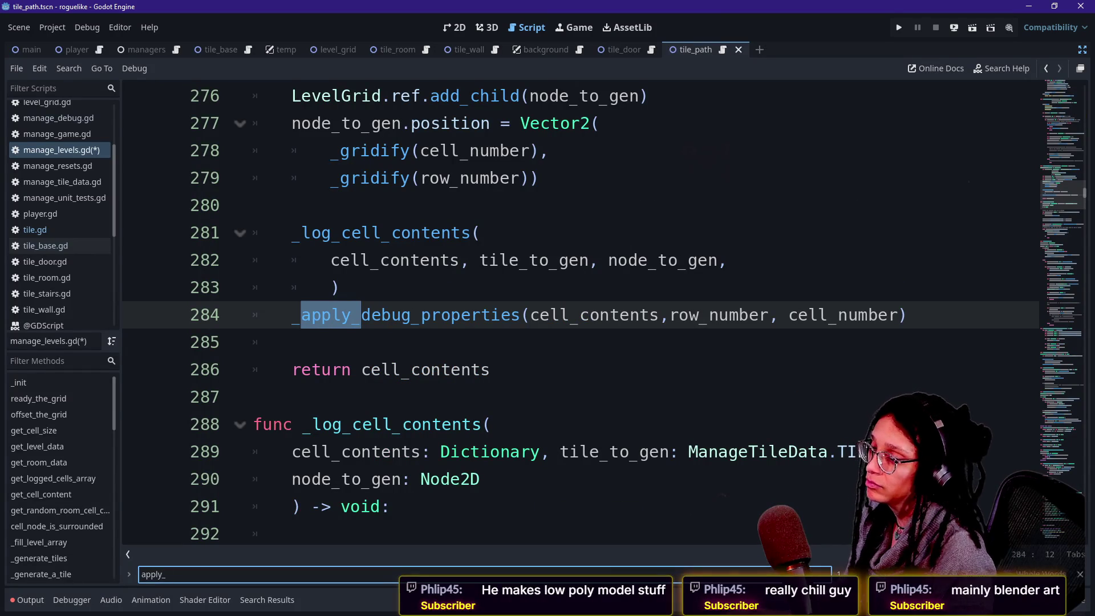
left_click(461, 314)
scroll(460, 315, "up", 2)
scroll(571, 314, "down", 3)
key("ctrl+f")
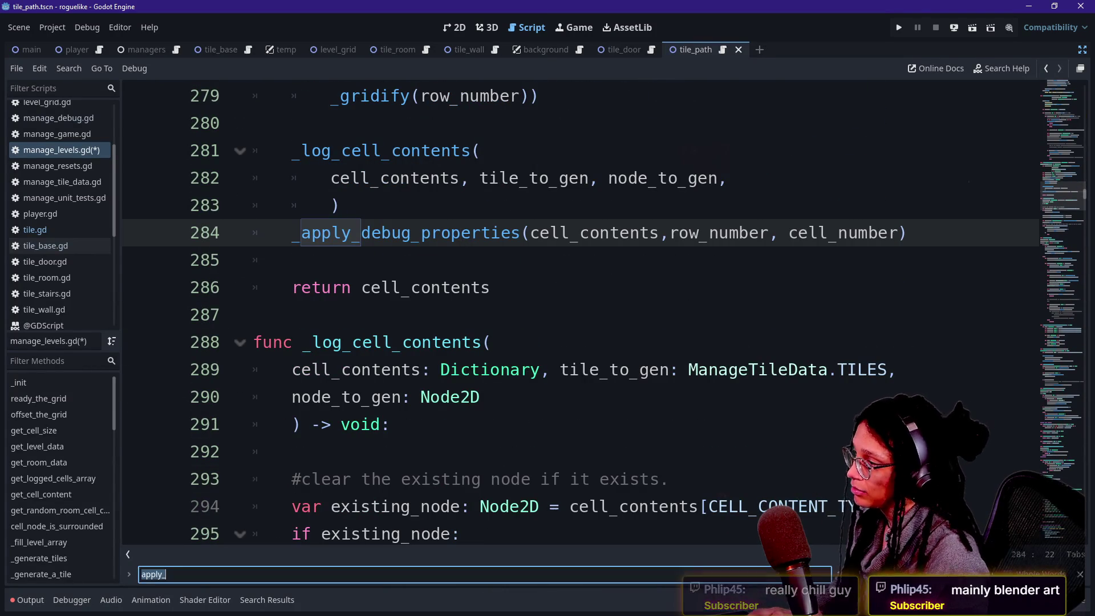
key("Return")
key("Return")
key("Return")
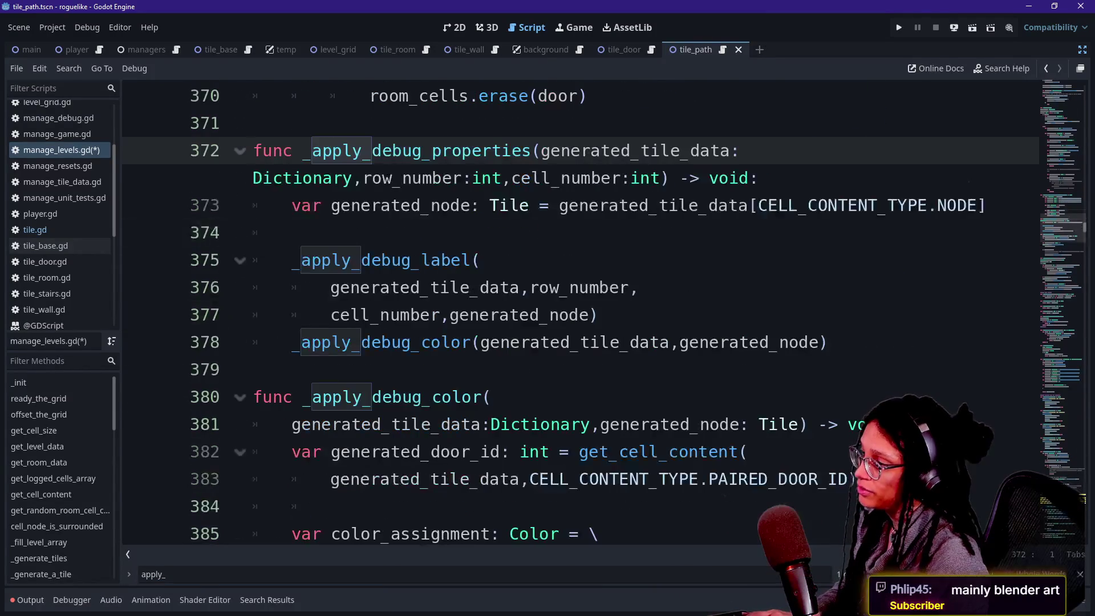
scroll(570, 342, "down", 5)
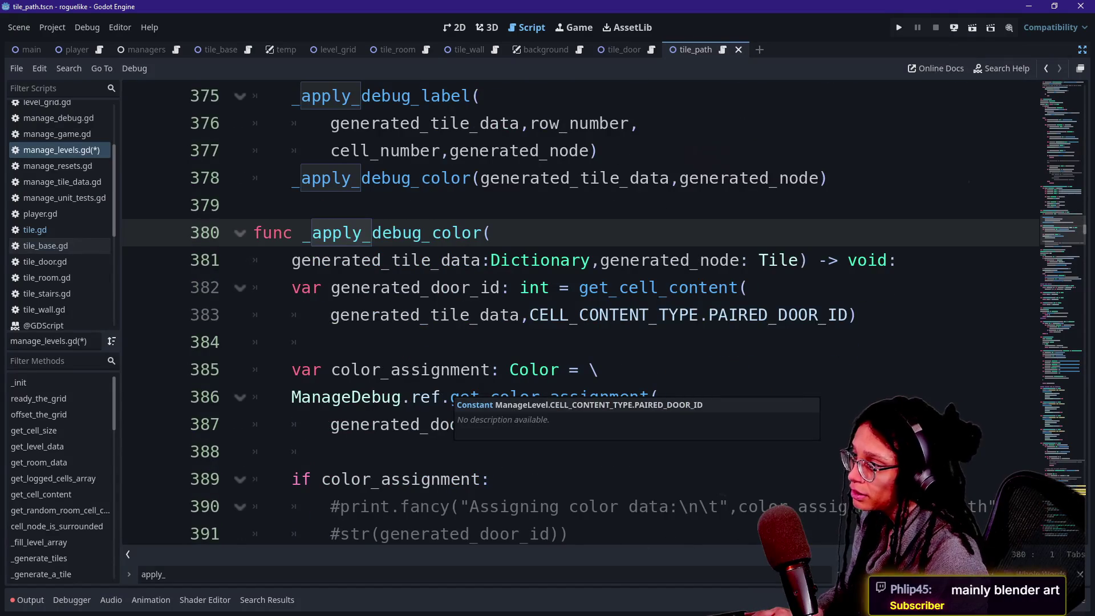
Step: Start a new _assign_debug_color() -> void function below the tile colour code
left_click(257, 260)
key("Return")
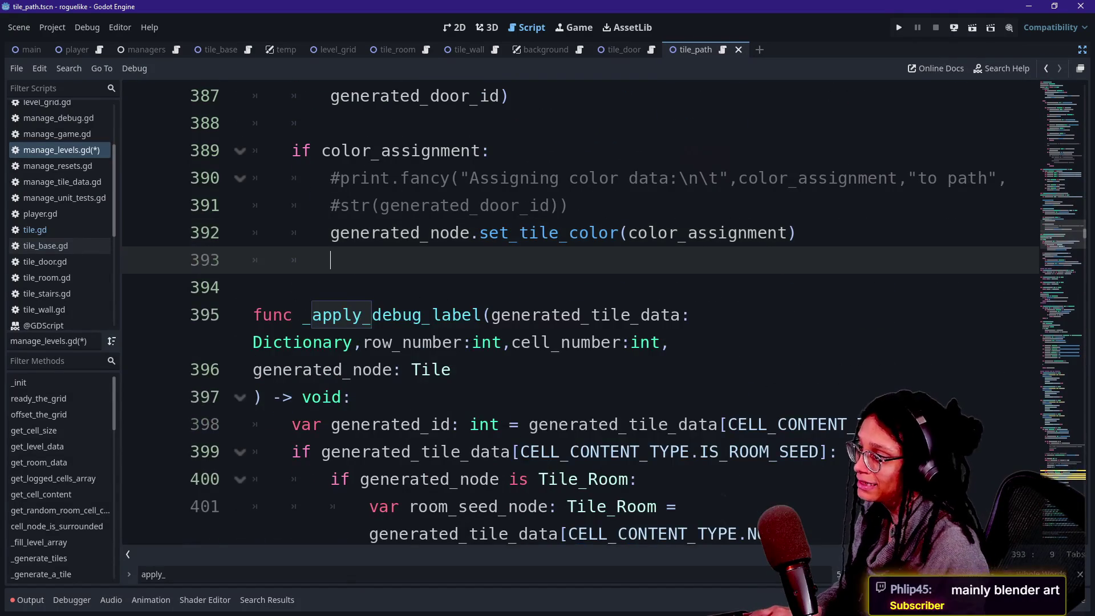
key("Return")
type("_assign_debug_clor")
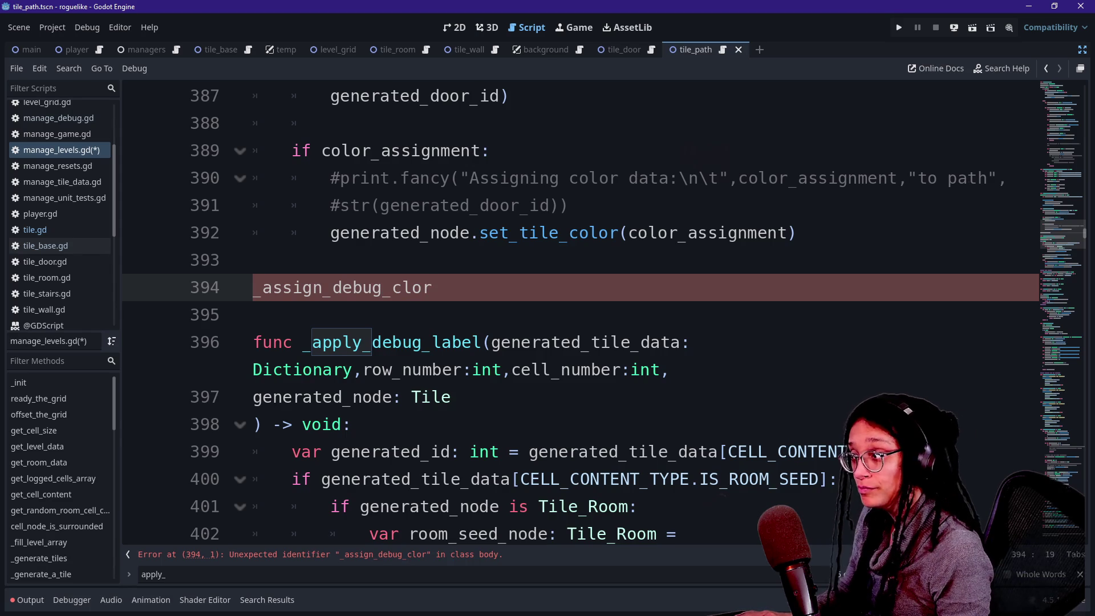
type("func")
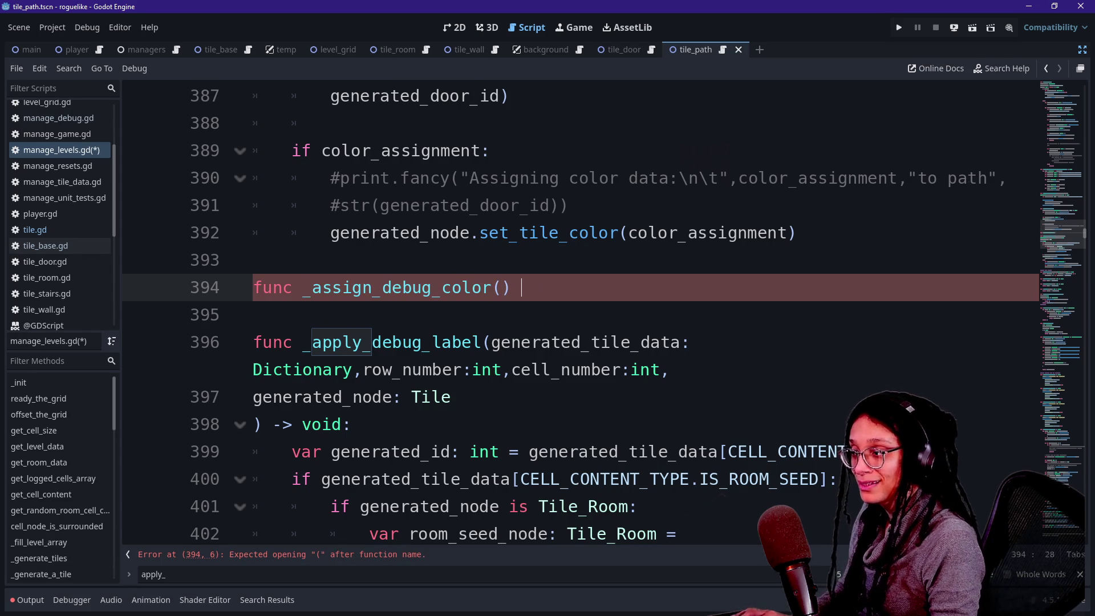
type(":")
key("Return")
Step: Paste the door set_tile_color and assign_debug_color lines into its body and dedent them
type("door_node.set_tile_color(debug_color) \t\t\tManageDebug.ref.assign_debug_color( \t\t\t\tdoor_id,debug_color)")
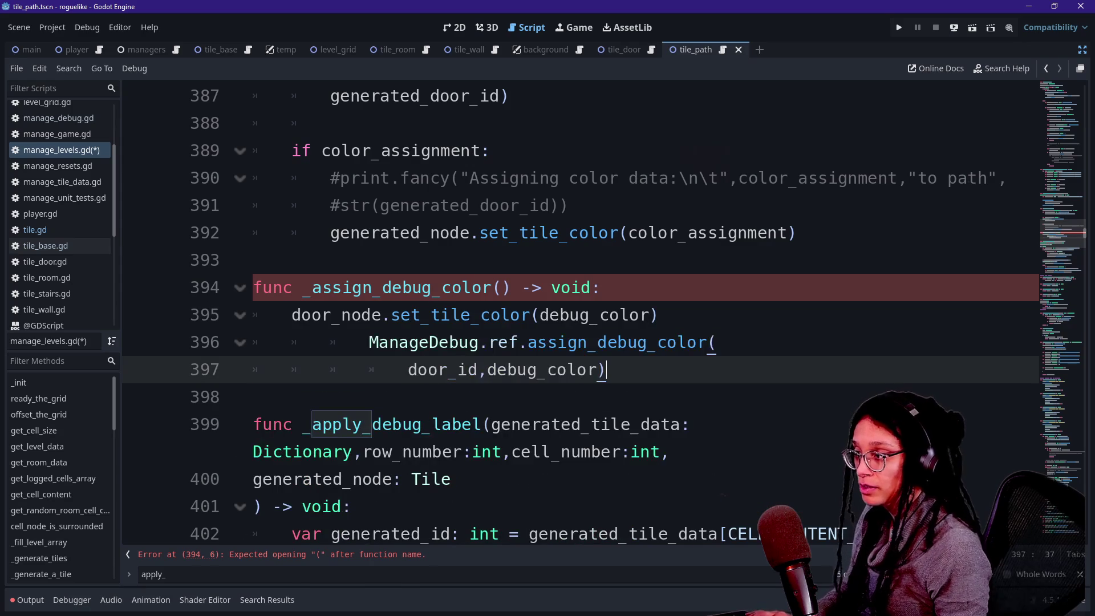
left_click_drag(390, 342, 428, 369)
key("shift+Tab")
key("shift+Tab")
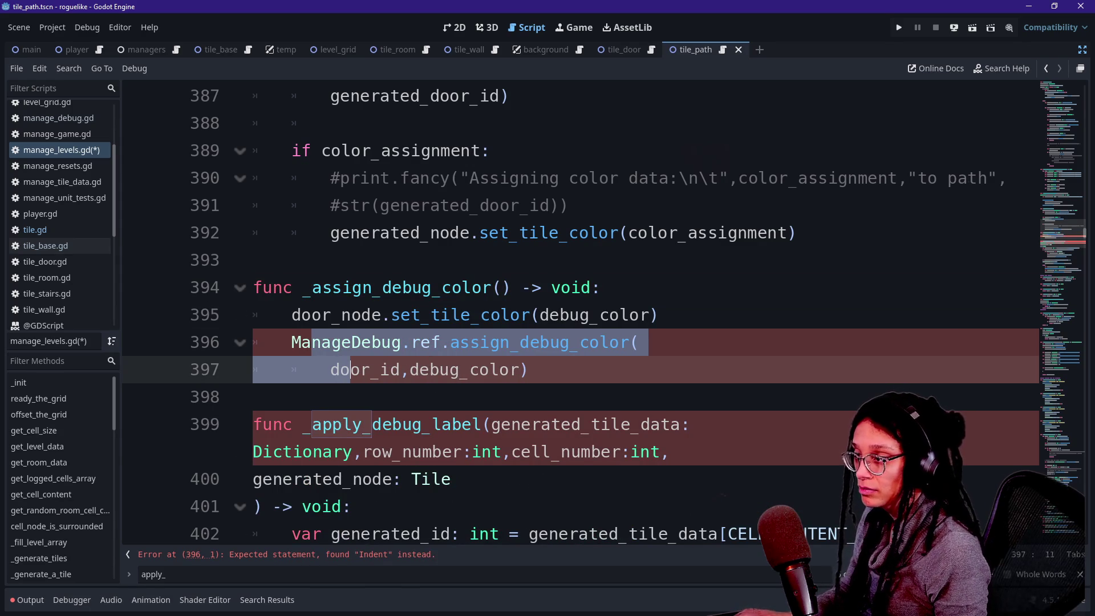
left_click(589, 342)
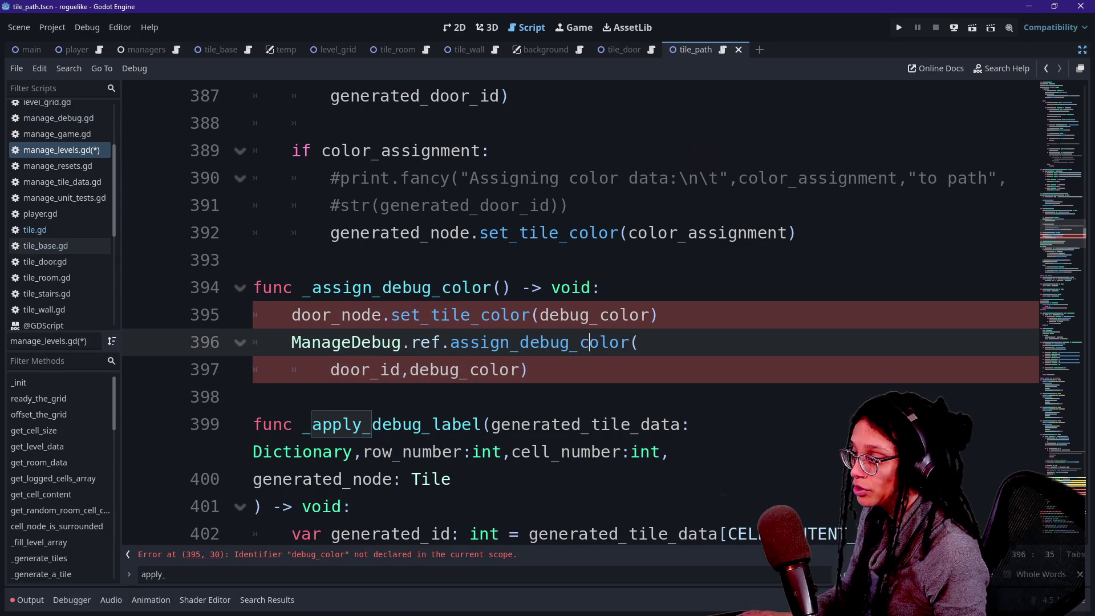
key("Up")
key("Up")
left_click(502, 288)
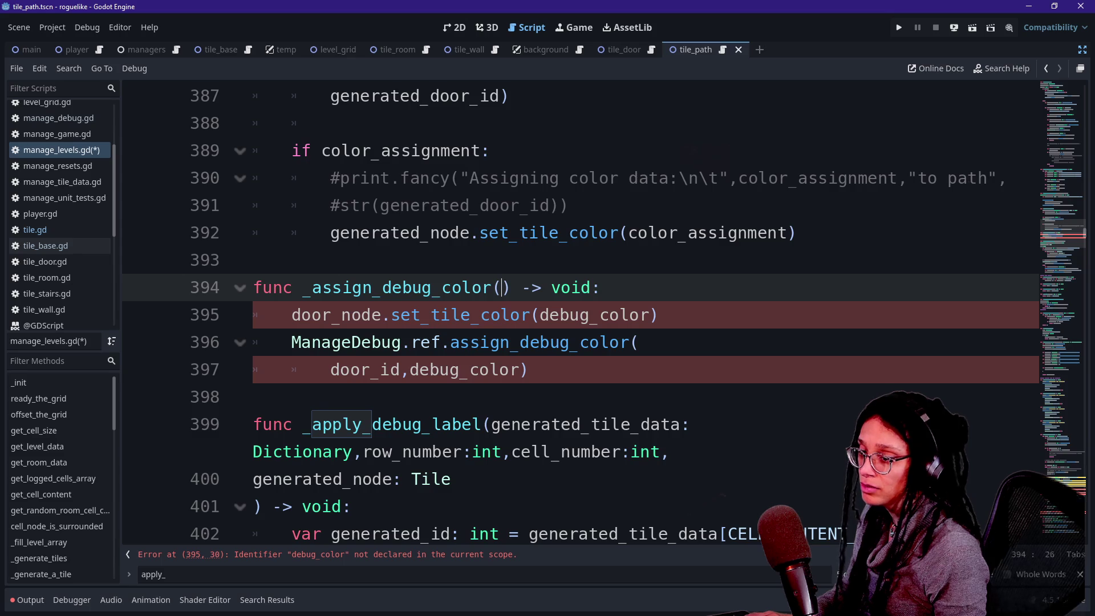
scroll(580, 308, "down", 20)
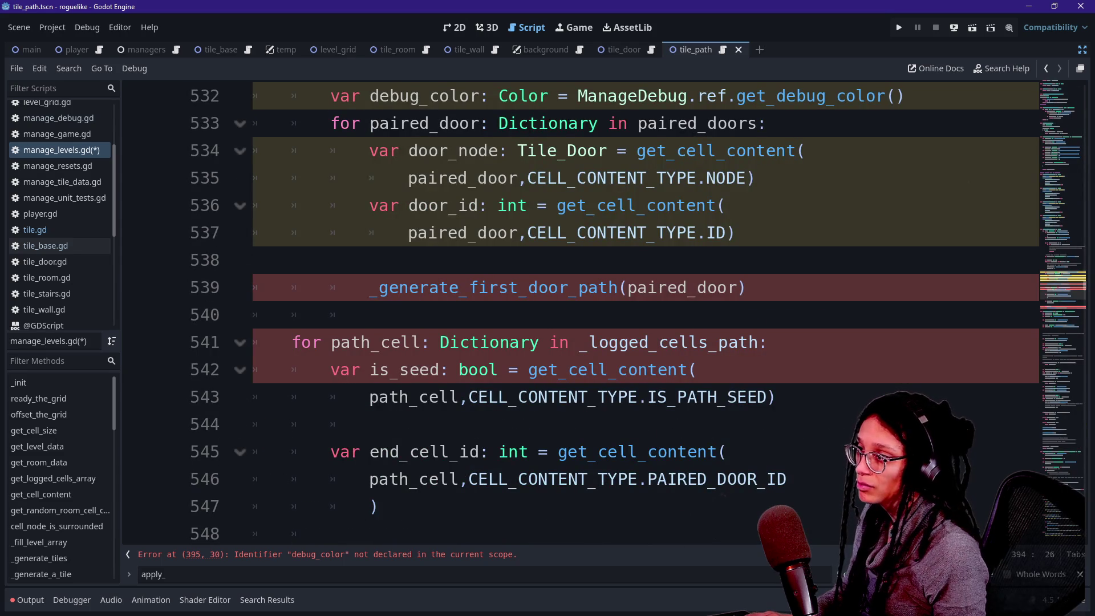
Step: Call _assign_debug_color(debug_color) inside the paired-door loop
scroll(580, 308, "up", 1)
left_click_drag(331, 178, 905, 178)
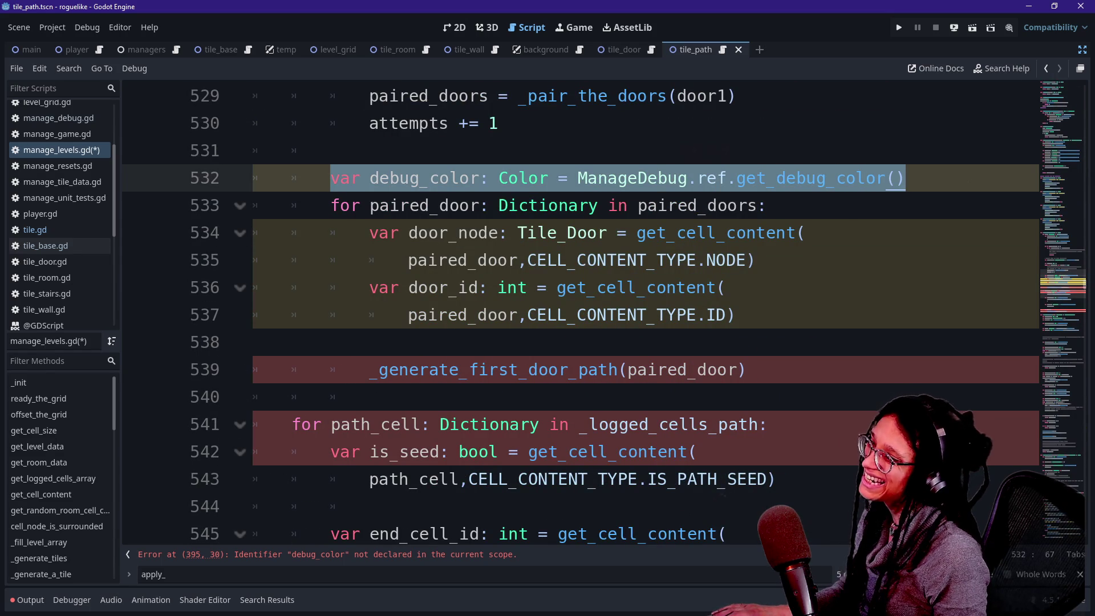
left_click(906, 178)
key("Down")
key("Down")
key("Down")
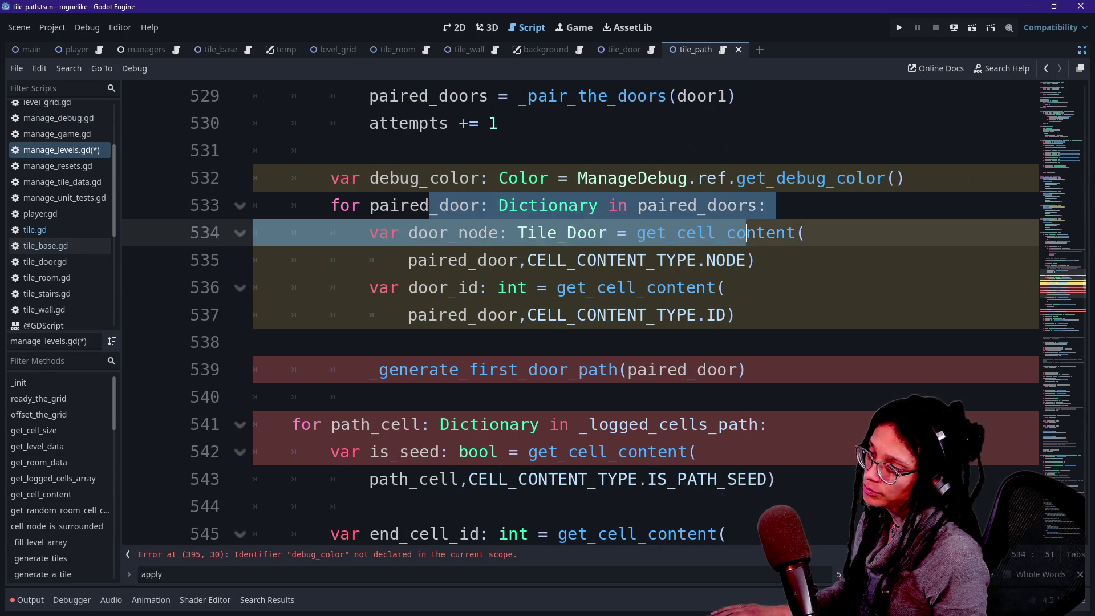
key("Return")
key("Return")
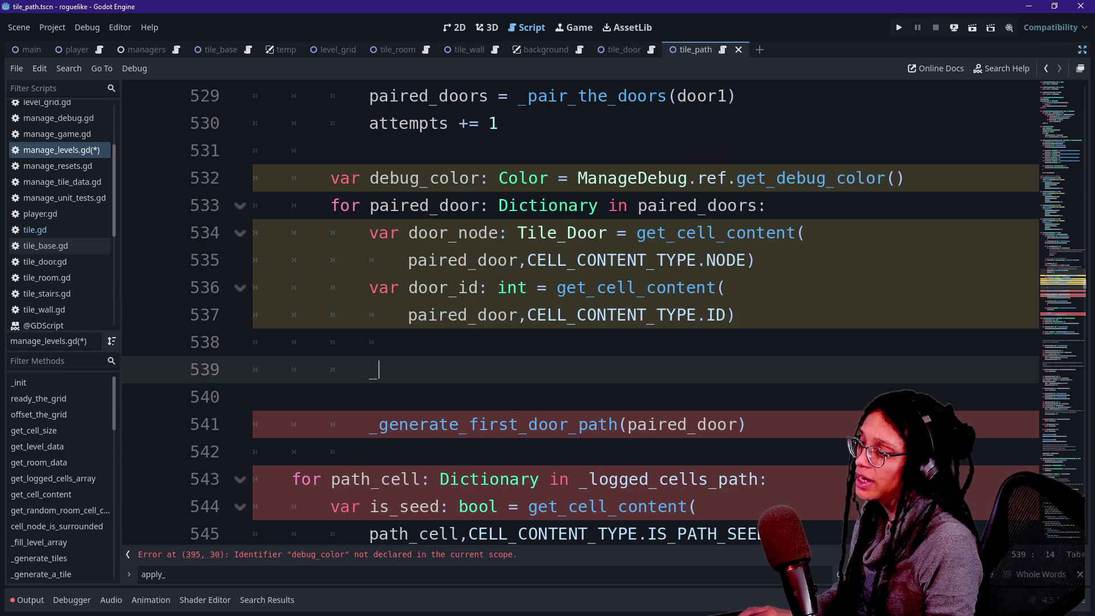
type("assig")
key("Return")
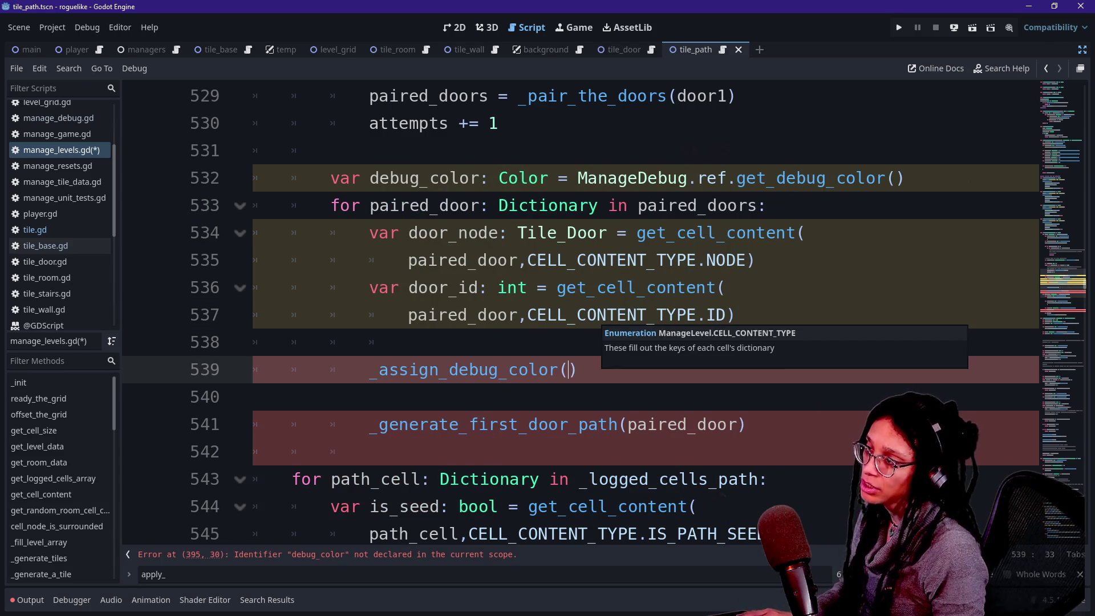
type("debug_color")
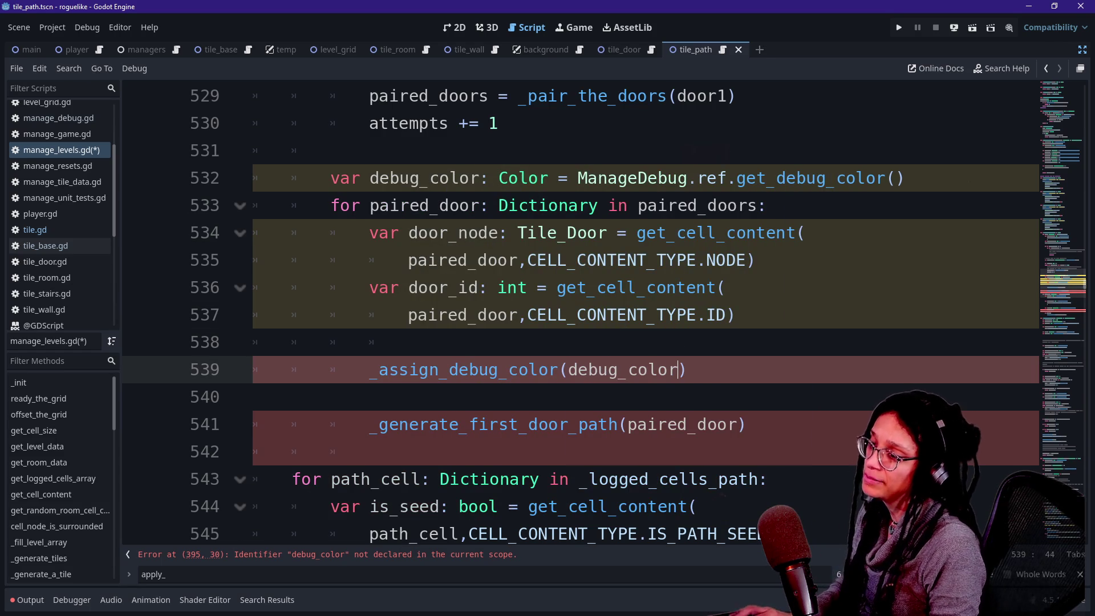
type(",")
key("BackSpace")
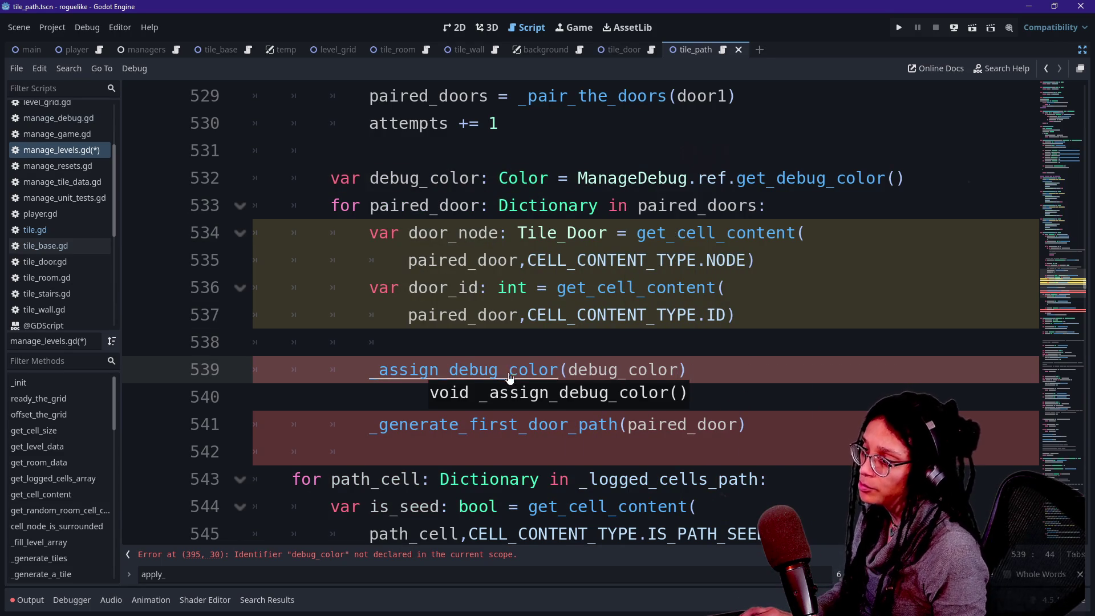
Step: Give the _assign_debug_color definition a debug_color: Color parameter and save
left_click(511, 373, "ctrl")
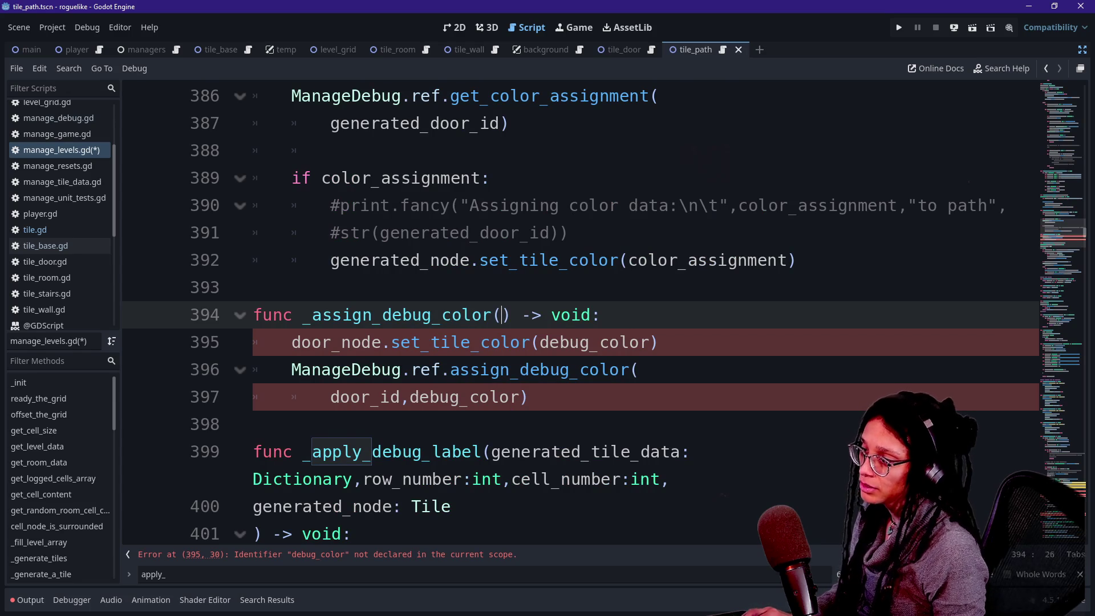
key("BackSpace")
key("BackSpace")
key("BackSpace")
type("debug_color: C")
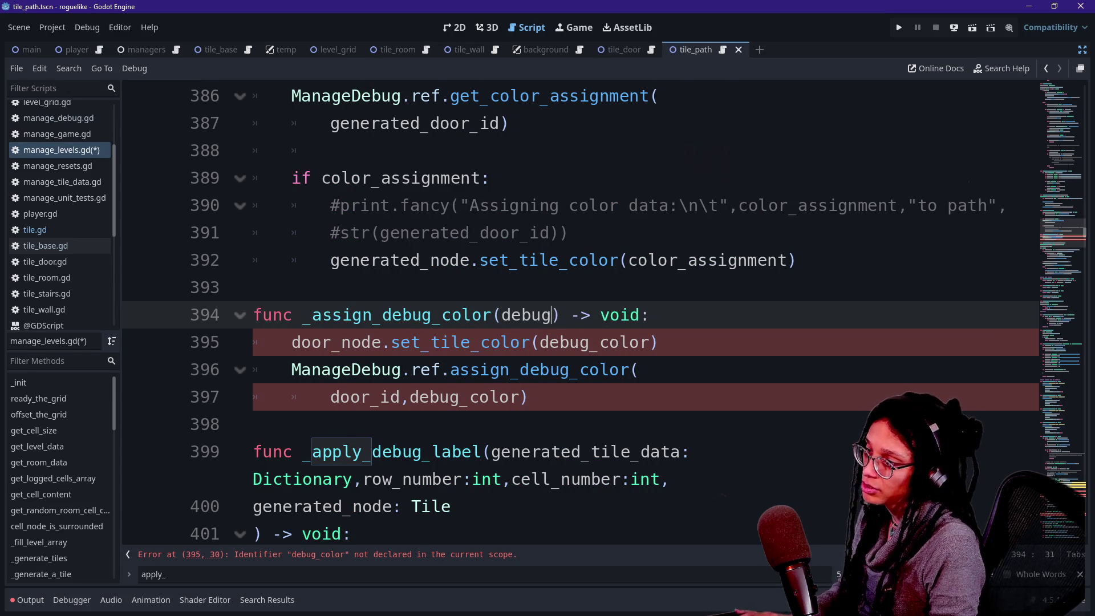
type("olor")
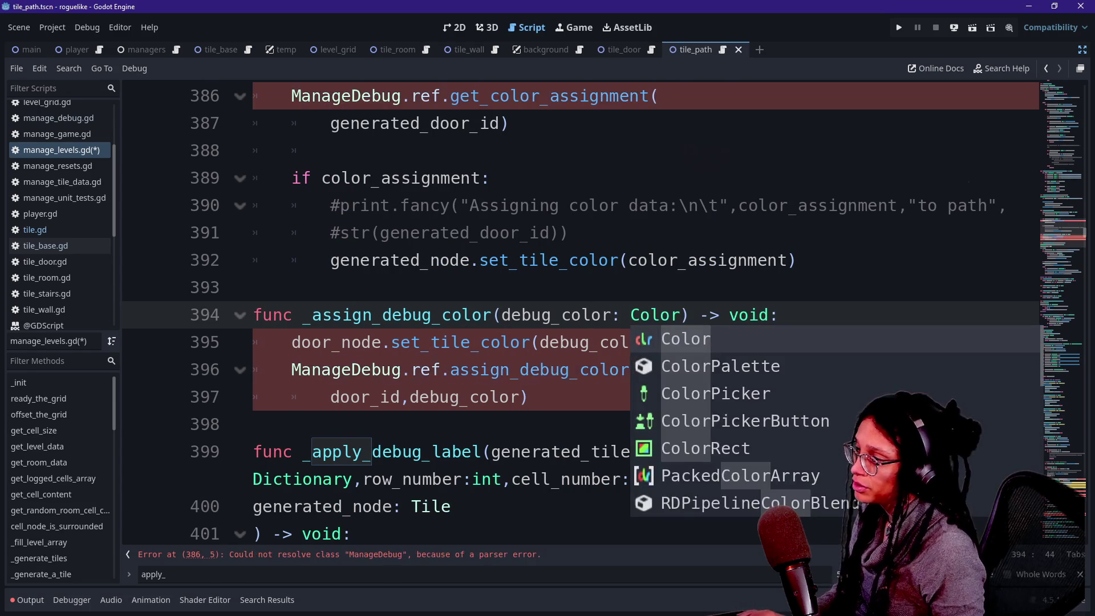
left_click(411, 343)
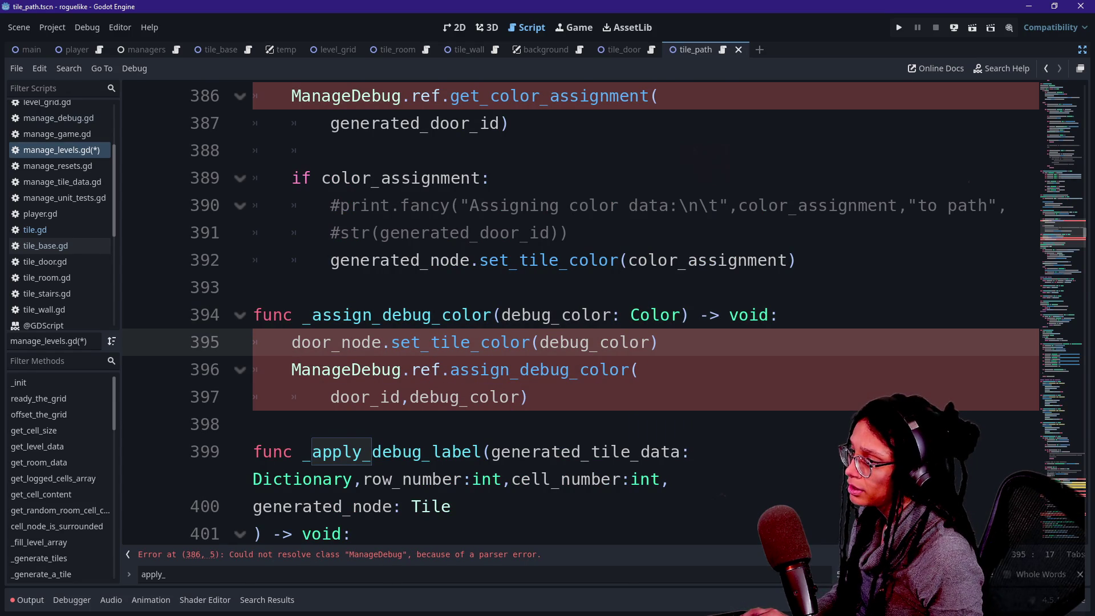
key("ctrl+s")
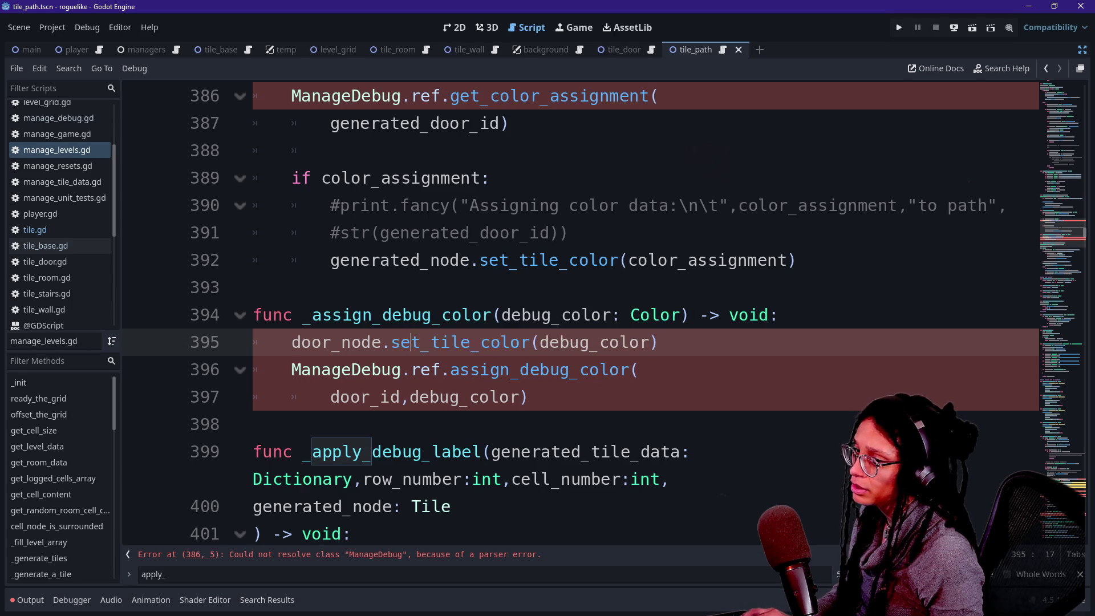
Step: Open the ManageDebug script, save, and return to manage_levels.gd's set_tile_color code
left_click(370, 370, "ctrl")
key("Down")
key("Down")
key("Down")
key("ctrl+s")
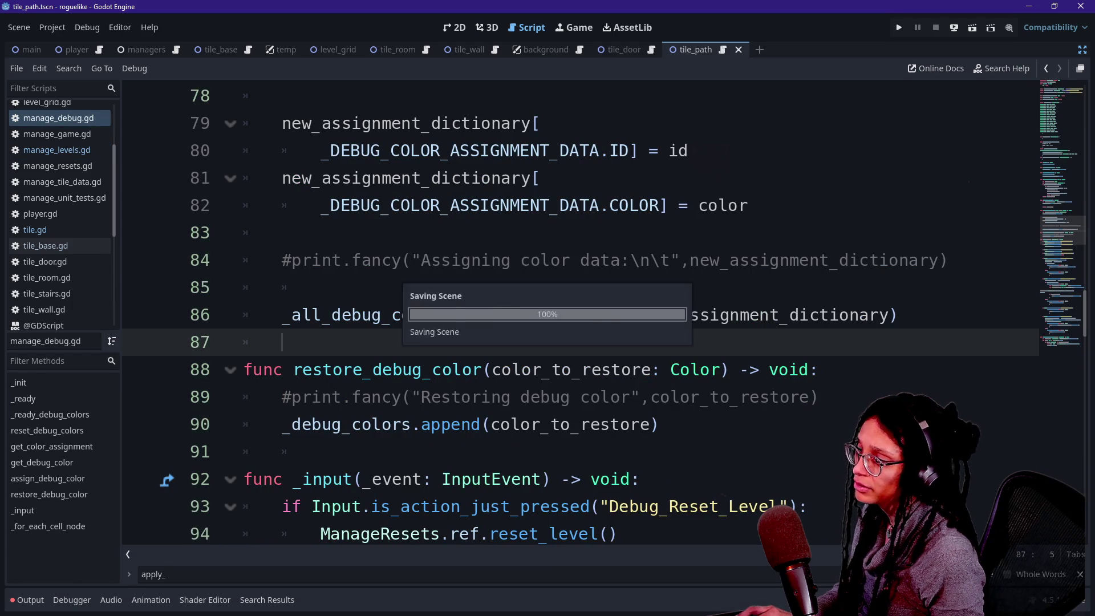
left_click(1046, 69)
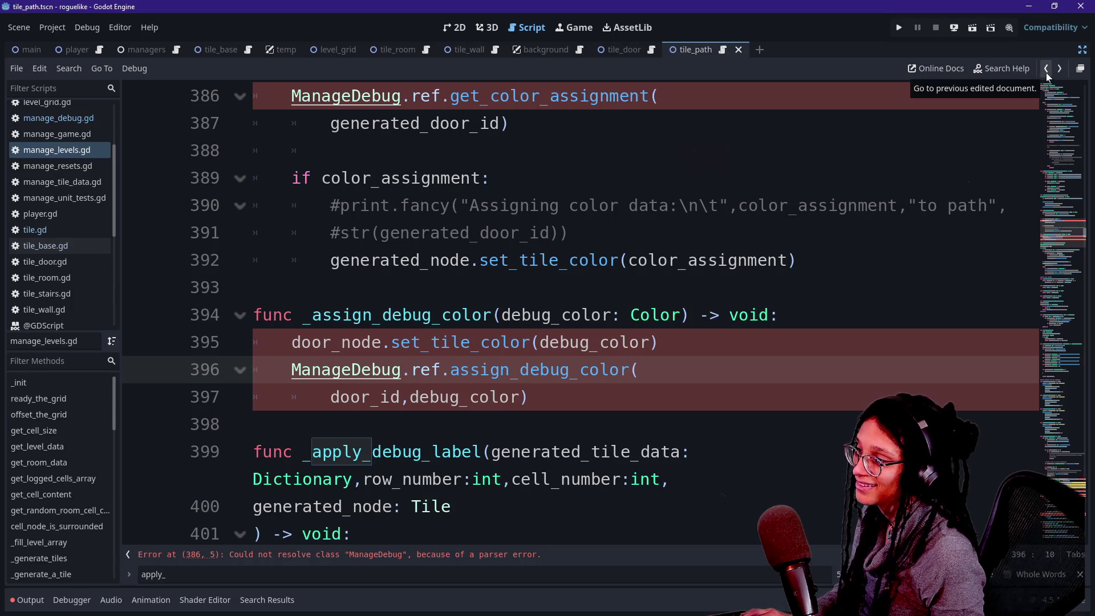
left_click(540, 342)
scroll(406, 373, "up", 1)
scroll(406, 373, "up", 1)
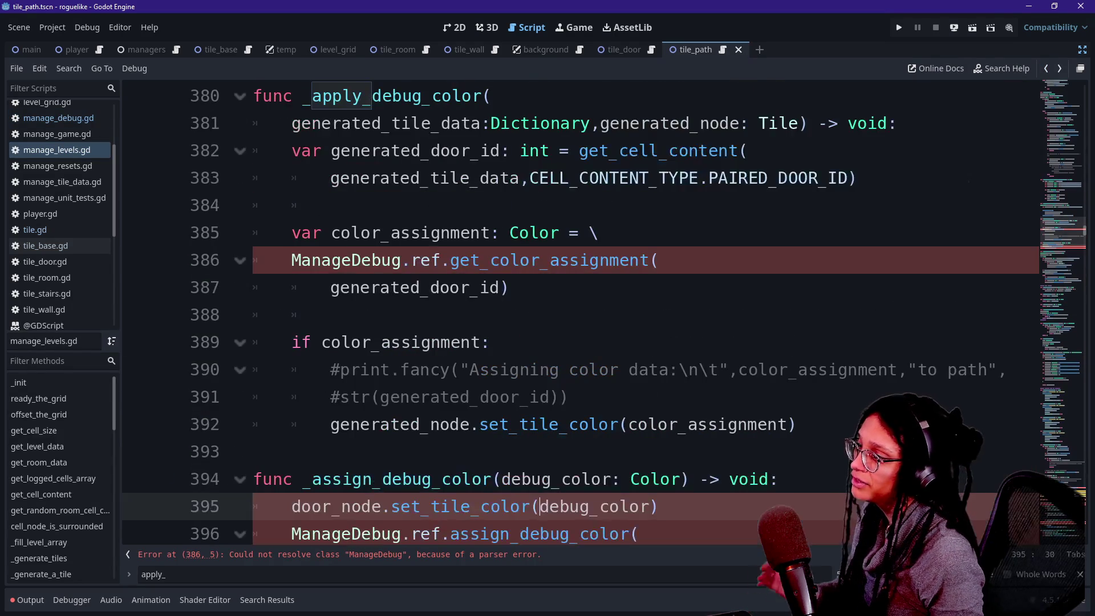
scroll(406, 374, "down", 2)
type("door_id,debug_color)")
left_click_drag(451, 397, 253, 424)
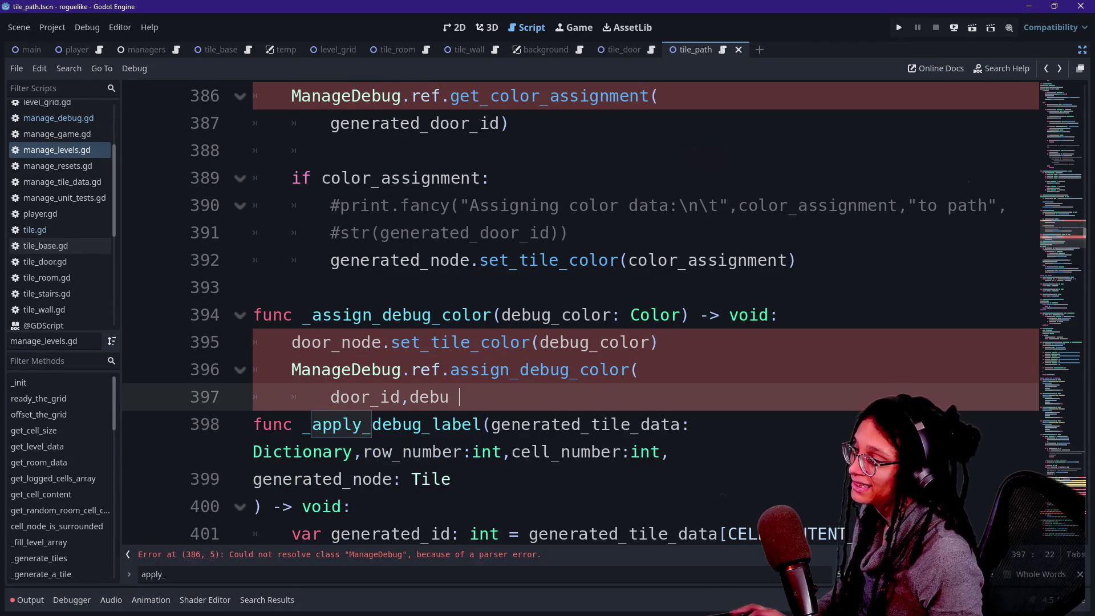
Step: Check the end of manage_debug.gd, then reopen manage_levels.gd via quick open
left_click(345, 370, "ctrl")
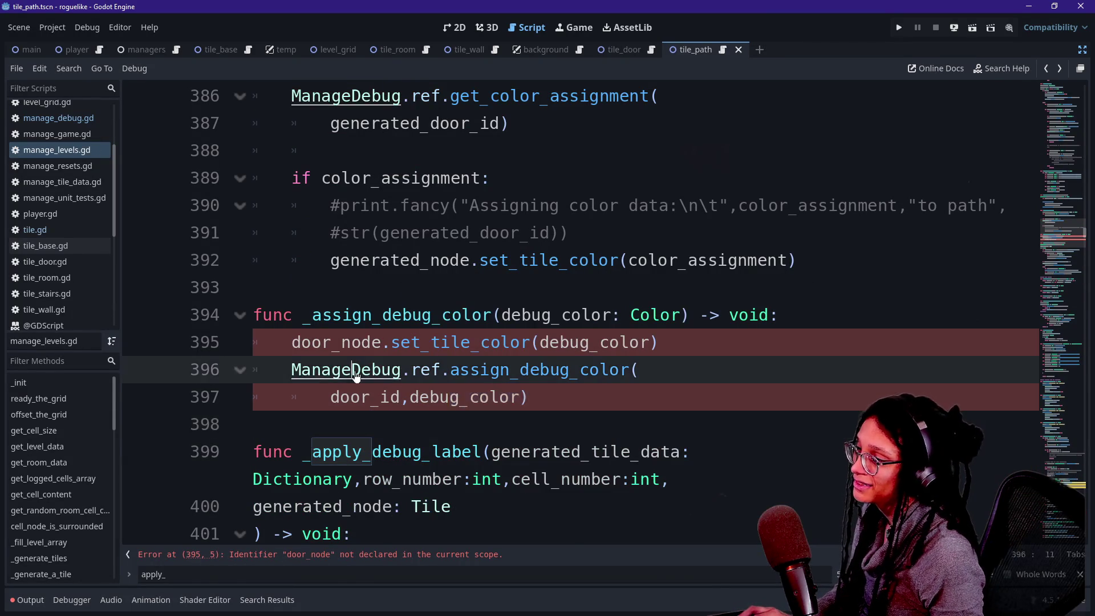
left_click(1085, 354)
mouse_move(1085, 355)
left_mouse_down()
mouse_move(977, 222)
mouse_move(950, 91)
left_mouse_up()
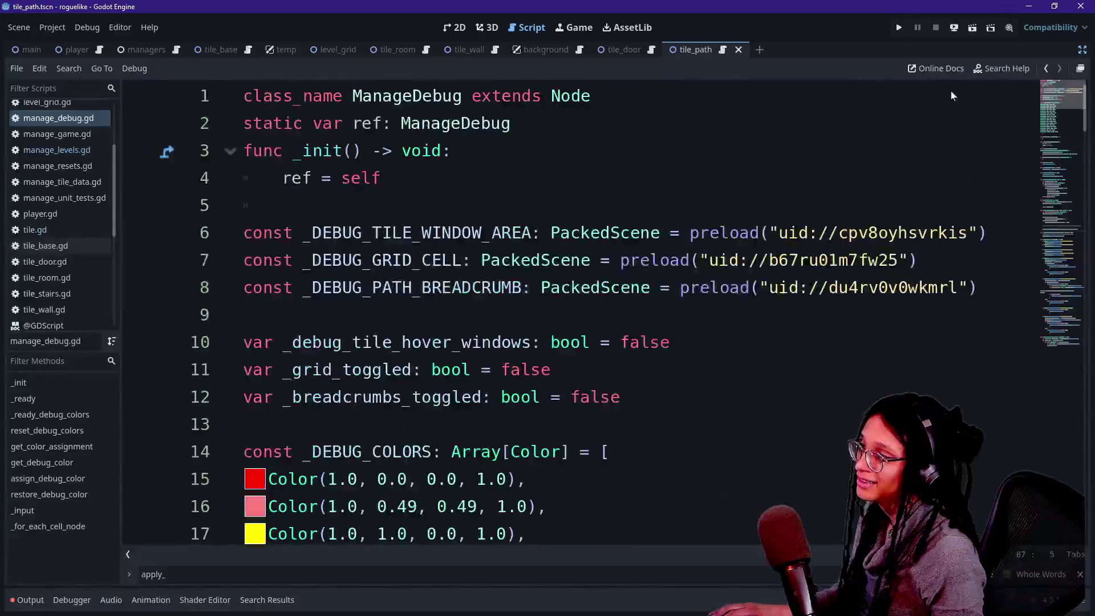
key("ctrl+End")
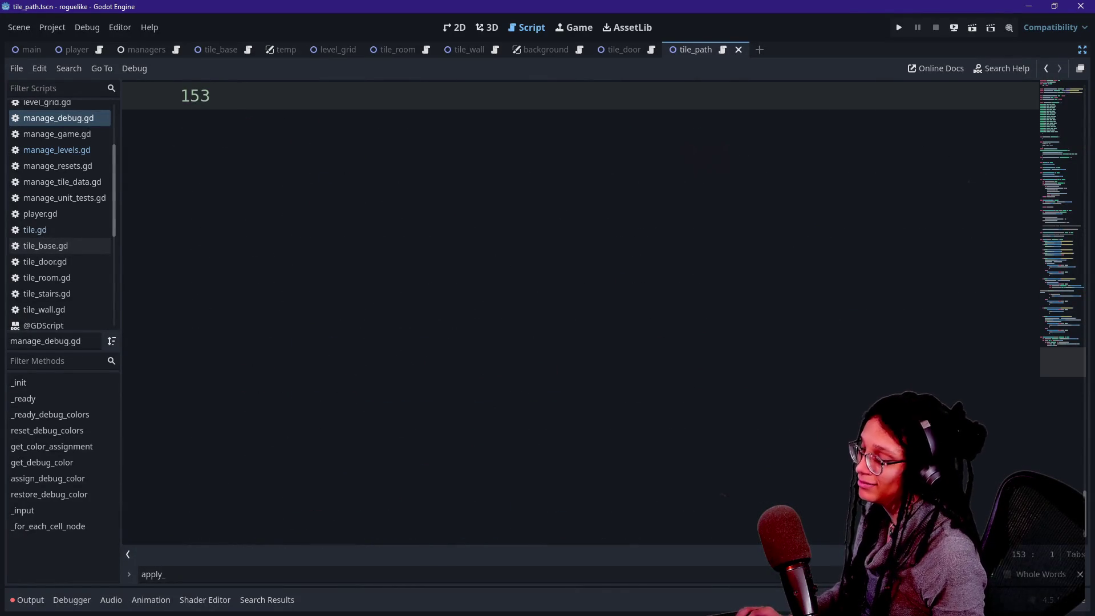
key("shift+alt+o")
key("Return")
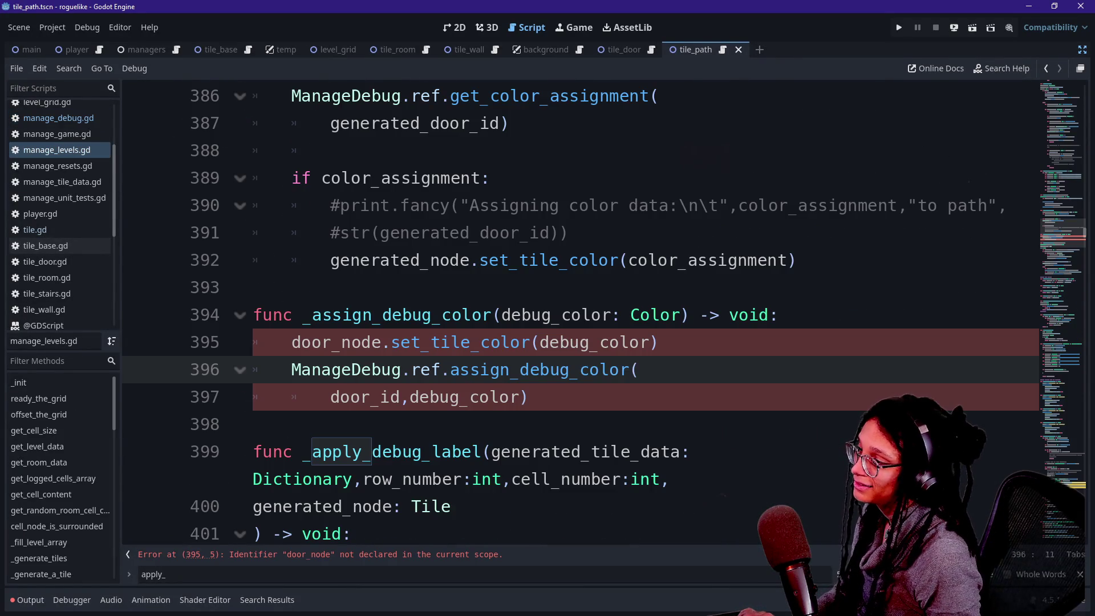
Step: Inspect the _assign_debug_color body lines and select the function's name
left_click(254, 287)
left_click(451, 342)
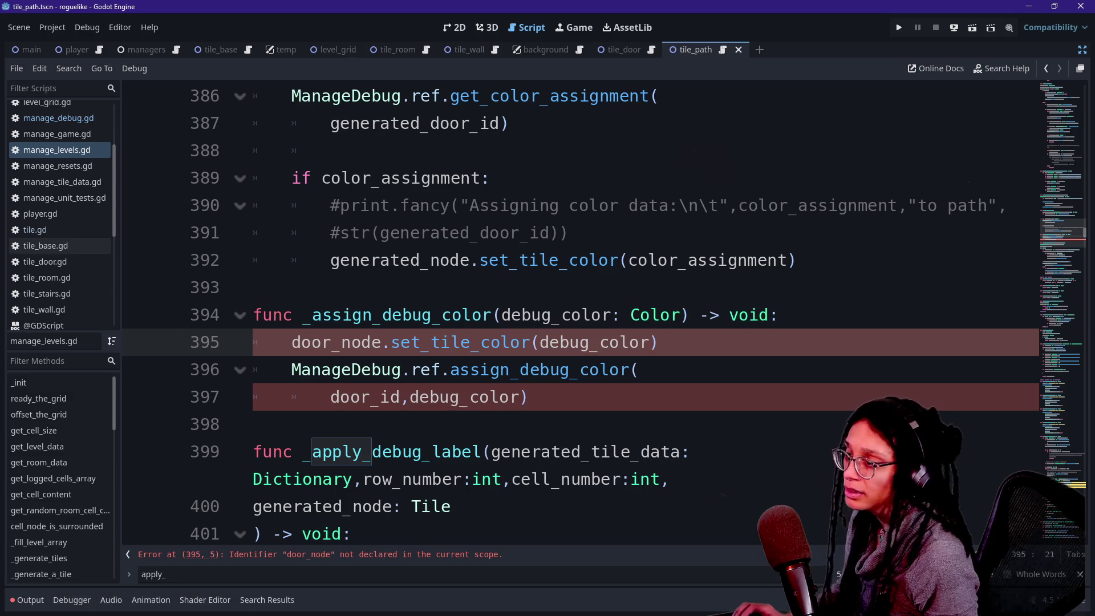
key("Down")
key("Down")
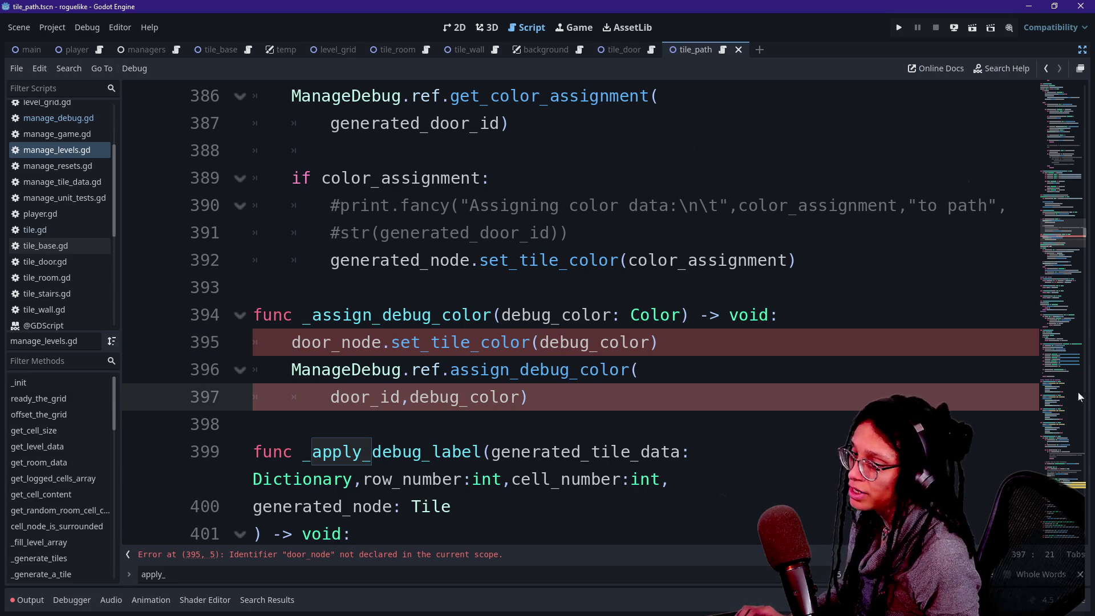
left_click(659, 342)
key("ctrl+f")
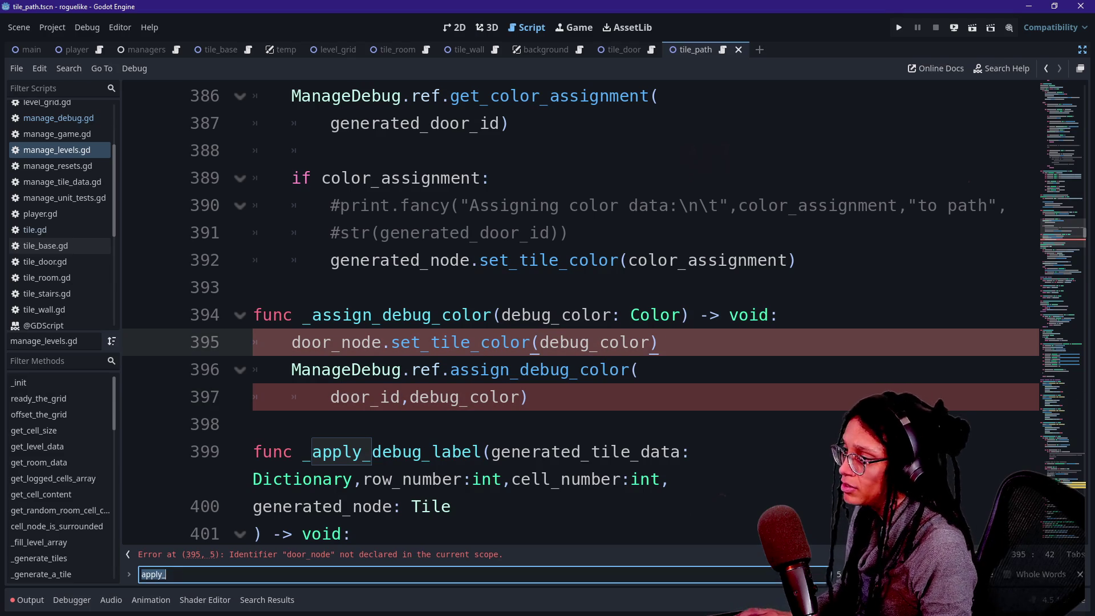
key("Escape")
left_click_drag(292, 315, 393, 315)
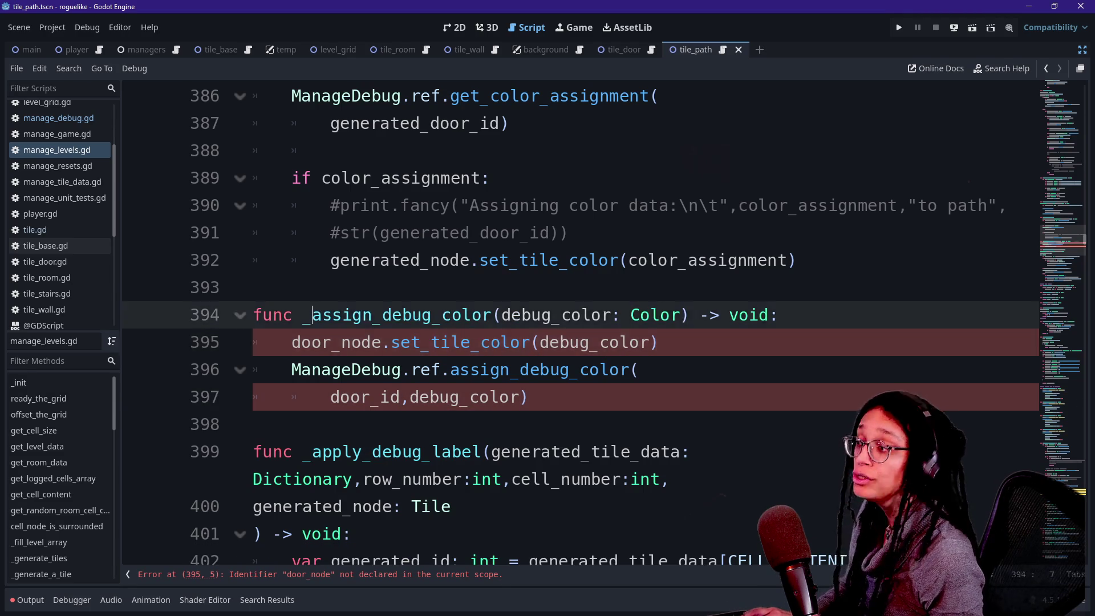
left_click_drag(312, 314, 461, 315)
Step: Add door_node and door_id as arguments to the _assign_debug_color call on line 539
scroll(461, 315, "down", 20)
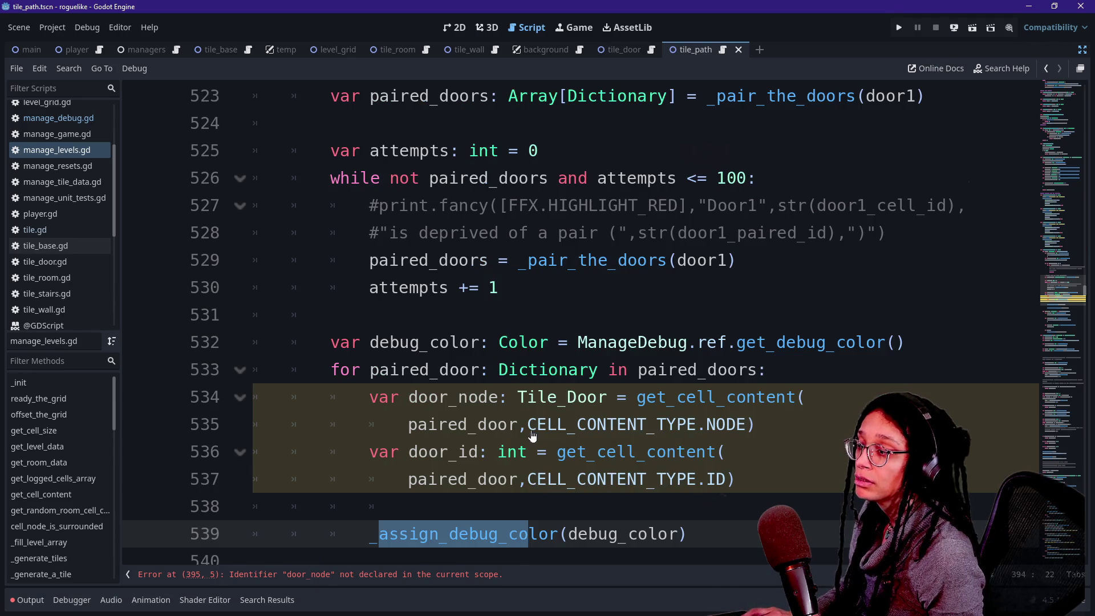
scroll(530, 450, "down", 1)
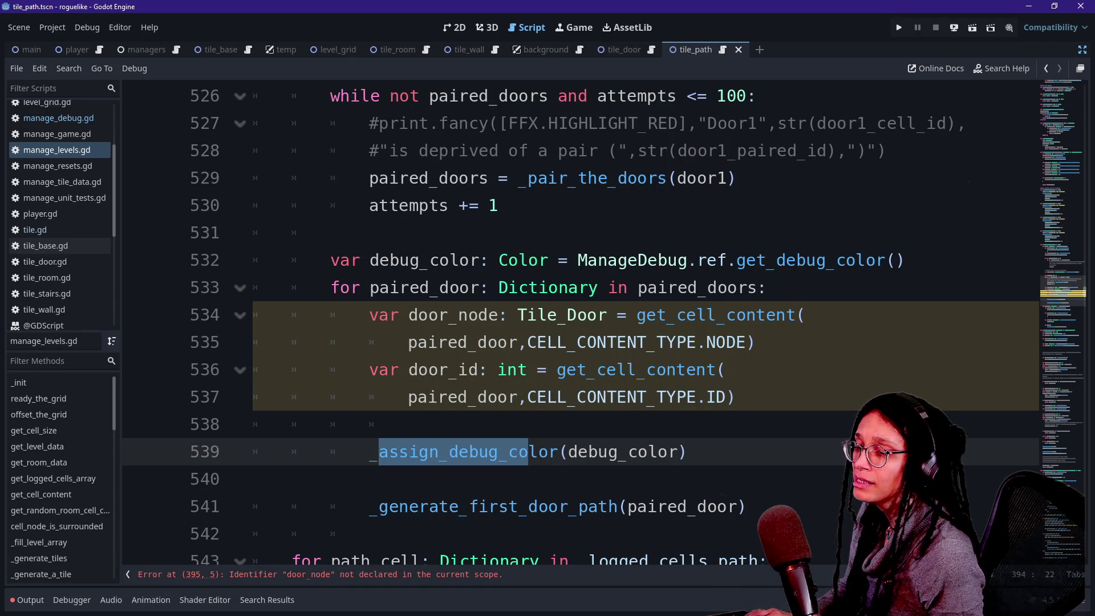
left_click(672, 452)
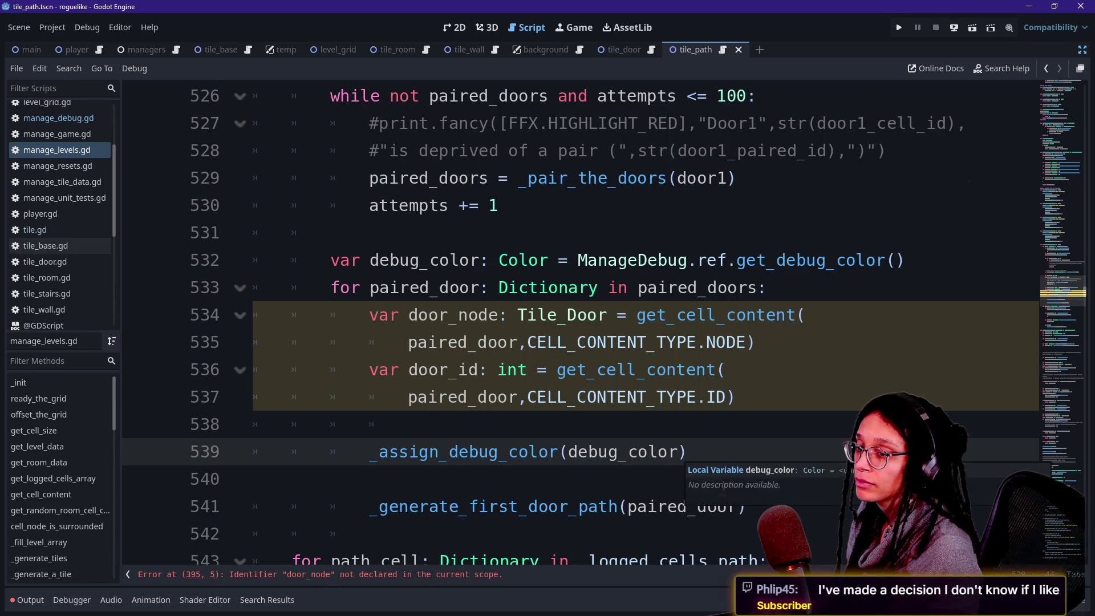
key("Right")
type(",")
type("d")
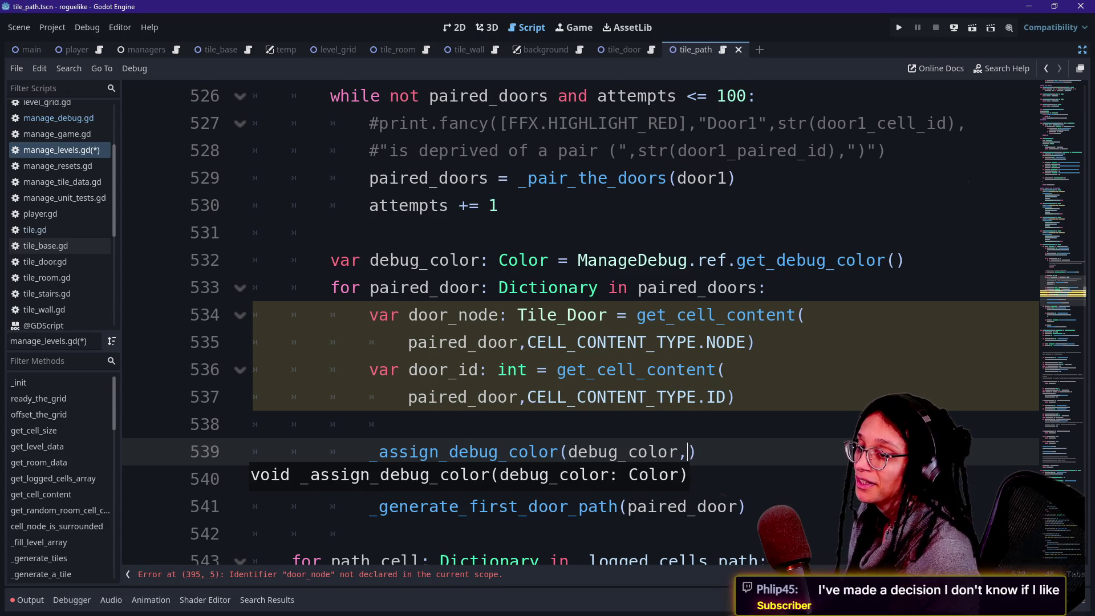
key("BackSpace")
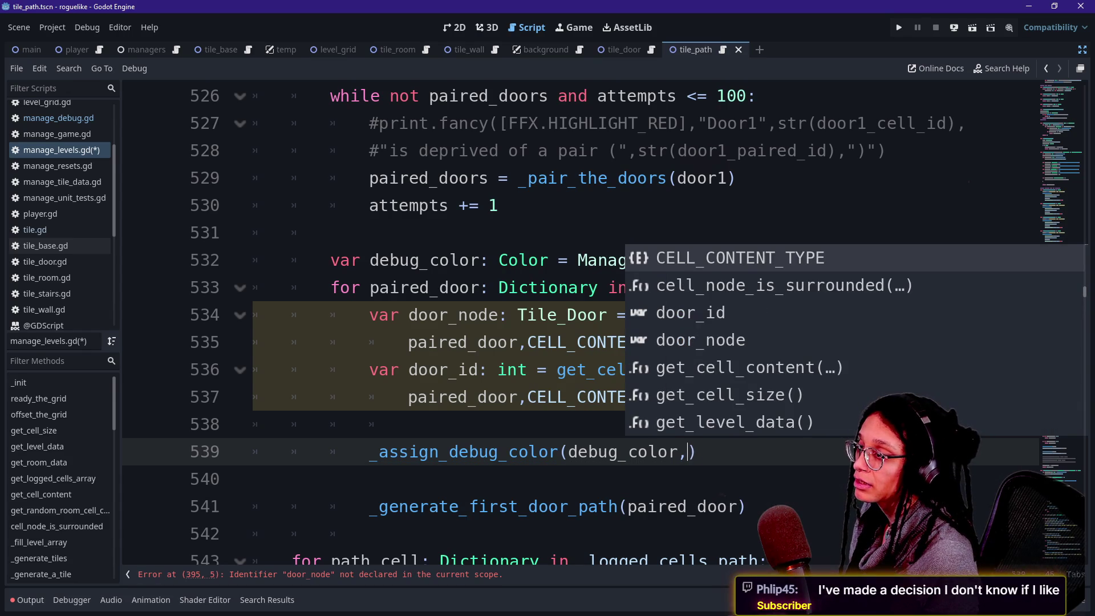
type("door")
key("Down")
key("Return")
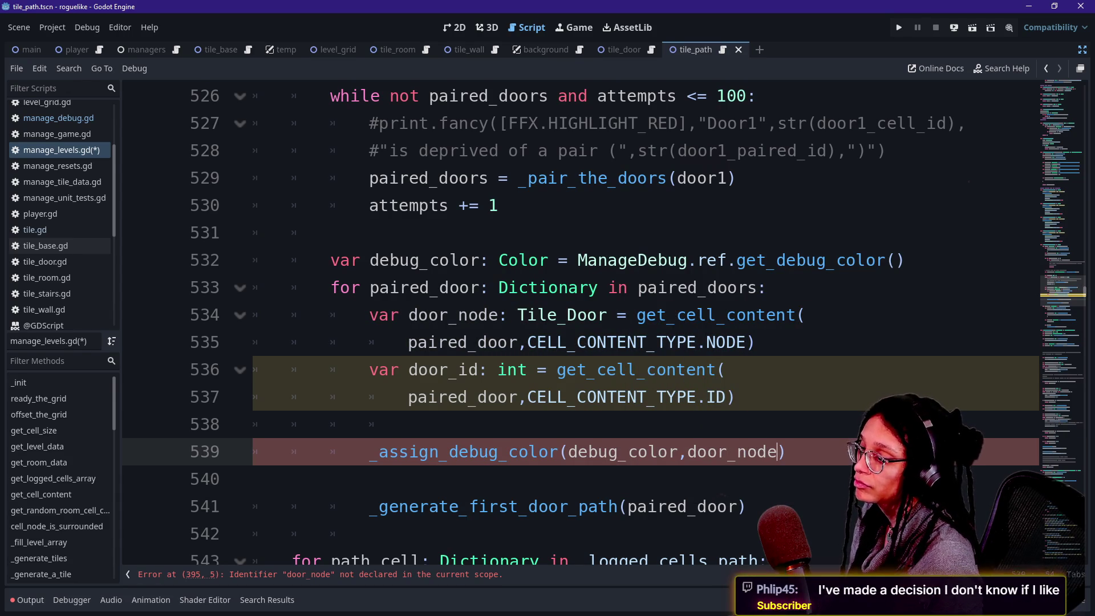
scroll(570, 320, "down", 1)
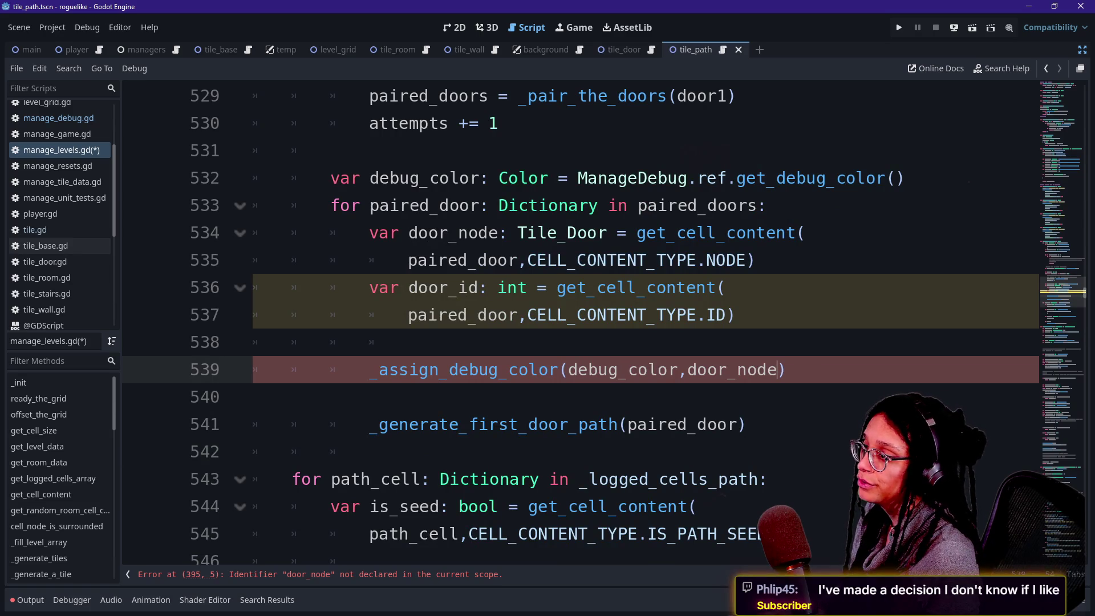
type(",door_id")
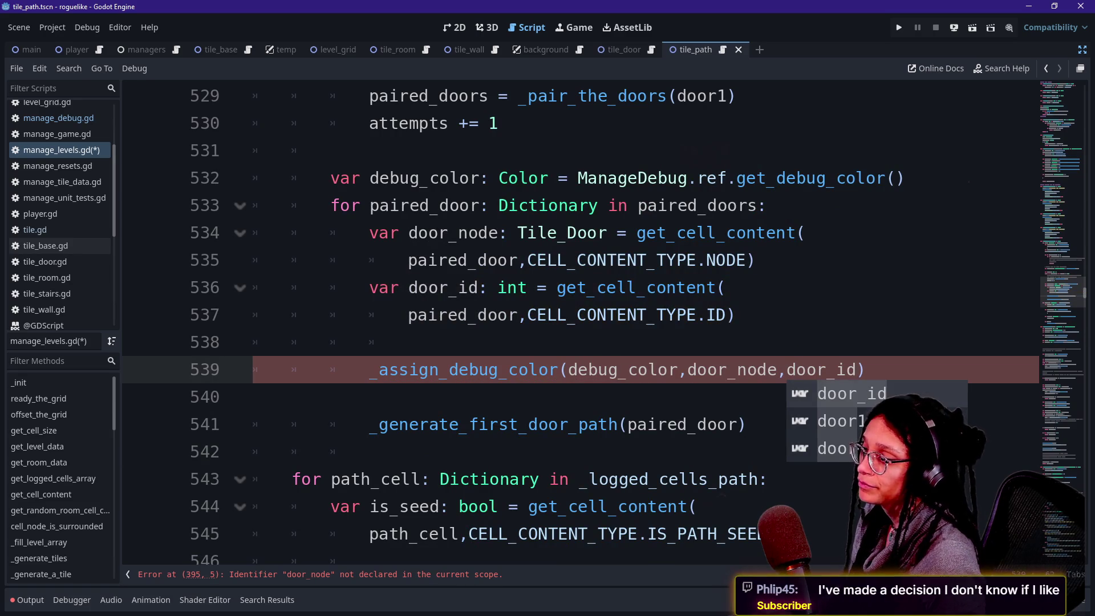
Step: Add door_node: Tile and door_id: int parameters to the definition and save
left_click(445, 370, "ctrl")
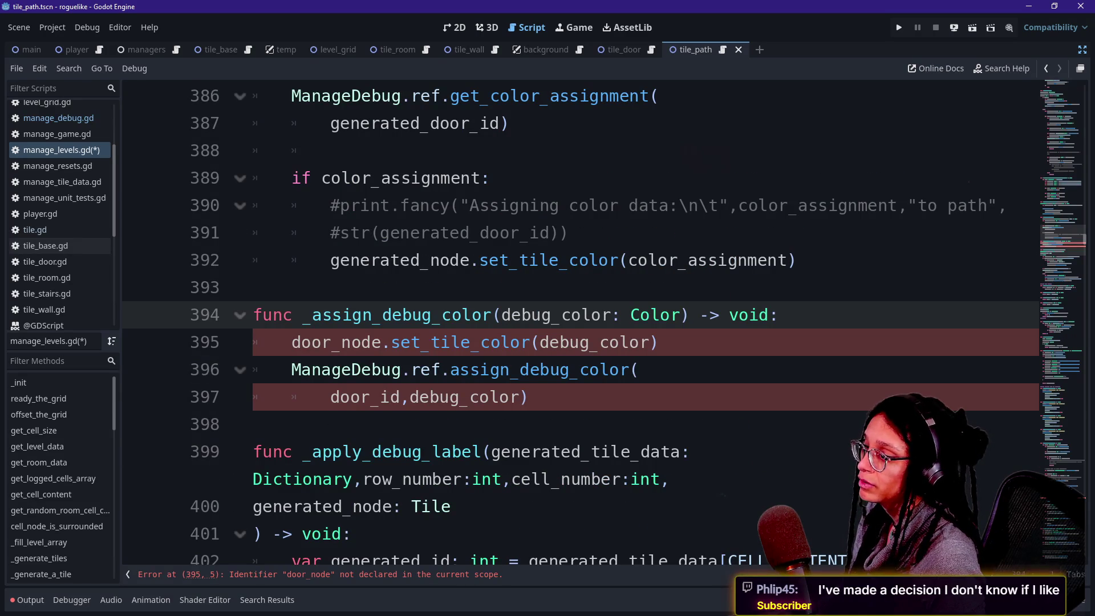
type(",door_node:Til")
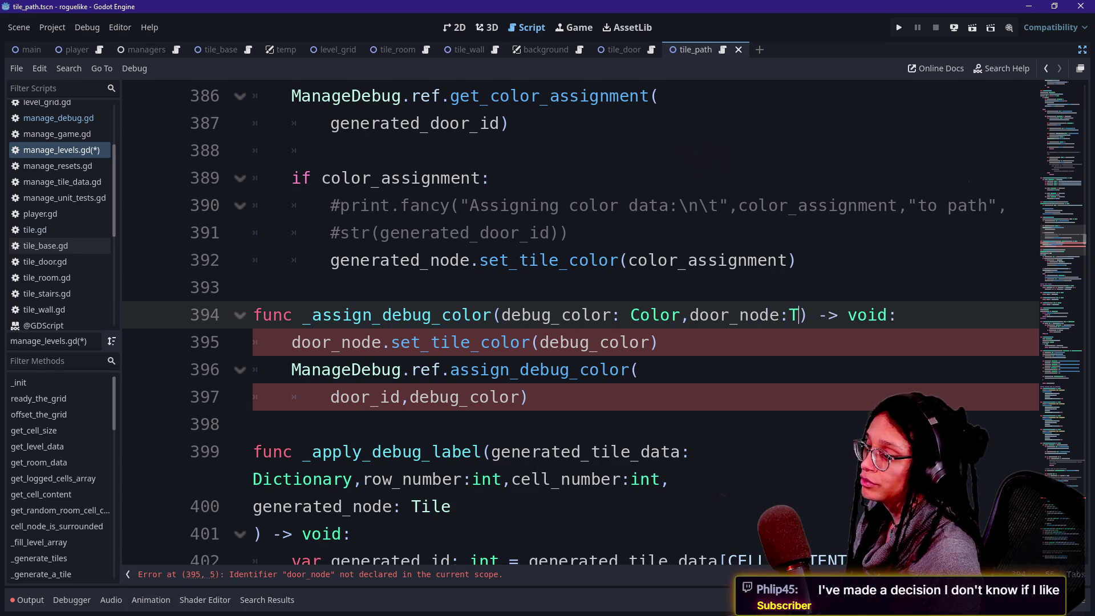
type("e,door_id:int")
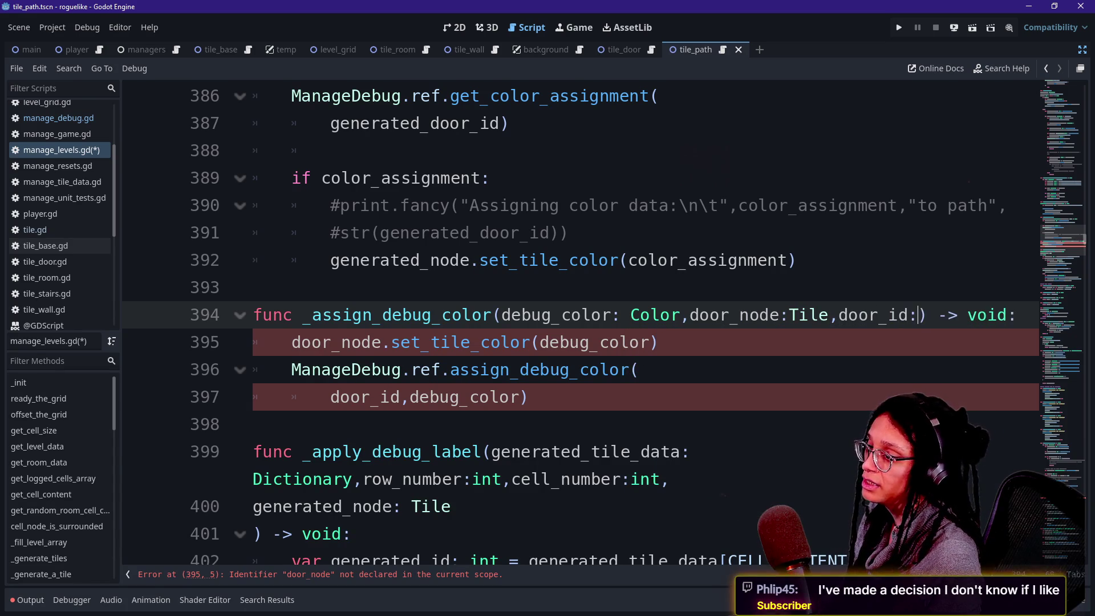
left_click(233, 285)
left_click(529, 424)
key("ctrl+s")
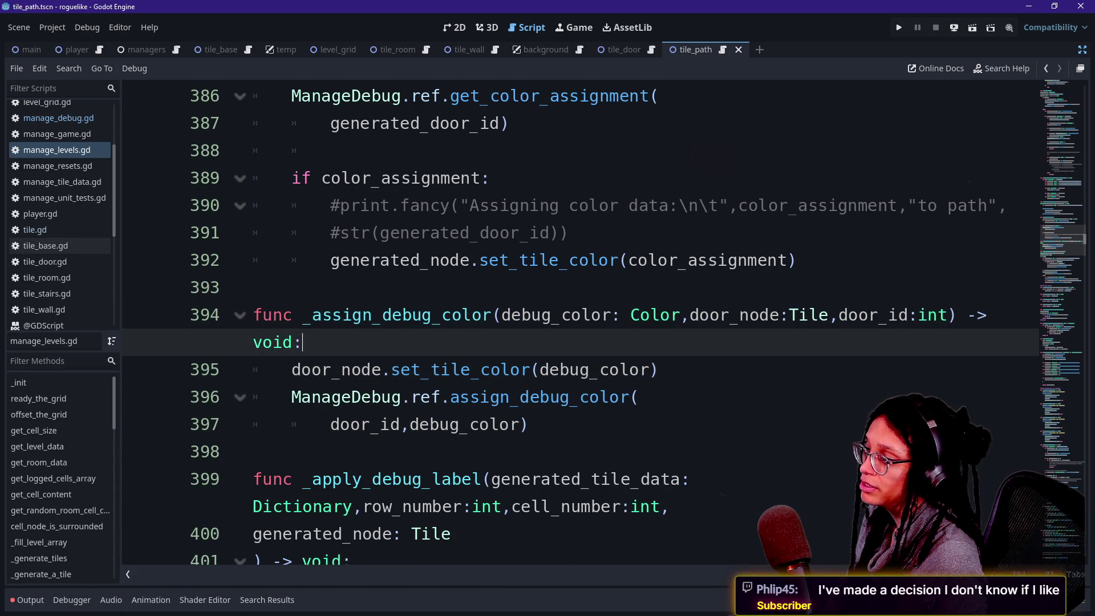
left_click(253, 452)
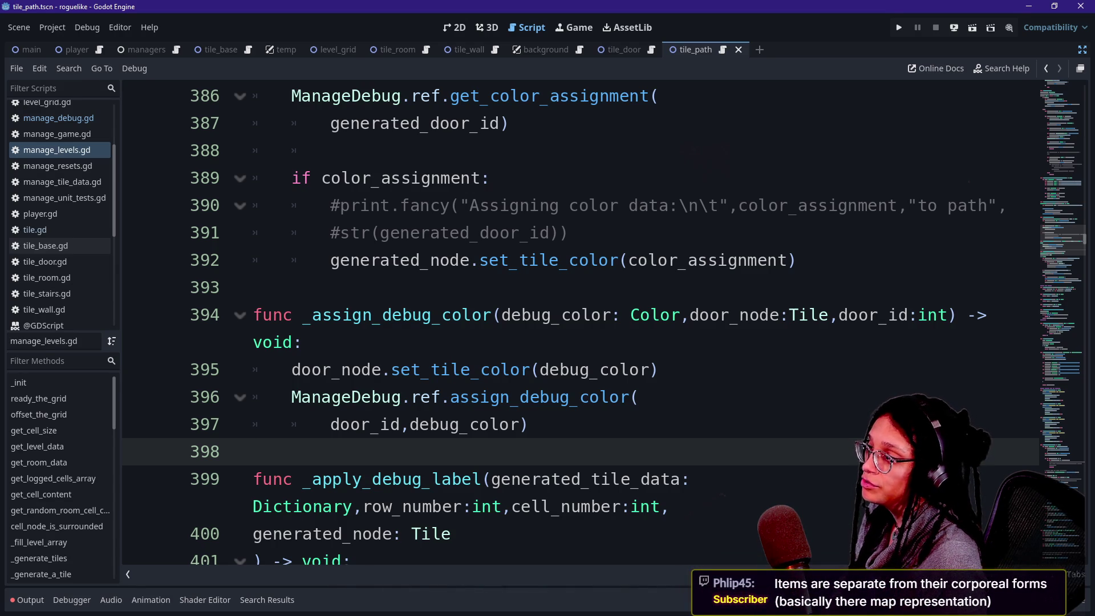
Step: Run the project, check the two generated rooms' coloured door tiles, then stop it
left_click(900, 29)
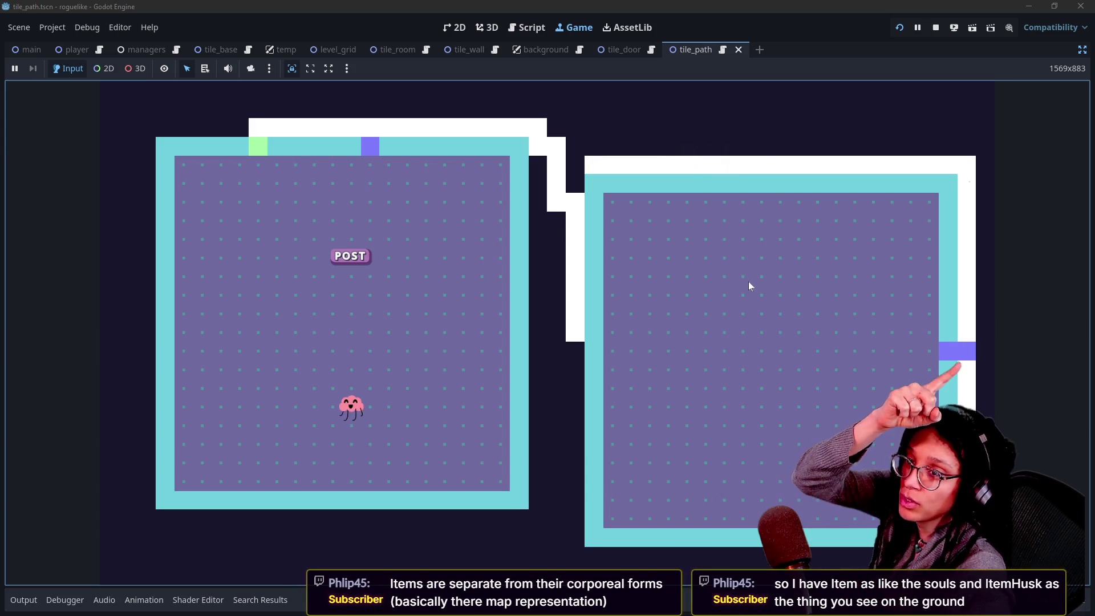
left_click(937, 28)
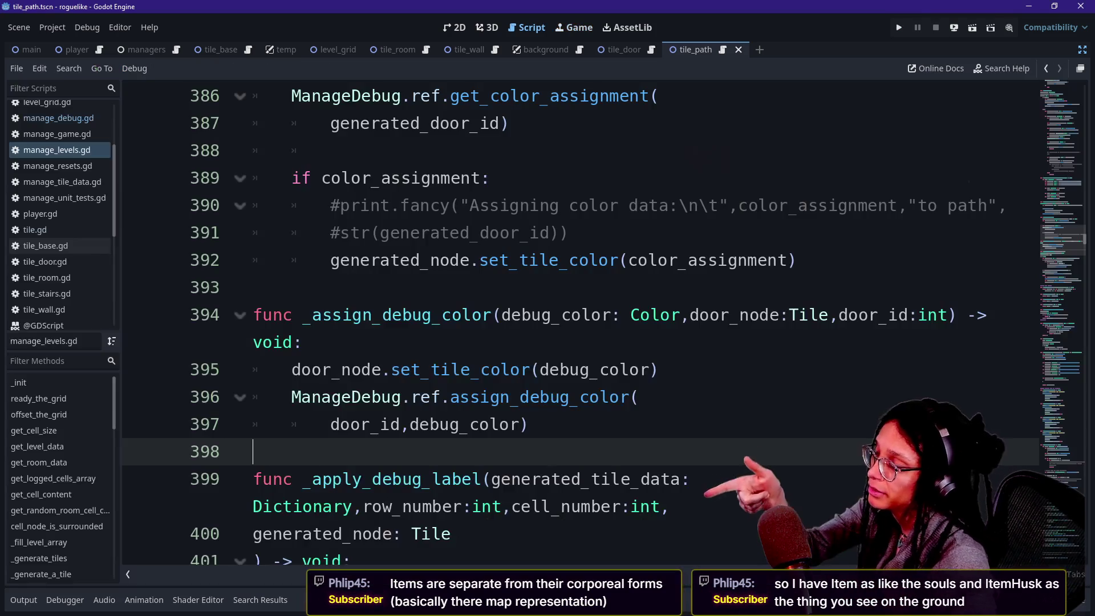
left_click(571, 315)
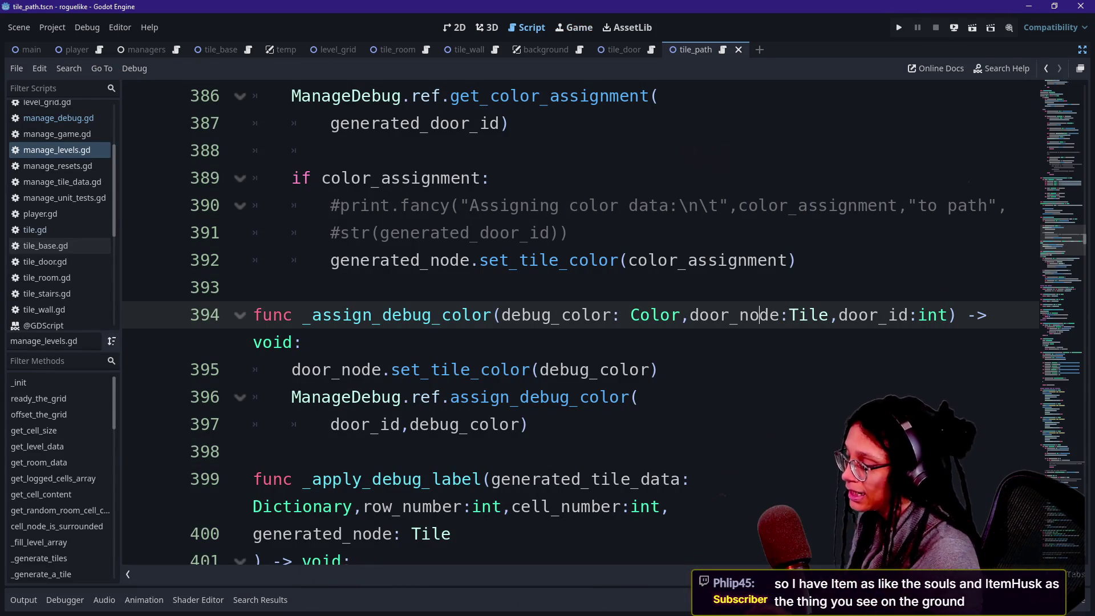
key("shift+alt+o")
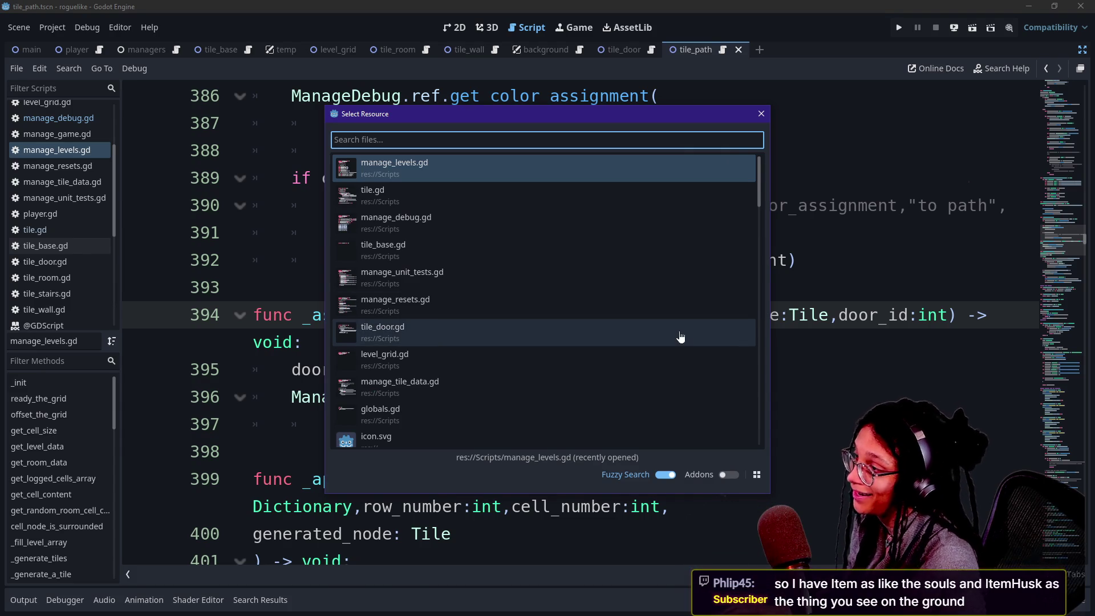
key("Escape")
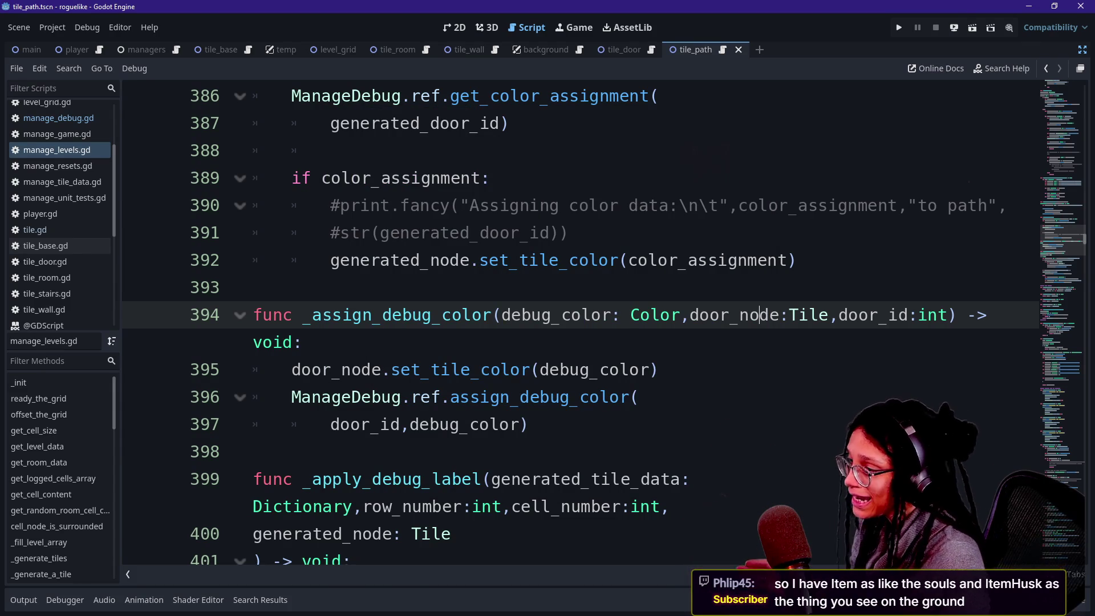
left_click(527, 424)
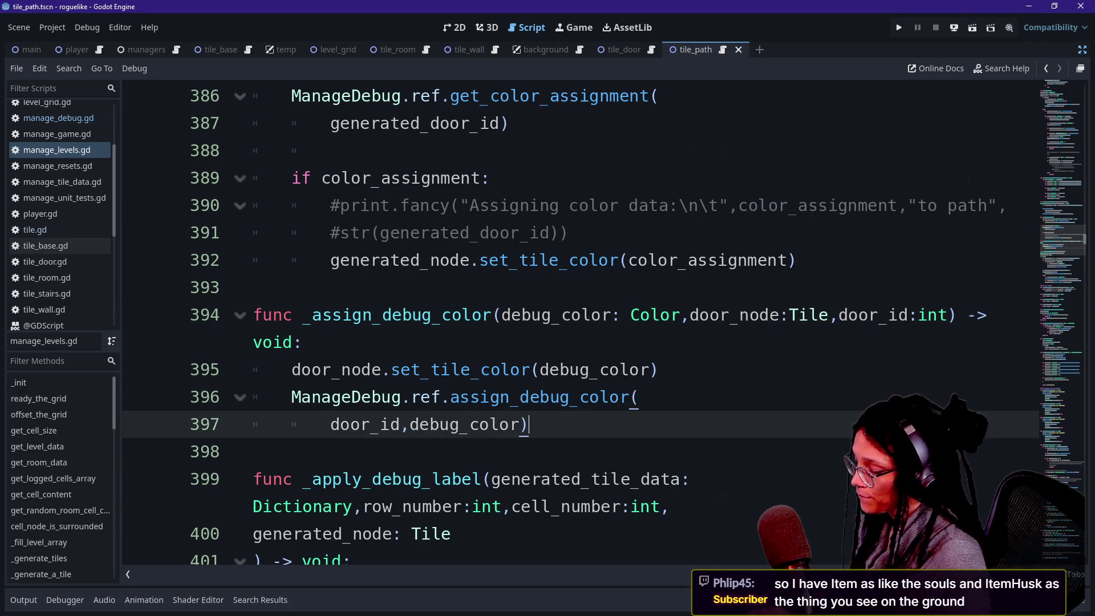
key("ctrl+f")
type("continue_path")
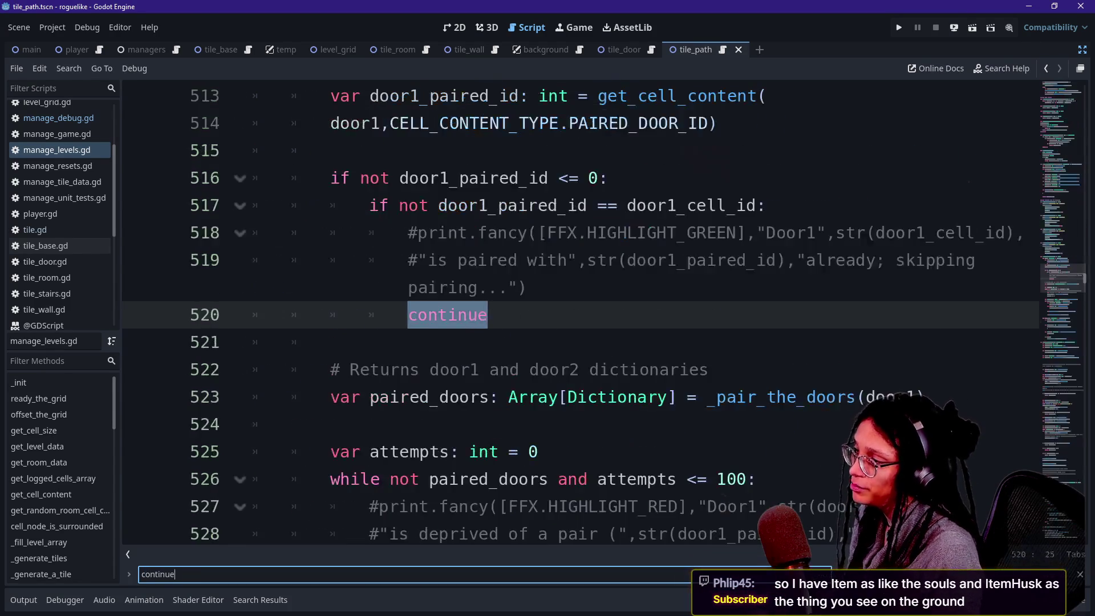
left_click(437, 318, "ctrl")
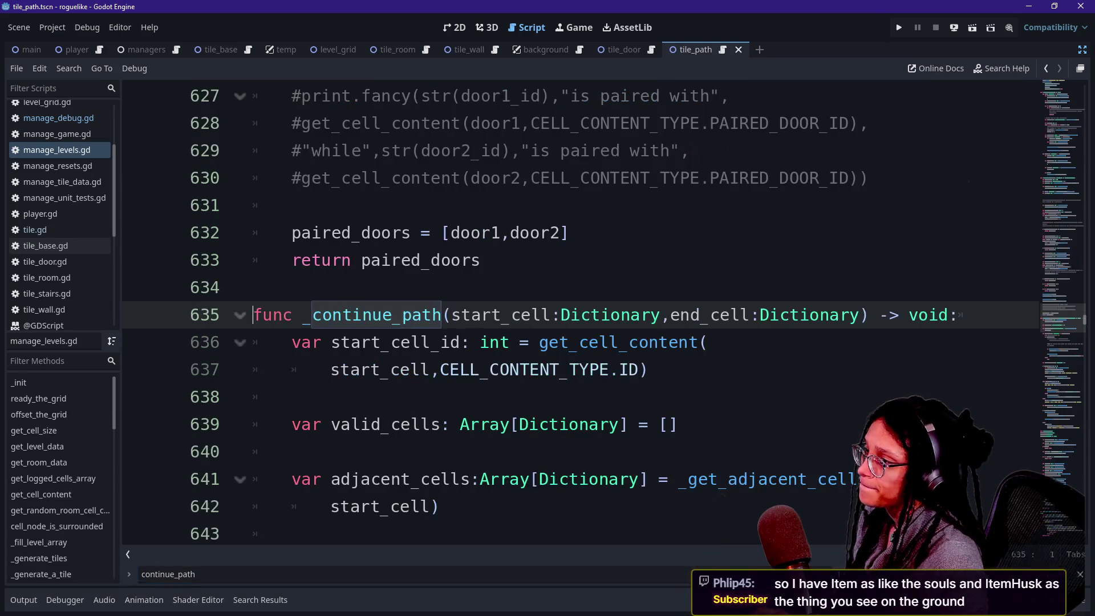
scroll(437, 318, "down", 7)
scroll(570, 314, "down", 7)
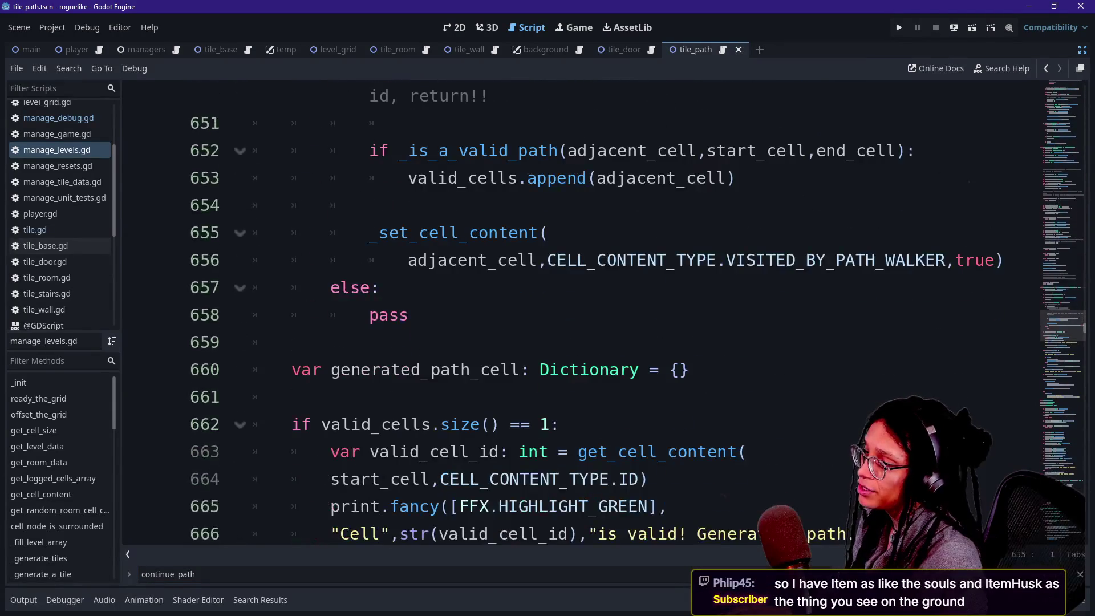
left_click_drag(370, 342, 639, 342)
left_click(362, 287)
left_click_drag(336, 259, 538, 396)
left_click(538, 396)
double_click(450, 425)
left_click(530, 424)
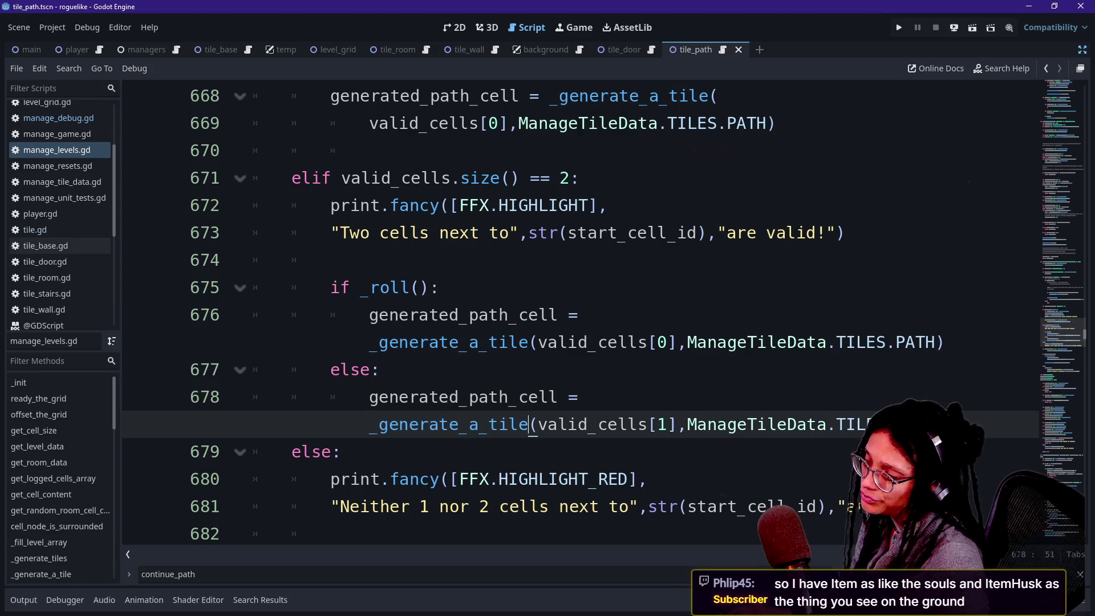
triple_click(450, 424)
double_click(451, 425)
key("ctrl+f")
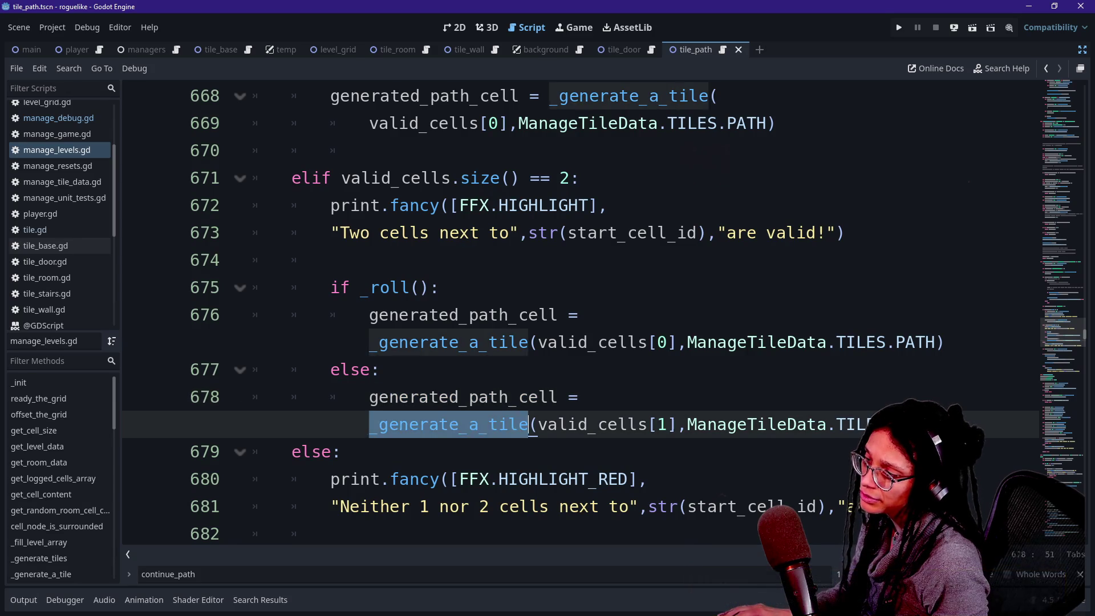
left_click(487, 425, "ctrl")
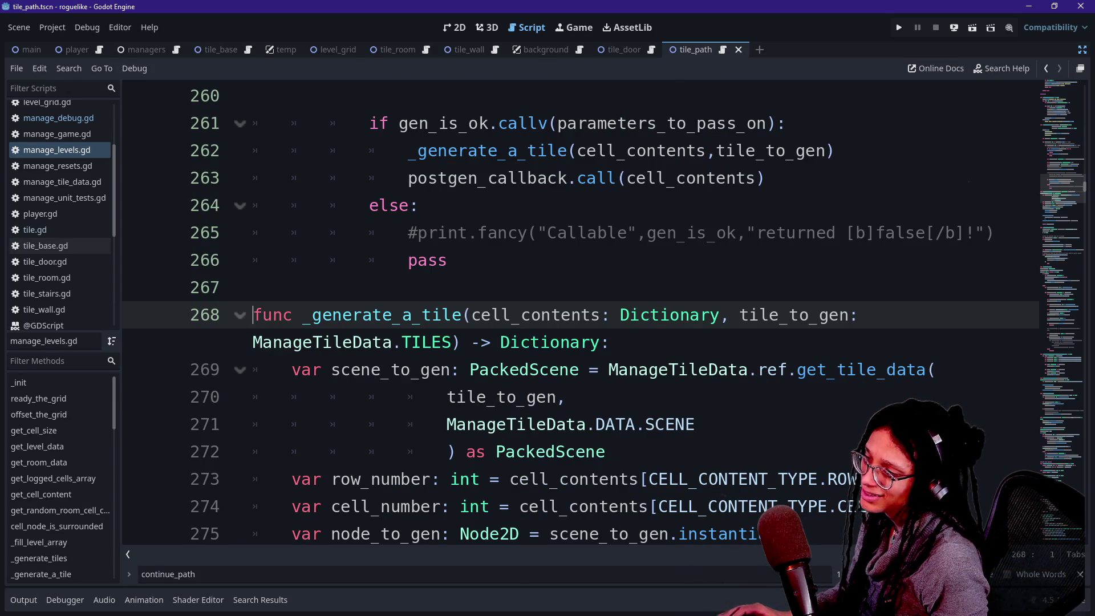
scroll(580, 314, "down", 3)
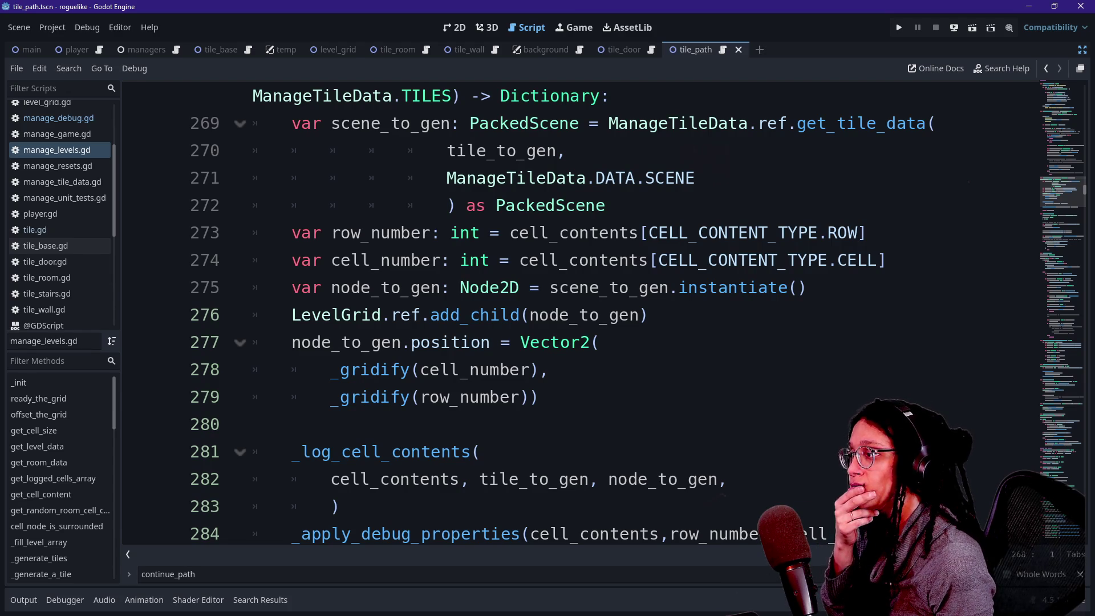
scroll(580, 314, "down", 2)
scroll(581, 313, "up", 3)
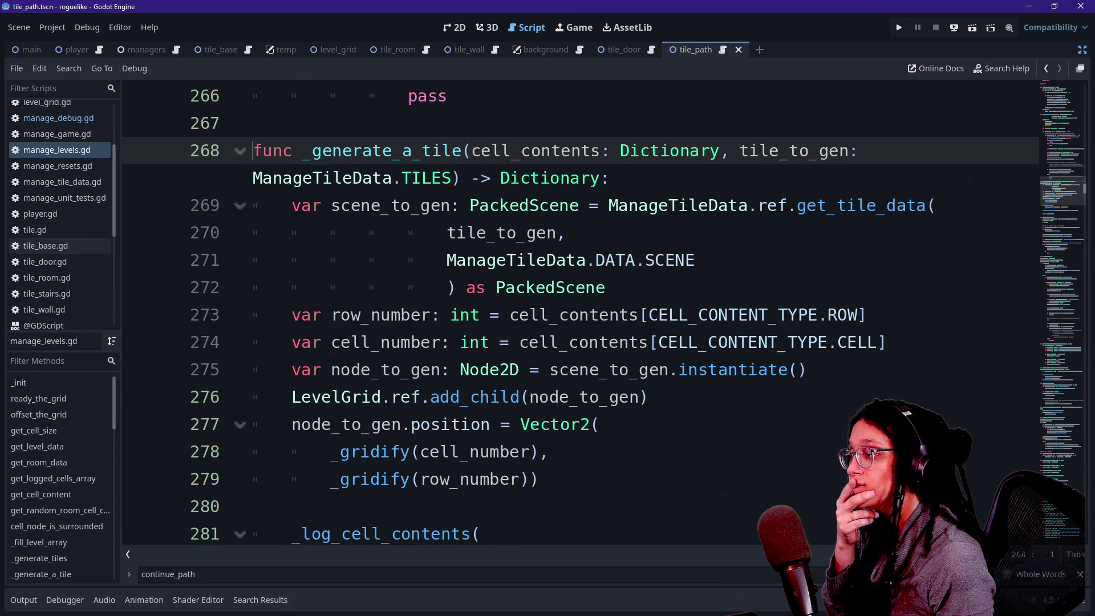
scroll(580, 314, "down", 2)
left_click_drag(431, 451, 600, 452)
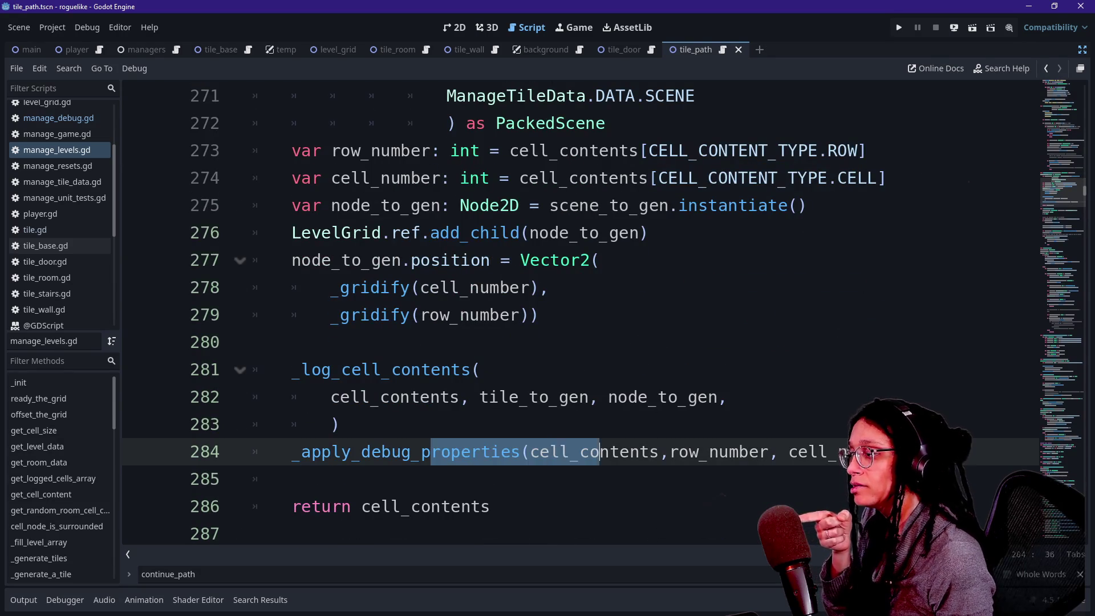
left_click_drag(331, 424, 549, 452)
scroll(550, 452, "down", 3)
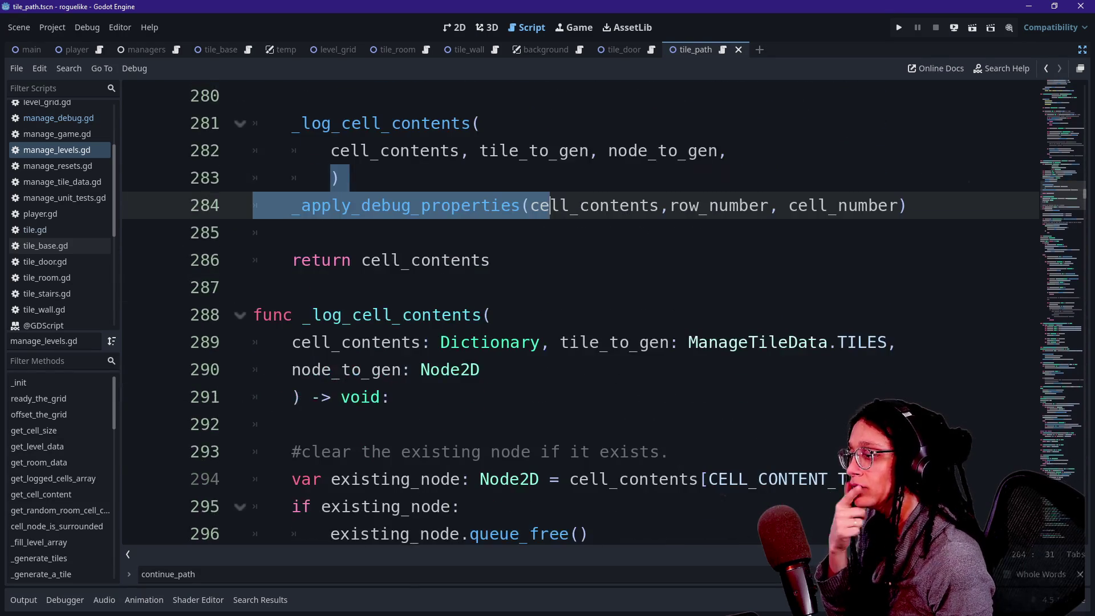
scroll(580, 314, "down", 2)
scroll(580, 314, "up", 6)
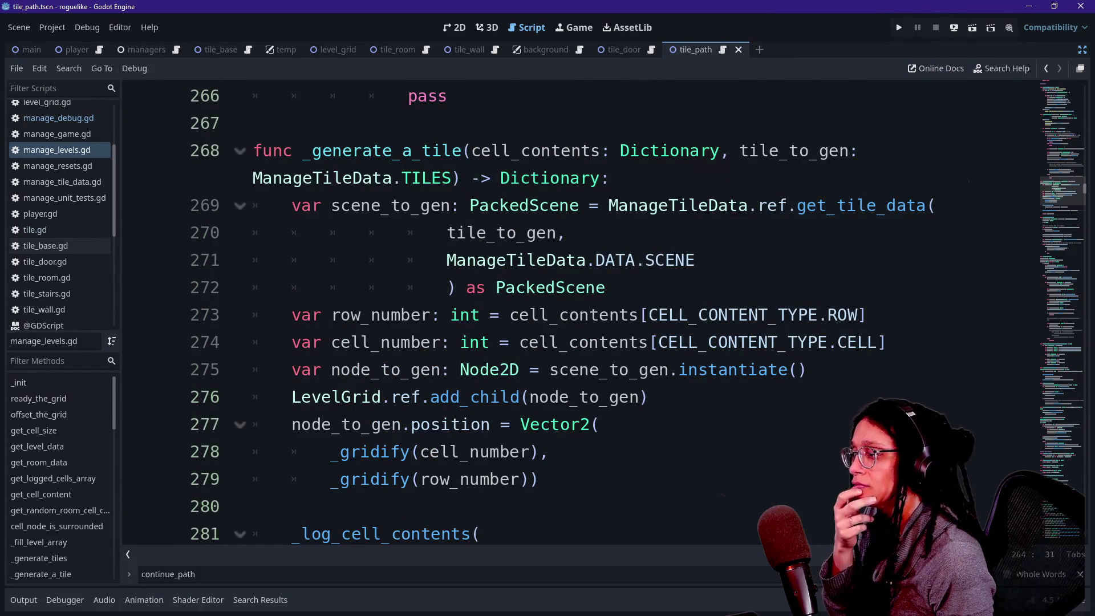
Step: Search assign_debug and _assign to reach assign_debug_color in manage_debug.gd
scroll(580, 313, "down", 2)
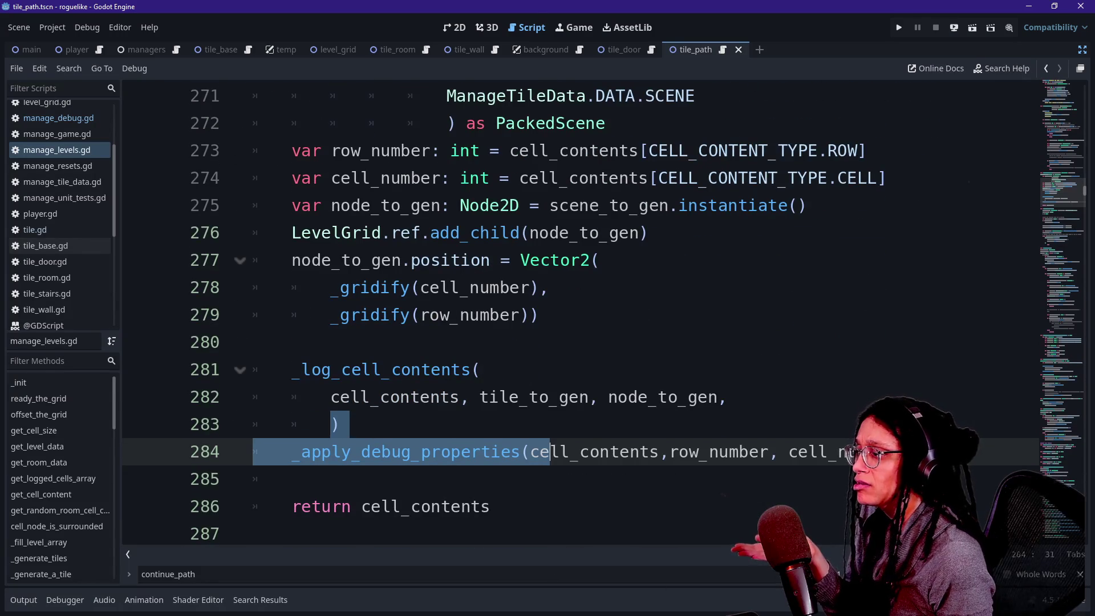
left_click(549, 342)
key("ctrl+f")
type("assign_debug")
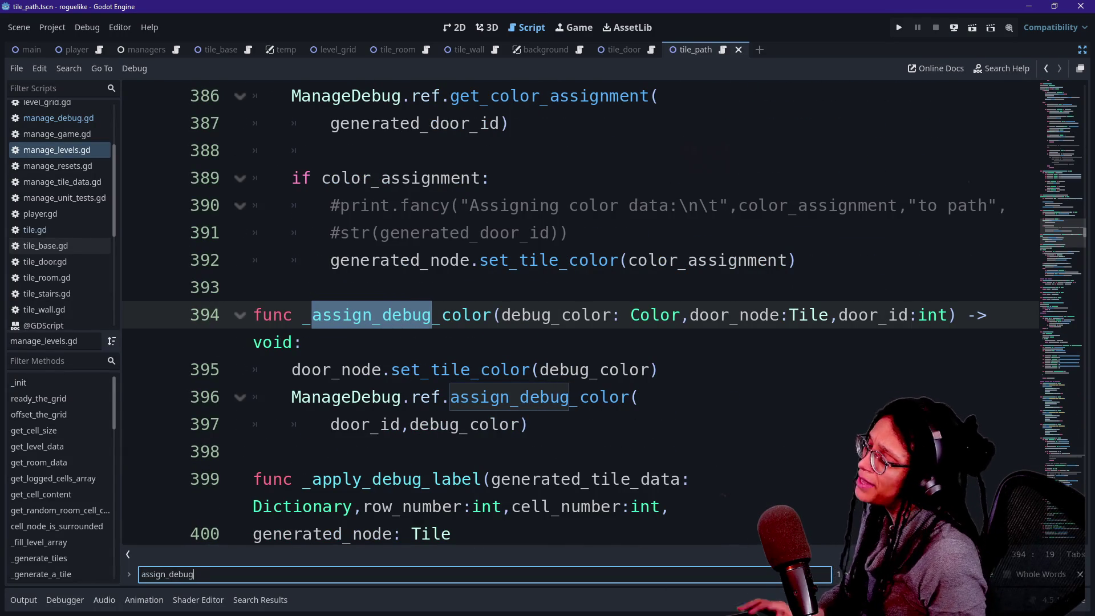
left_click(509, 397, "ctrl")
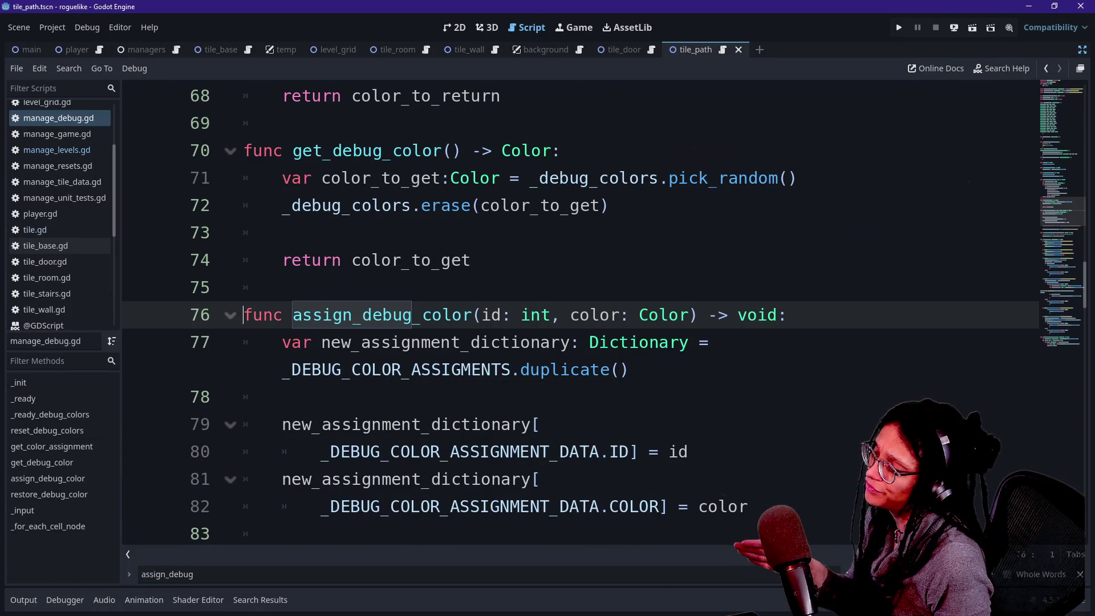
scroll(456, 376, "down", 2)
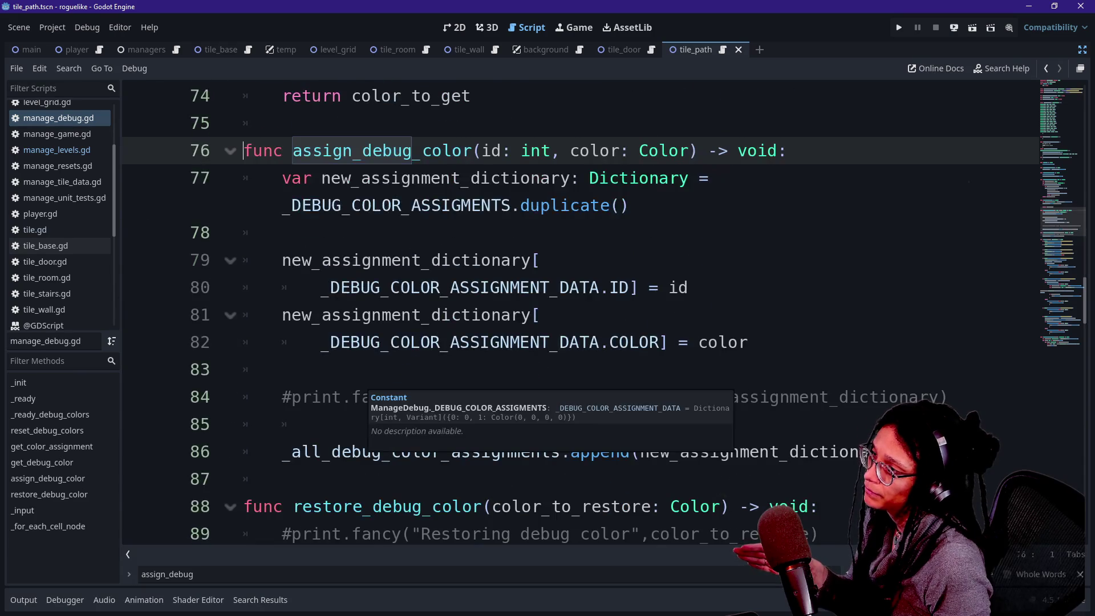
scroll(524, 365, "down", 7)
scroll(524, 365, "down", 4)
scroll(523, 365, "up", 17)
key("Return")
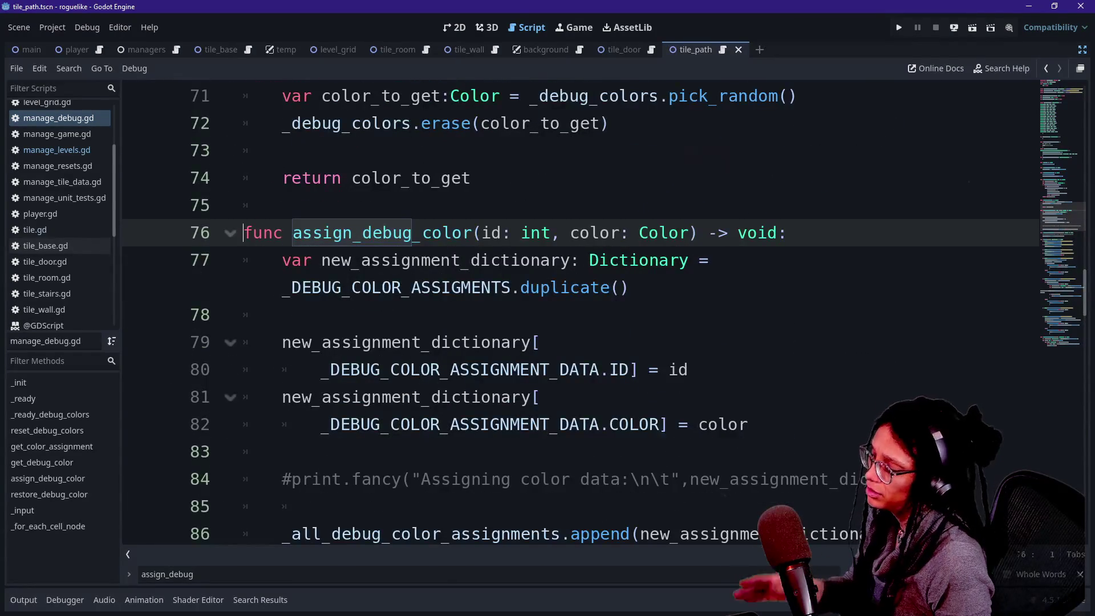
key("ctrl+f")
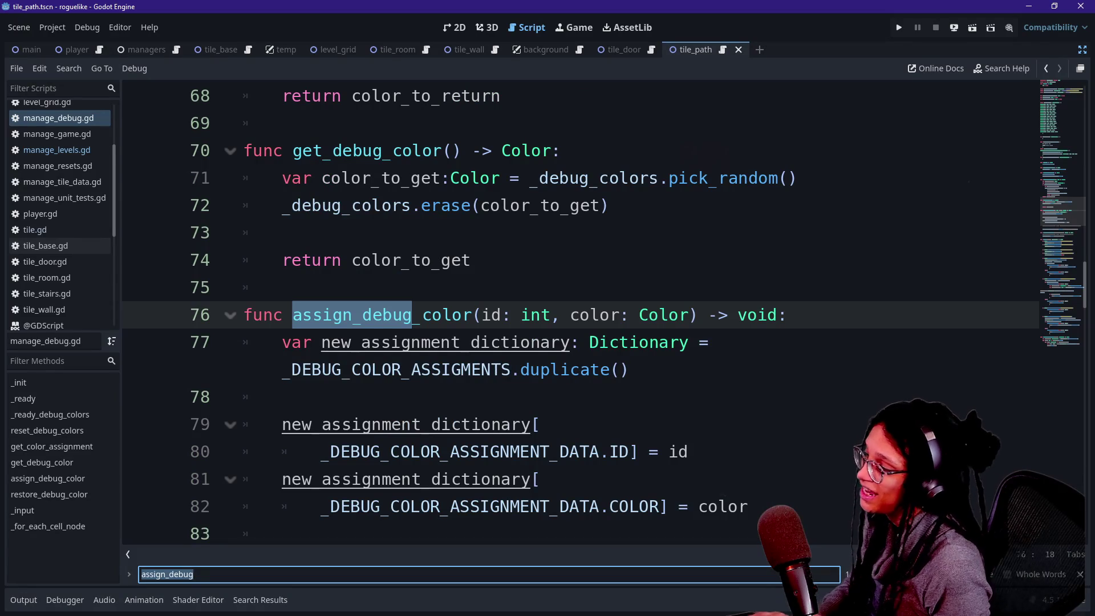
type("_assi")
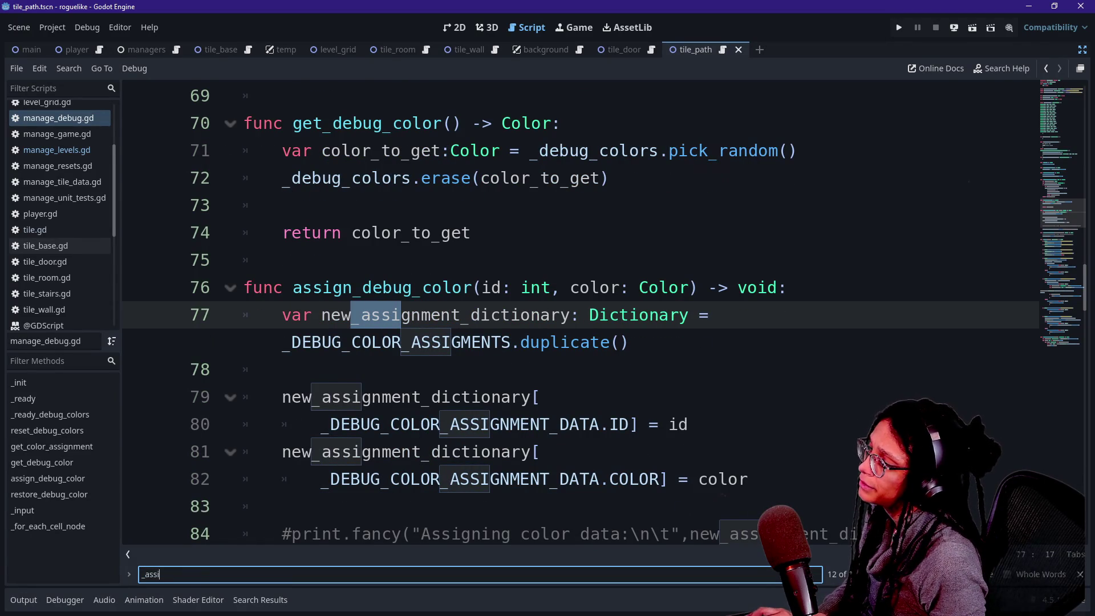
type("gn")
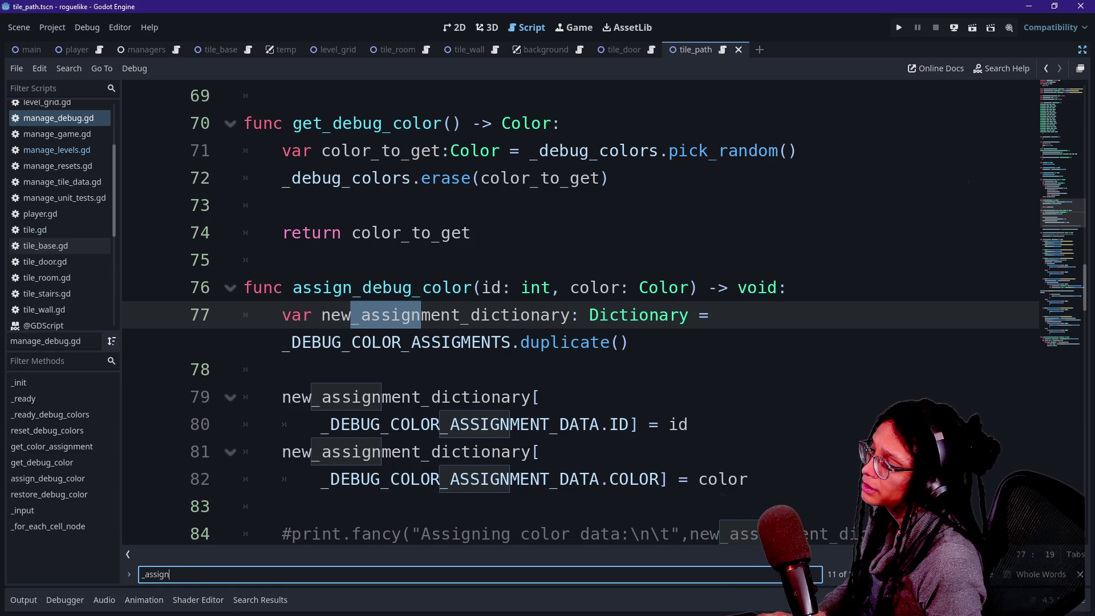
key("Return")
key("Return")
key("Return")
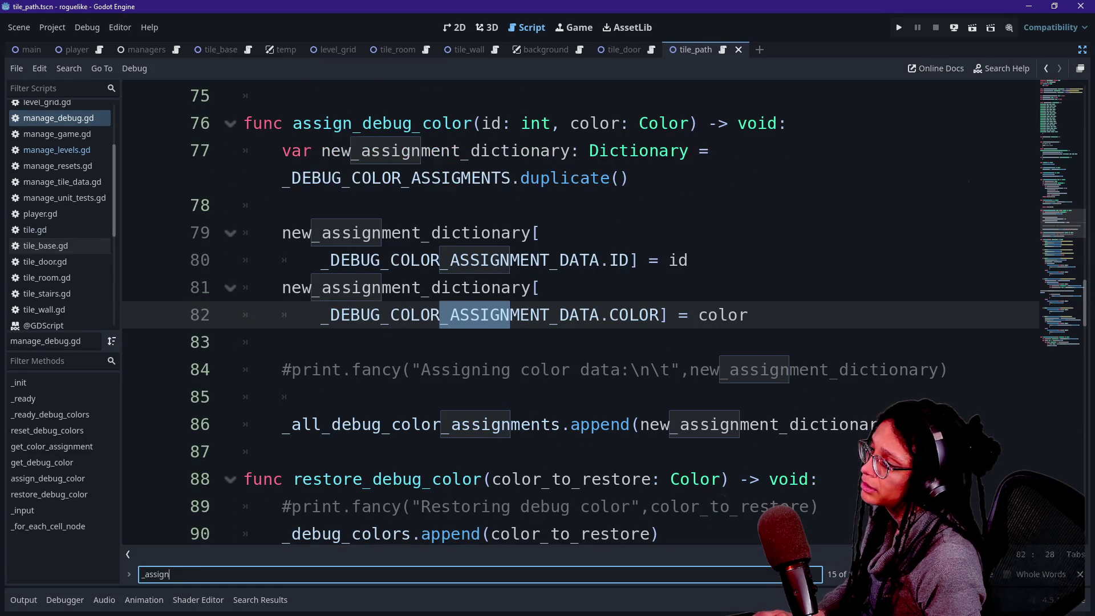
Step: Mute the Discord browser tab, then select the commented print line above the append
key("alt+Tab")
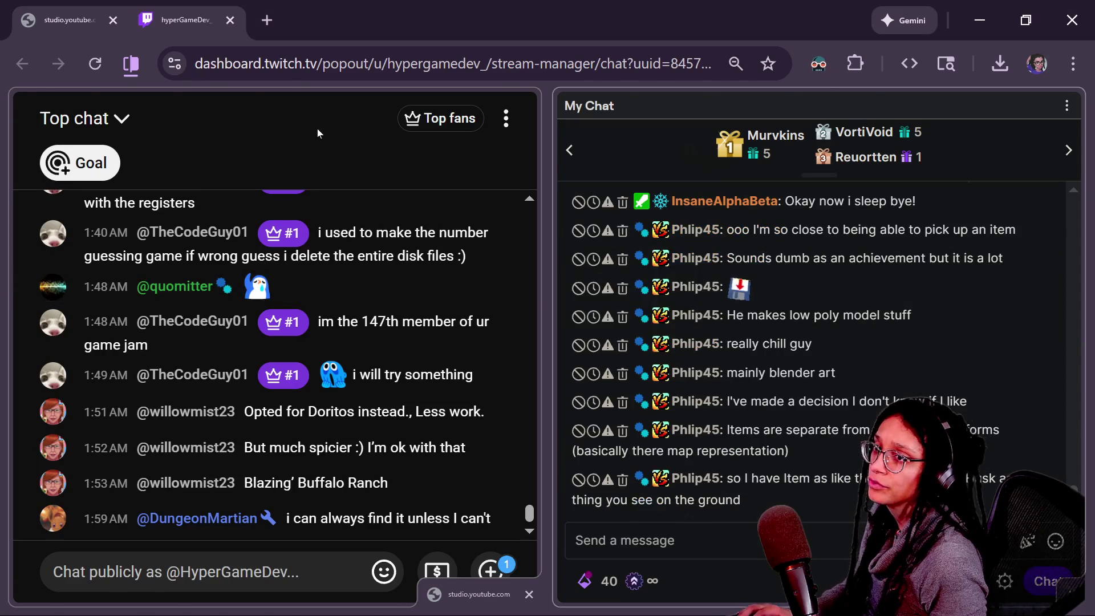
key("alt+Tab")
right_click(117, 4)
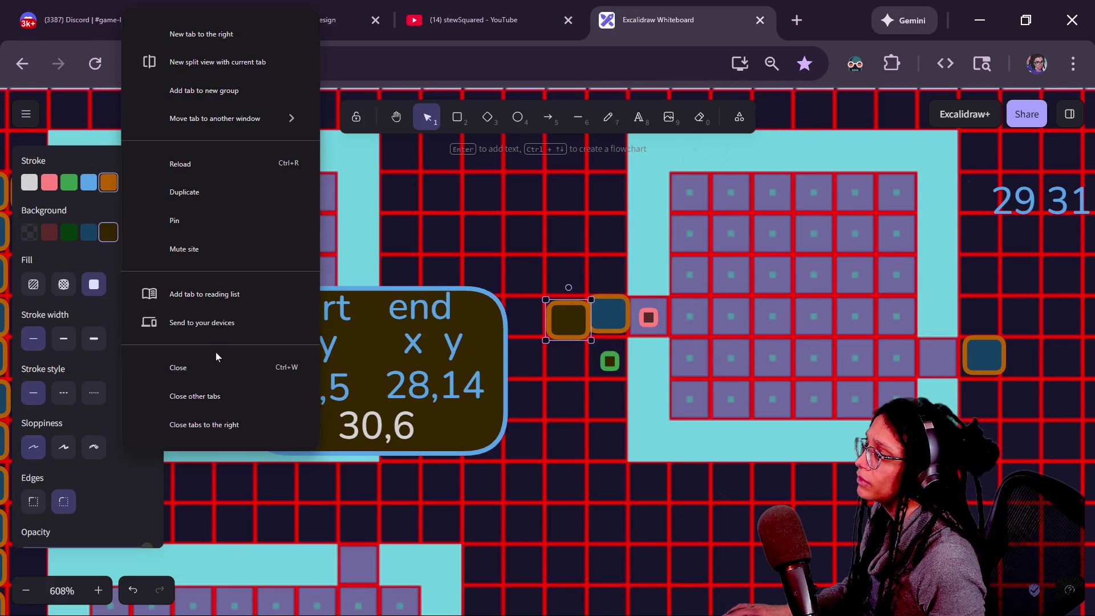
left_click(203, 250)
key("alt+Tab")
key("alt+Tab")
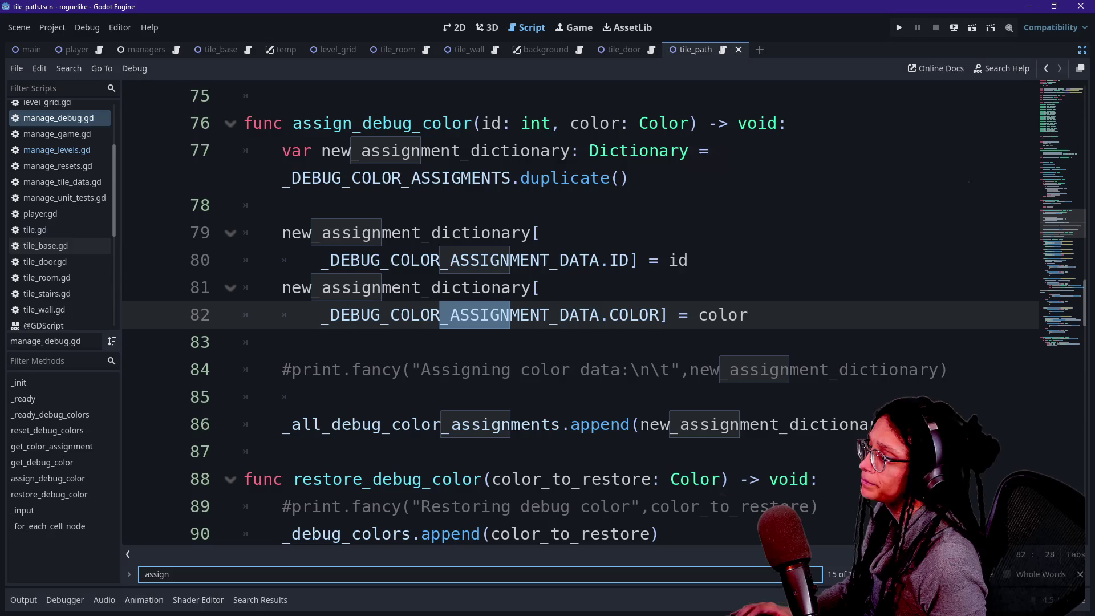
left_click_drag(320, 399, 412, 370)
left_click(382, 424)
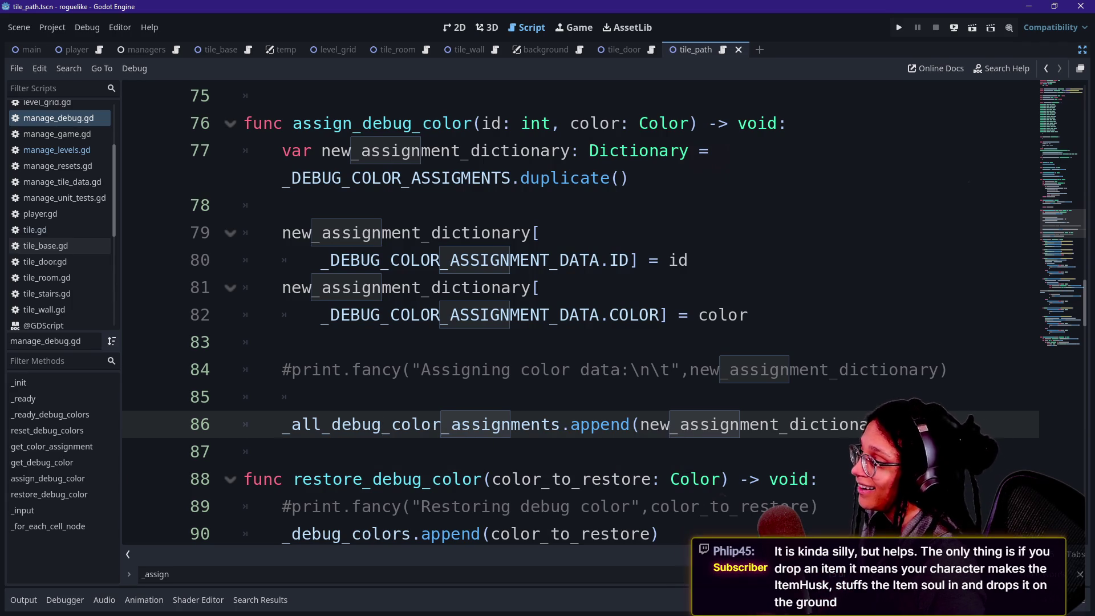
Step: Delete the commented-out #print line at line 84 in assign_debug_color
left_click(948, 370)
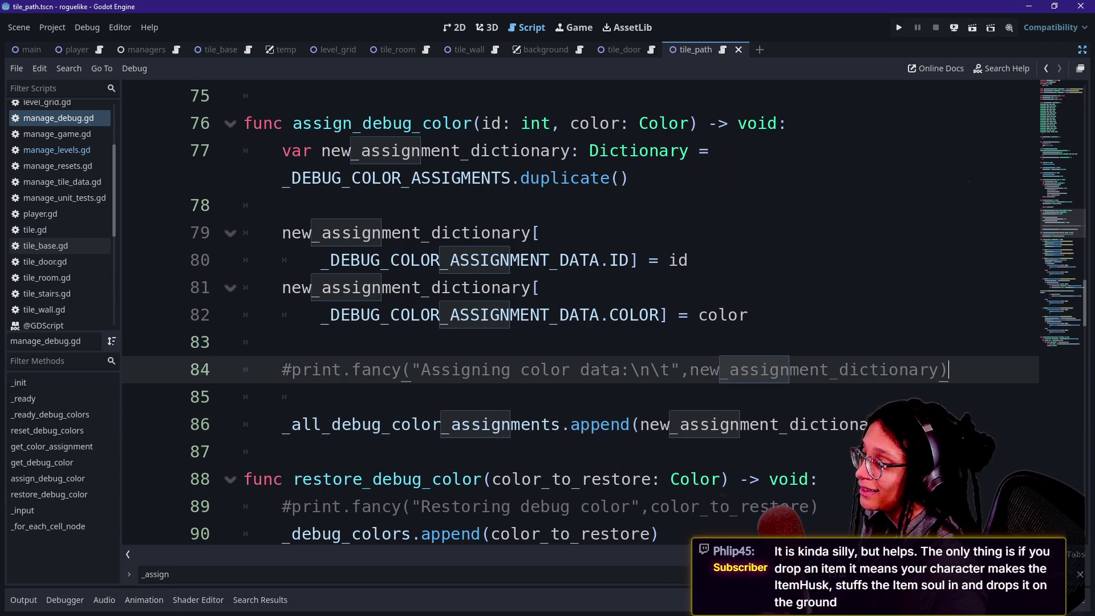
key("shift+Home")
key("BackSpace")
key("BackSpace")
Step: Search the script for '_assign_debu', then replace the search term with '__generate'
key("ctrl+f")
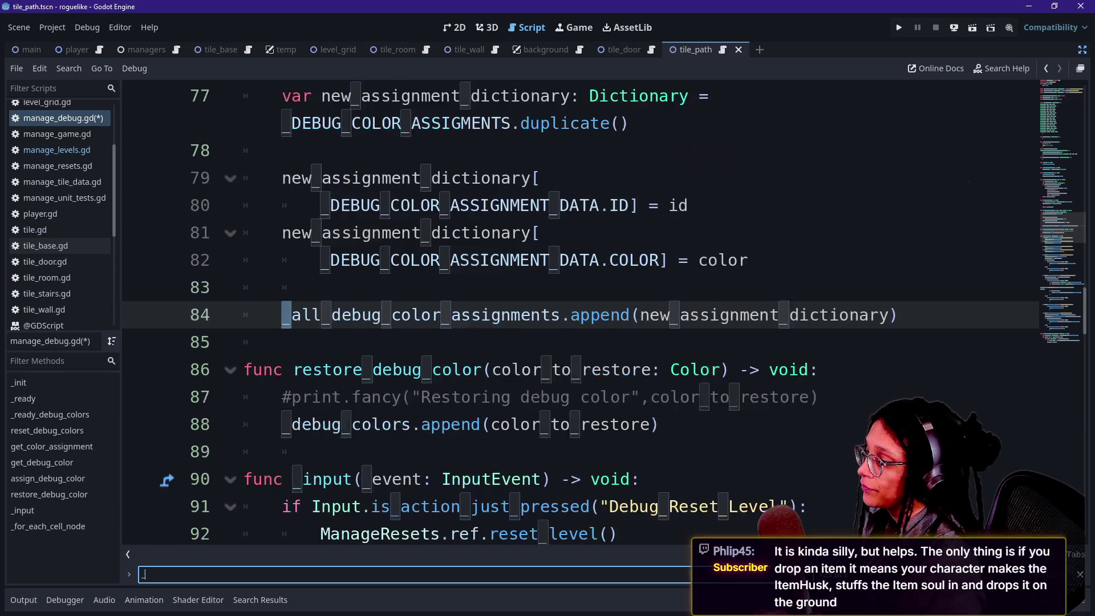
type("_assign_debu")
key("BackSpace")
key("BackSpace")
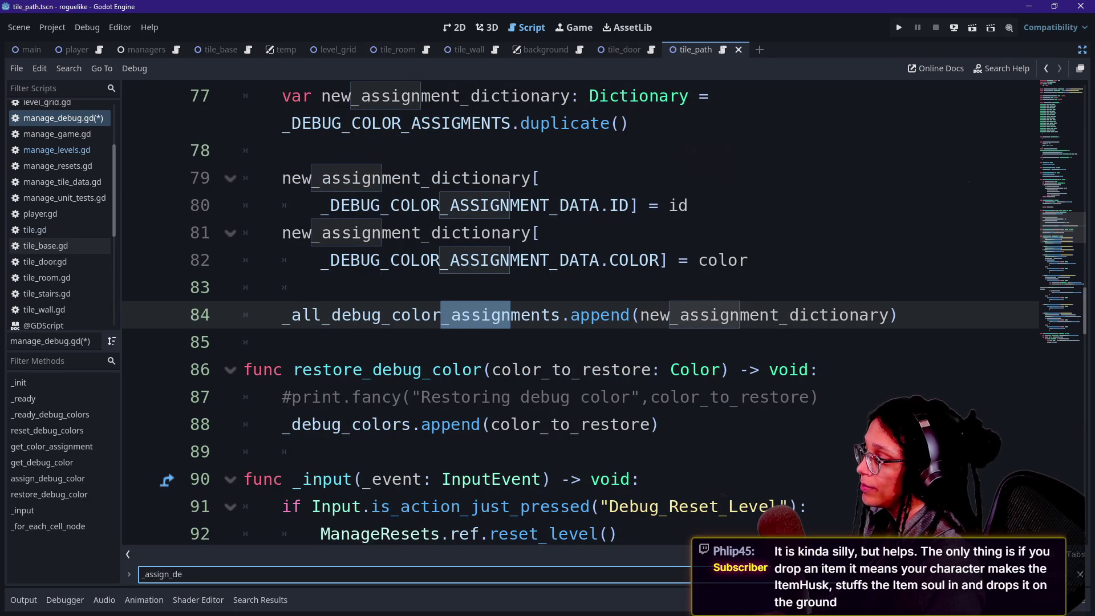
key("ctrl+a")
key("BackSpace")
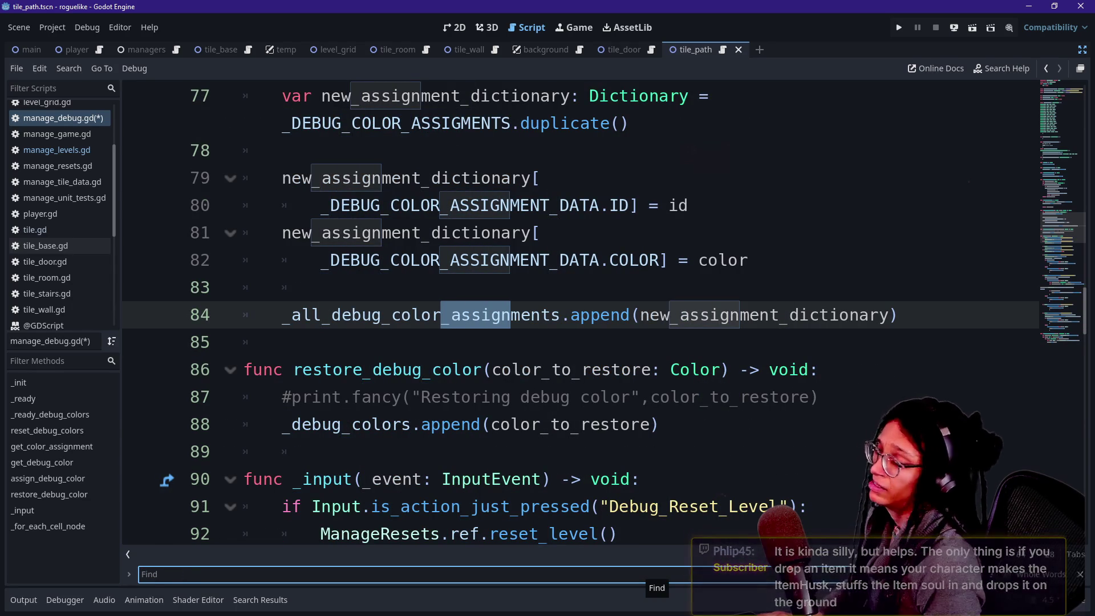
type("_")
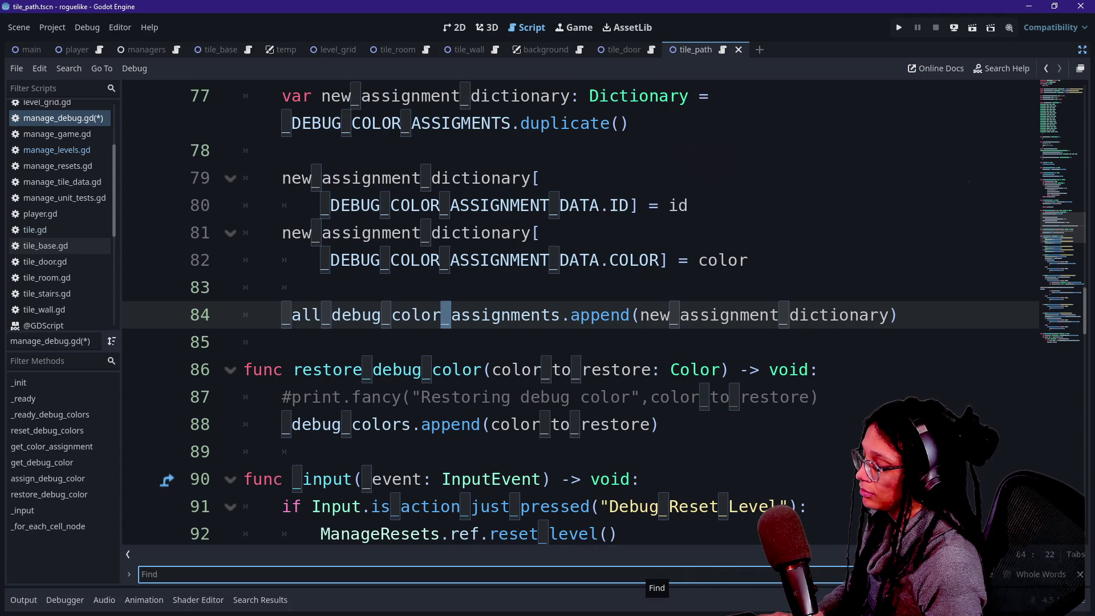
type("_generate")
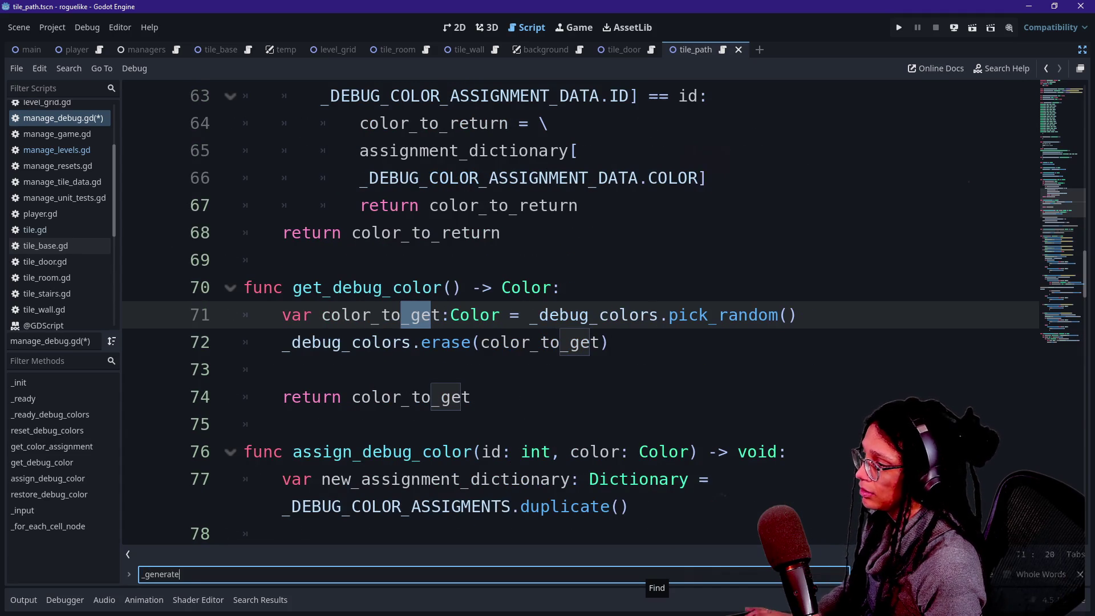
left_click(541, 507)
key("ctrl+alt+o")
key("Return")
key("ctrl+f")
type("_assign_debug_c")
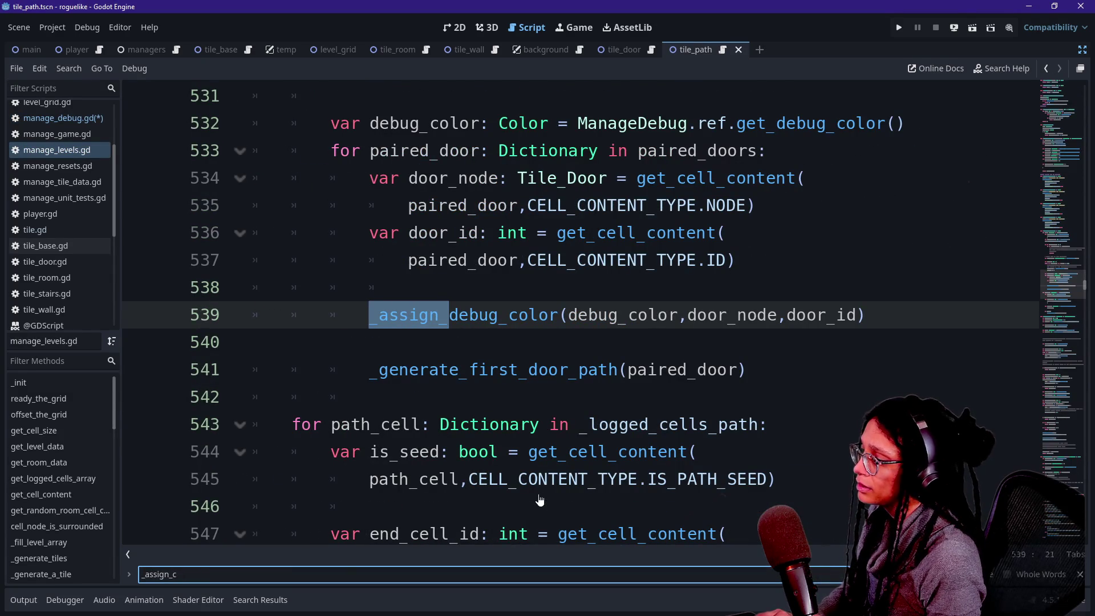
key("BackSpace")
type("debug_c")
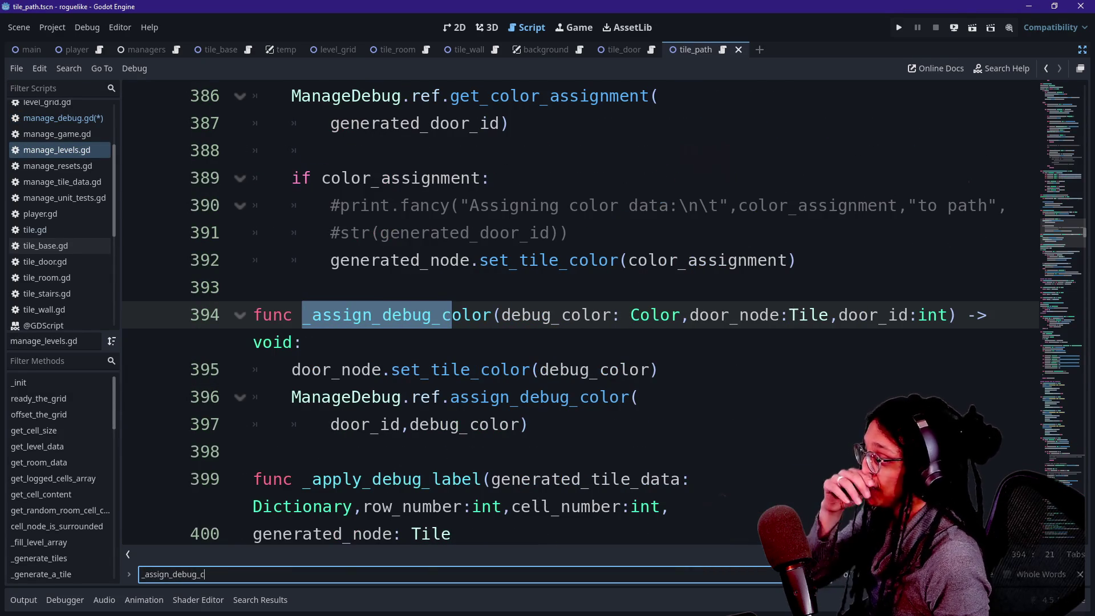
key("Return")
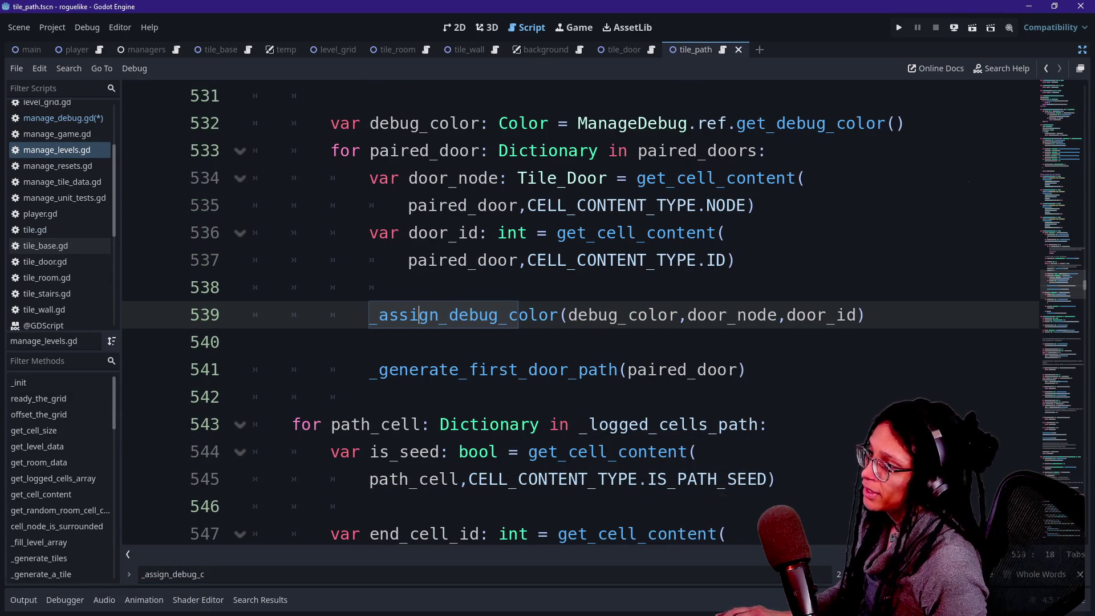
triple_click(420, 315)
left_click(399, 342)
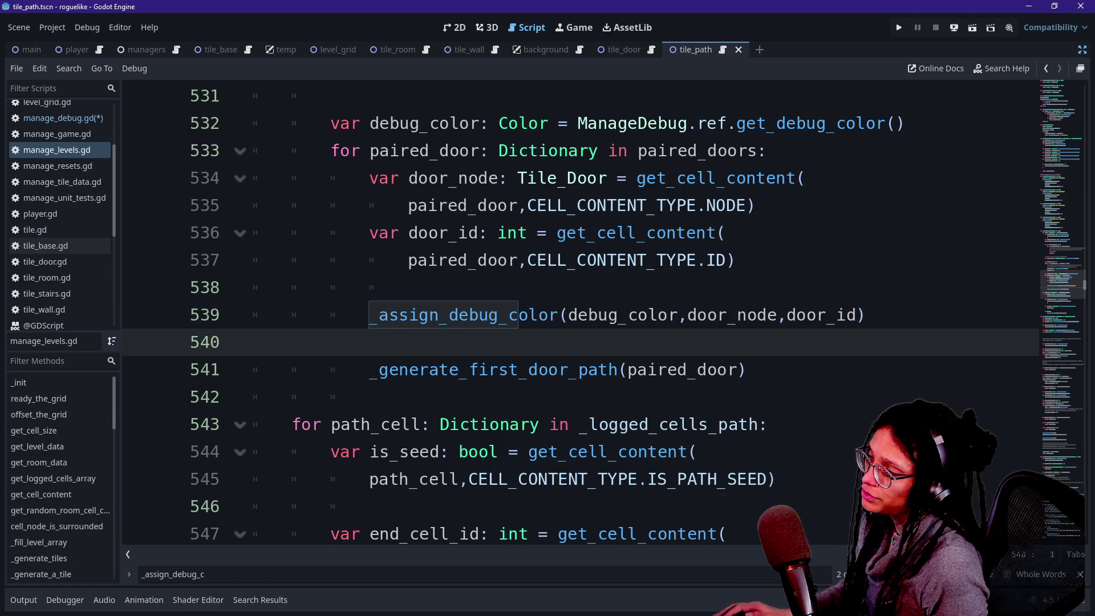
left_click_drag(875, 315, 459, 314)
key("shift+Home")
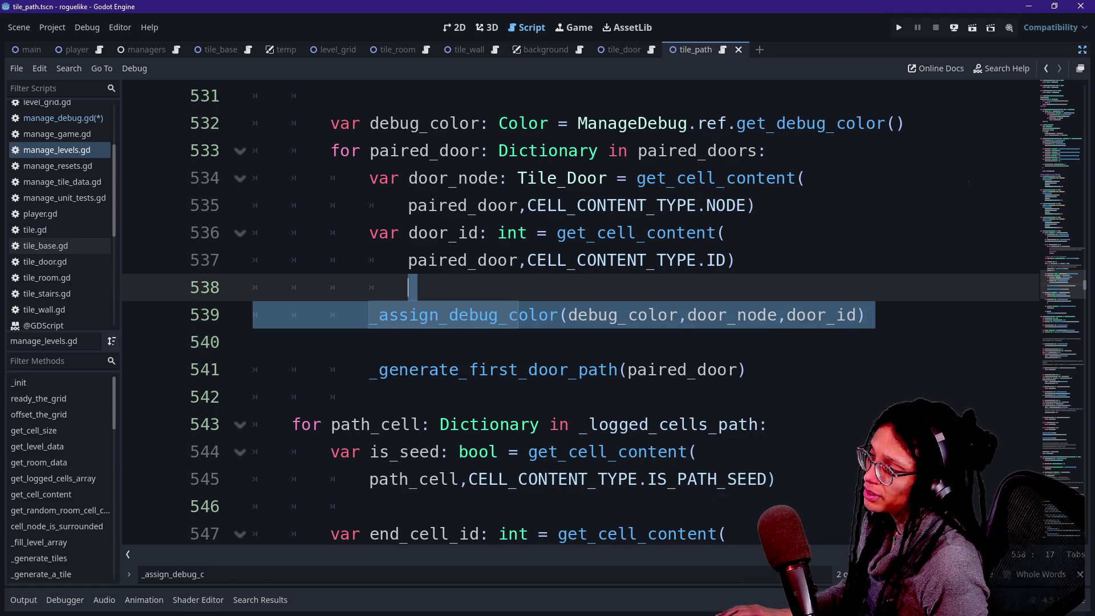
key("Left")
key("shift+End")
key("ctrl+x")
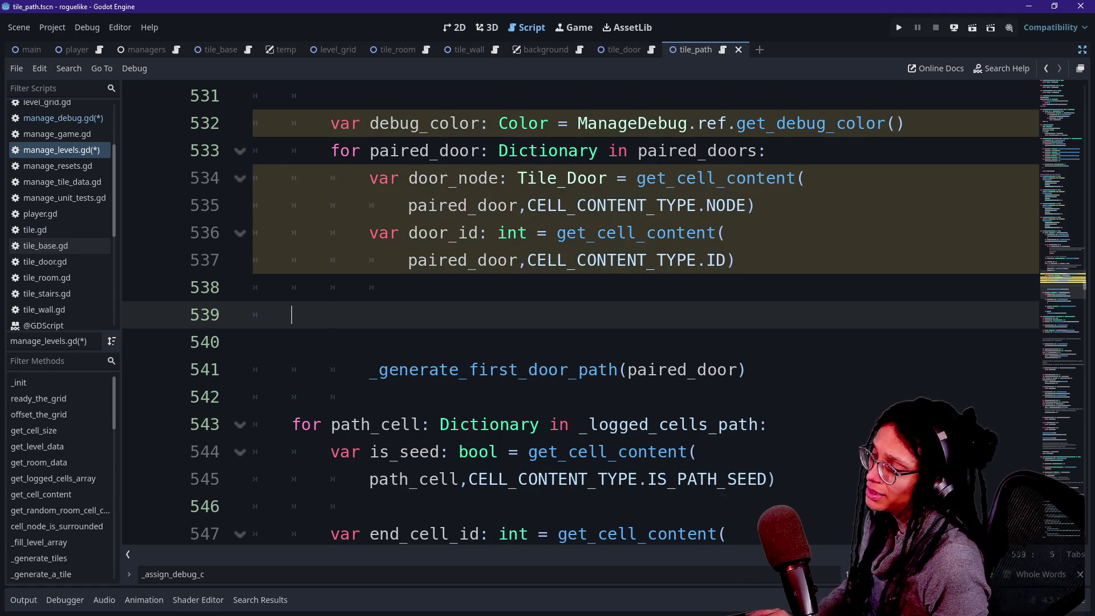
key("Up")
key("BackSpace")
key("BackSpace")
key("BackSpace")
key("BackSpace")
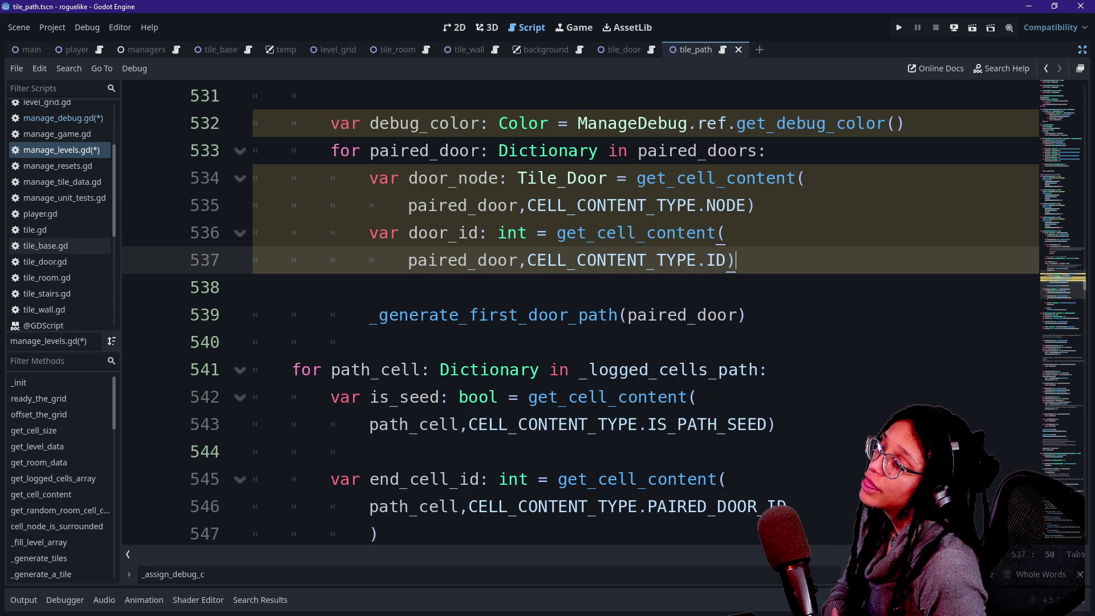
key("Return")
key("Return")
key("ctrl+v")
key("ctrl+s")
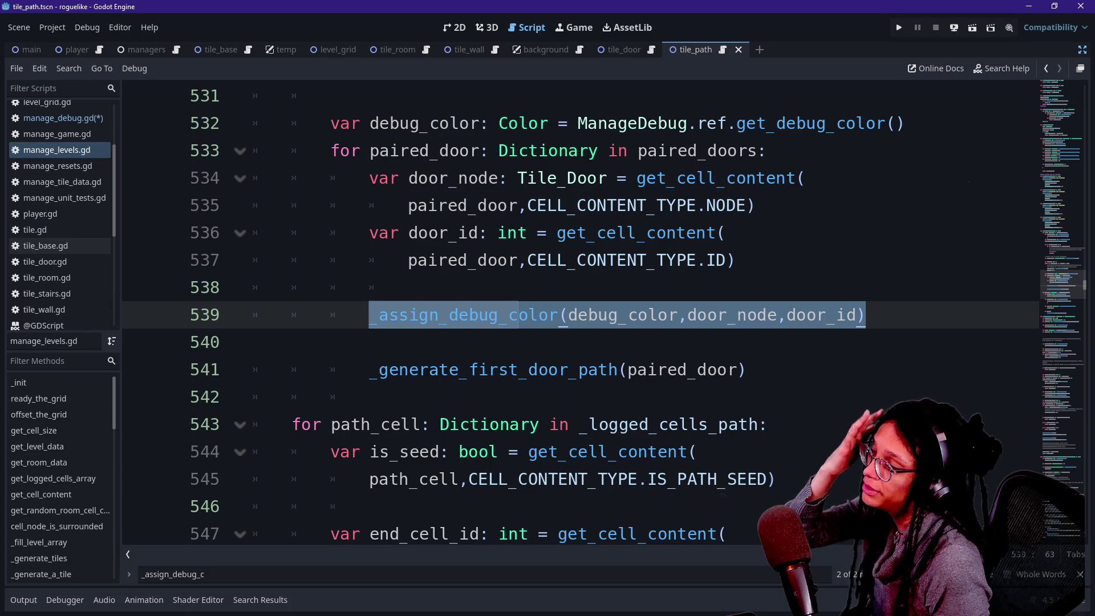
scroll(580, 314, "down", 2)
scroll(579, 314, "up", 3)
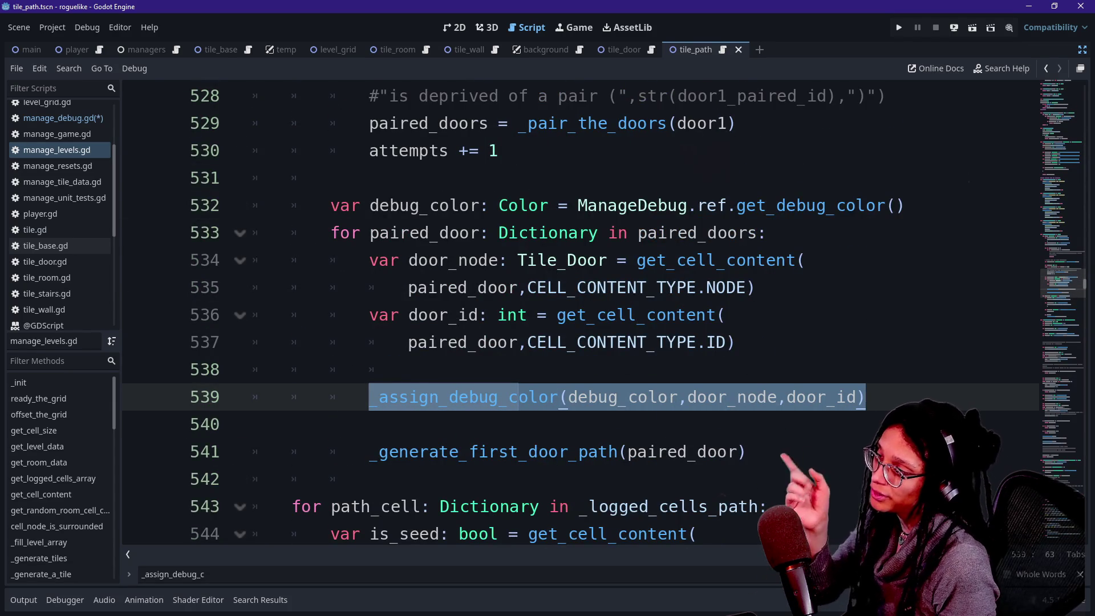
left_click_drag(333, 233, 373, 370)
left_click_drag(350, 205, 745, 205)
left_click(745, 206)
left_click_drag(409, 205, 837, 205)
left_click_drag(446, 233, 736, 342)
left_click(489, 342)
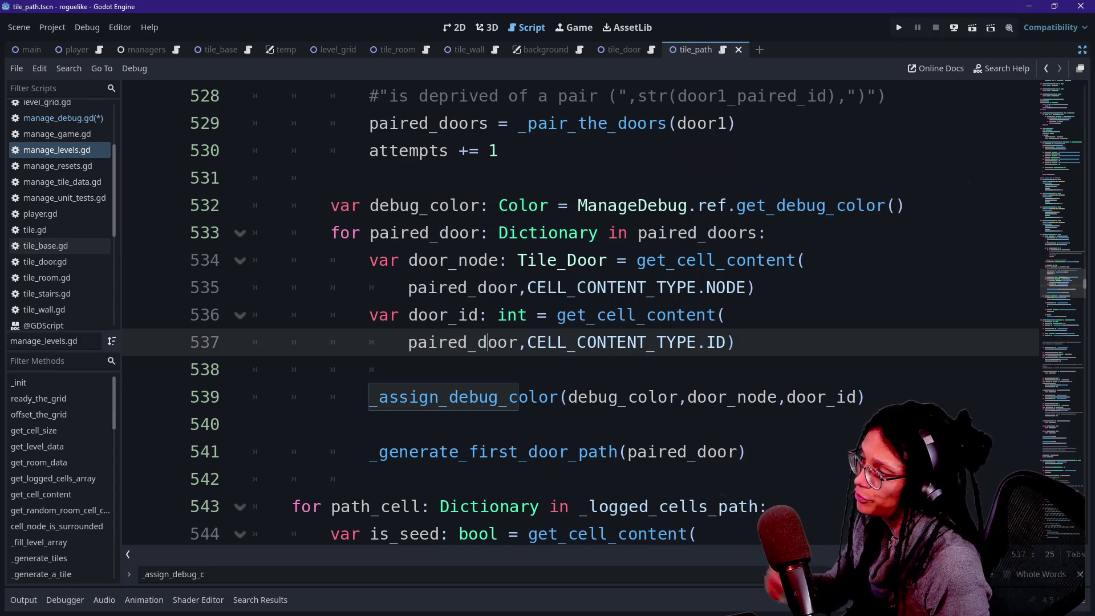
left_click(253, 425)
left_click(439, 342)
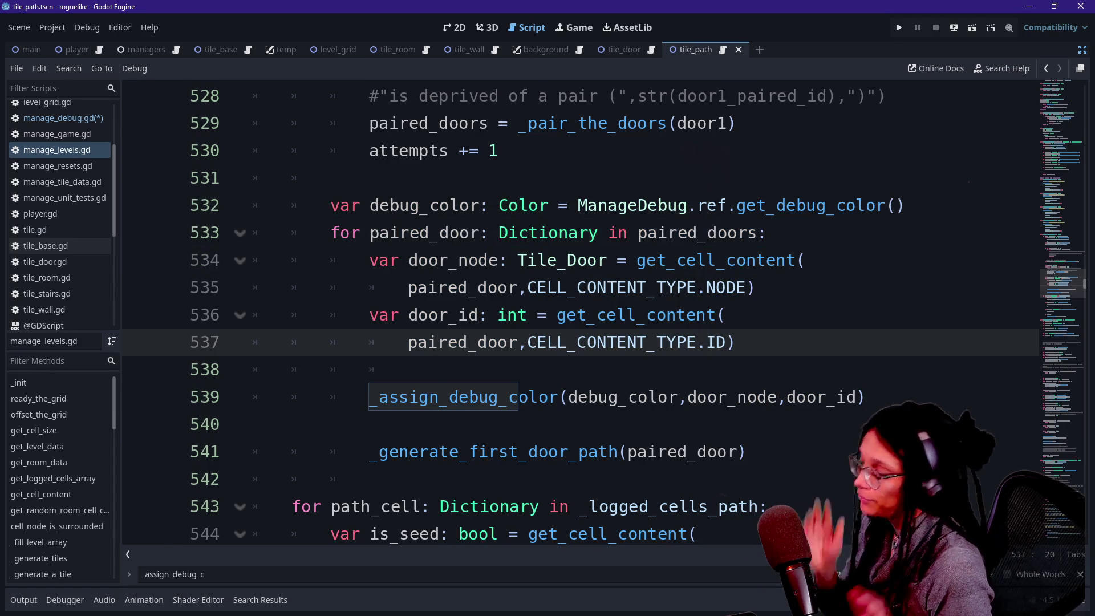
mouse_move(438, 342)
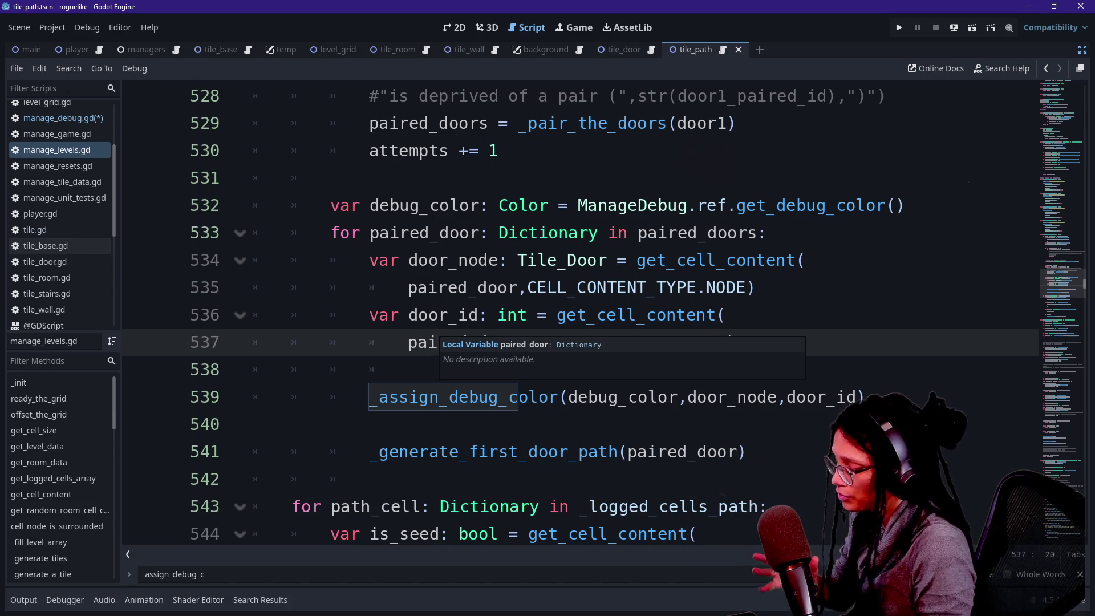
left_click(252, 423)
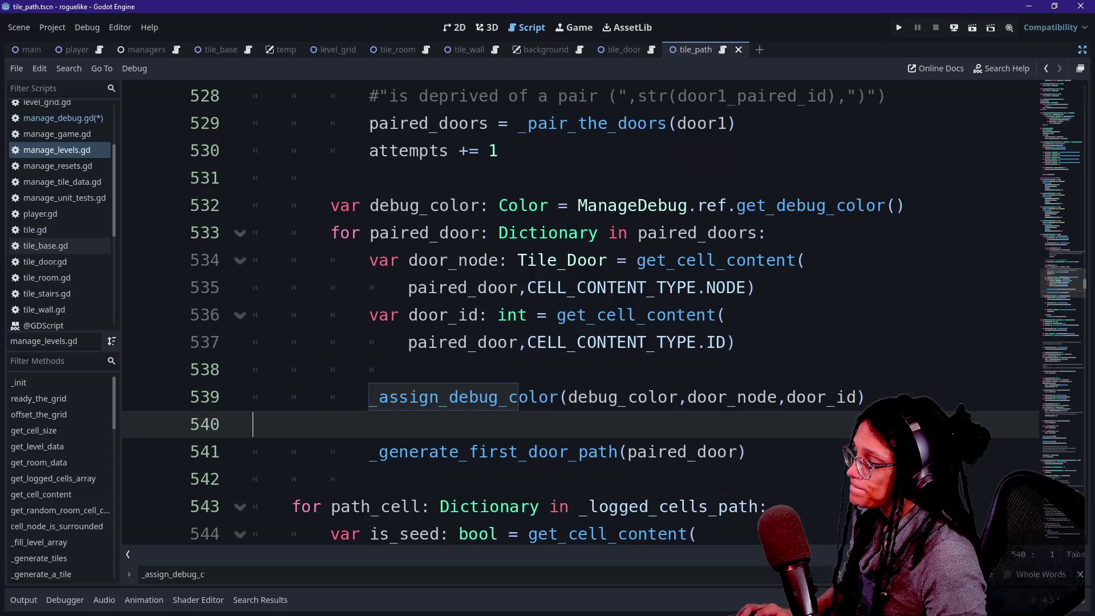
Step: Jump from the _continue_path call to its definition in manage_levels.gd
scroll(580, 314, "down", 7)
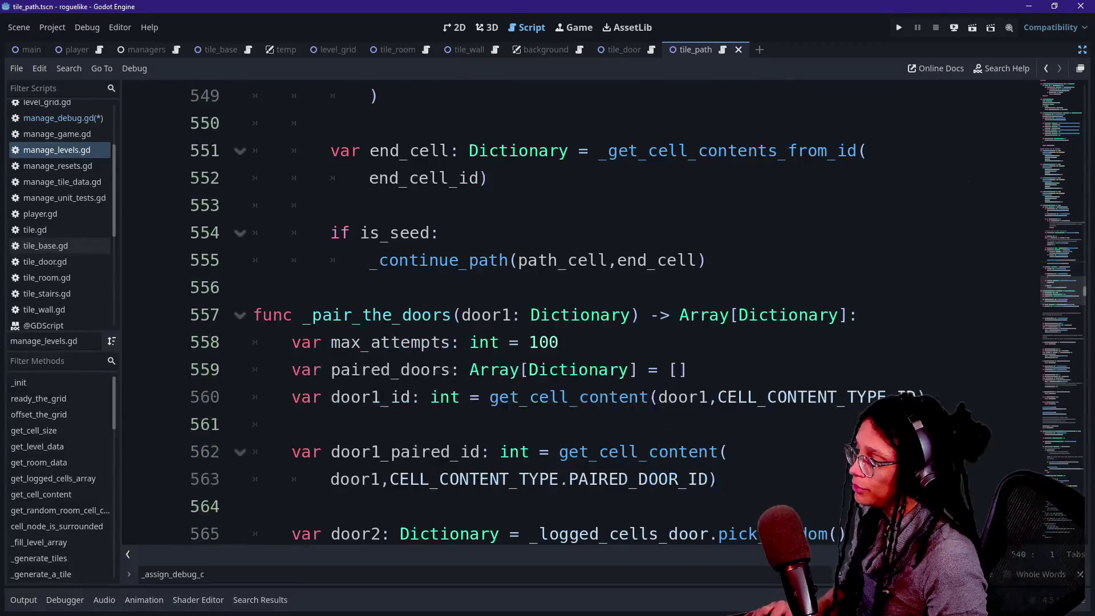
left_click(433, 262)
left_click(434, 262, "ctrl")
right_click(537, 335)
key("Escape")
Step: Review the two-valid-cells branch and its _generate_a_tile calls around lines 662–679
scroll(538, 335, "down", 12)
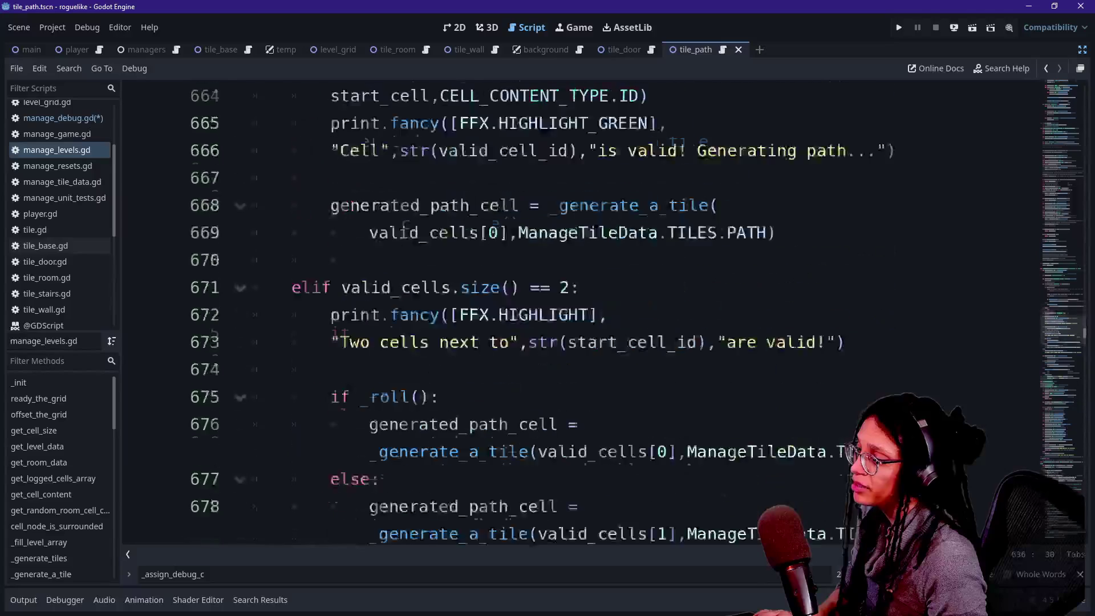
scroll(580, 313, "down", 5)
scroll(580, 314, "up", 2)
mouse_move(297, 178)
left_mouse_down()
mouse_move(380, 287)
mouse_move(630, 260)
left_mouse_up()
left_click(380, 288)
left_click_drag(459, 343, 589, 342)
left_click(368, 205)
left_click(341, 369)
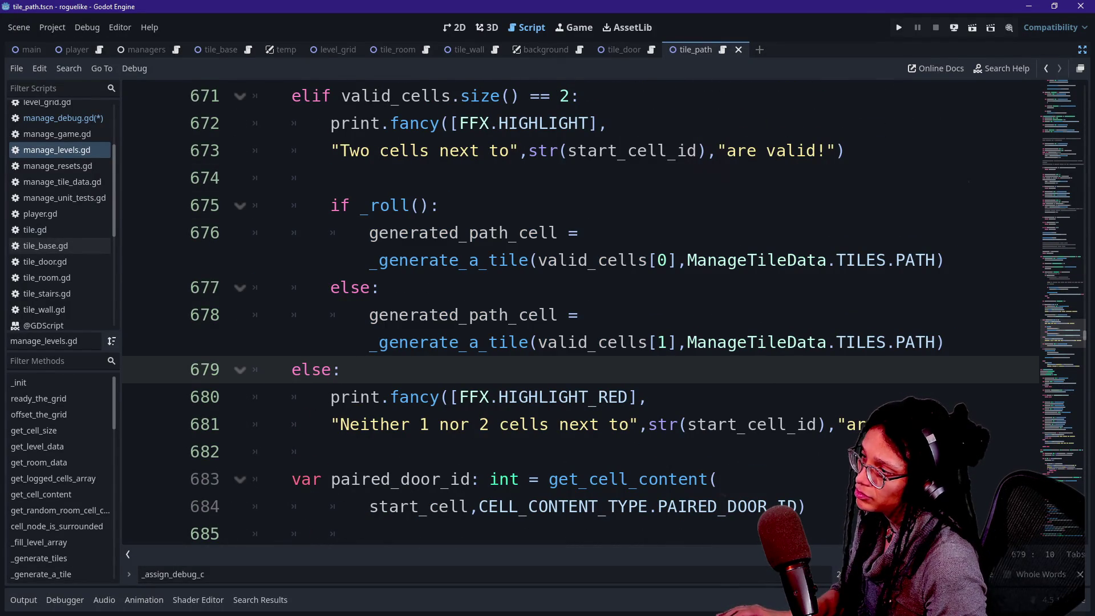
left_click_drag(331, 233, 525, 260)
left_click(379, 260)
left_click_drag(379, 260, 529, 260)
left_click(528, 260)
left_click_drag(360, 205, 368, 232)
left_click(397, 260)
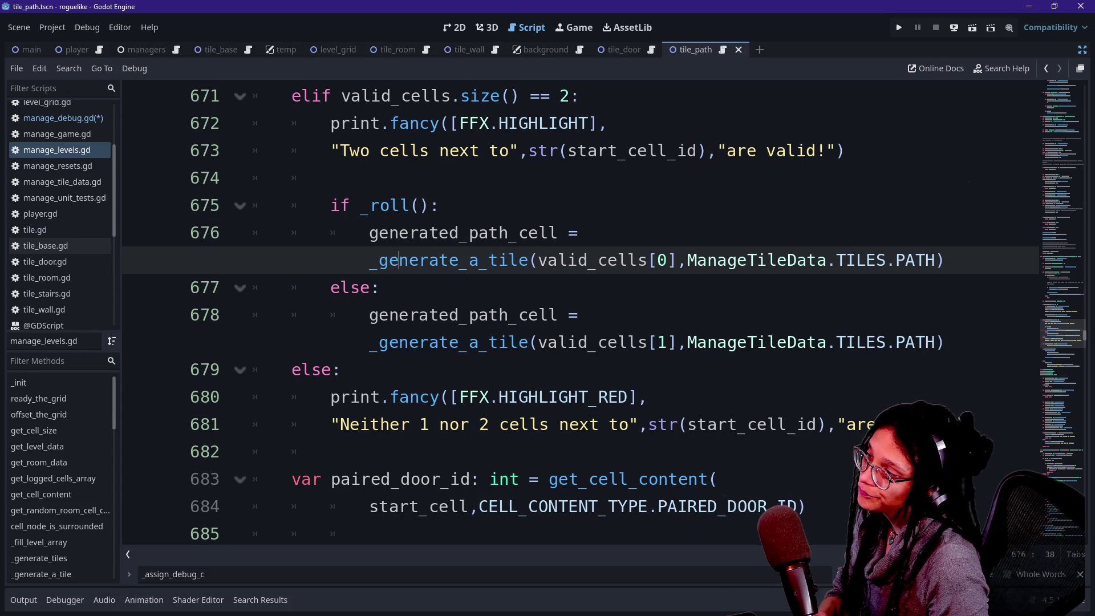
Step: Check the path cell assignments on lines 676–678, then run the project
scroll(580, 314, "up", 1)
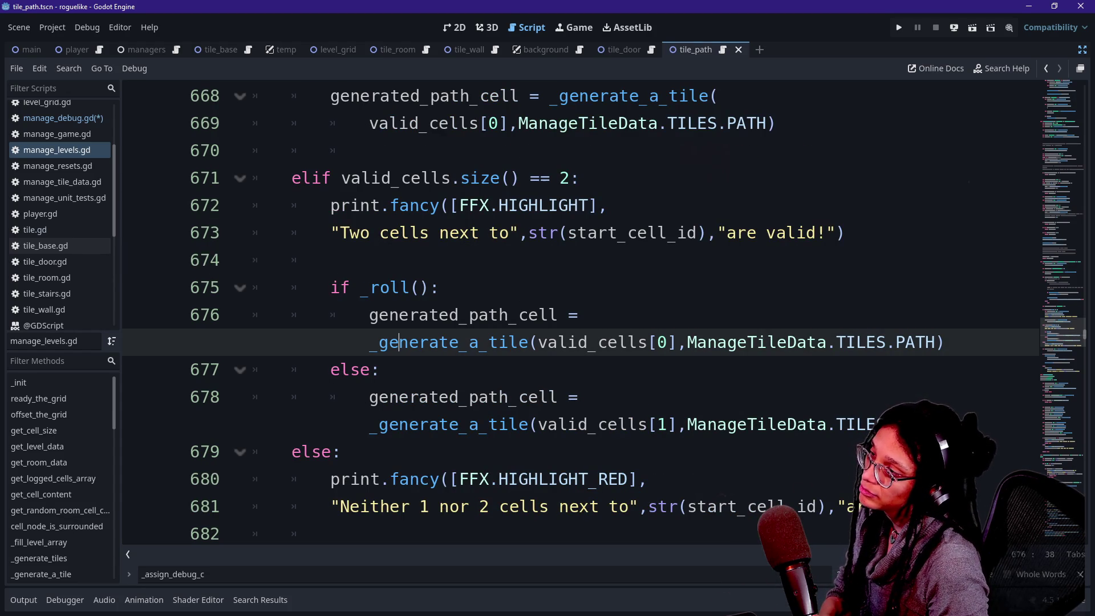
scroll(571, 314, "up", 2)
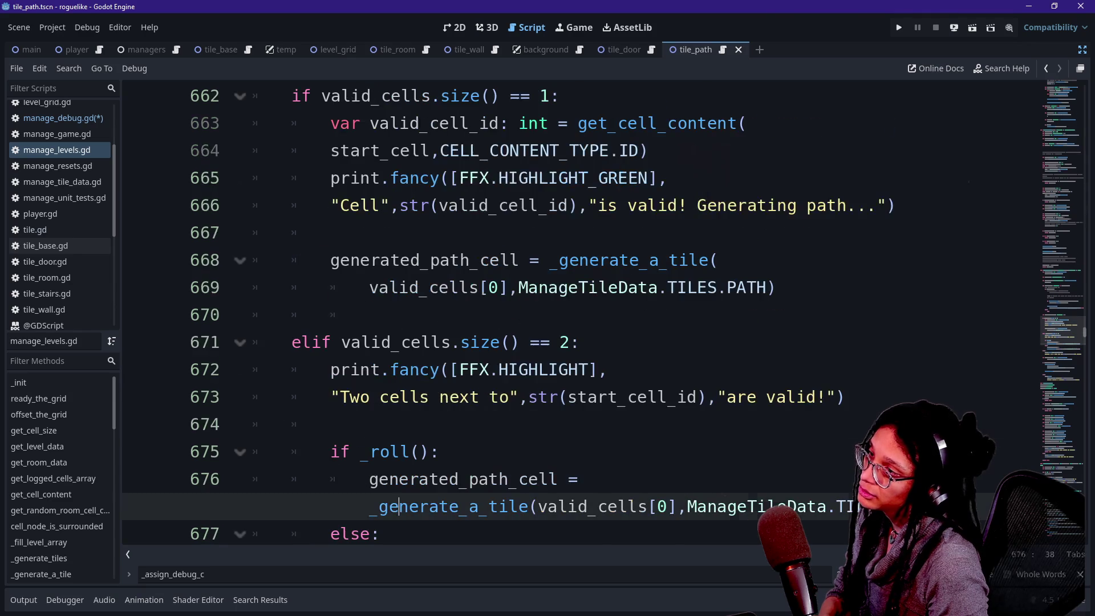
left_click_drag(342, 233, 697, 287)
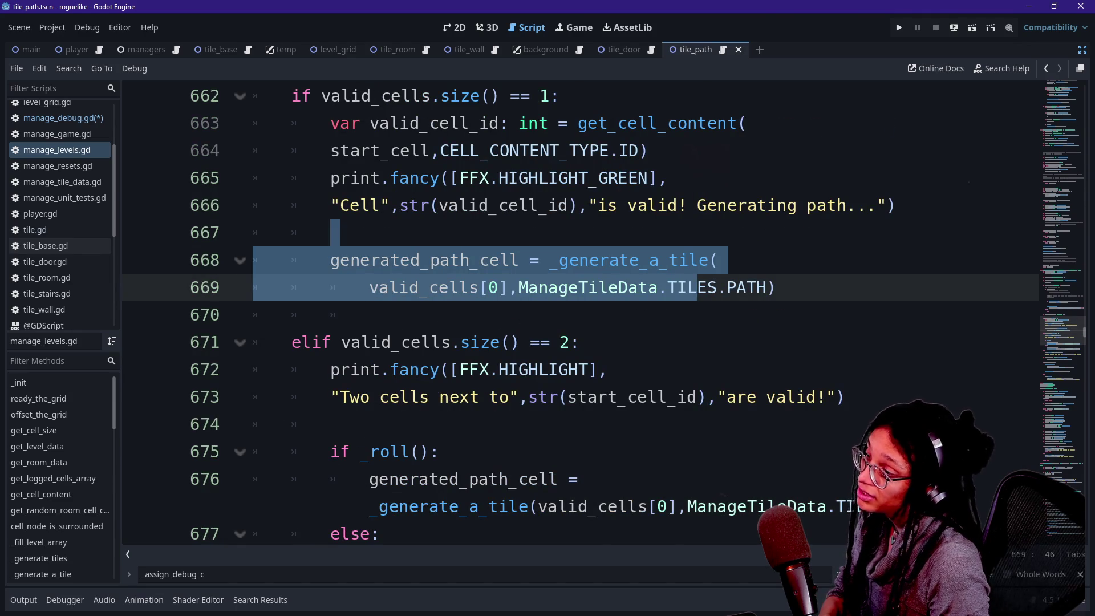
left_click_drag(450, 479, 548, 507)
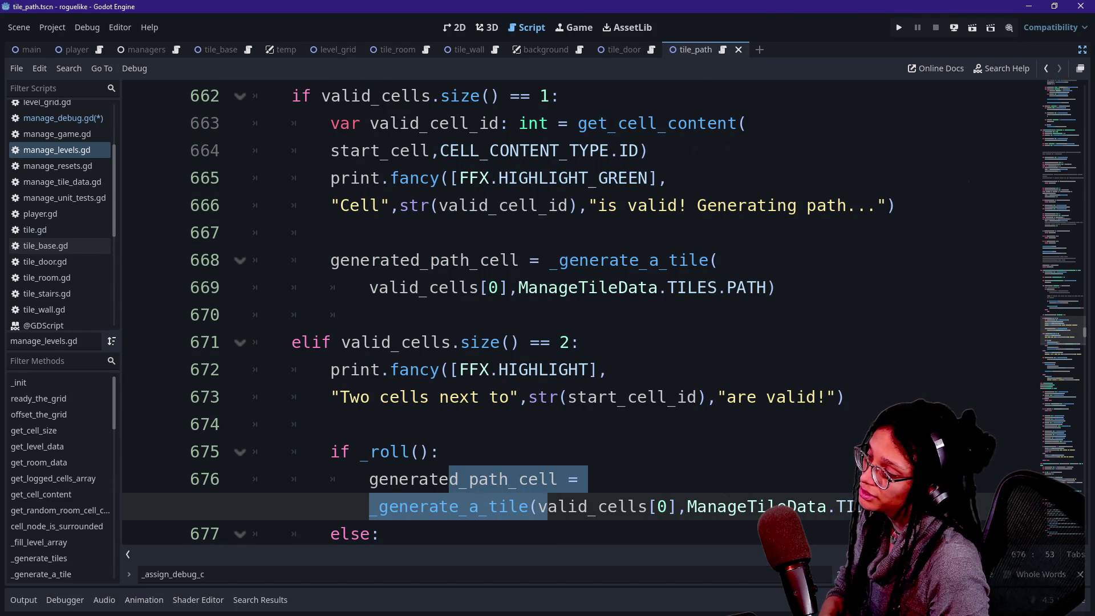
scroll(410, 479, "down", 1)
left_click(410, 480)
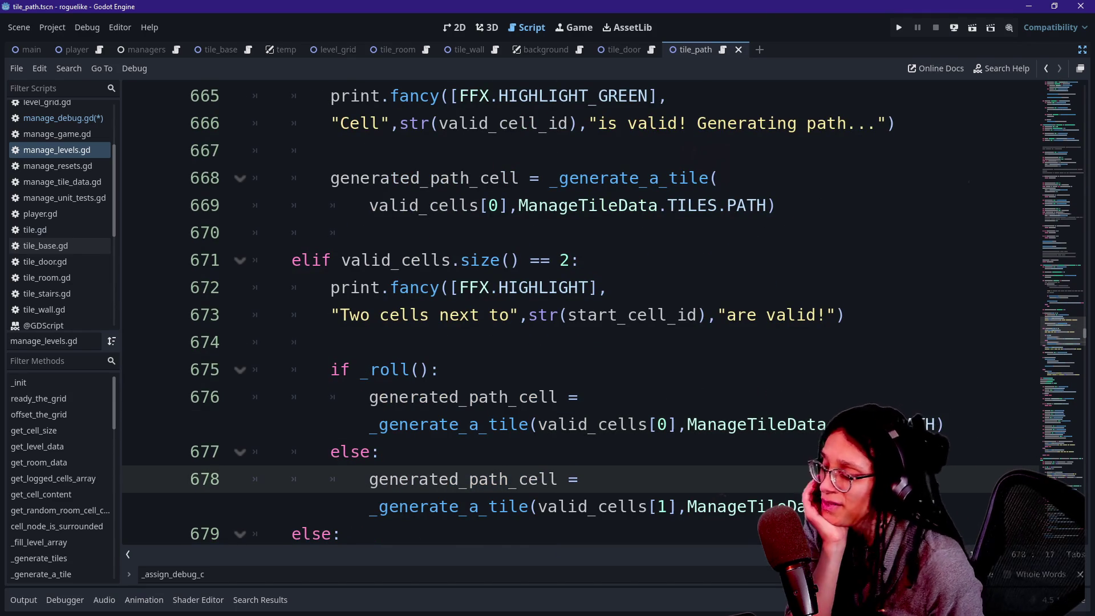
left_click(578, 425)
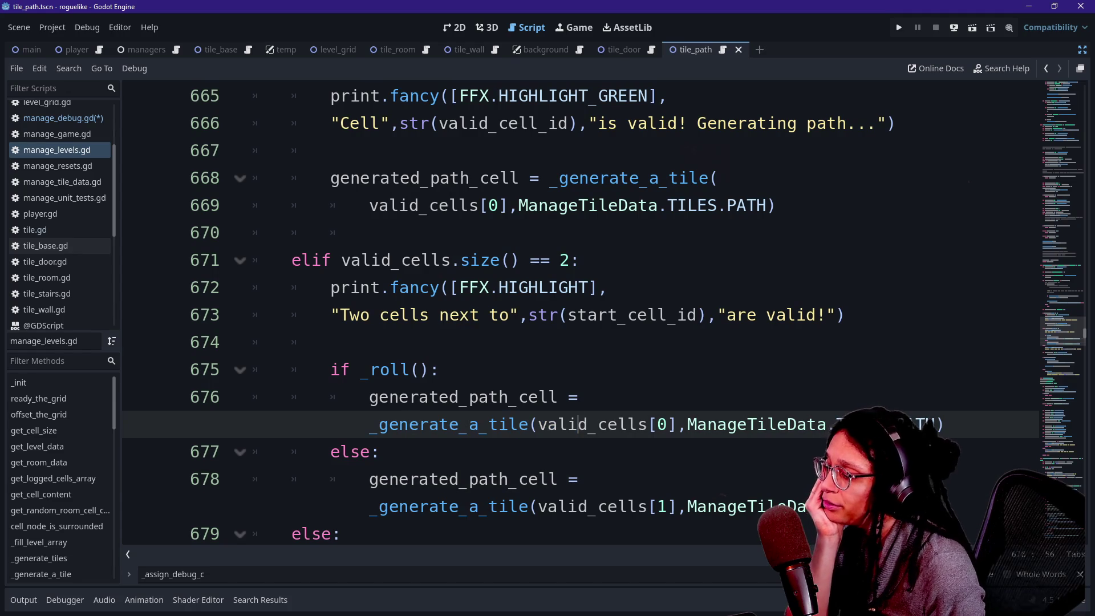
key("F5")
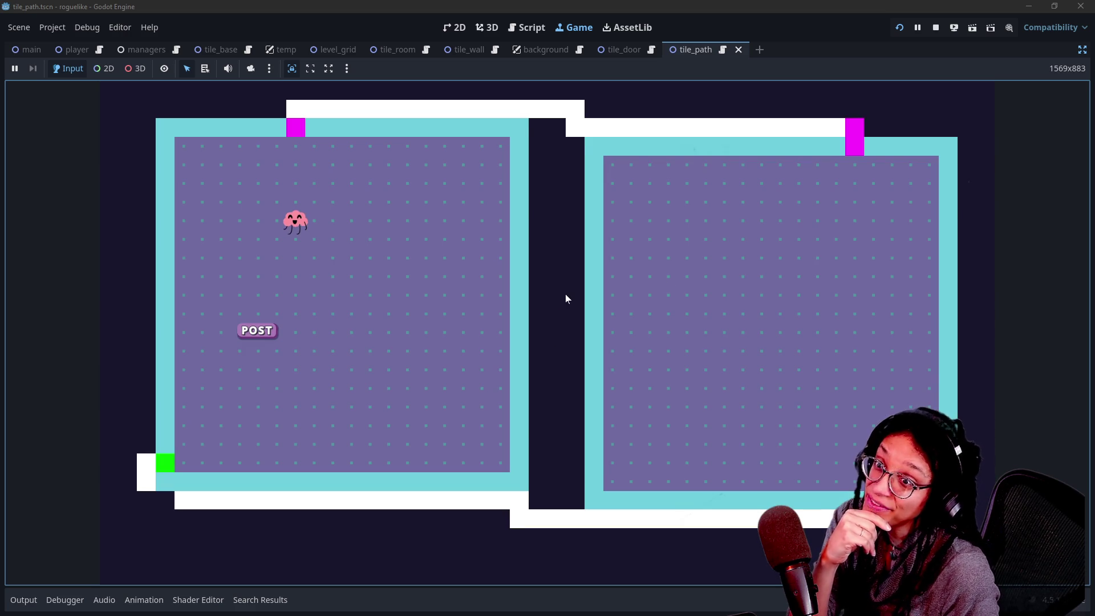
Step: Inspect a cell of the generated two-room level, then stop the running game
left_click(588, 298)
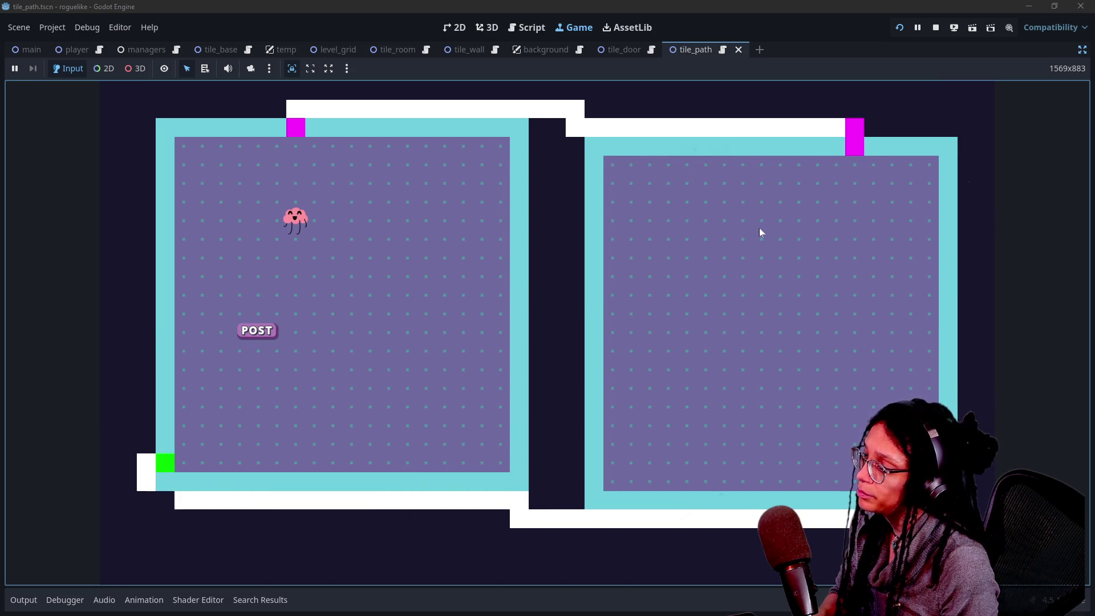
left_click(936, 27)
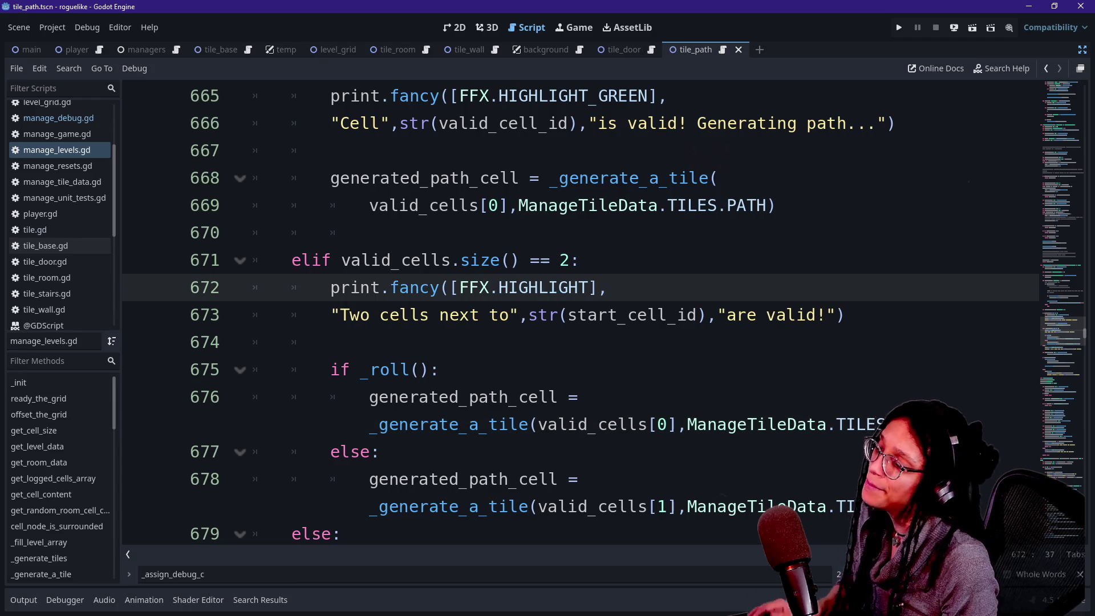
Step: Paste and undo the _assign_debug_color call on lines 668 and 676, then jump to _apply_debug_properties
left_click(719, 178)
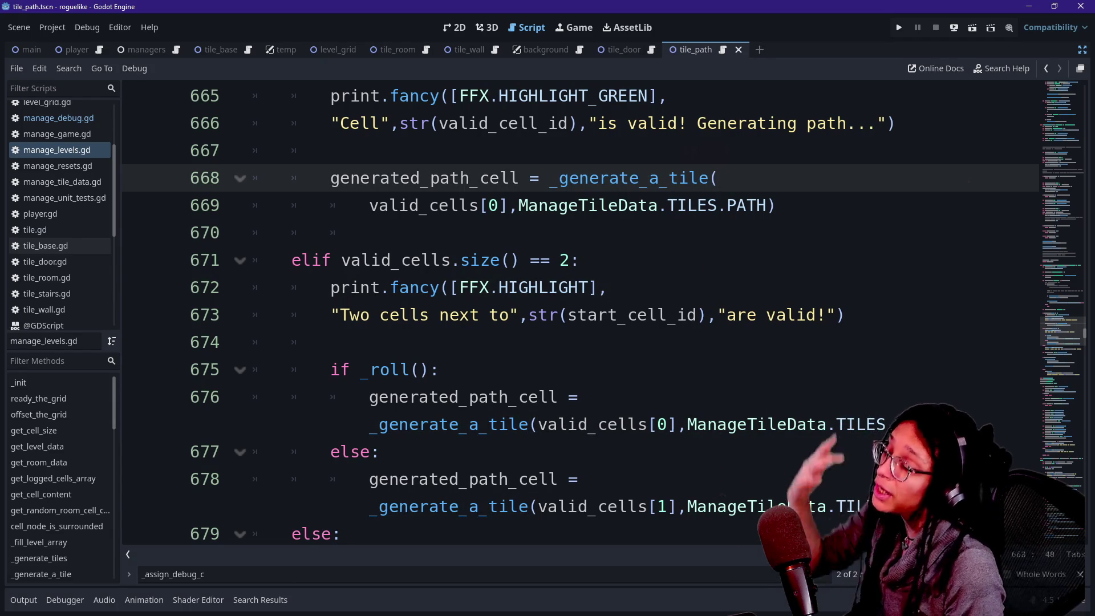
mouse_move(707, 178)
key("Up")
type("_assign_debug_color(debug_color,door_node,door_id)")
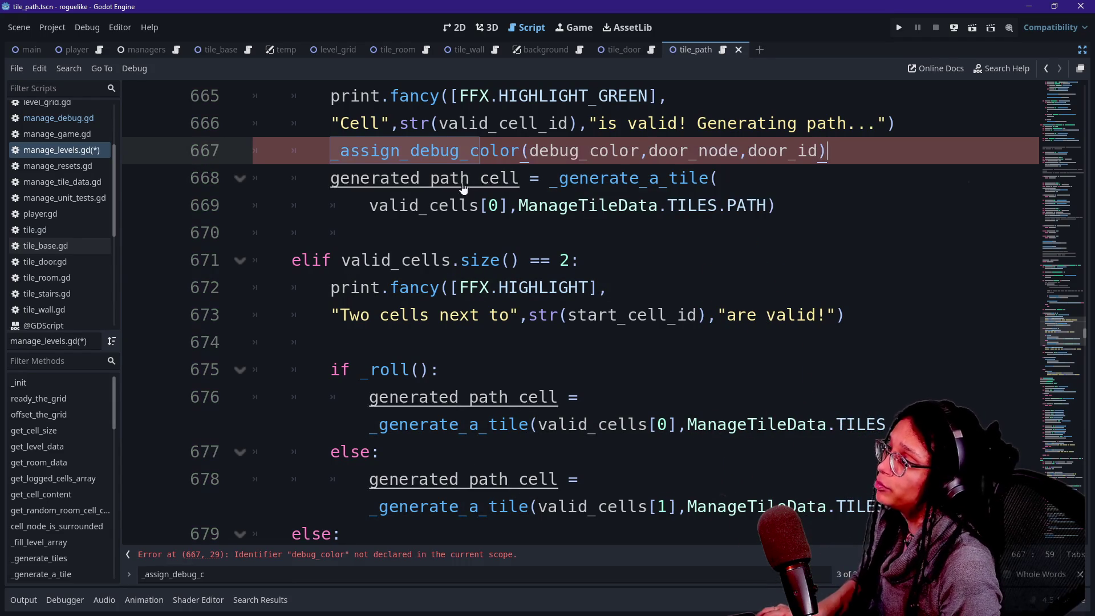
key("ctrl+z")
left_click(498, 397)
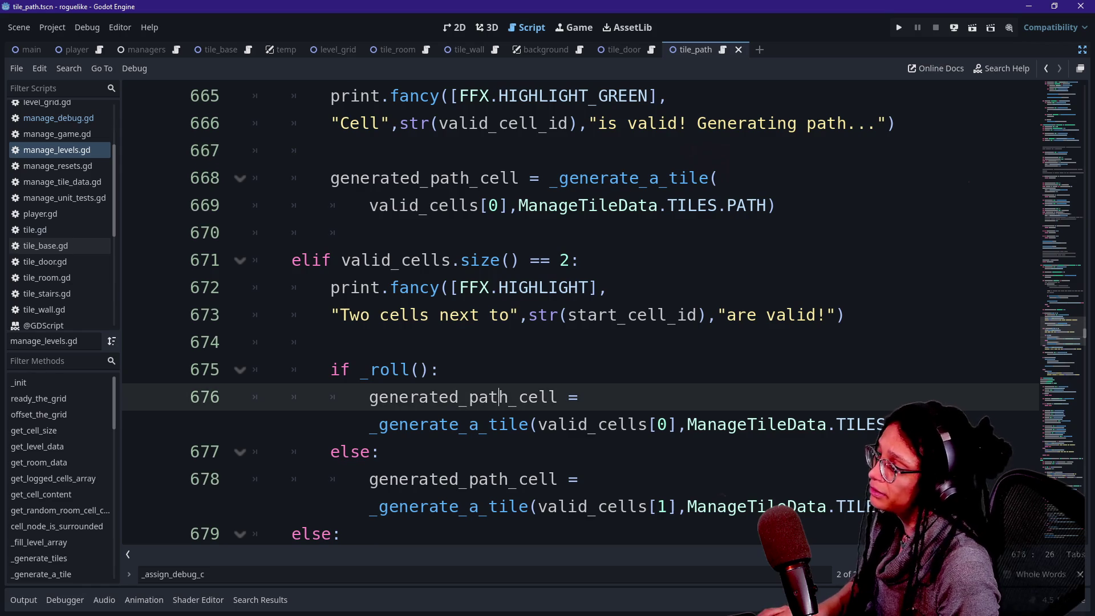
type("_assign_debug_color(debug_color,door_node,door_id)")
key("ctrl+z")
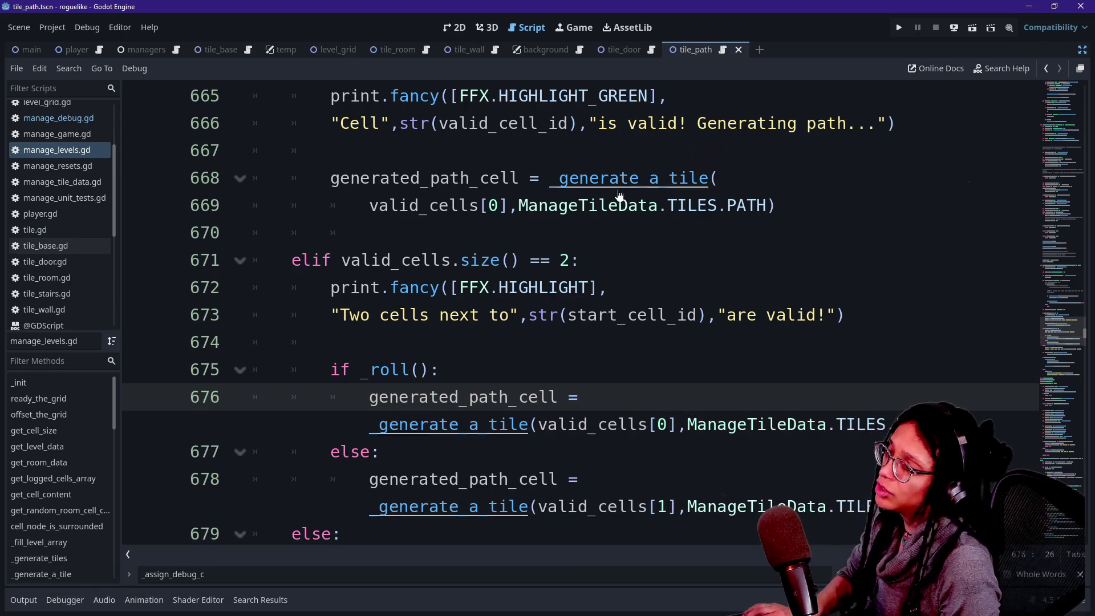
left_click(623, 179, "ctrl")
scroll(571, 314, "down", 4)
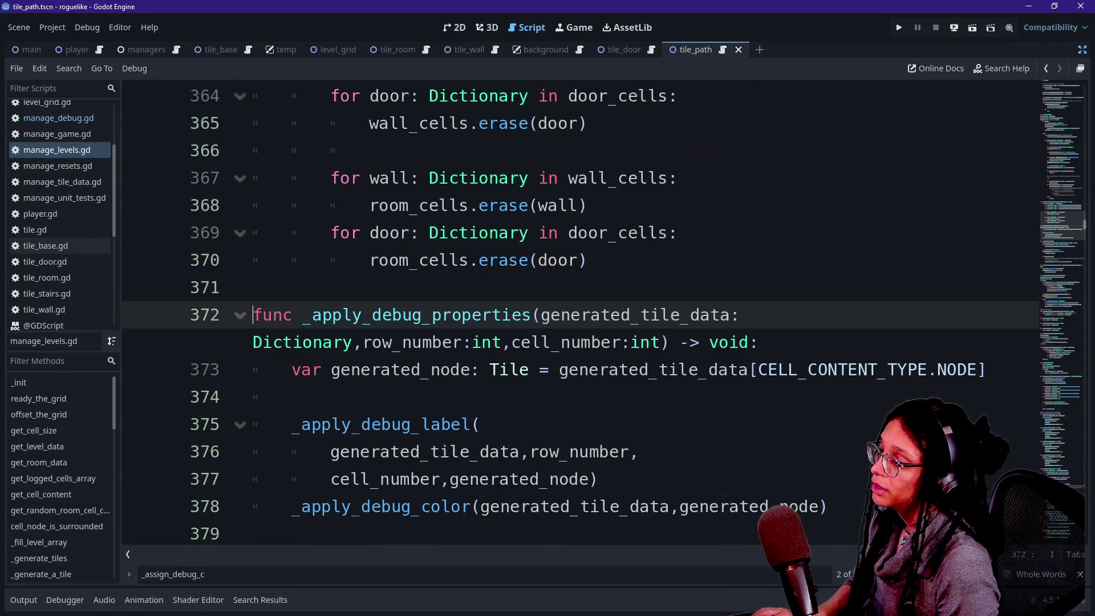
left_click(405, 451, "ctrl")
scroll(571, 313, "down", 2)
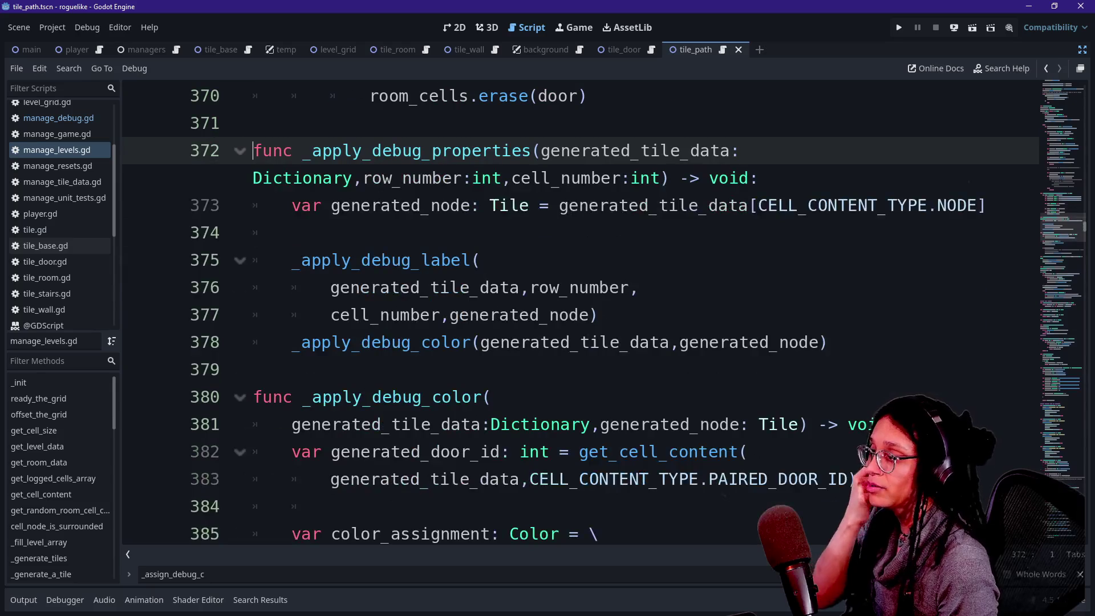
left_click(371, 343)
key("Down")
scroll(371, 343, "down", 1)
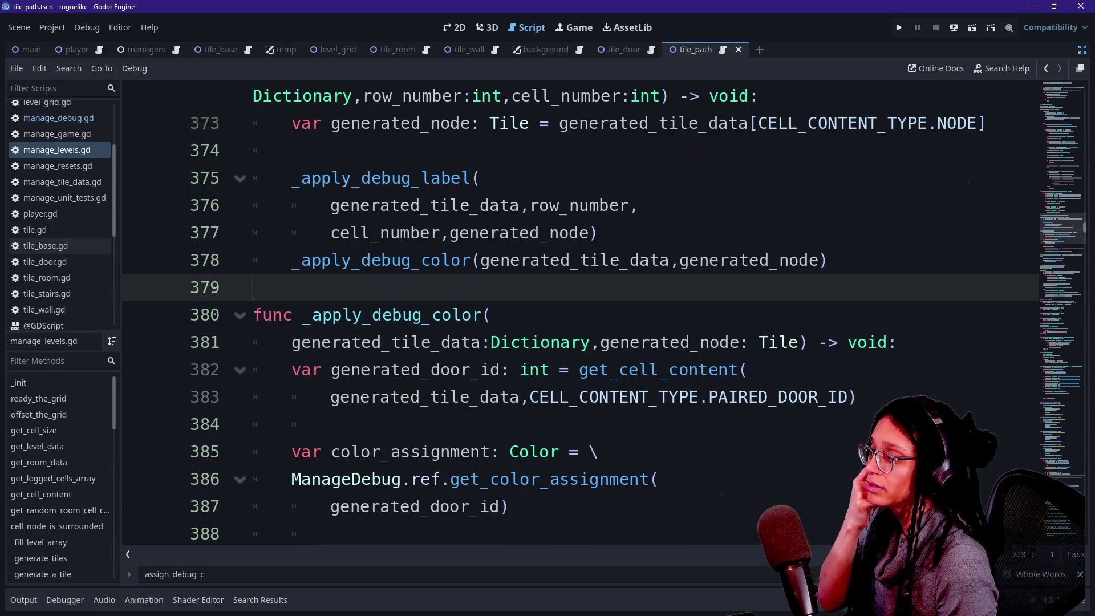
key("Down")
key("Down")
key("Down")
scroll(570, 313, "down", 2)
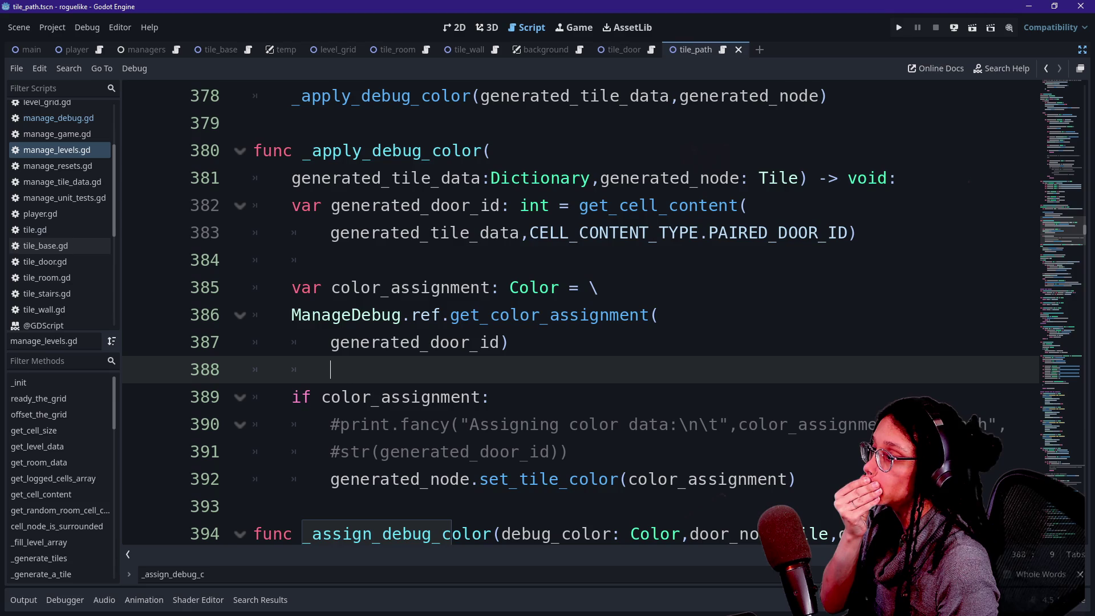
scroll(571, 314, "up", 3)
scroll(570, 313, "down", 3)
left_click_drag(439, 178, 480, 287)
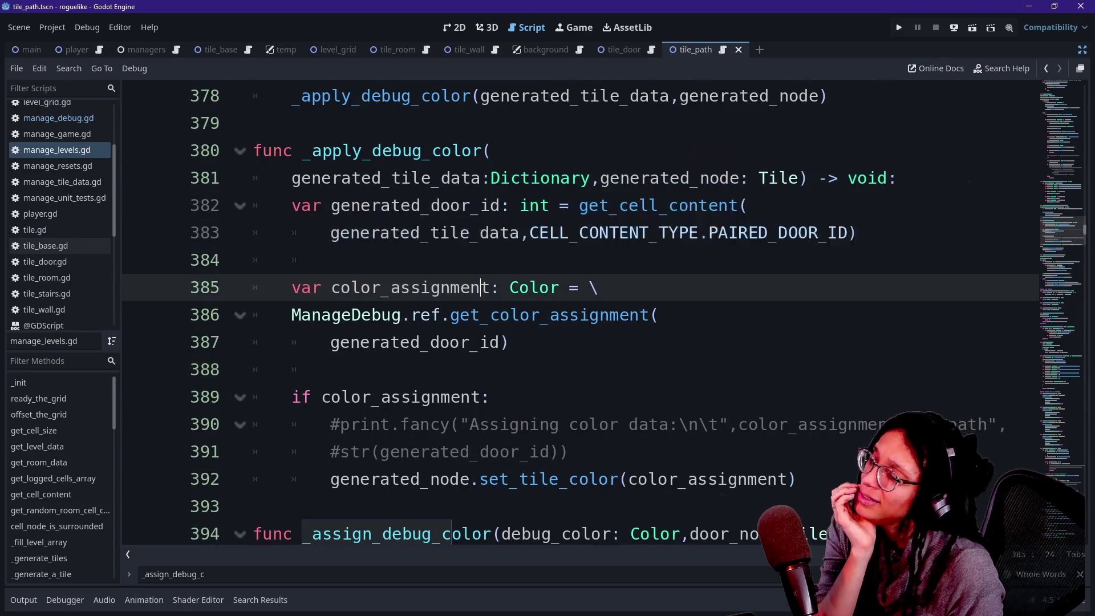
left_click(480, 287)
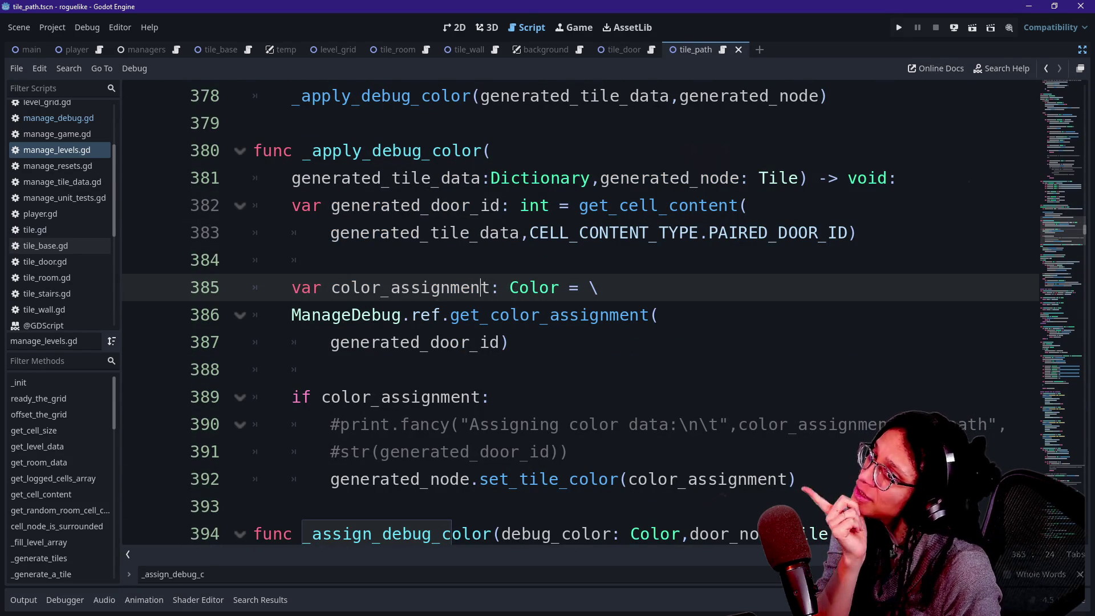
scroll(580, 314, "up", 1)
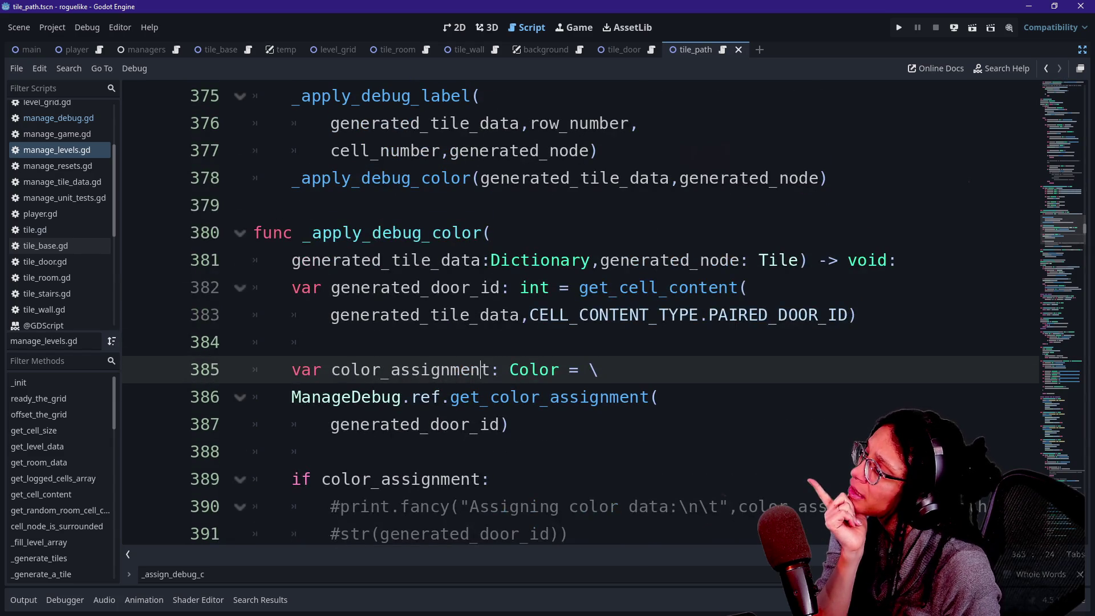
mouse_move(527, 369)
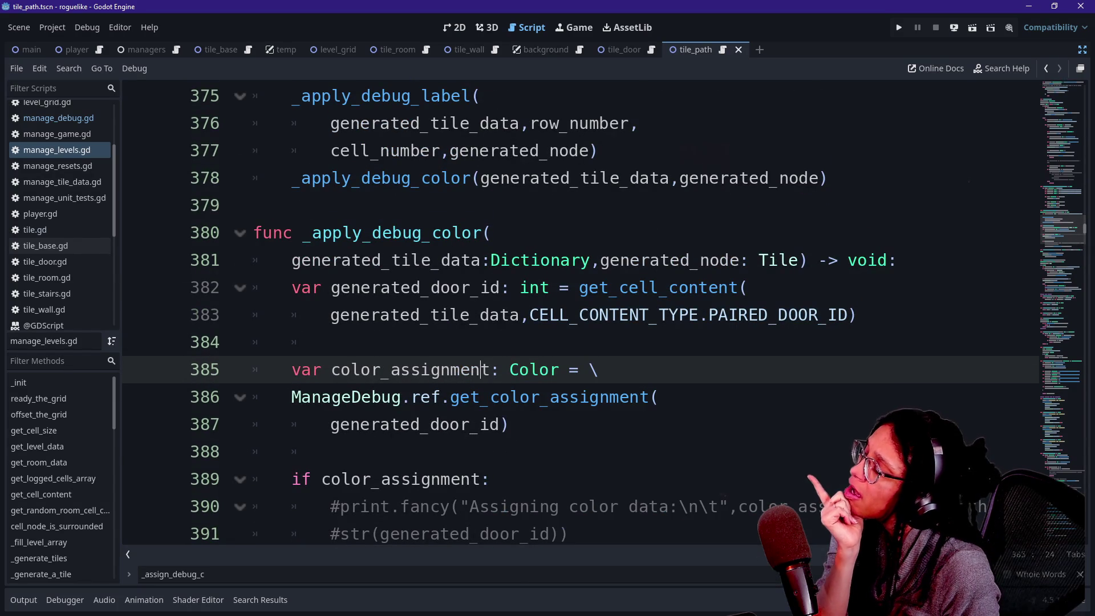
scroll(527, 370, "down", 3)
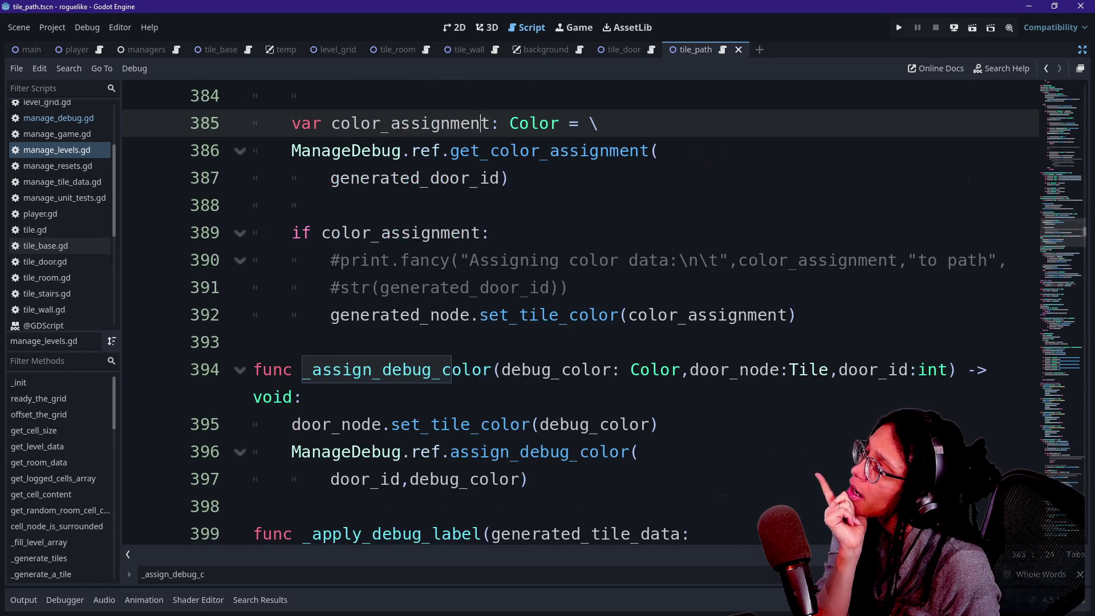
scroll(580, 314, "up", 1)
left_click(330, 288)
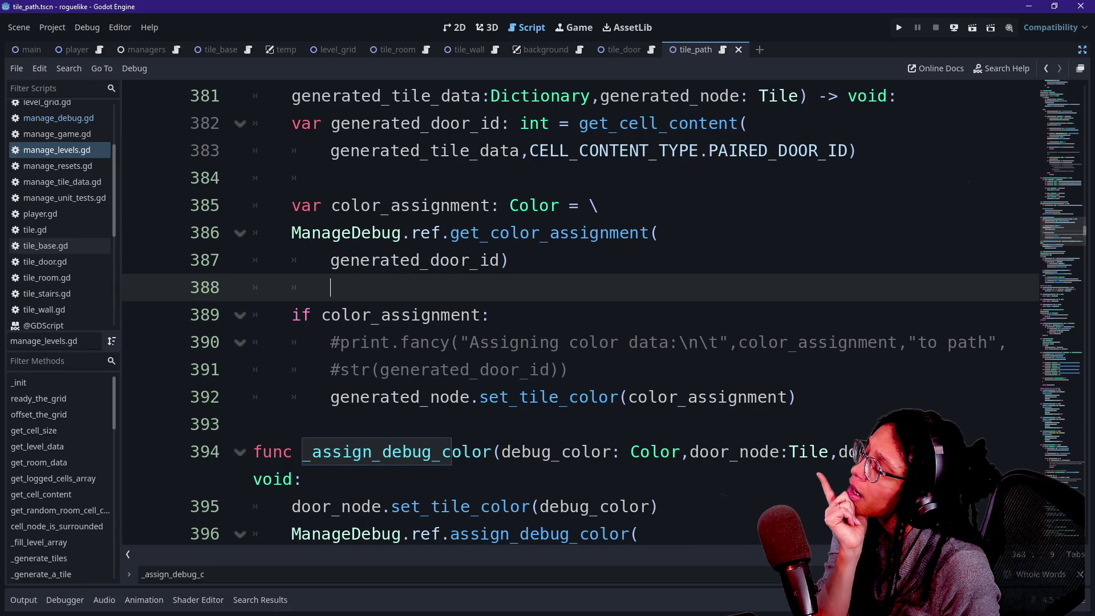
scroll(581, 312, "up", 5)
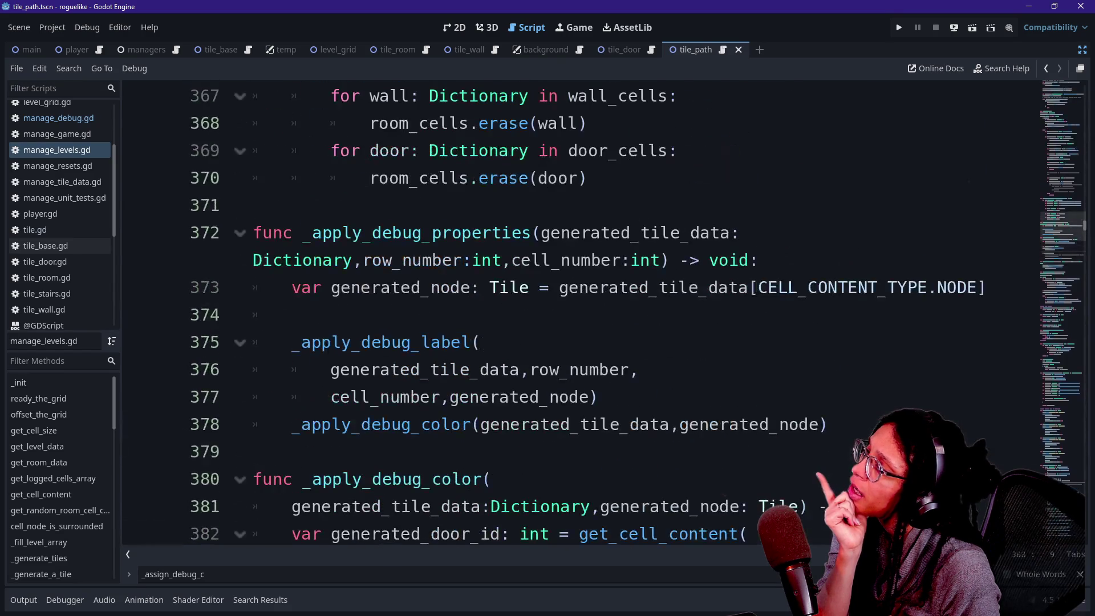
scroll(580, 313, "up", 2)
scroll(580, 313, "up", 2)
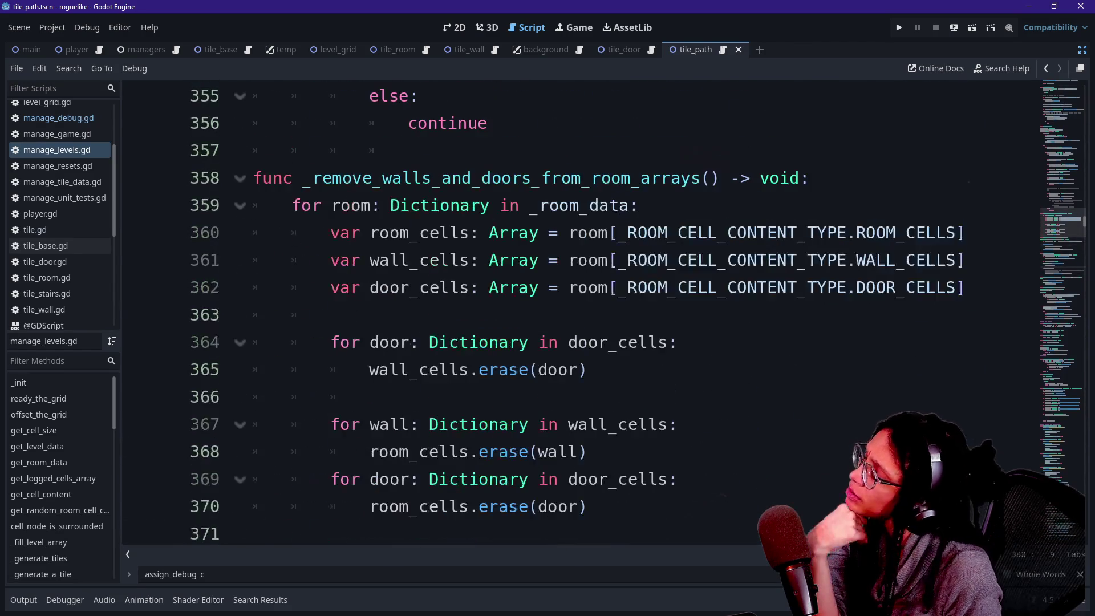
scroll(580, 313, "up", 11)
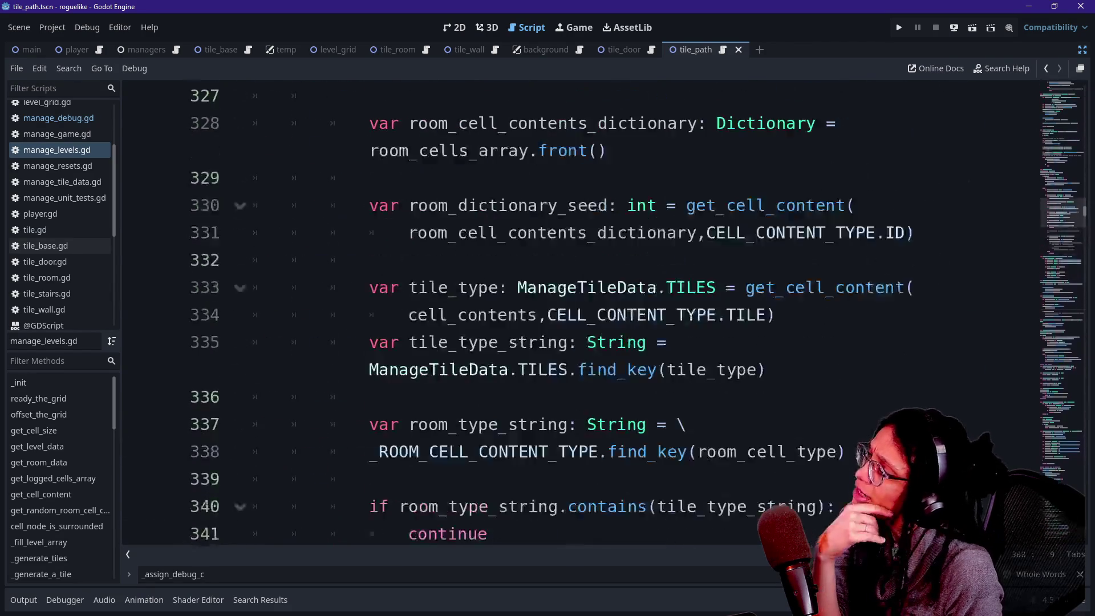
scroll(580, 313, "down", 9)
left_click(408, 315)
key("Down")
key("Down")
key("Down")
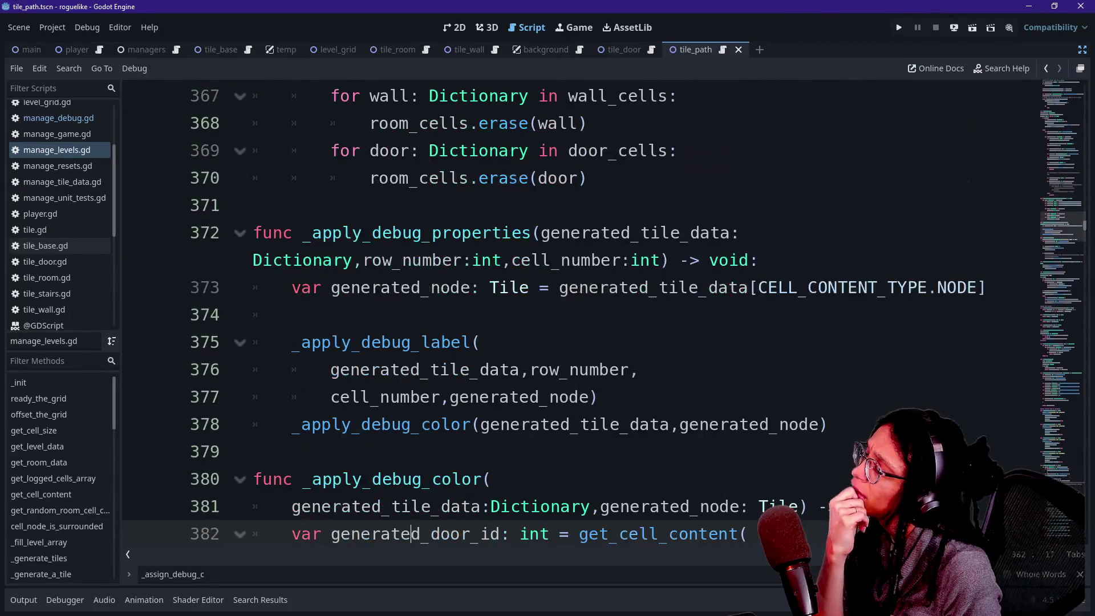
key("Down")
key("Down")
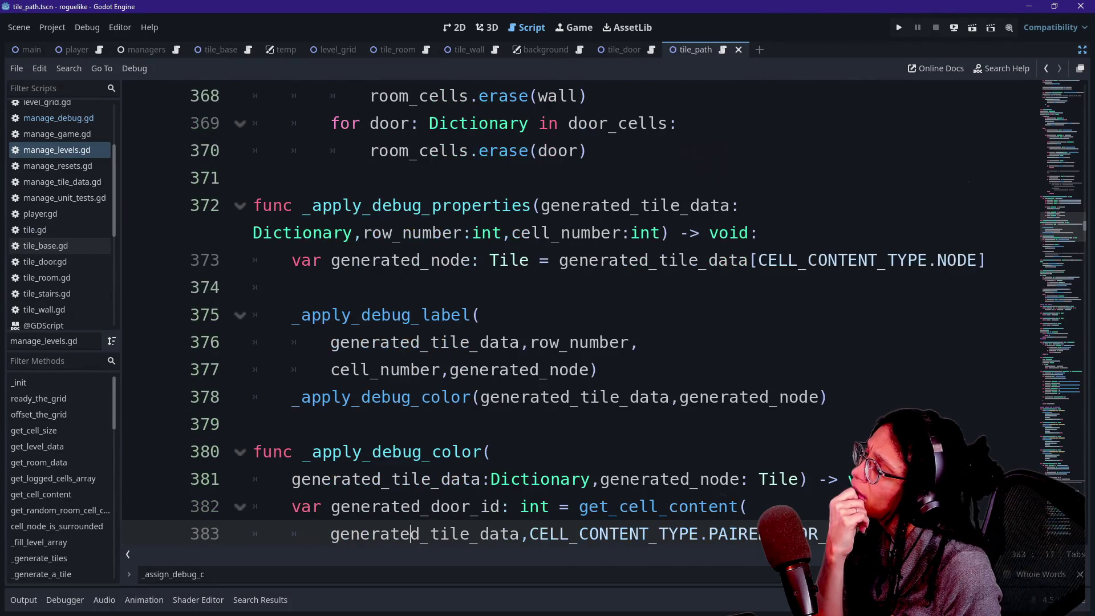
left_click_drag(311, 178, 561, 178)
left_click(561, 178)
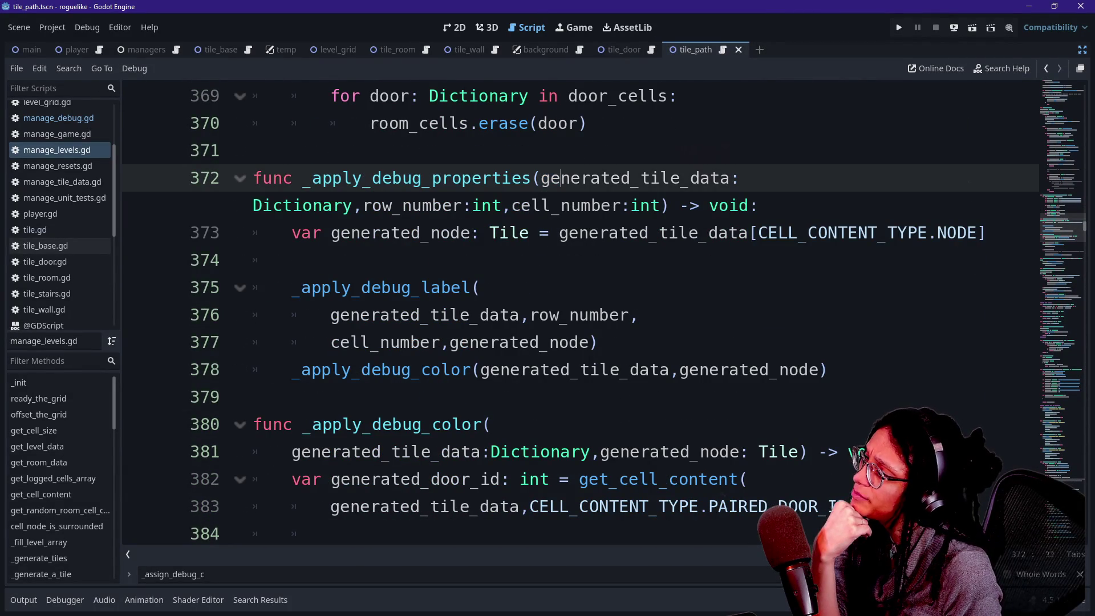
left_click_drag(292, 370, 827, 370)
left_click(539, 370)
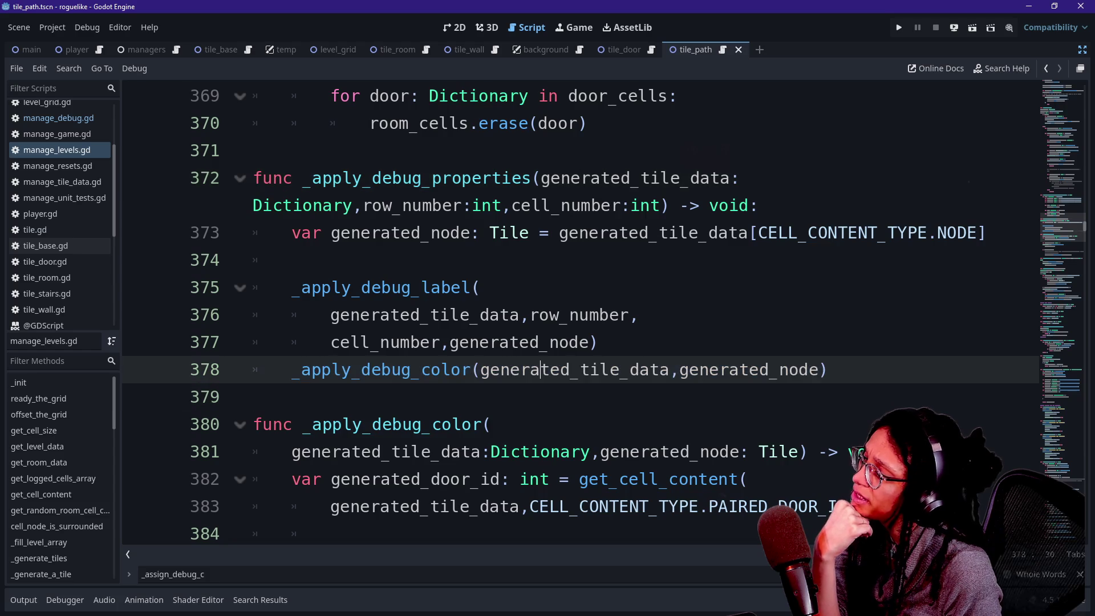
scroll(539, 370, "down", 1)
scroll(539, 369, "down", 1)
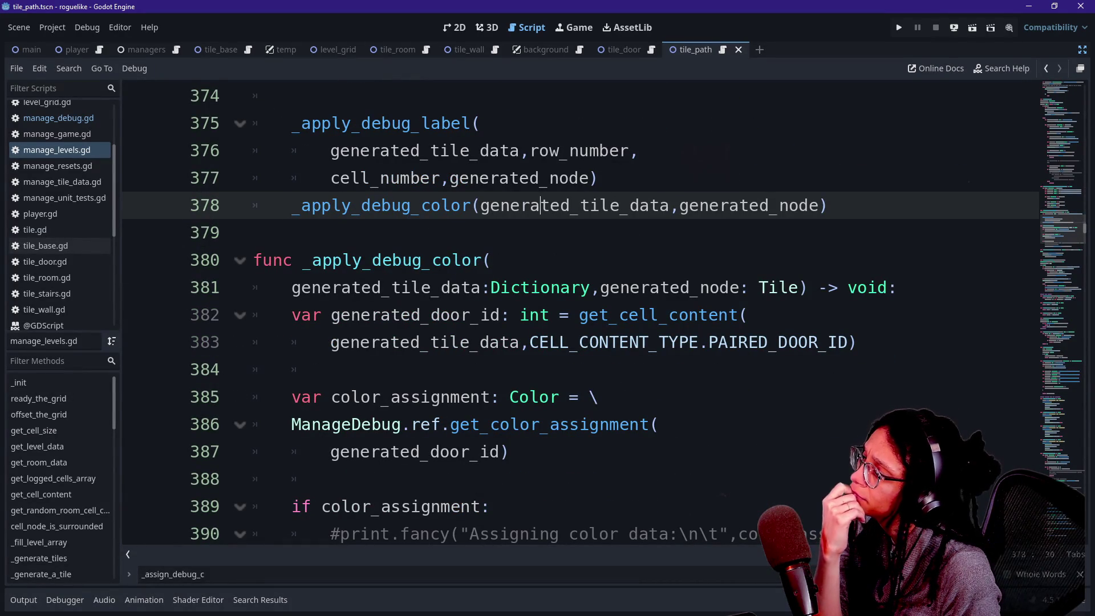
scroll(431, 369, "down", 1)
left_click(430, 369)
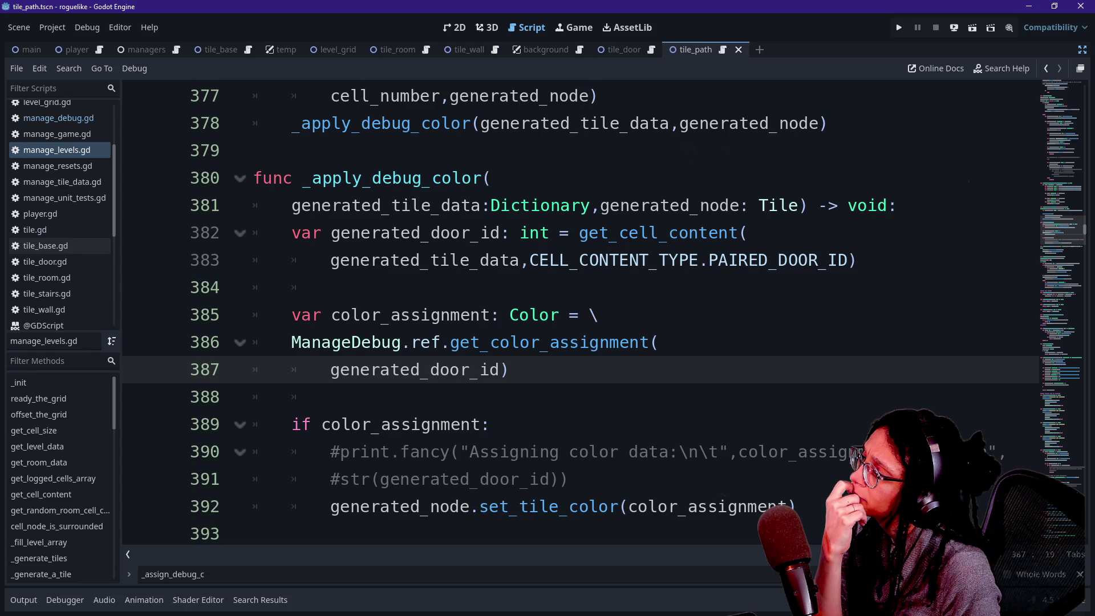
left_click_drag(292, 314, 292, 397)
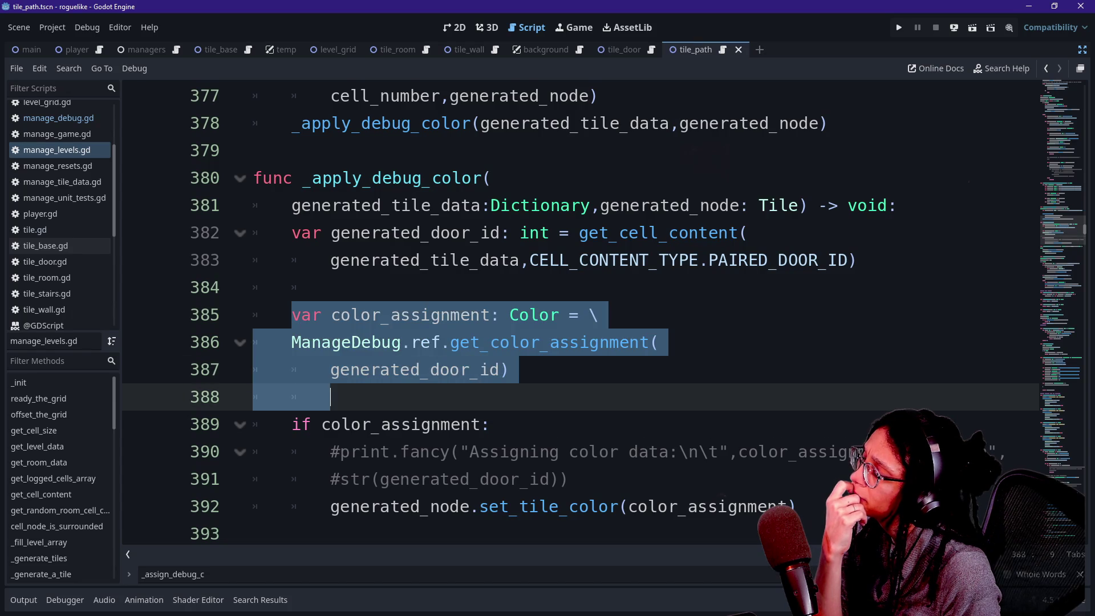
scroll(292, 397, "down", 2)
left_click(421, 287)
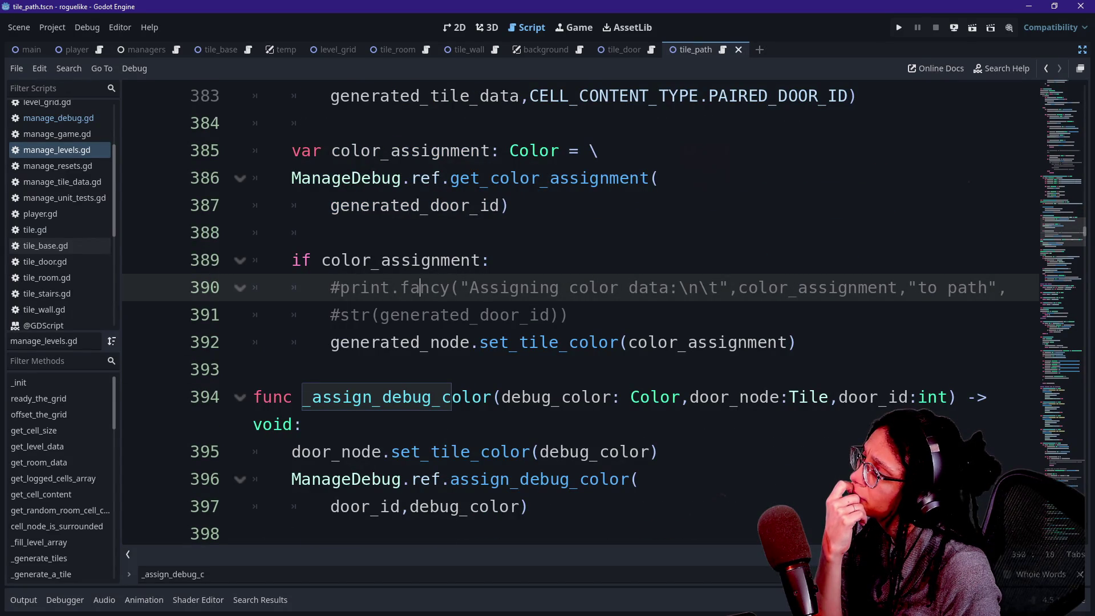
left_click(430, 123)
left_click(431, 205)
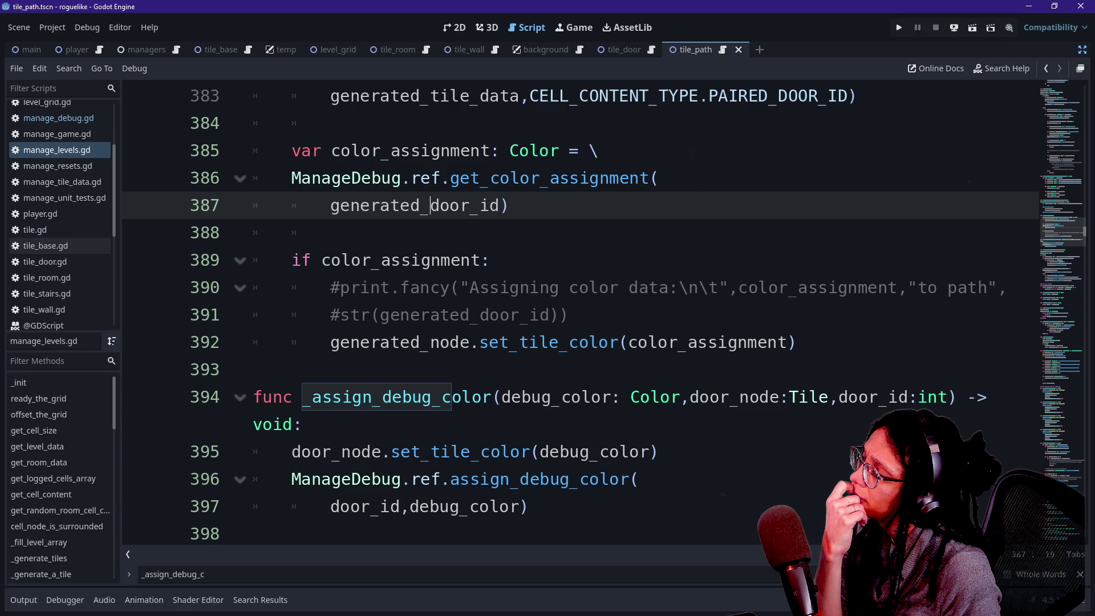
left_click_drag(351, 260, 500, 261)
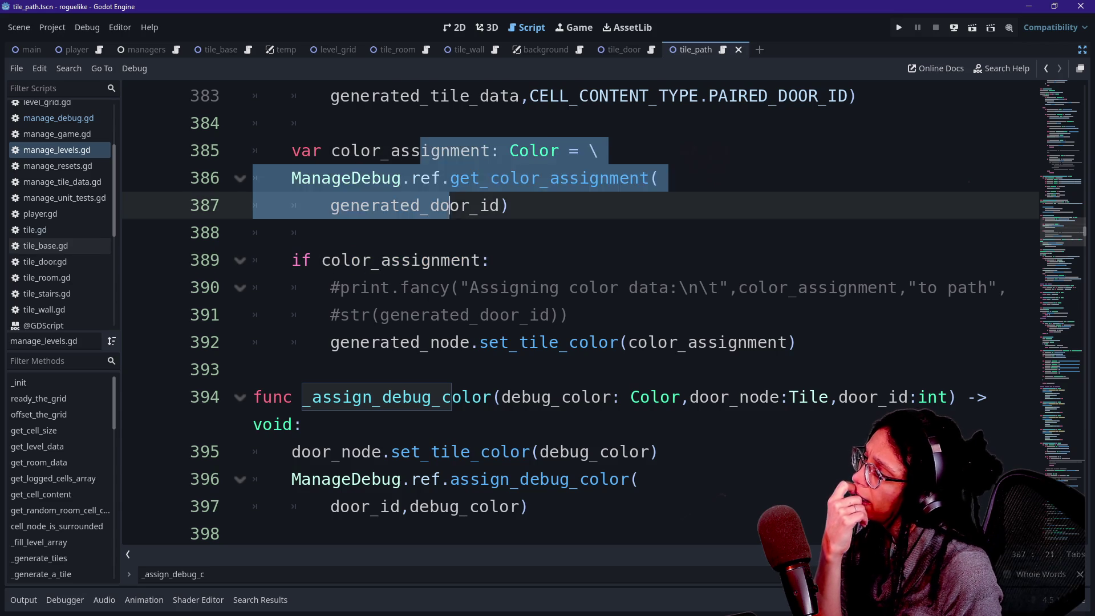
left_click(331, 232)
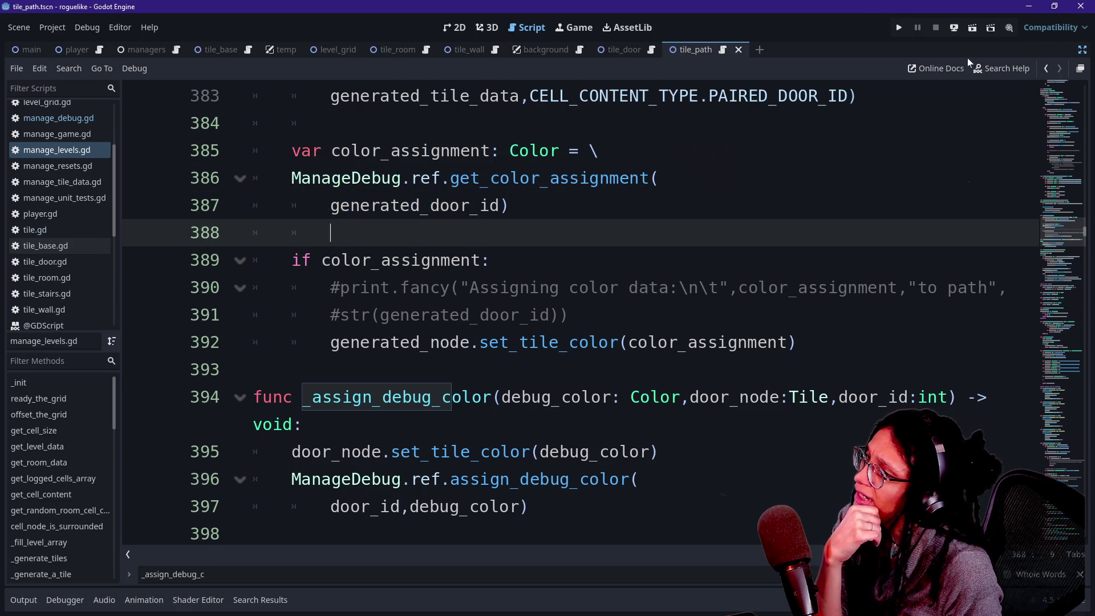
left_click(898, 29)
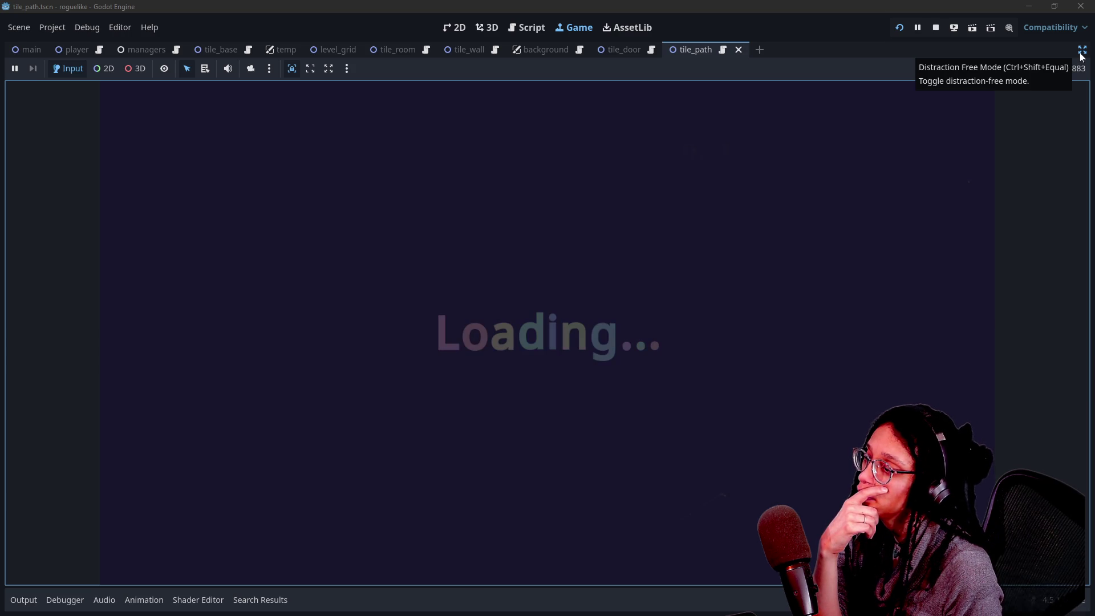
Step: Restore the side panels and select Managers > ManageDebug in the live Remote tree
left_click(1082, 55)
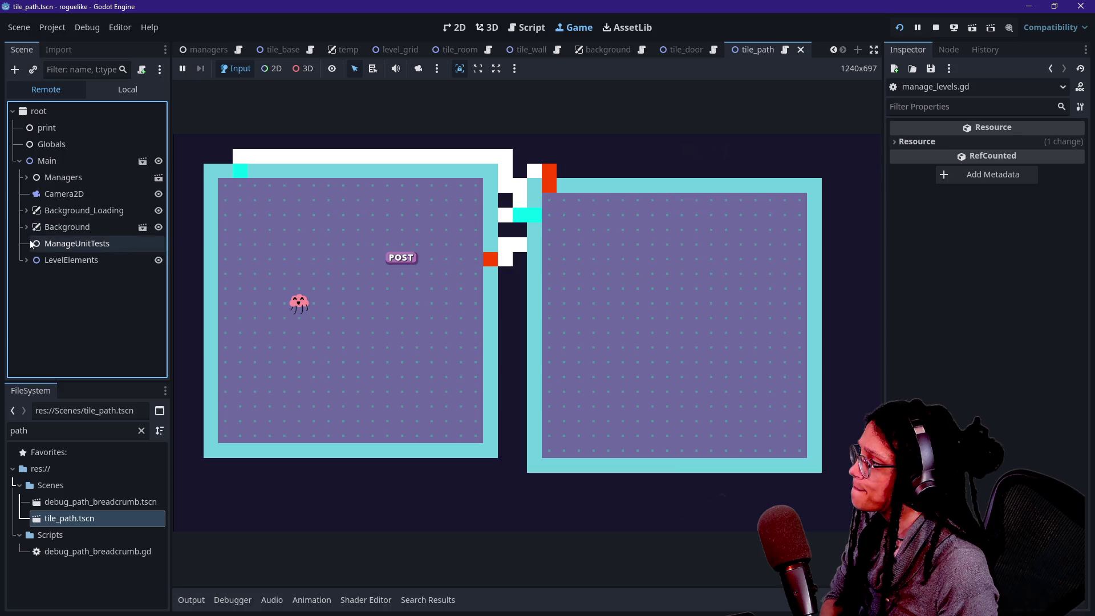
left_click(27, 177)
left_click(54, 195)
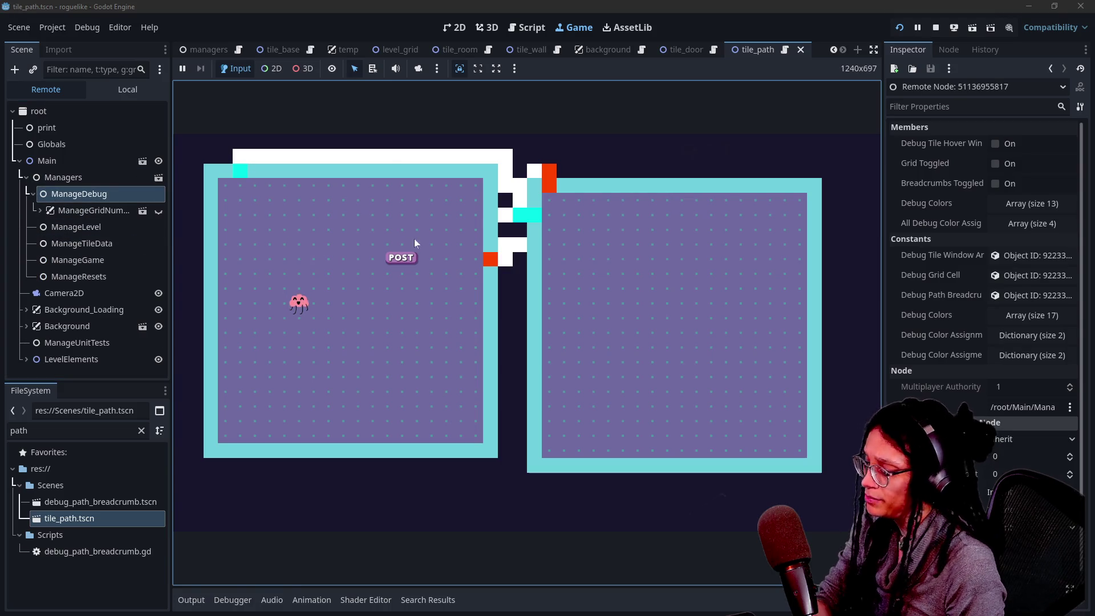
Step: Expand All Debug Color Assignments in the Inspector and open all four door colour entries
left_click(1052, 208)
left_click(1052, 208)
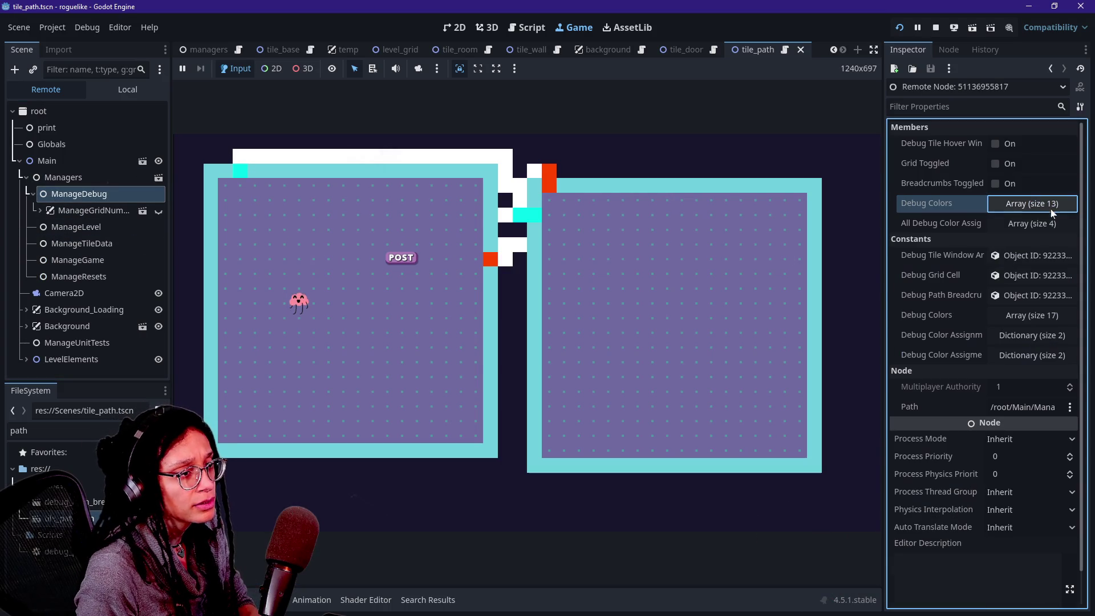
left_click(1018, 225)
left_click(1001, 267)
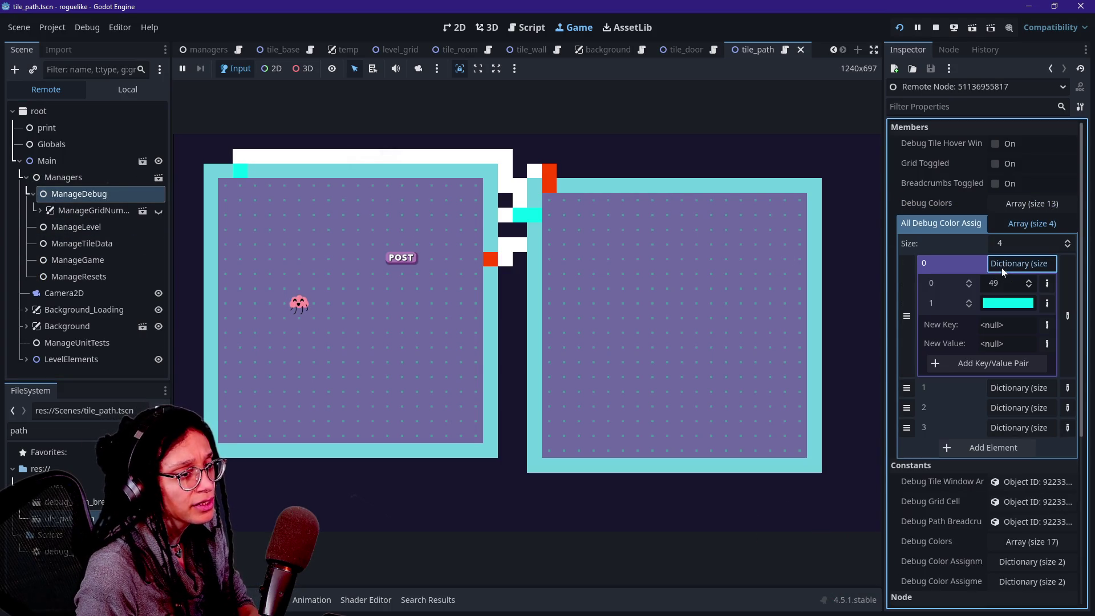
left_click(1003, 393)
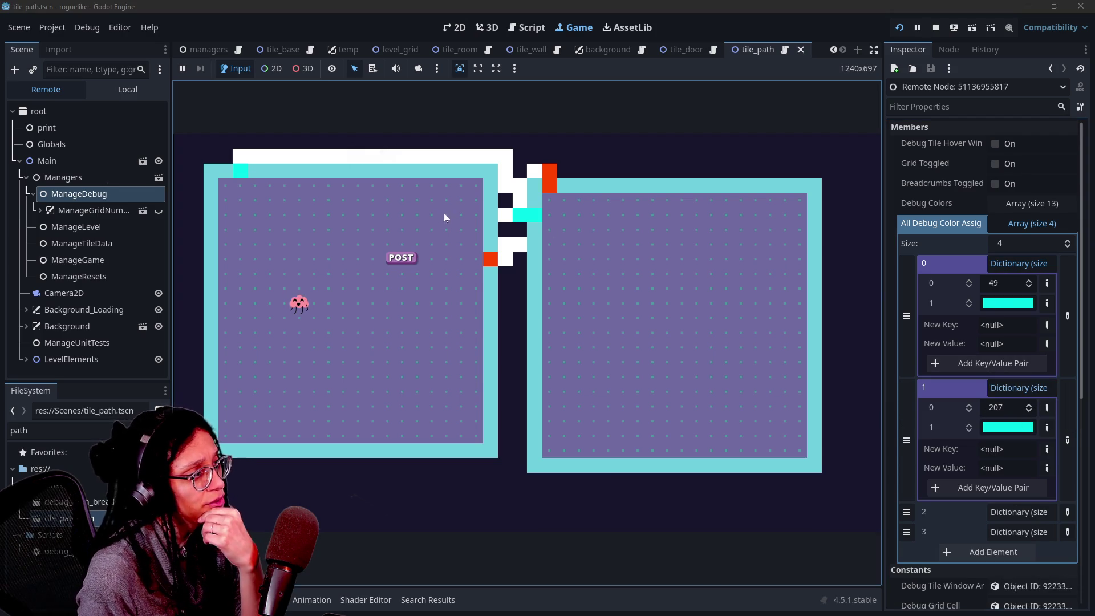
left_click(1025, 527)
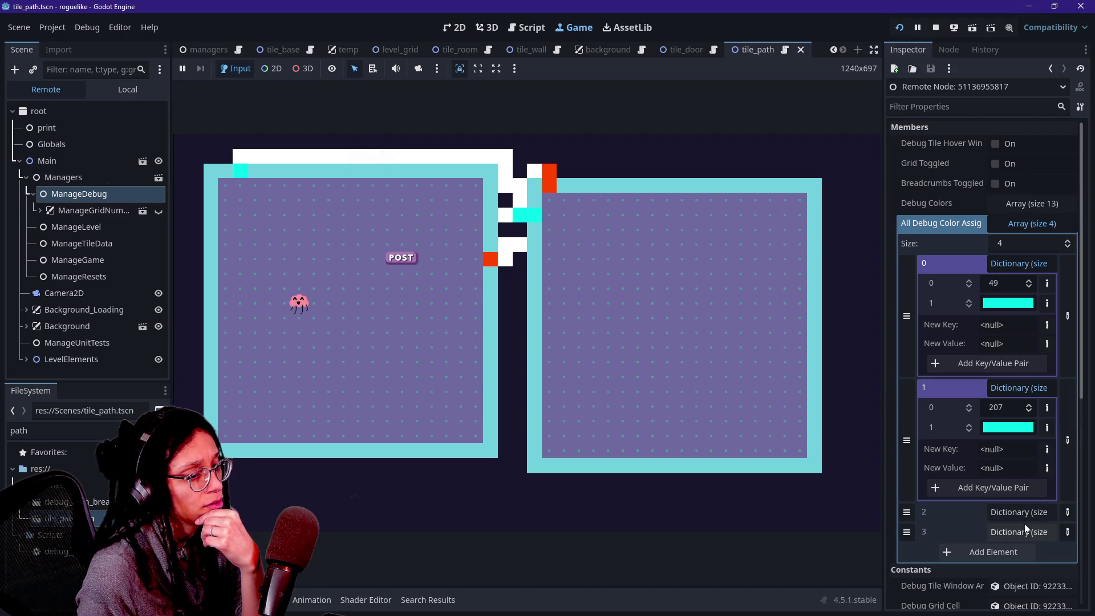
scroll(964, 485, "down", 1)
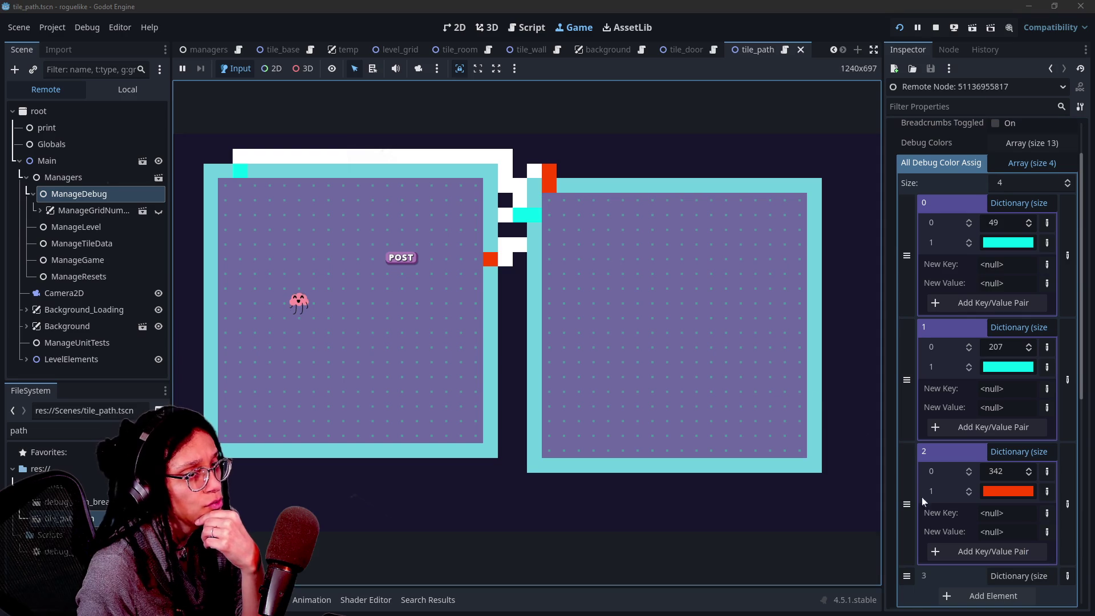
left_click(995, 575)
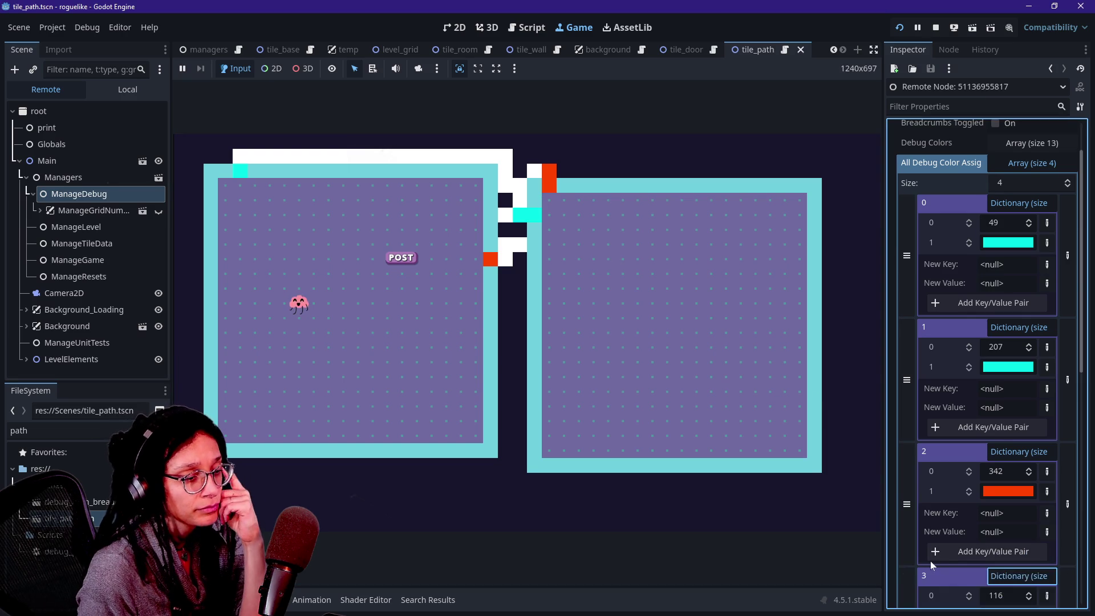
mouse_move(580, 245)
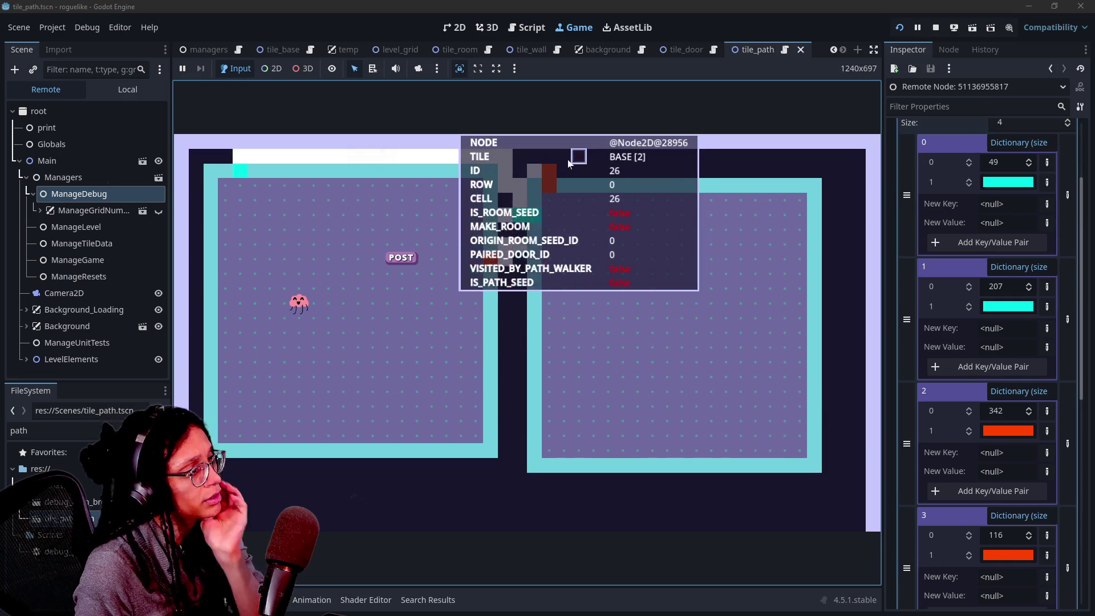
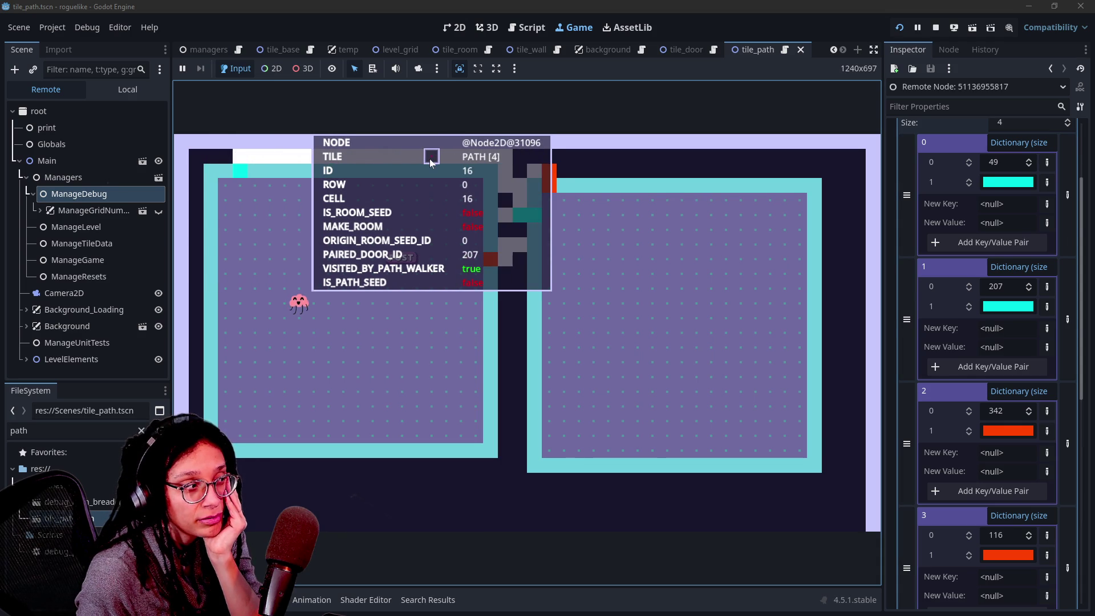
Step: Stop the running game and browse the get_color_assignment and set_tile_color code in a full-width editor
left_click(938, 33)
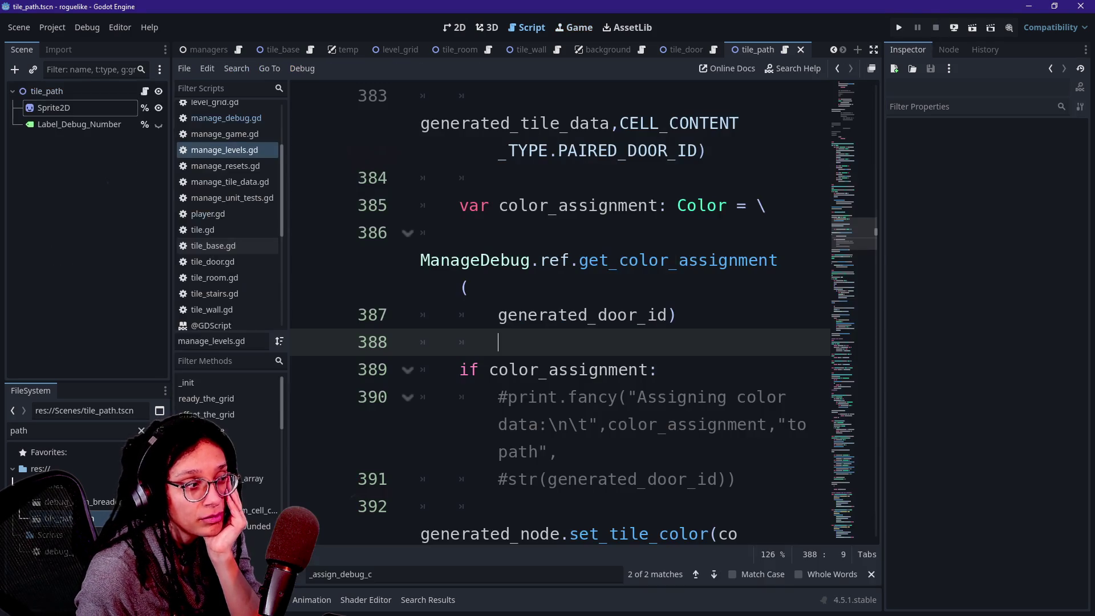
left_click(470, 287)
scroll(559, 314, "down", 1)
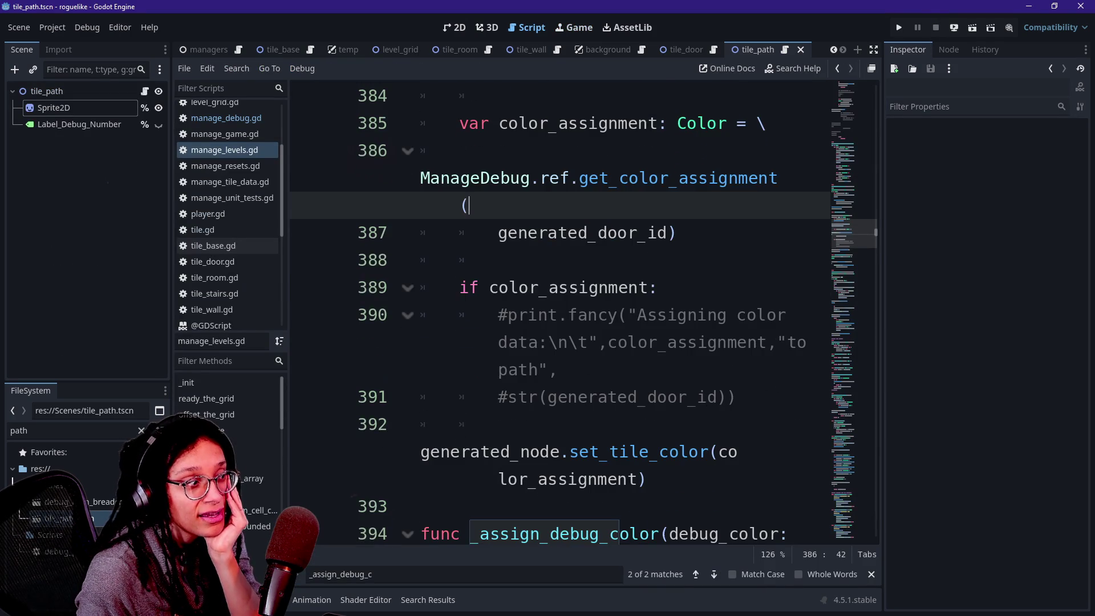
left_click(420, 452)
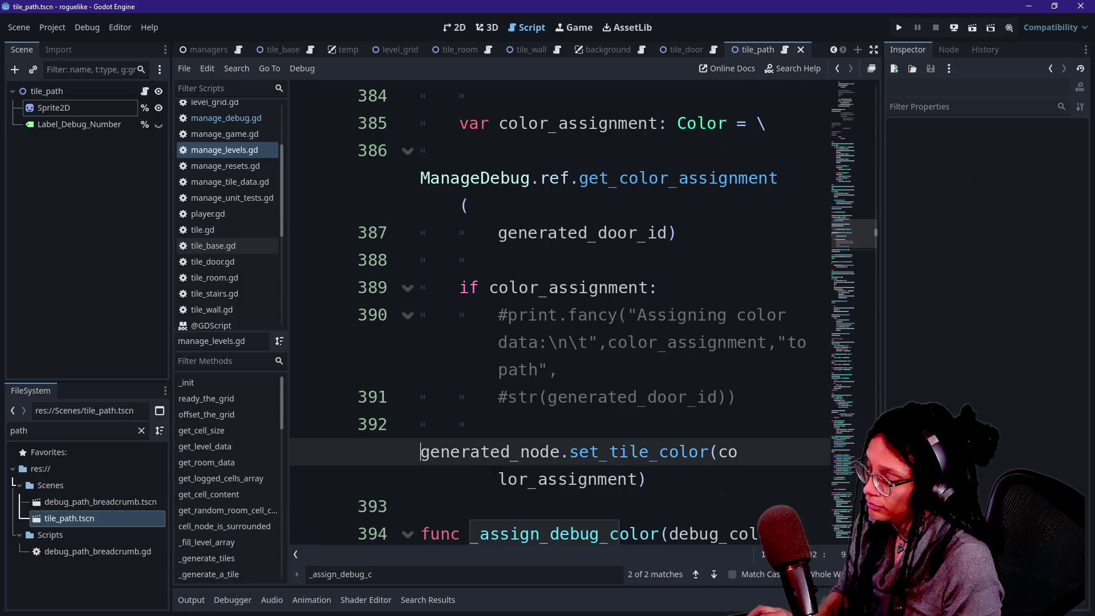
key("ctrl+shift+F11")
left_click(302, 397)
scroll(570, 313, "up", 8)
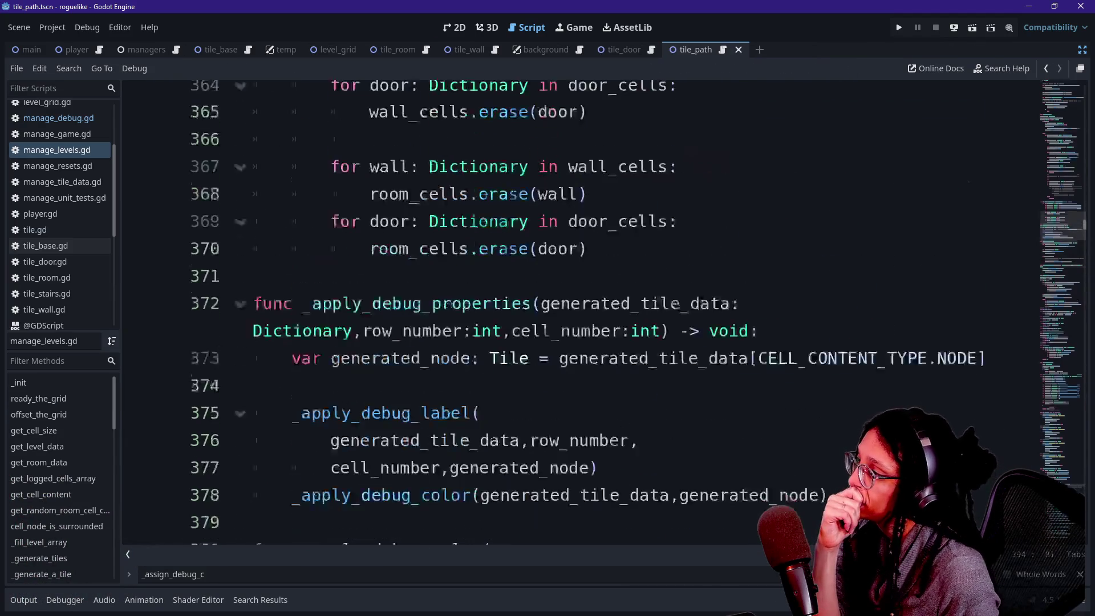
scroll(571, 314, "up", 9)
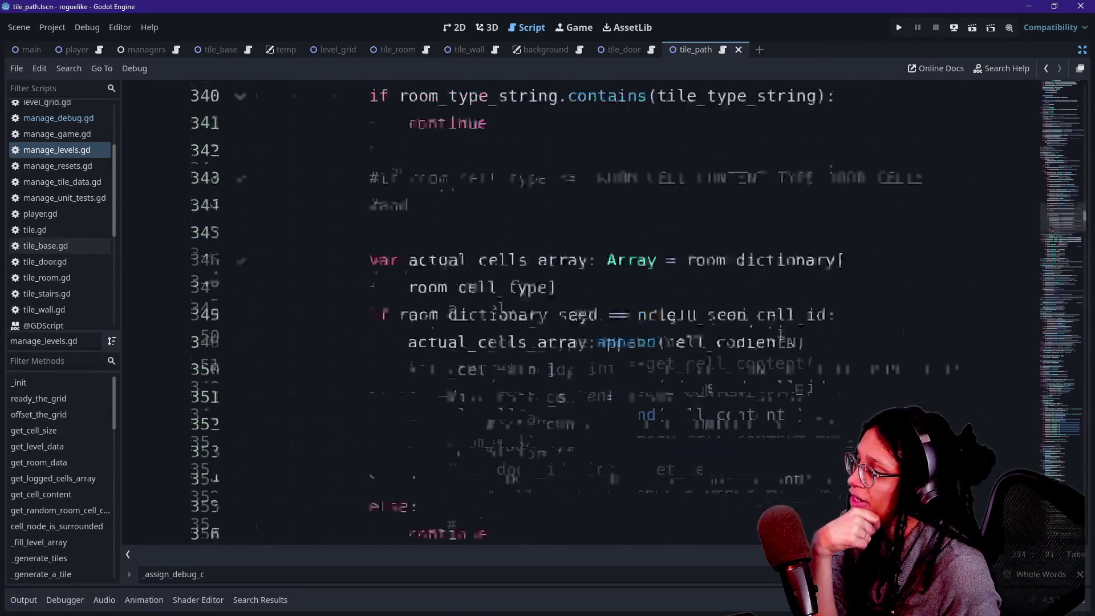
scroll(570, 313, "up", 7)
scroll(570, 314, "down", 1)
scroll(571, 314, "up", 2)
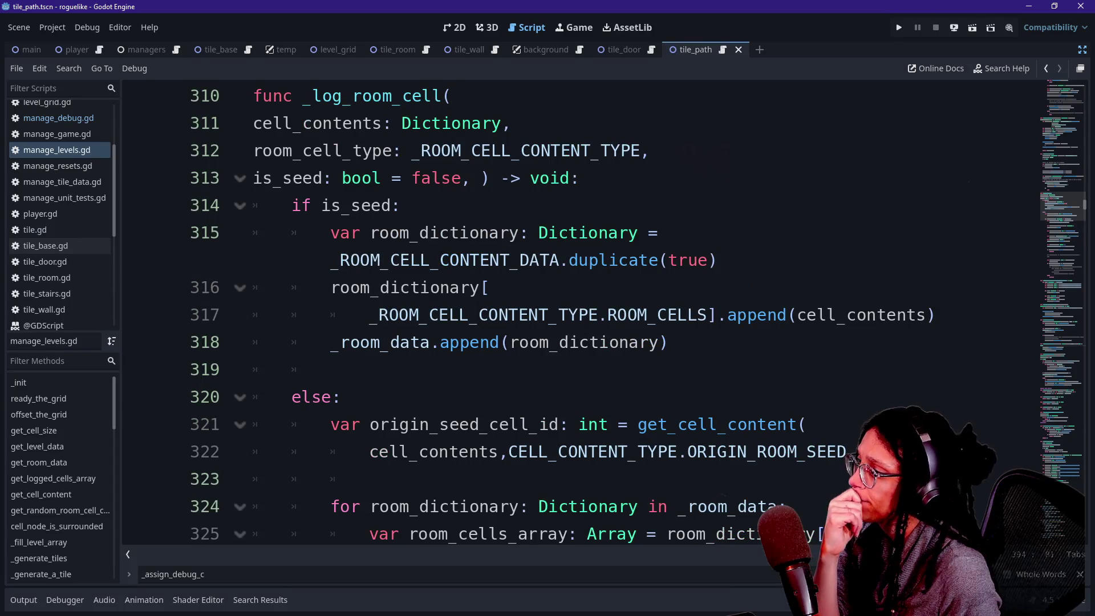
Step: Inspect the room cells append around line 317, keeping the side panels hidden
left_click(450, 315)
left_click(1081, 50)
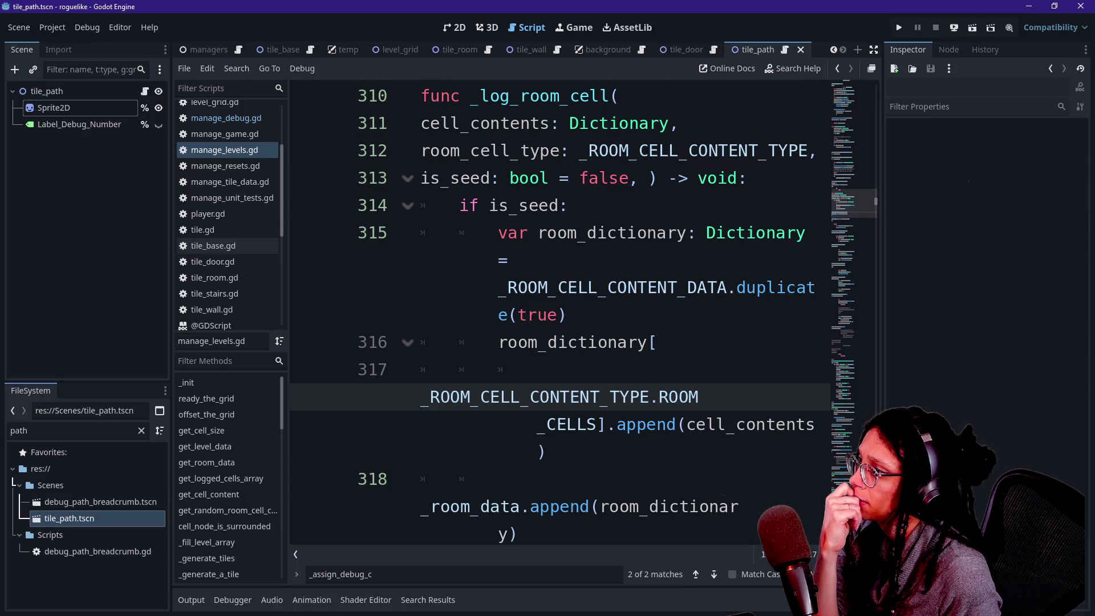
left_click(873, 51)
left_click(331, 369)
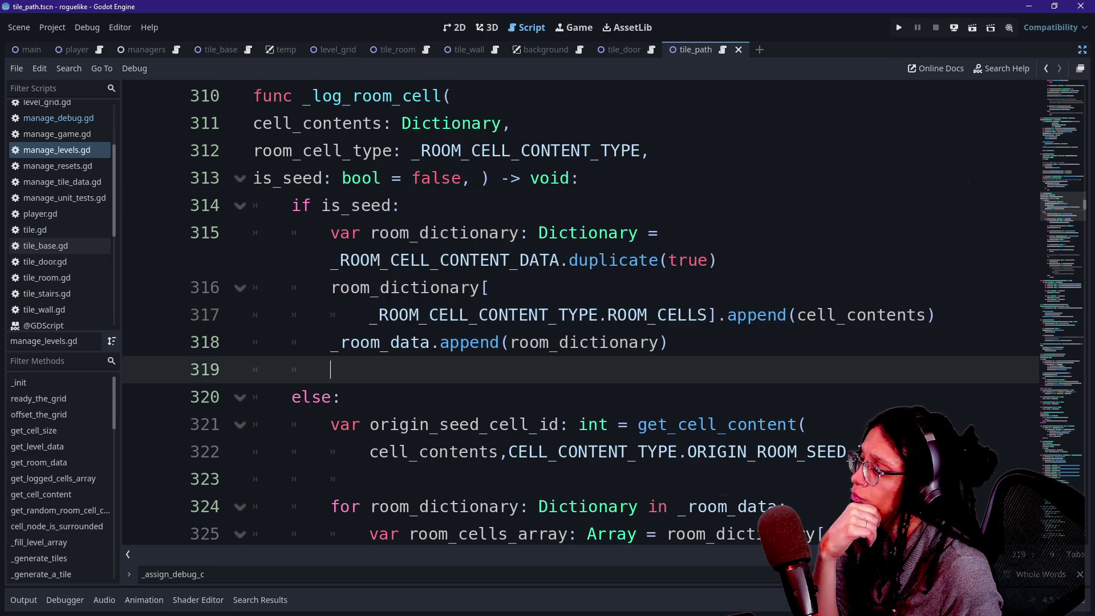
scroll(570, 314, "down", 8)
scroll(571, 314, "down", 5)
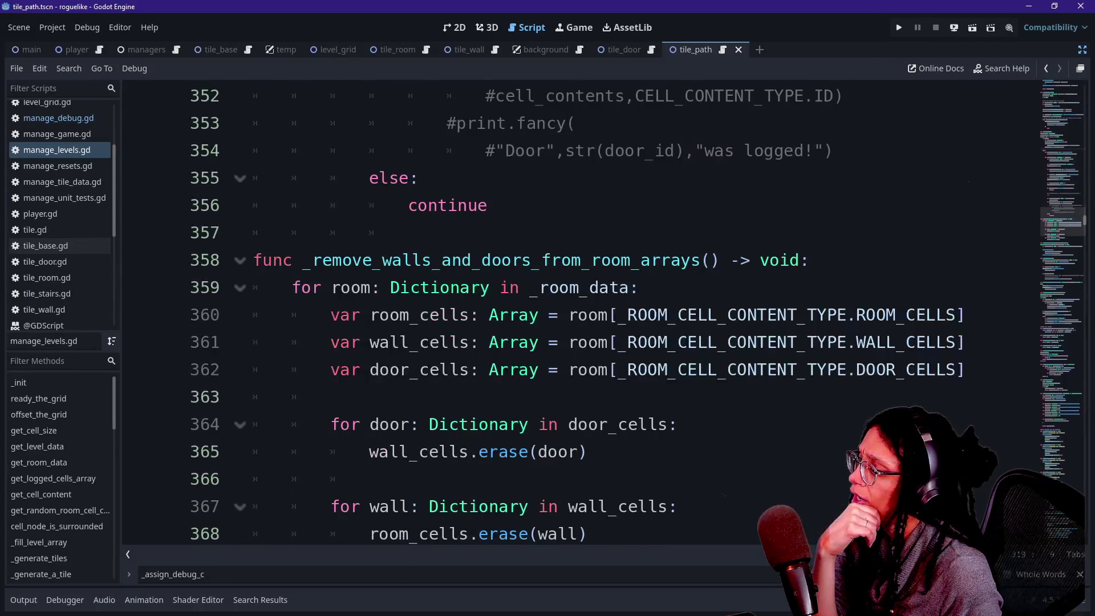
scroll(571, 314, "up", 20)
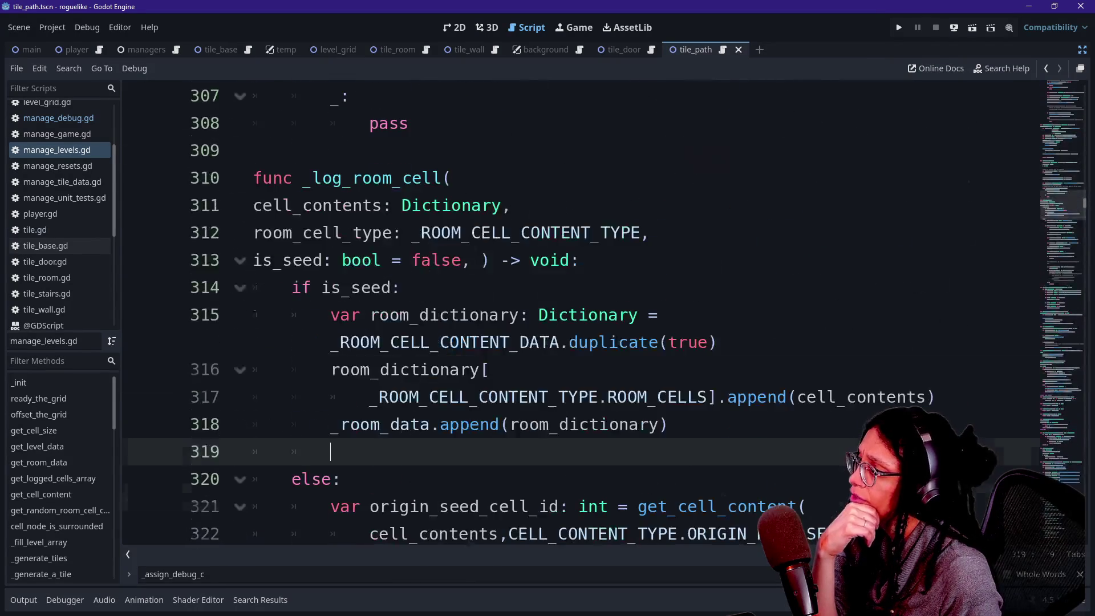
scroll(571, 314, "up", 4)
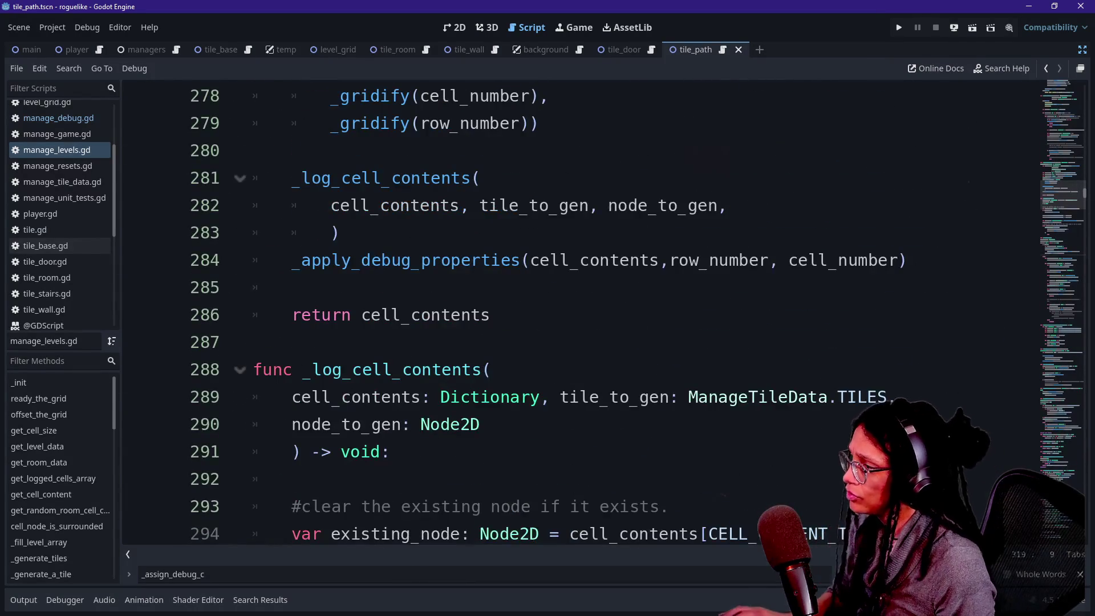
scroll(571, 313, "up", 5)
left_click_drag(293, 205, 570, 205)
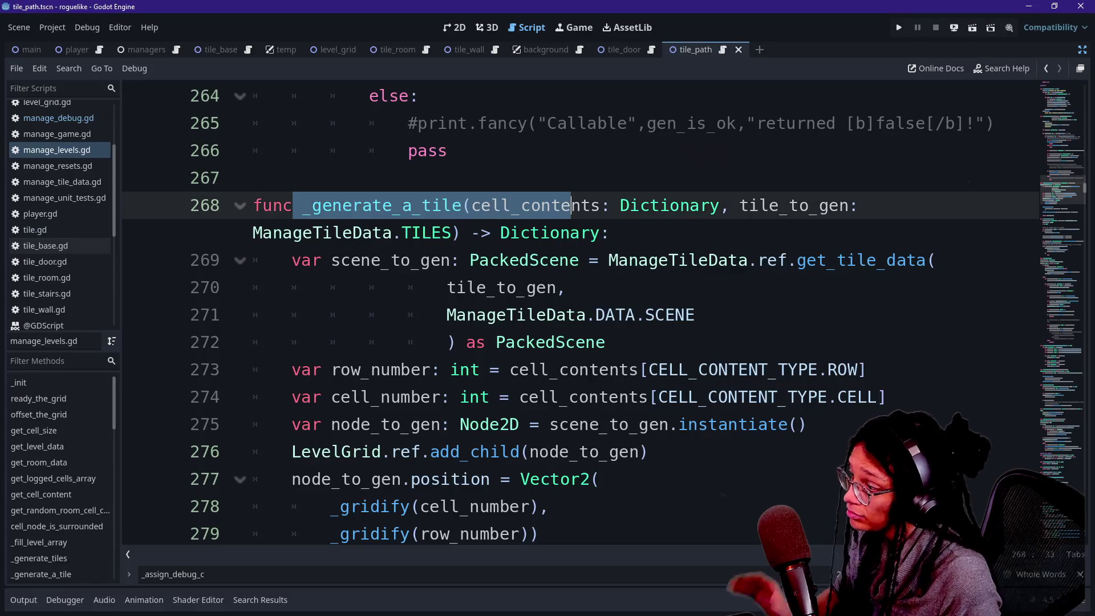
scroll(570, 205, "down", 4)
Step: Follow _apply_debug_properties through to the _apply_debug_color definition and its commented print on line 390
left_click(350, 288)
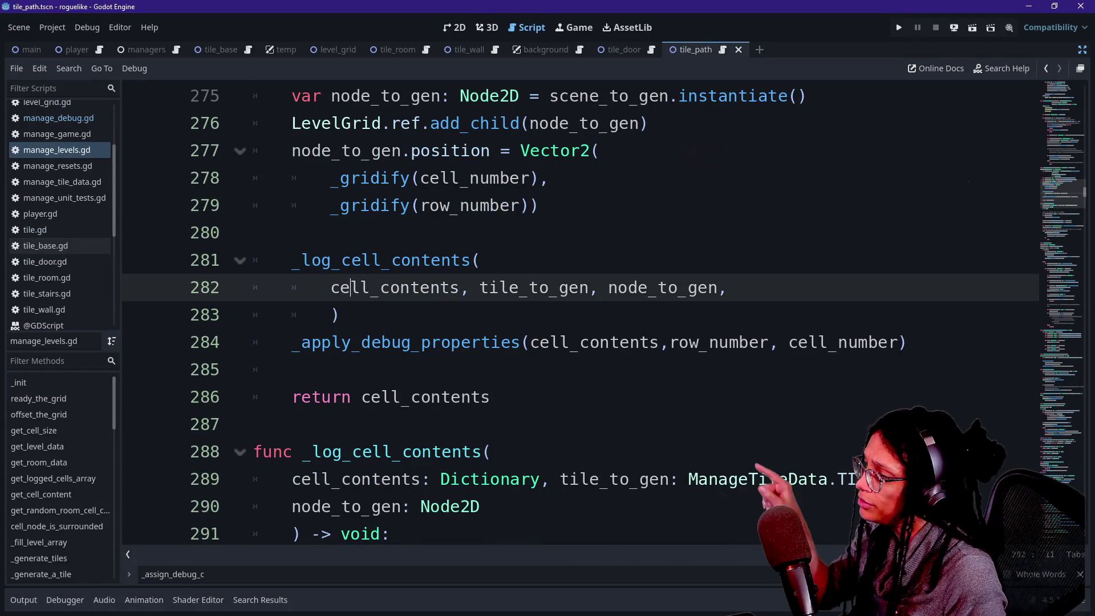
double_click(399, 342)
left_click(550, 342)
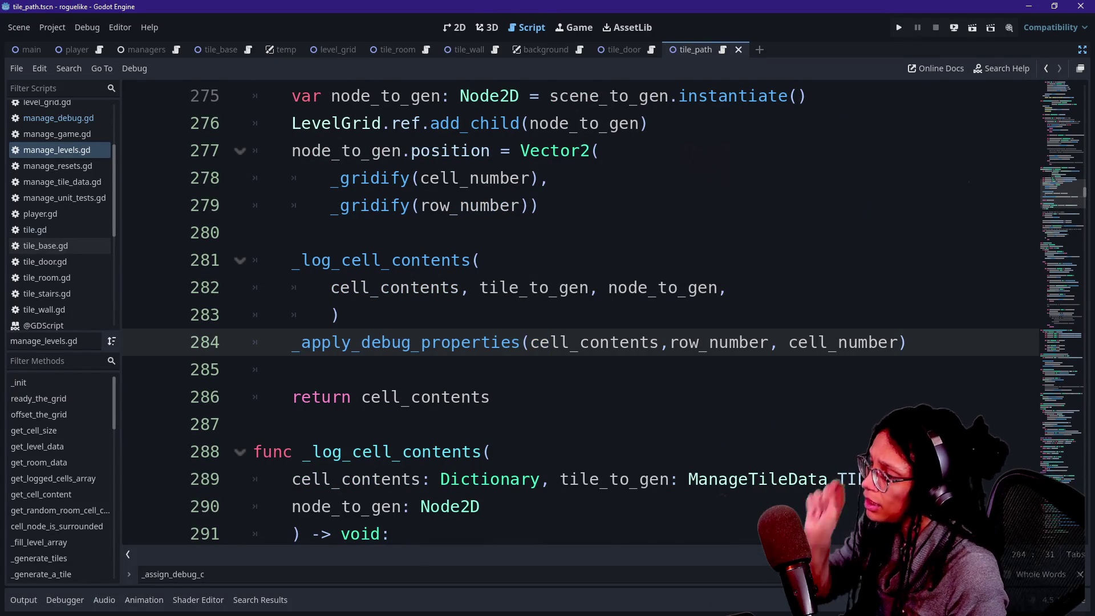
left_click(411, 342, "ctrl")
scroll(492, 343, "down", 1)
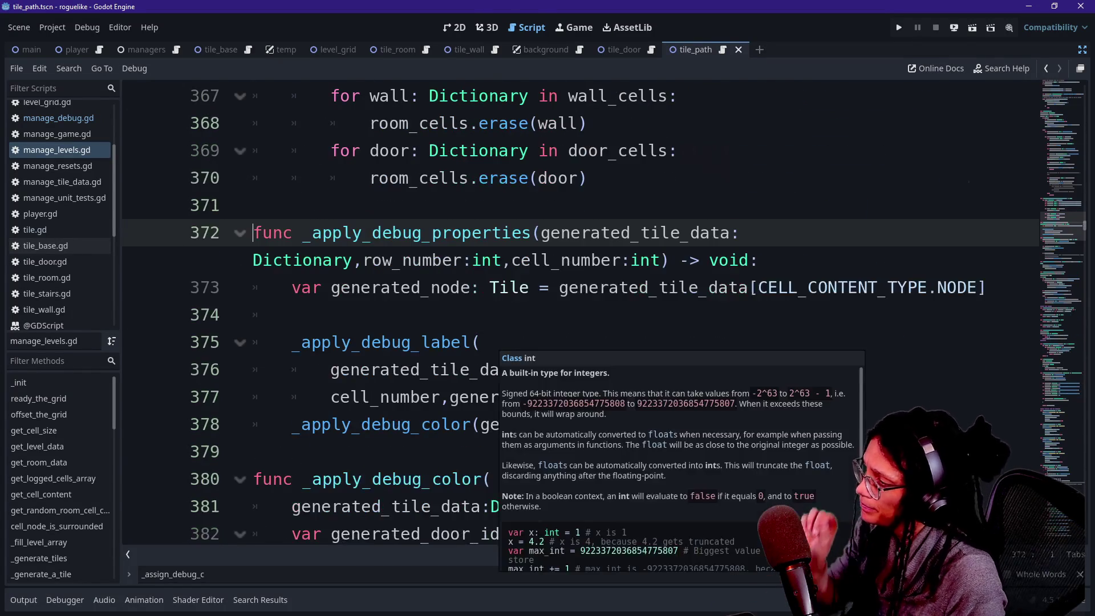
left_click(481, 342)
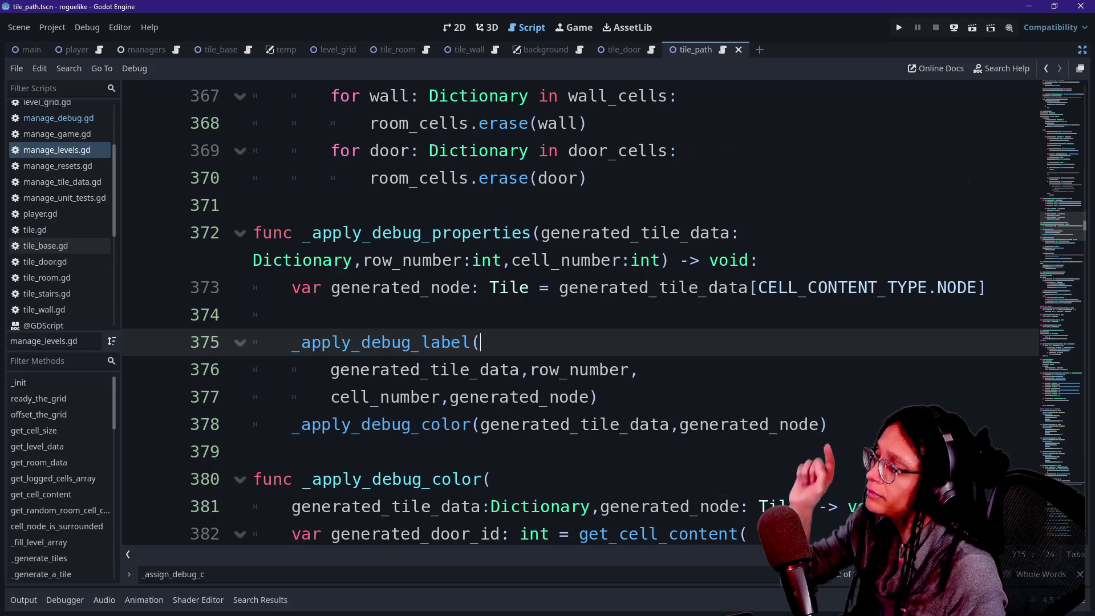
left_click(370, 424)
left_click(370, 424, "ctrl")
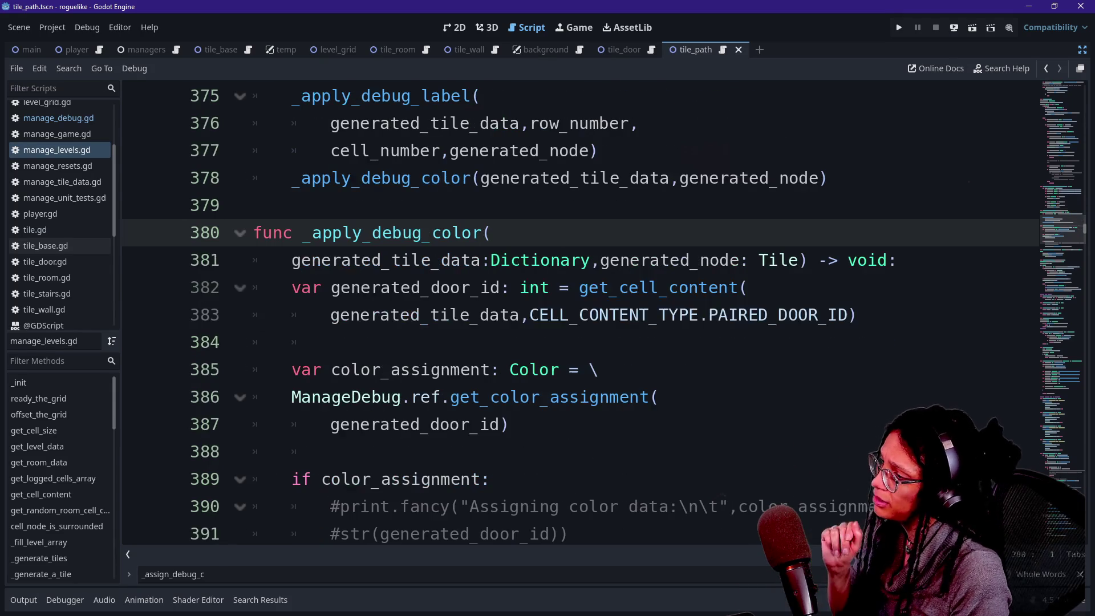
left_click(431, 424)
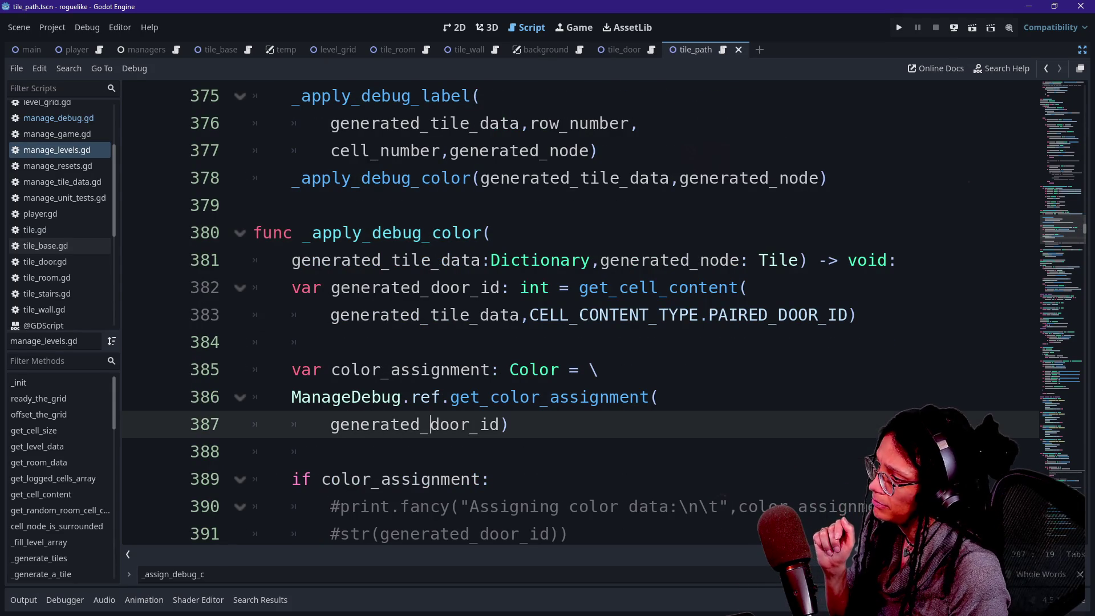
scroll(434, 425, "down", 1)
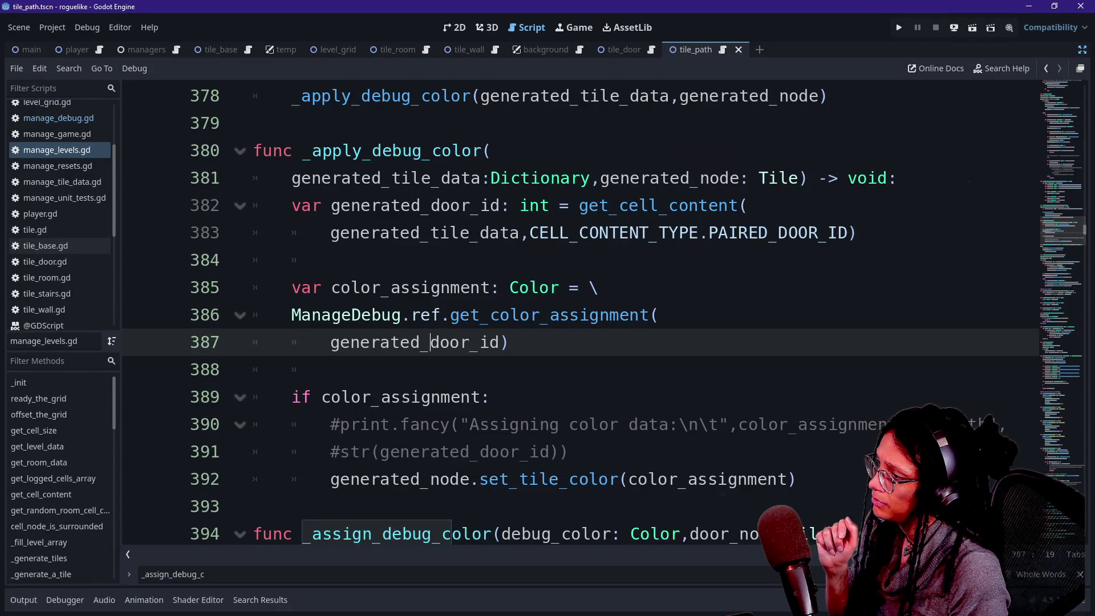
scroll(451, 342, "down", 3)
left_click(450, 342)
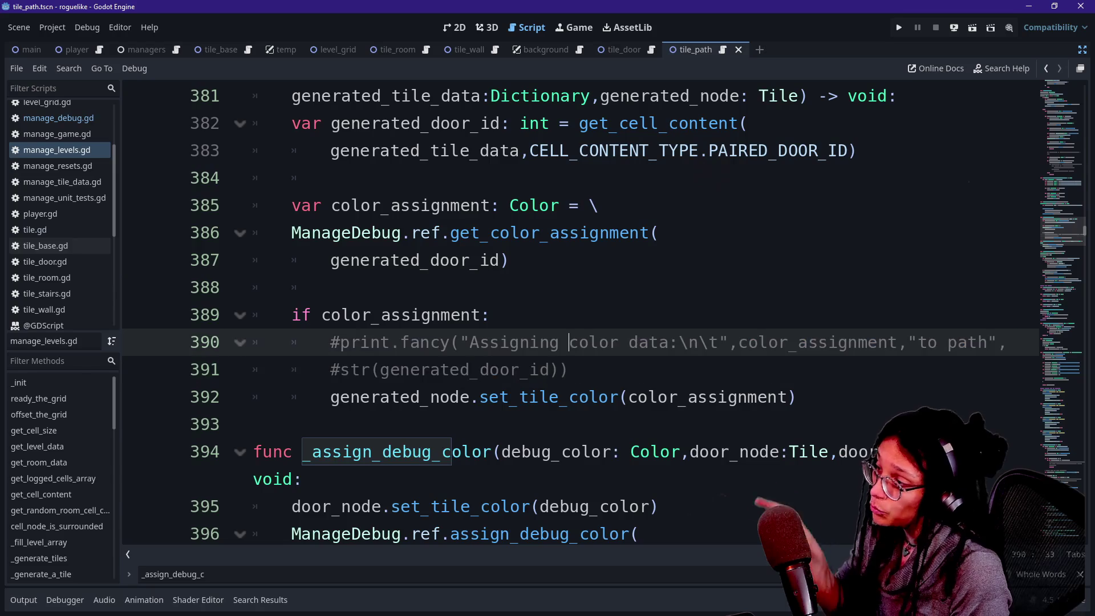
Step: Uncomment the 'Assigning color data' print.fancy call on lines 390–391
key("shift+Down")
key("ctrl+k")
left_click(381, 342)
left_click(559, 397)
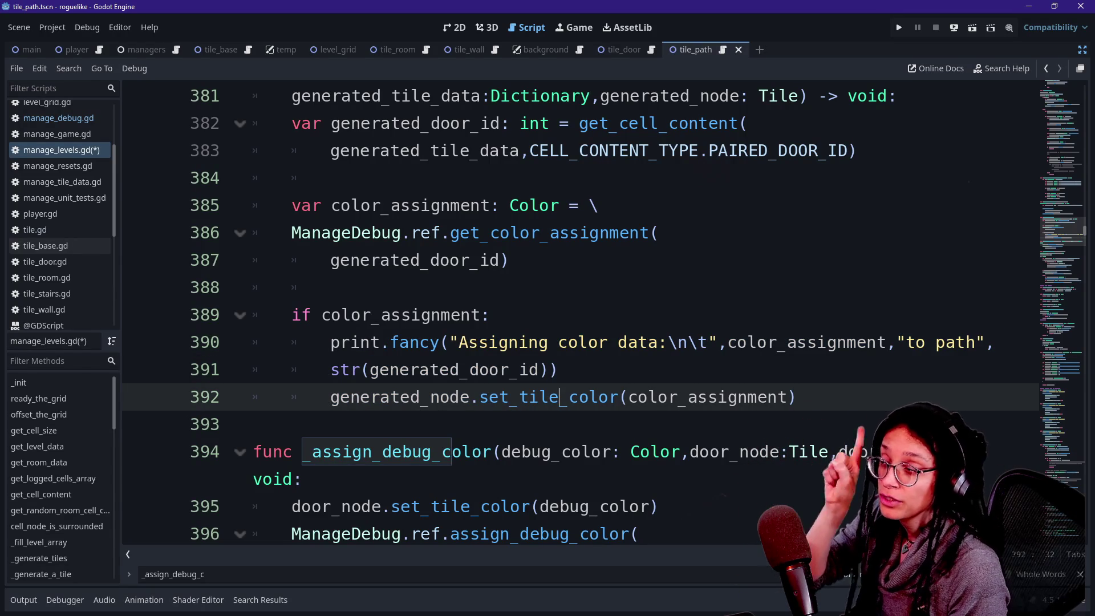
Step: Discard a half-typed print.fancy line, leaving a blank line after line 388
left_click(508, 260)
left_click(330, 288)
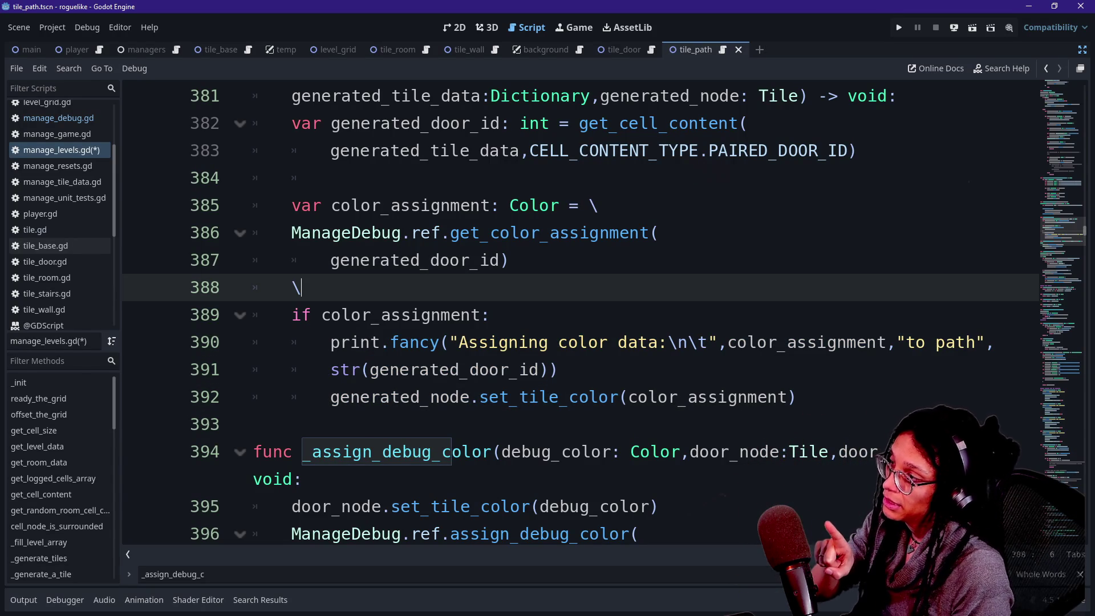
key("Return")
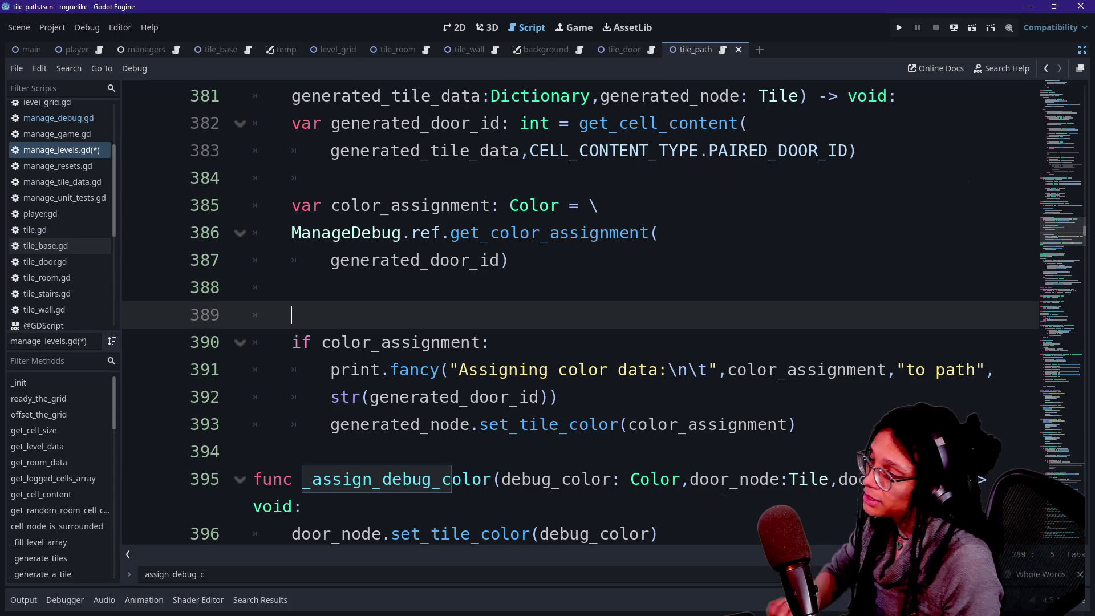
type("print.fancy(\"")
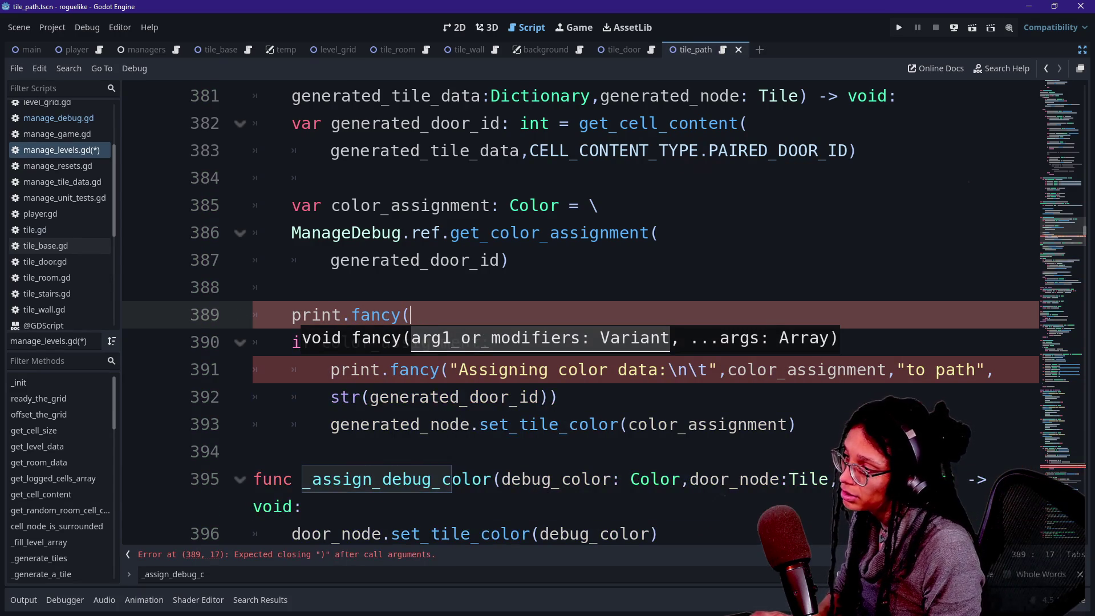
key("BackSpace")
key("BackSpace")
key("BackSpace")
key("BackSpace")
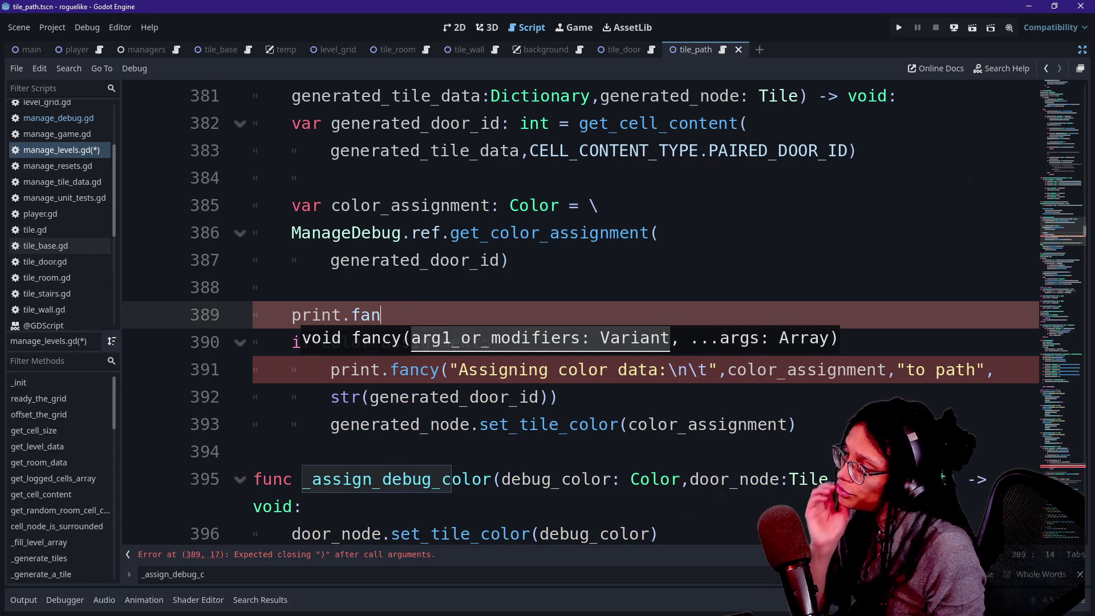
key("BackSpace")
key("BackSpace")
key("BackSpace")
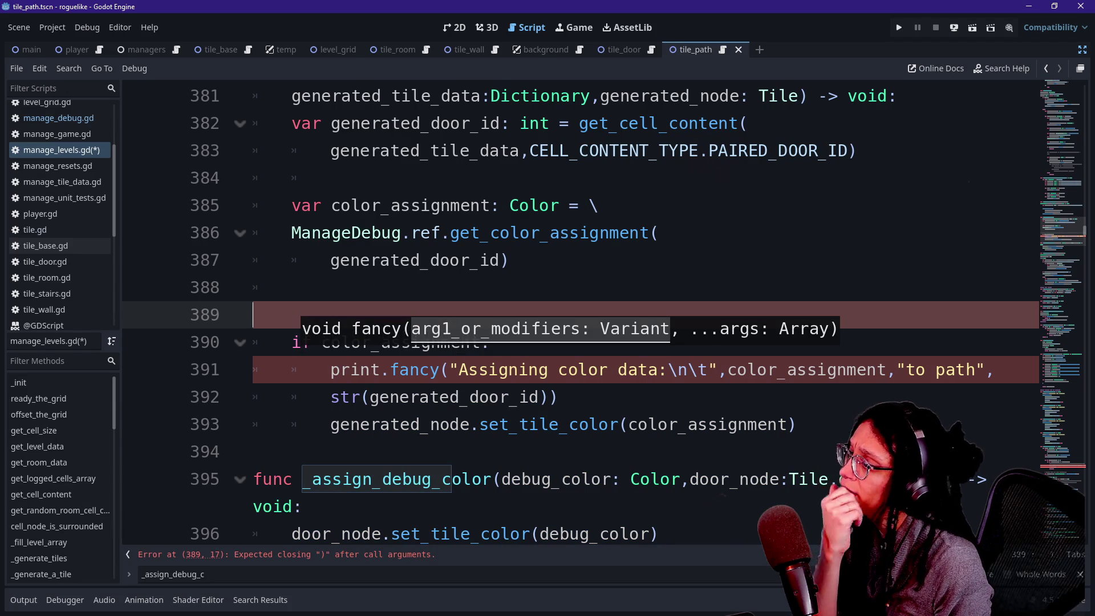
key("BackSpace")
key("BackSpace")
left_click(253, 424)
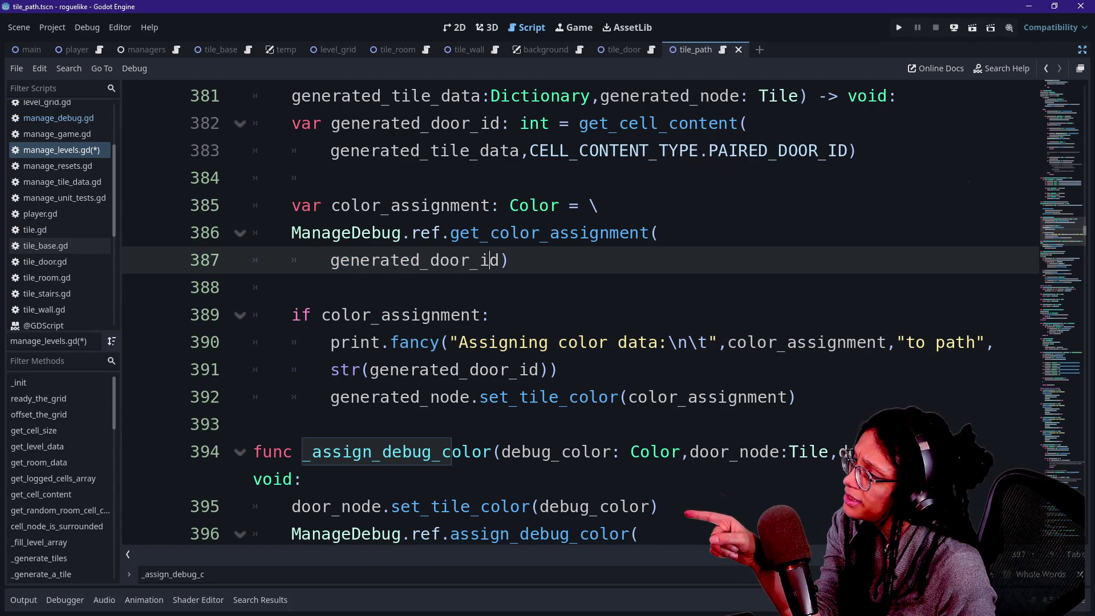
left_click(292, 287)
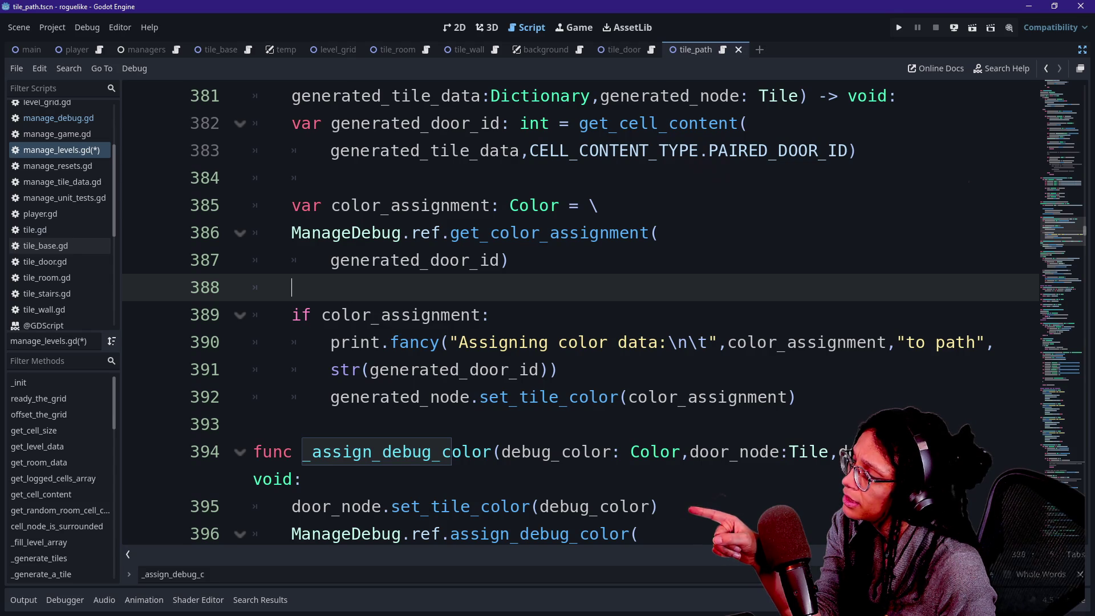
key("Return")
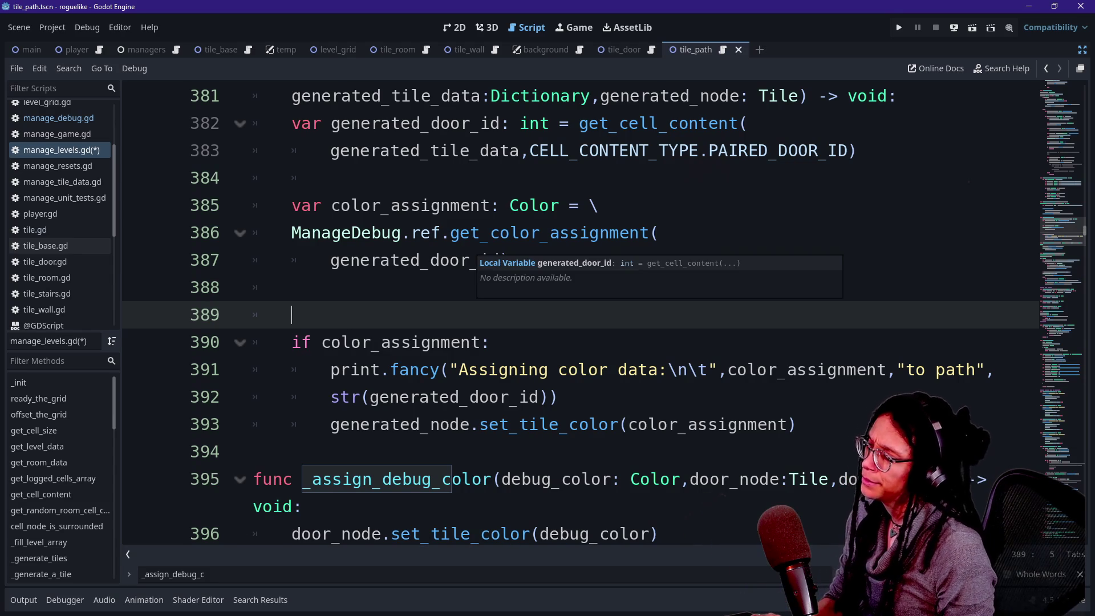
Step: Start a print.fancy("Assigned color id call above the if block
key("Return")
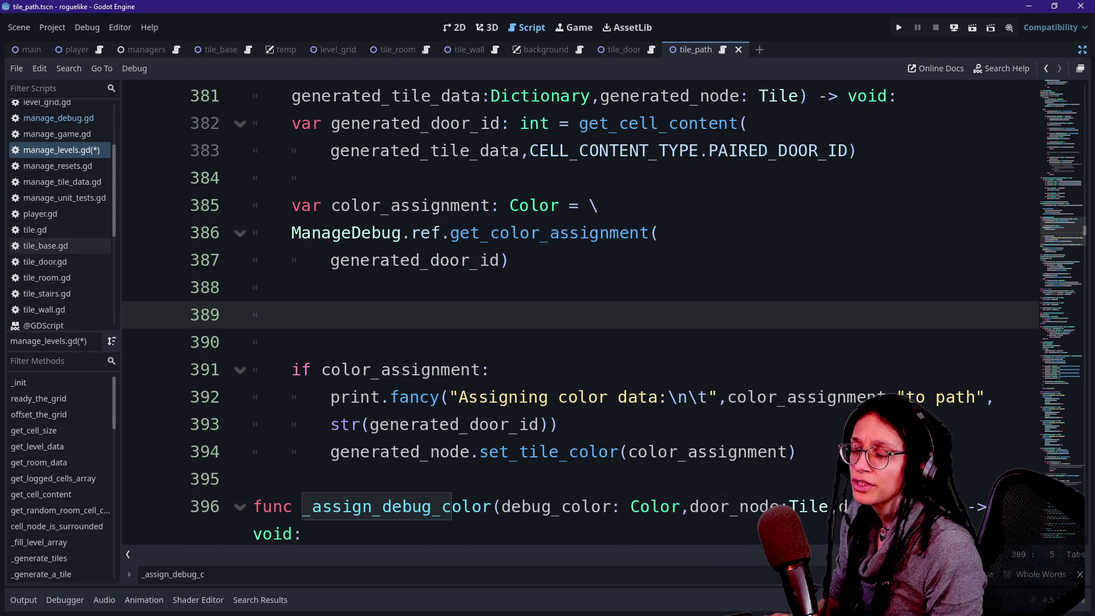
type("print.fanc")
key("Caps_Lock")
type("Y(")
key("BackSpace")
key("BackSpace")
type("Y(")
key("BackSpace")
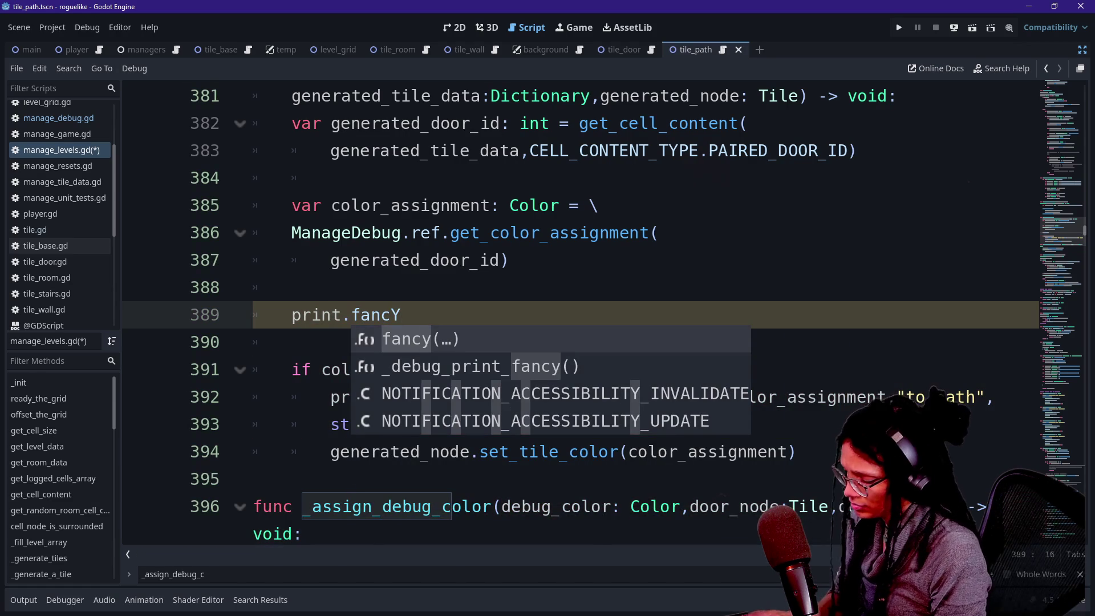
key("Caps_Lock")
key("BackSpace")
type("y(\"A")
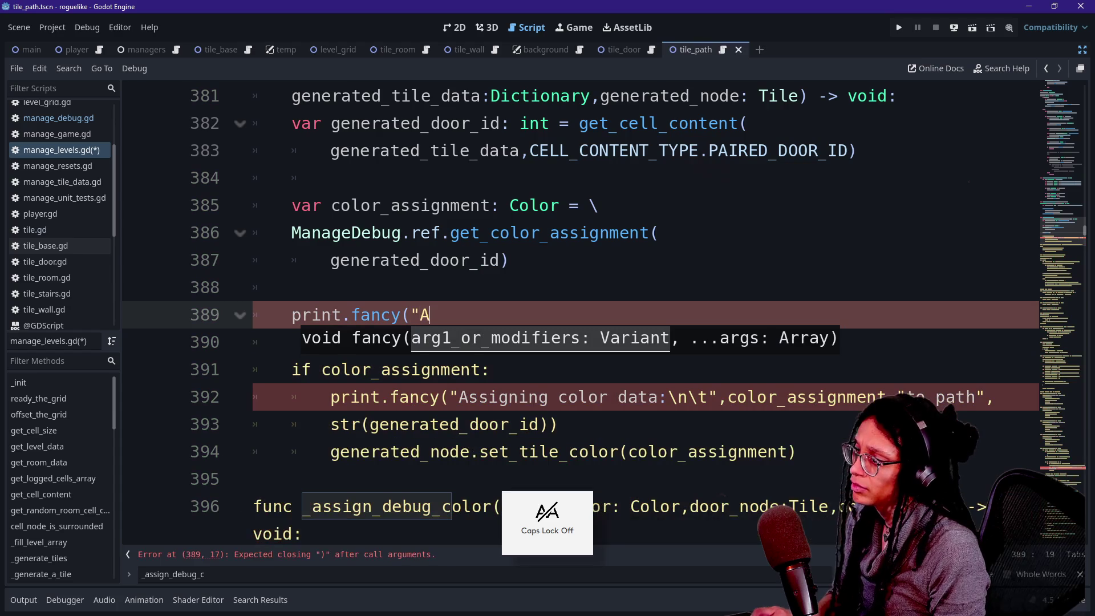
type("ssigned")
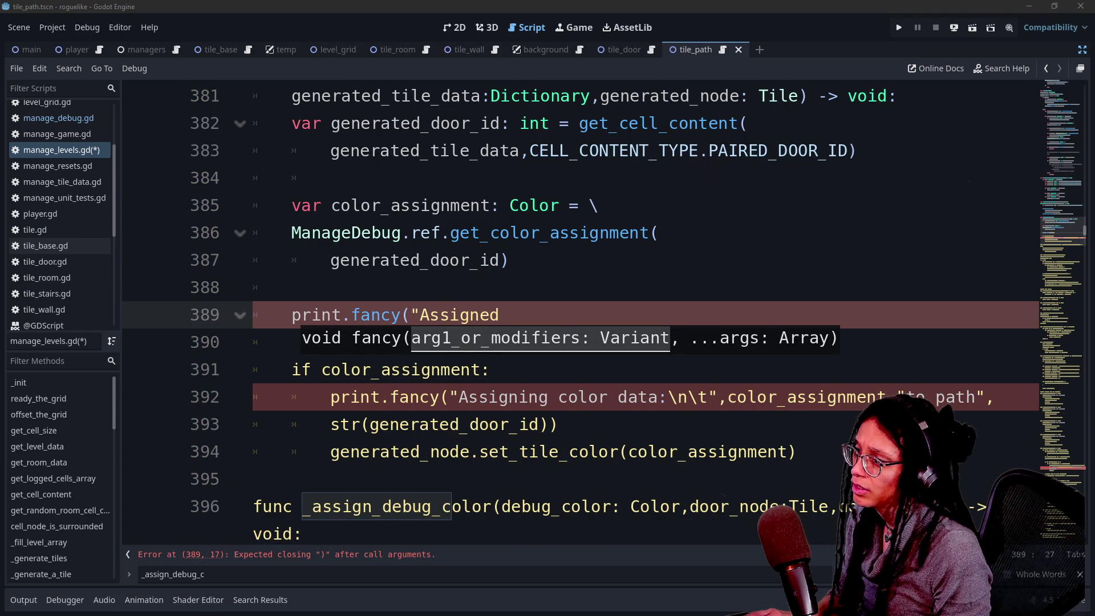
key("Escape")
type("c")
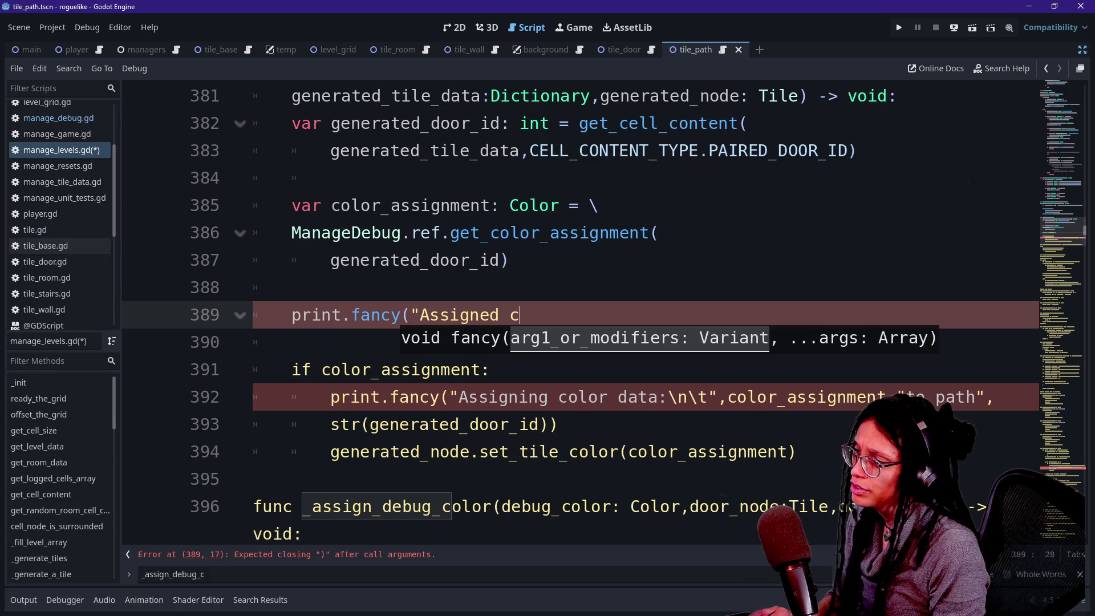
type("olor id")
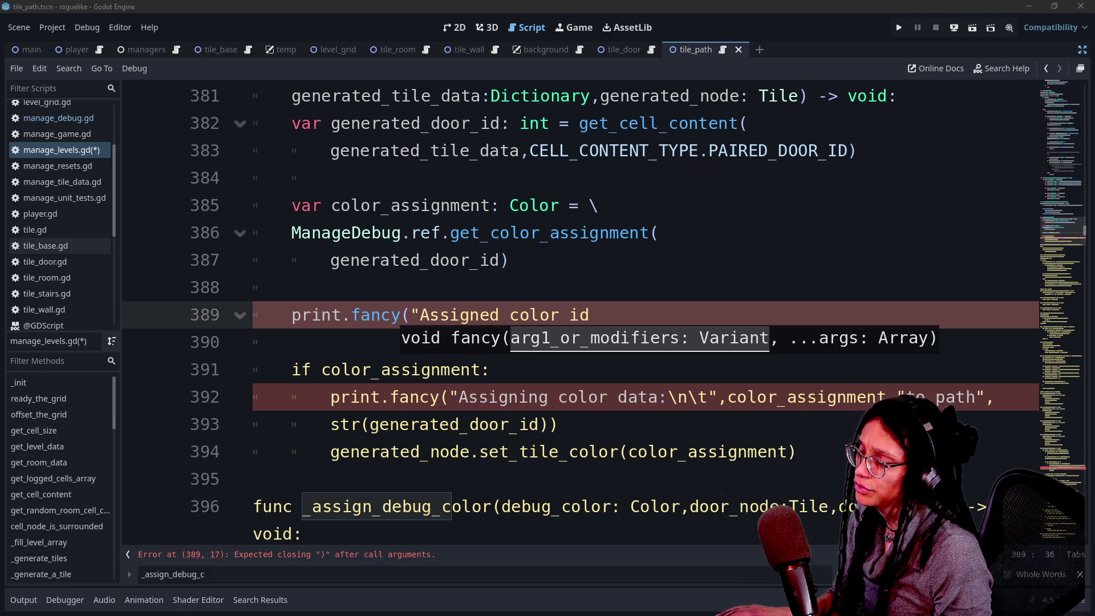
Step: Check the message string against the generated_door_id lookup and generated_node parameter names
left_click(598, 205)
left_click(599, 315)
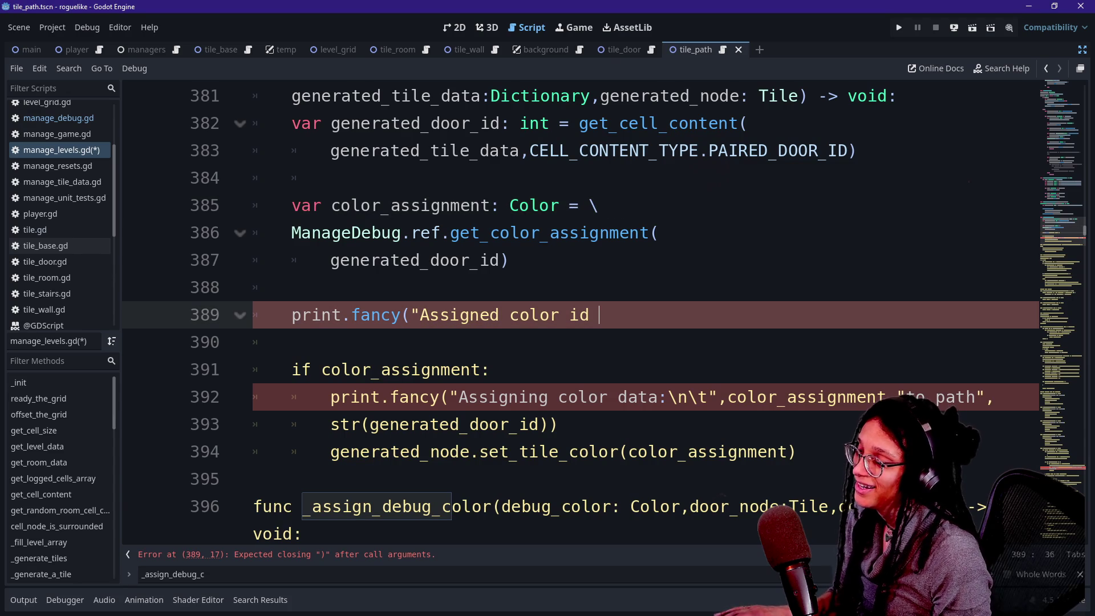
left_click(419, 314)
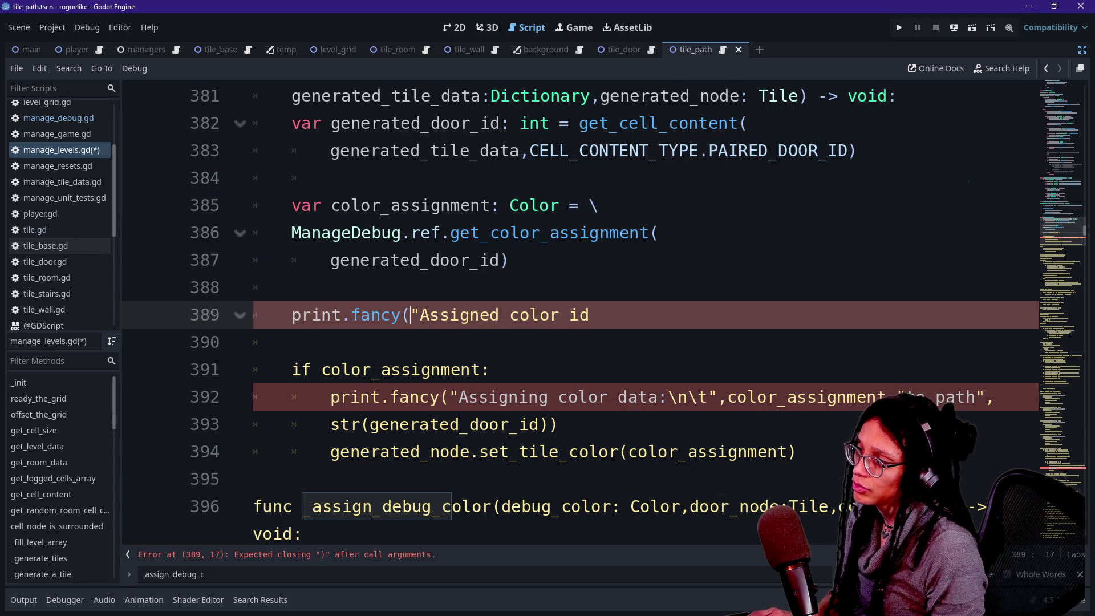
key("Right")
type("Do")
key("BackSpace")
key("BackSpace")
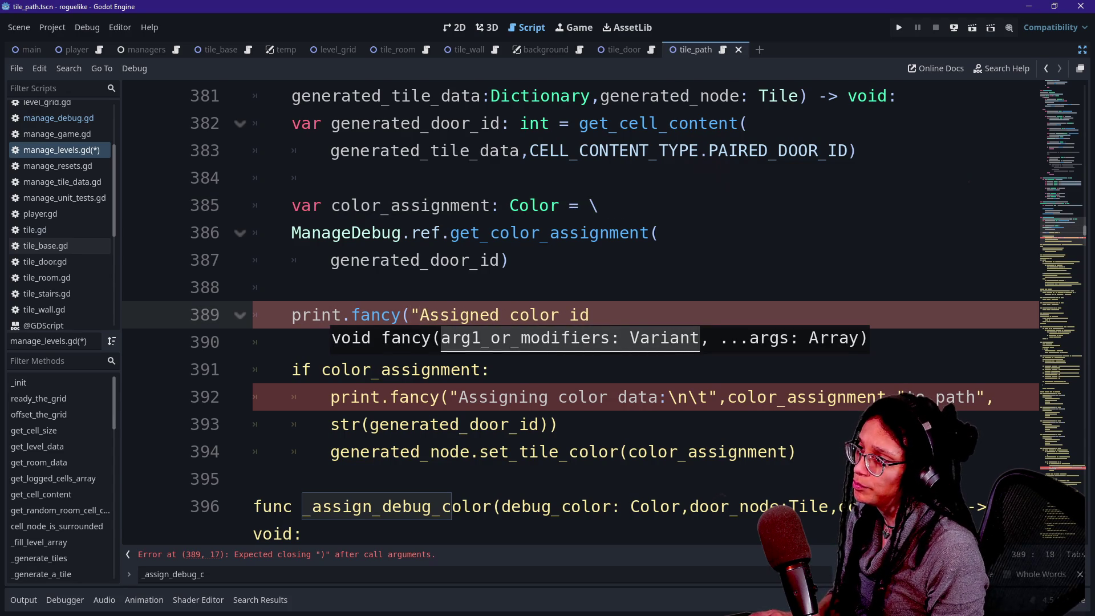
left_click(511, 150)
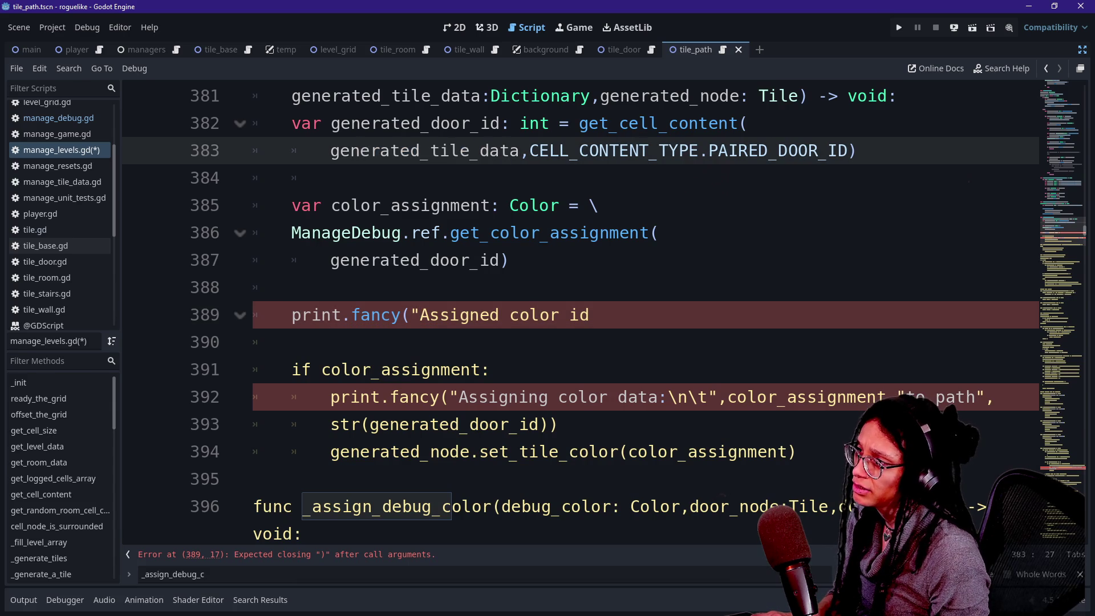
scroll(571, 313, "up", 1)
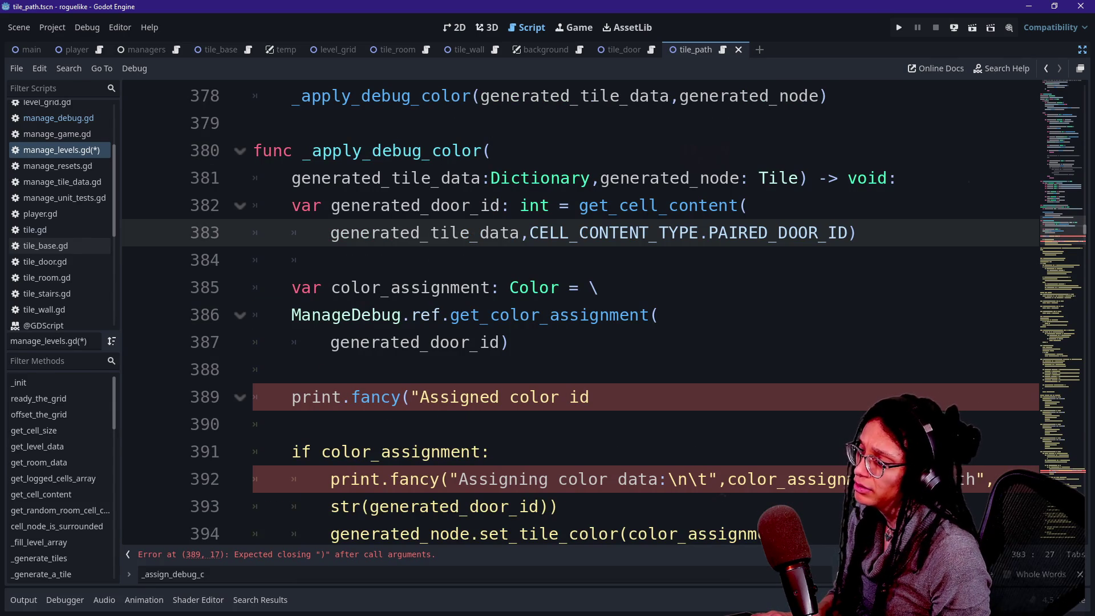
left_click(420, 397)
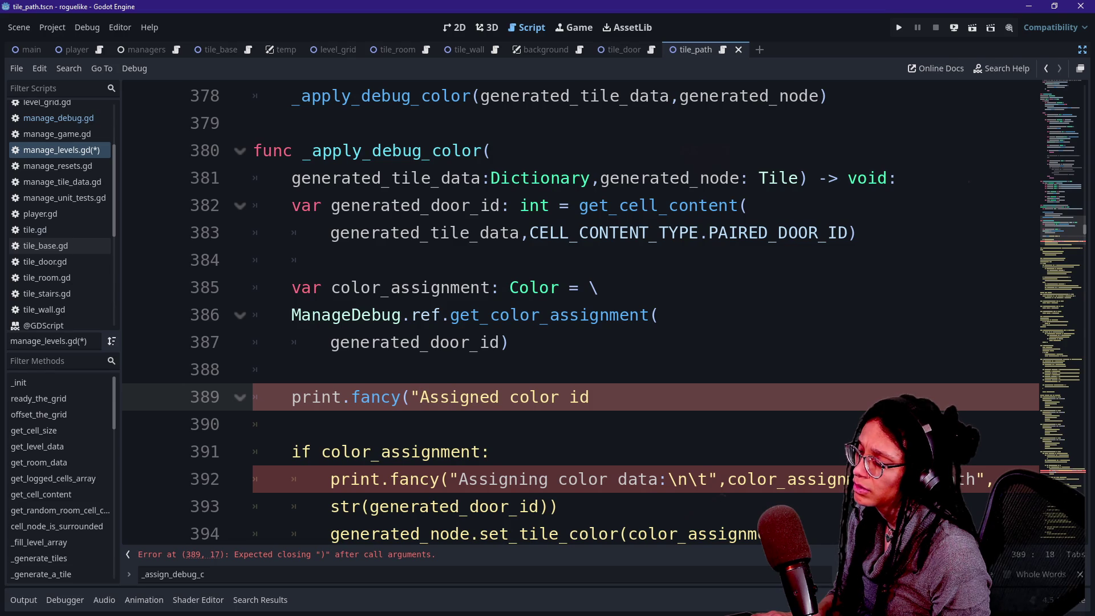
key("shift+End")
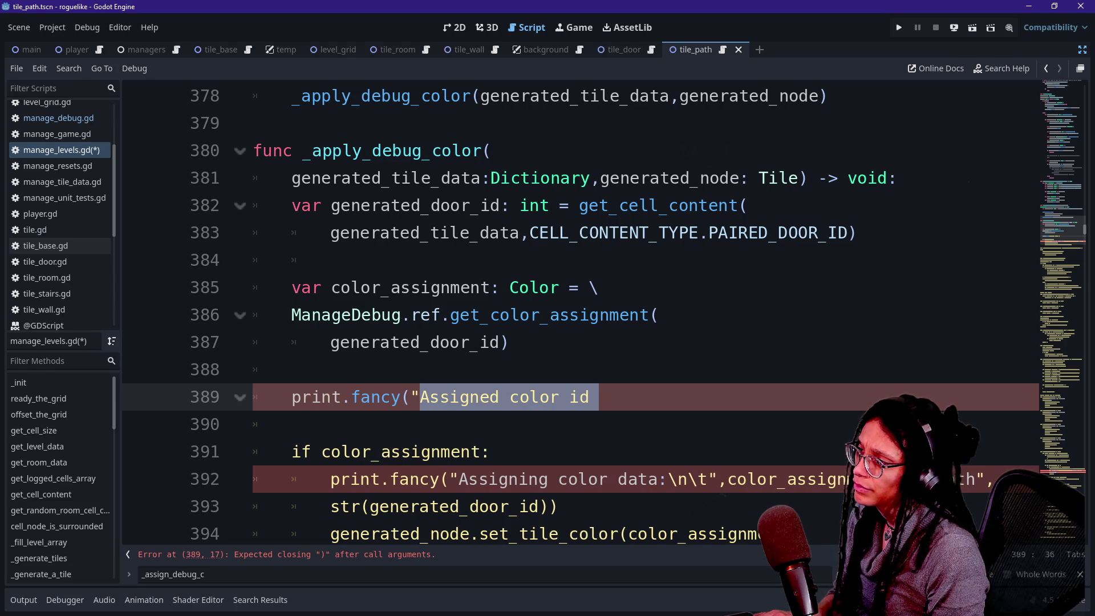
key("Right")
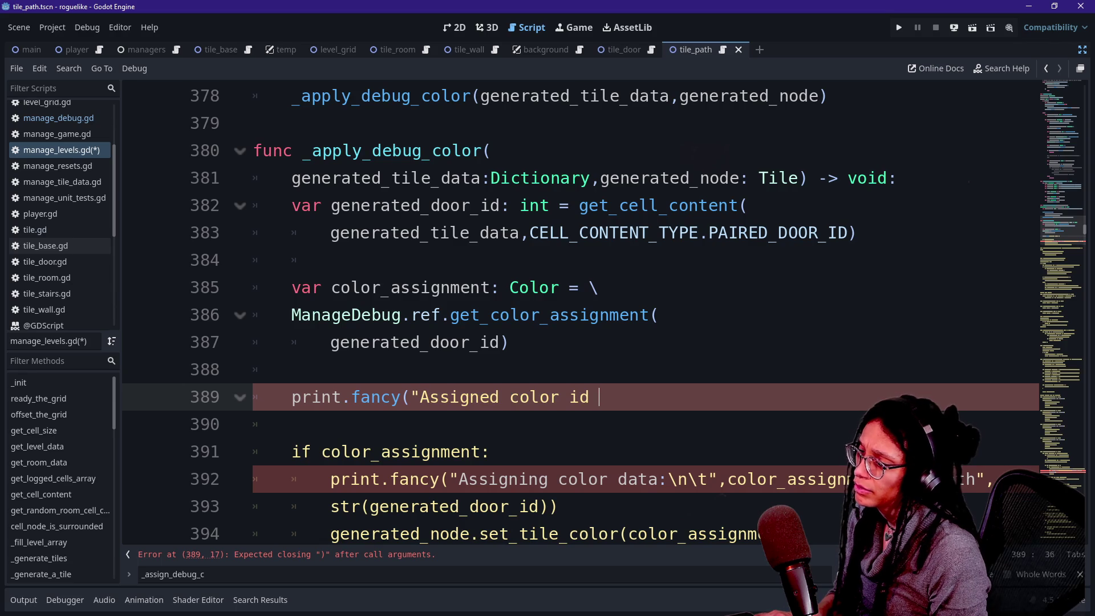
left_click(491, 451)
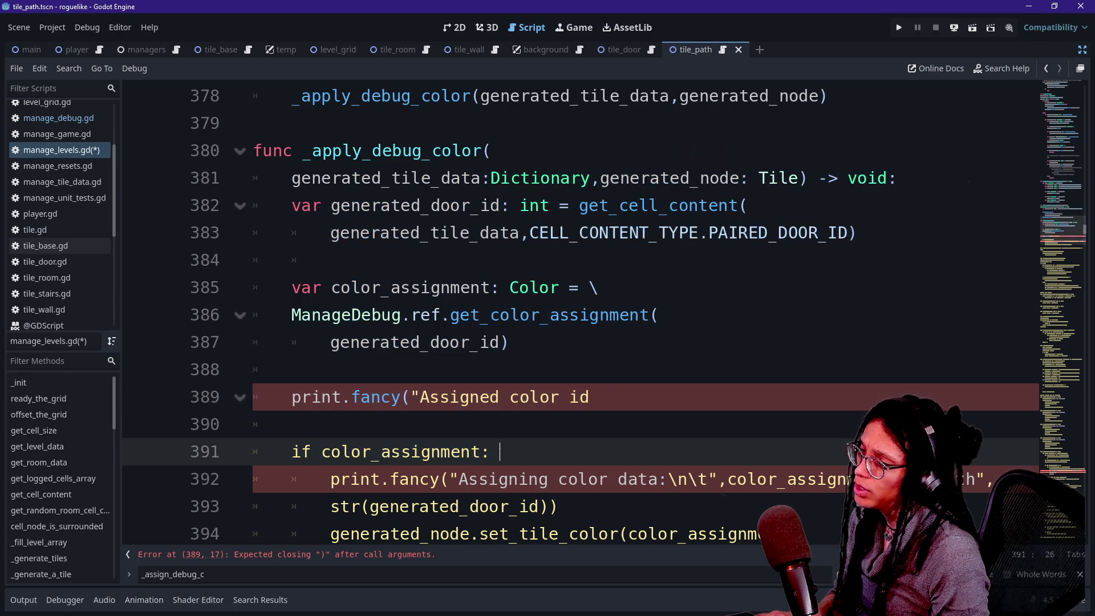
left_click_drag(599, 178, 730, 178)
left_click(730, 178)
left_click(411, 397)
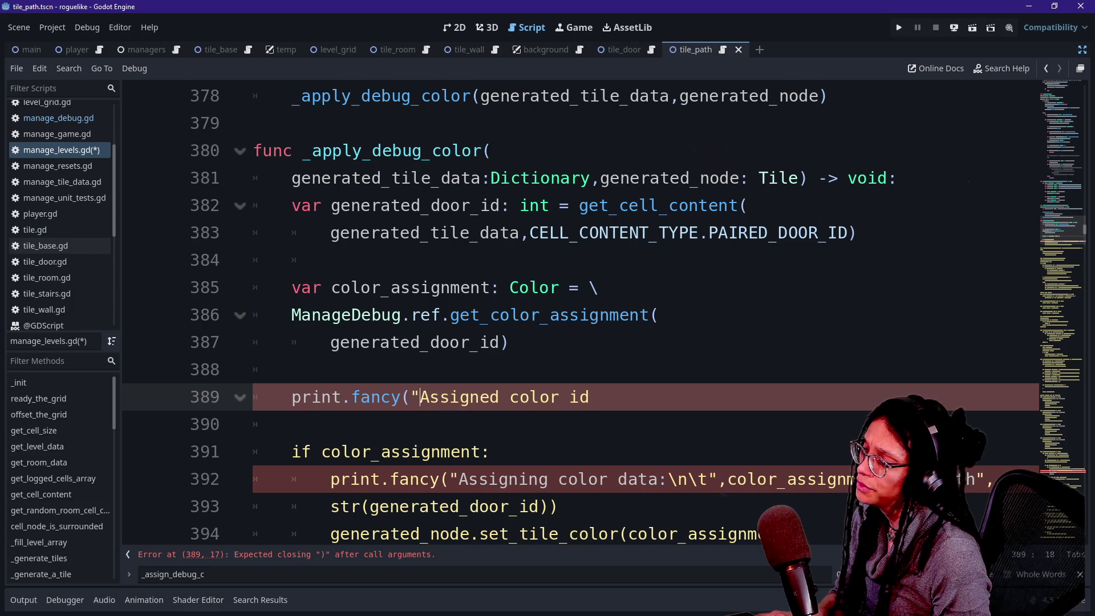
Step: Complete the print with str(generated_door_id), "on Node" and generated_node.name, then run the project
type(" is\",")
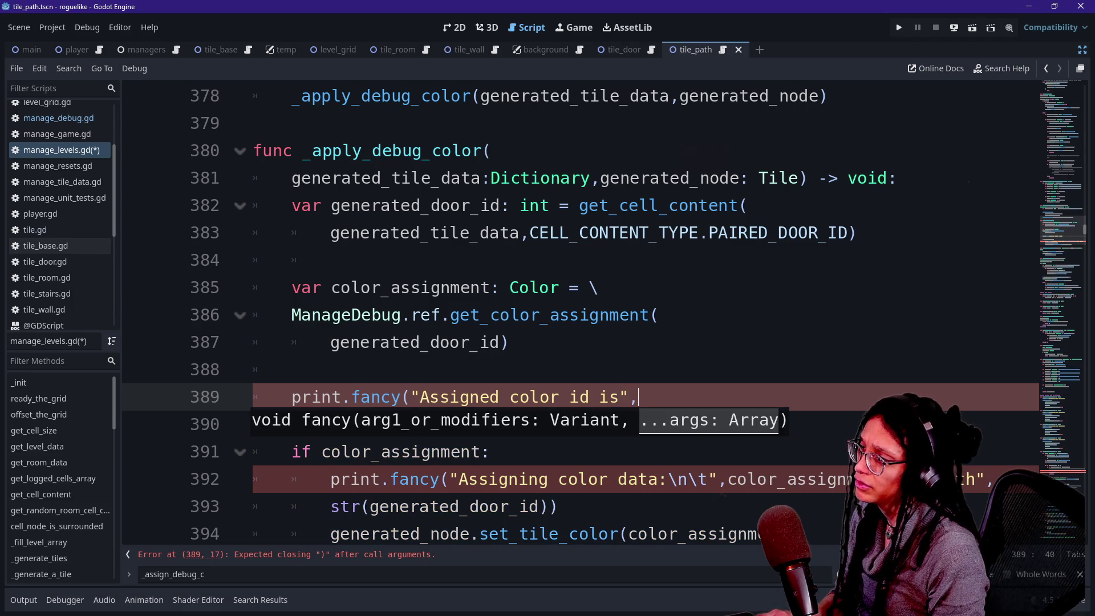
type("str(ge")
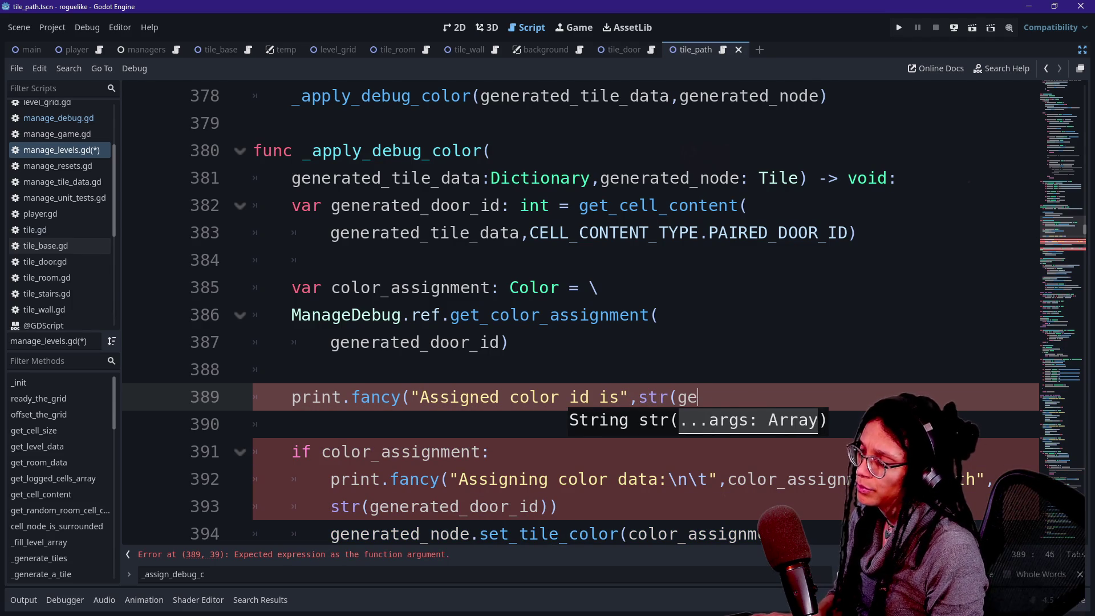
type("nerated_door")
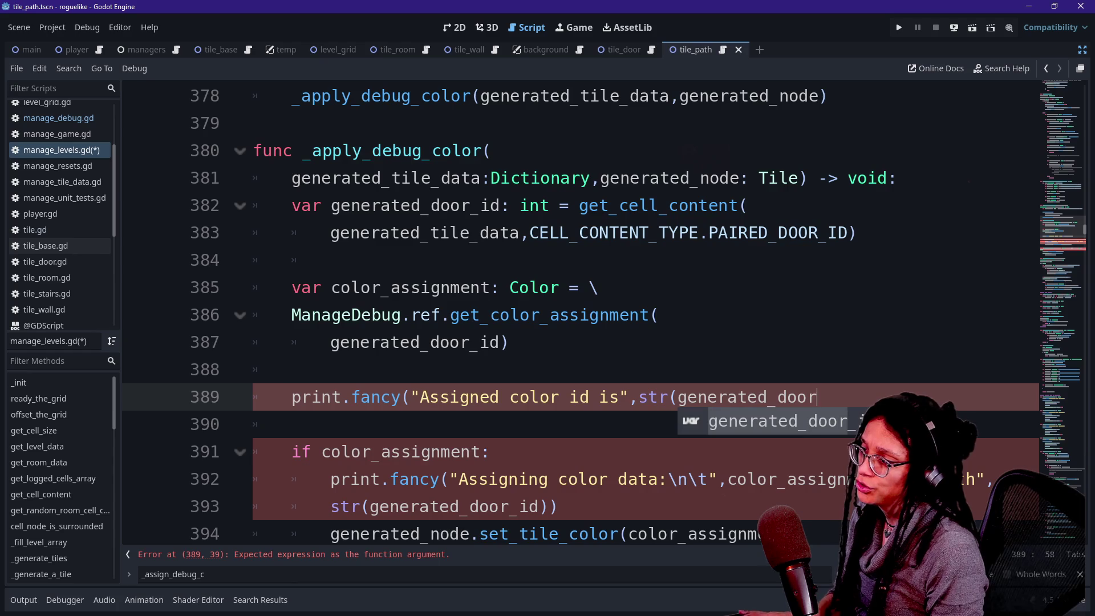
key("Return")
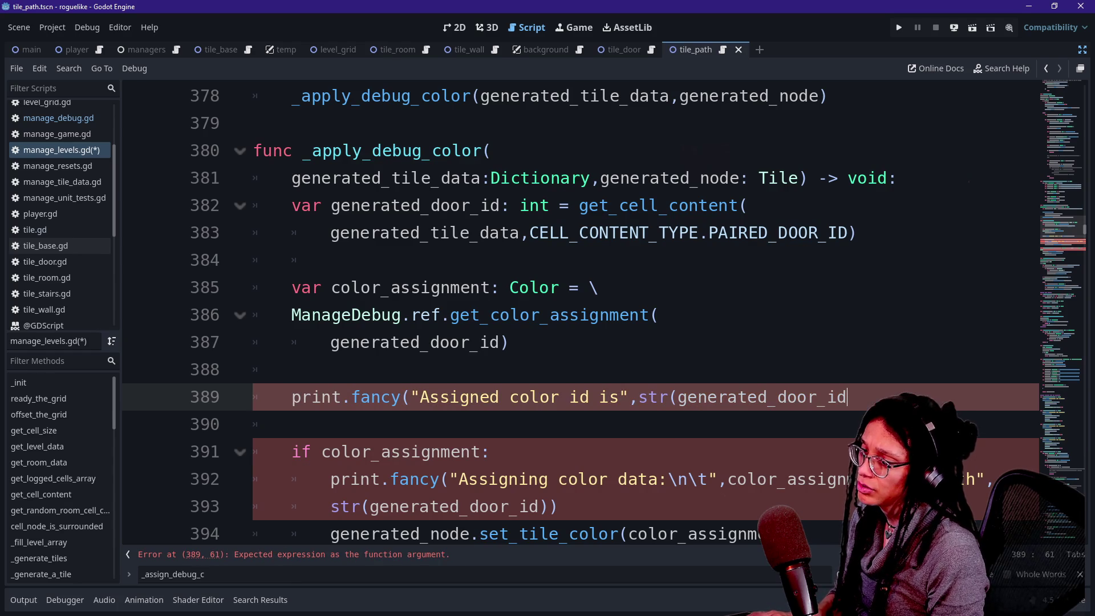
key("Return")
type("onN")
key("BackSpace")
key("BackSpace")
key("BackSpace")
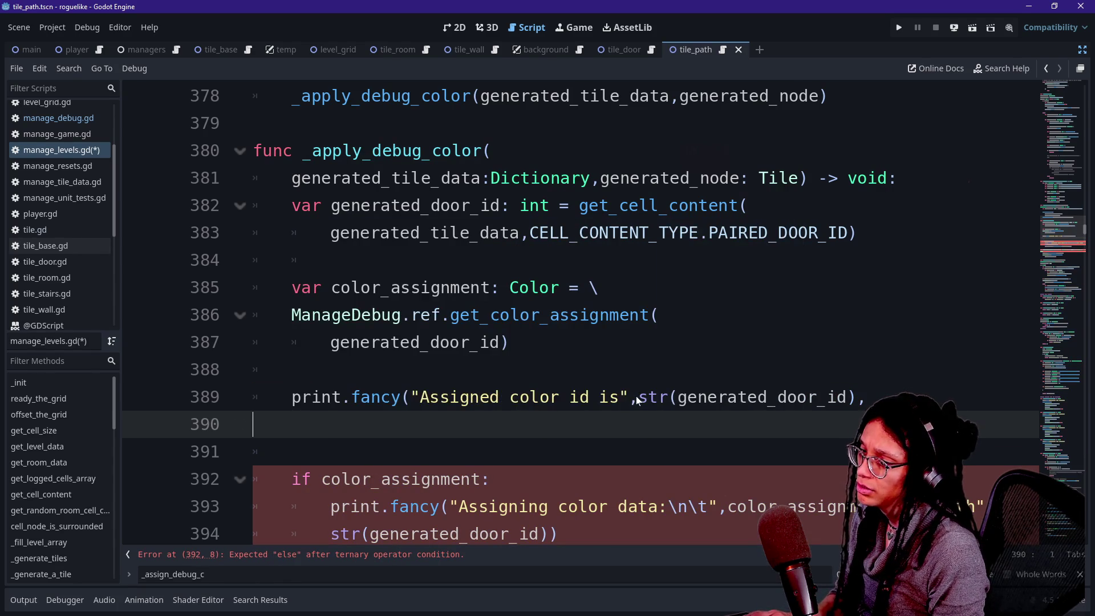
key("Tab")
type("\"on Node\",genera")
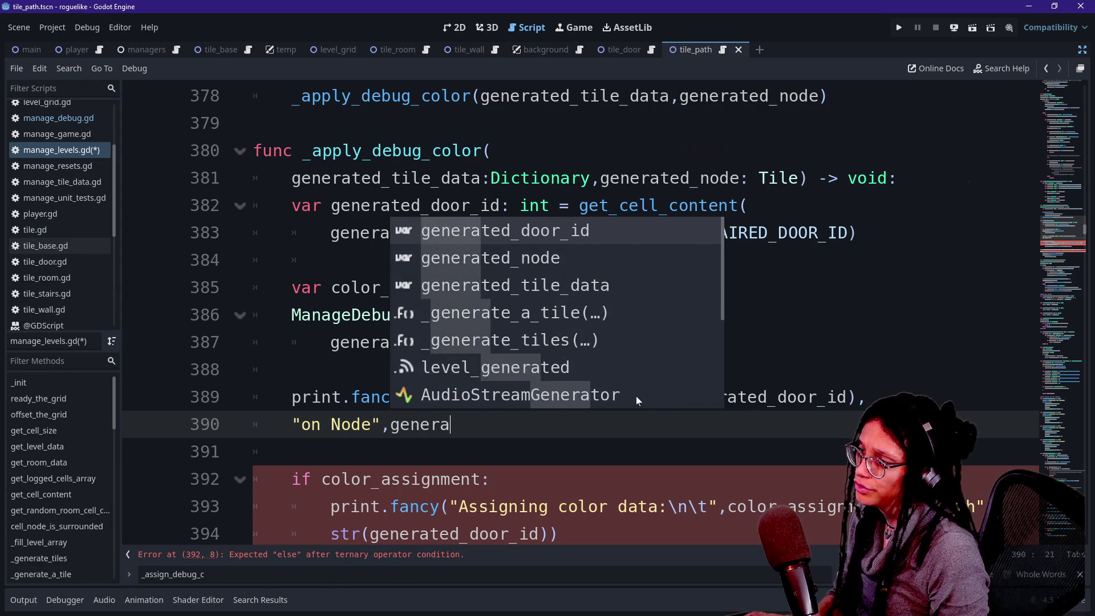
key("Return")
key("BackSpace")
key("BackSpace")
key("BackSpace")
type("node.name(")
key("BackSpace")
type(")")
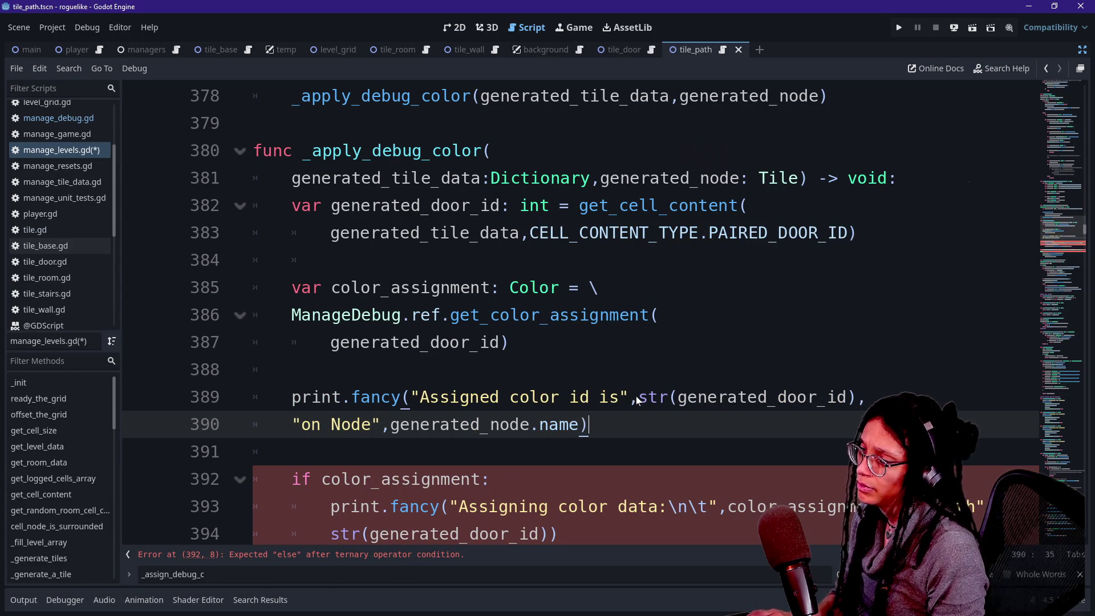
left_click_drag(638, 399, 838, 178)
left_click(895, 30)
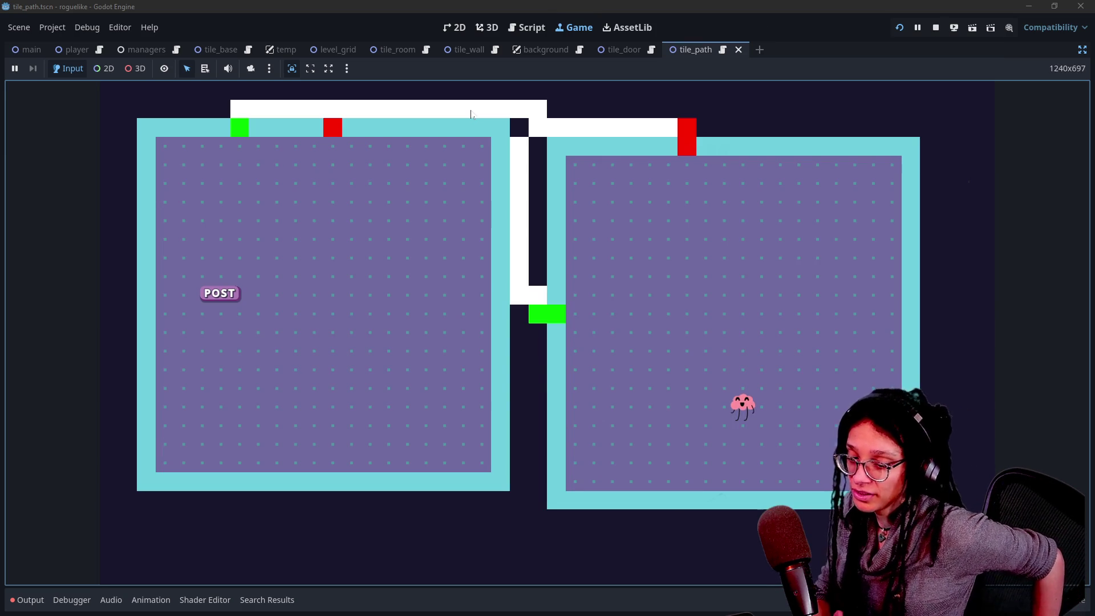
Step: Scroll up through the Output log's 'Assigned color id is 0' messages, then return to manage_levels.gd
left_click(26, 600)
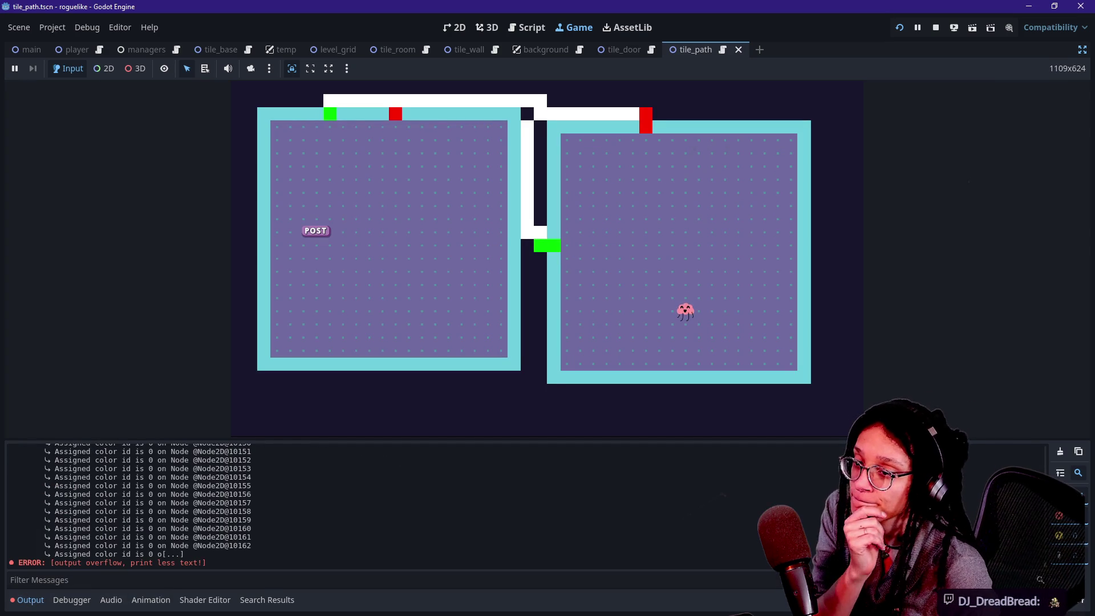
scroll(471, 556, "up", 15)
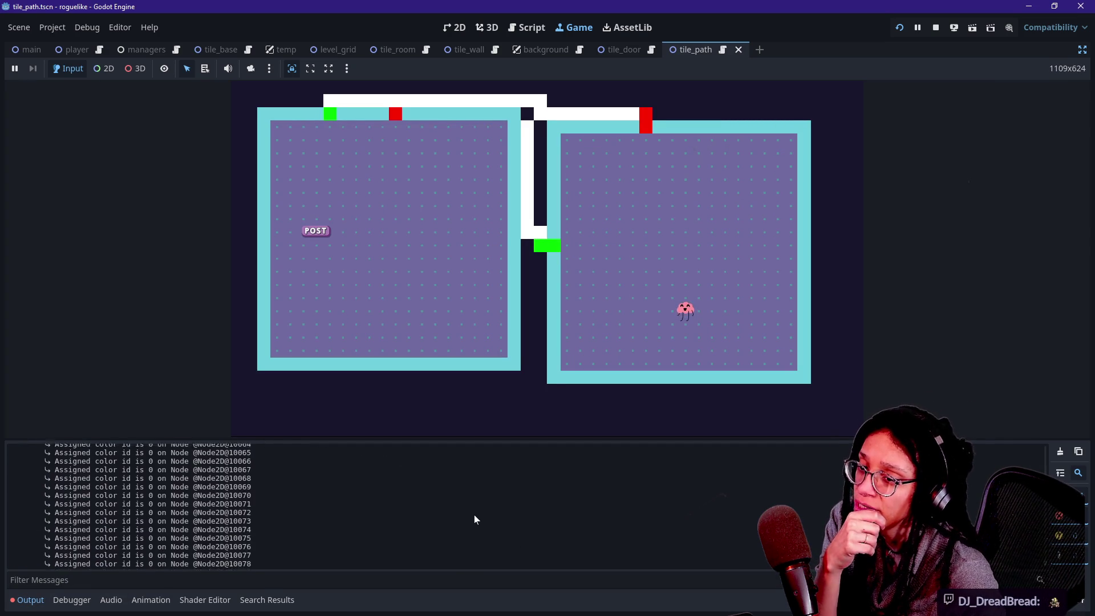
scroll(325, 541, "up", 12)
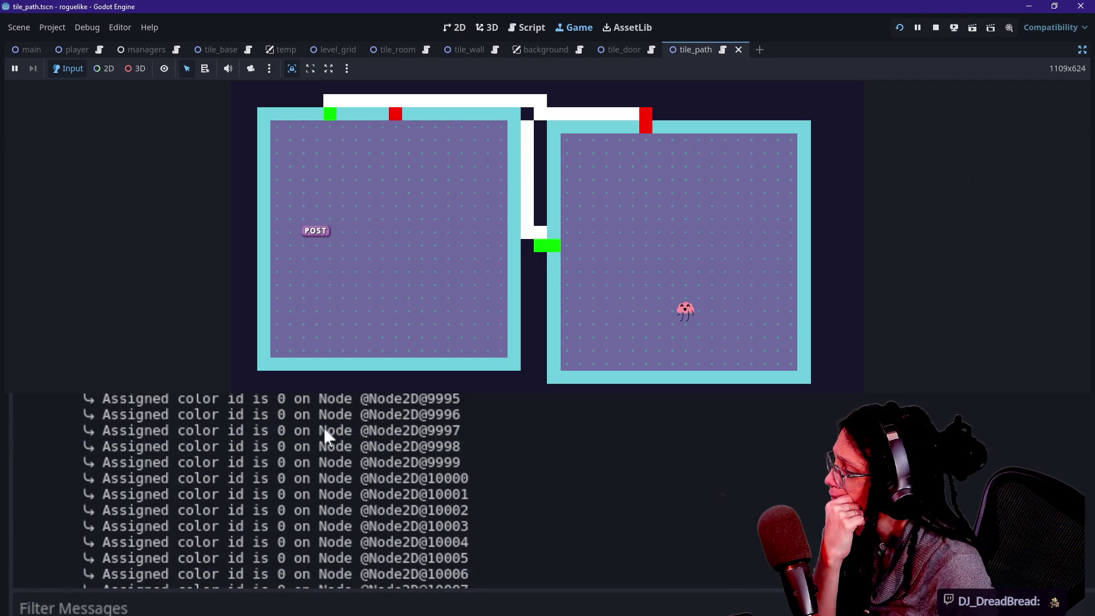
scroll(325, 432, "up", 20)
scroll(323, 426, "up", 20)
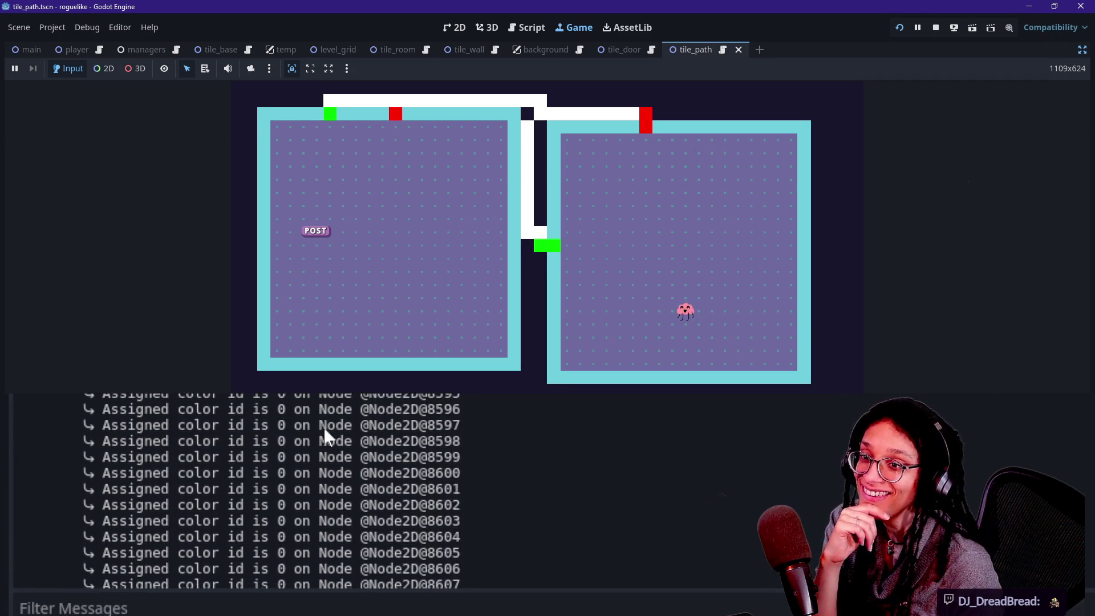
scroll(323, 427, "up", 20)
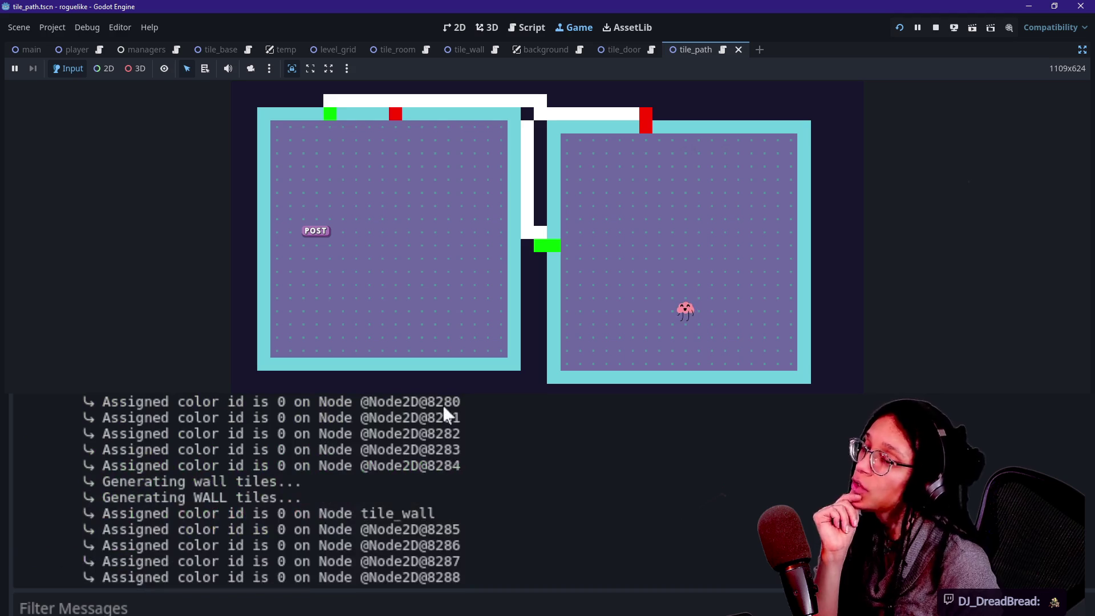
left_click(516, 28)
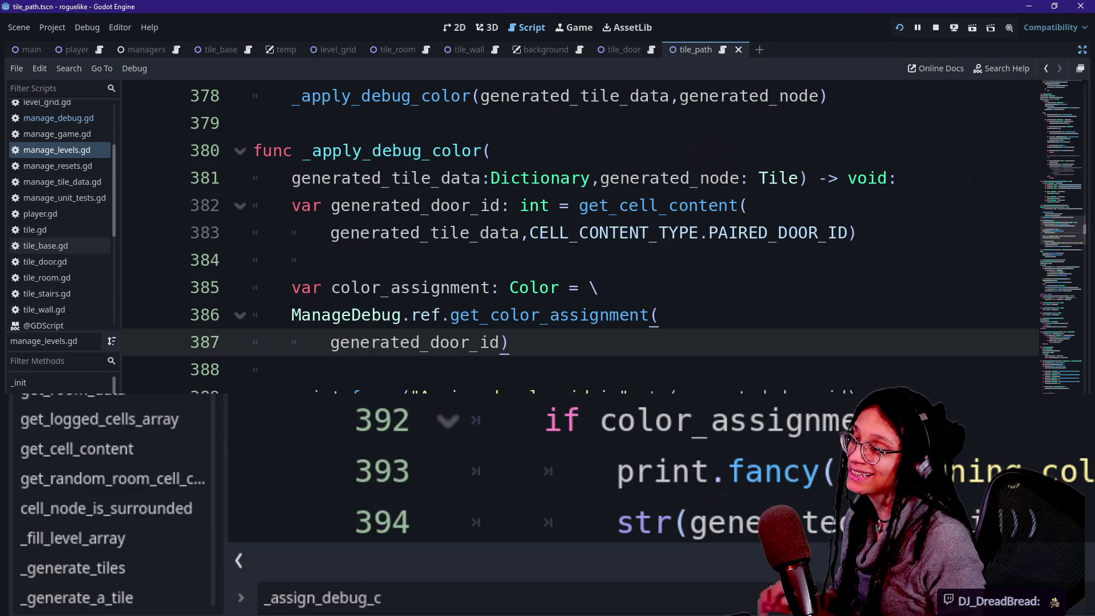
mouse_move(502, 316)
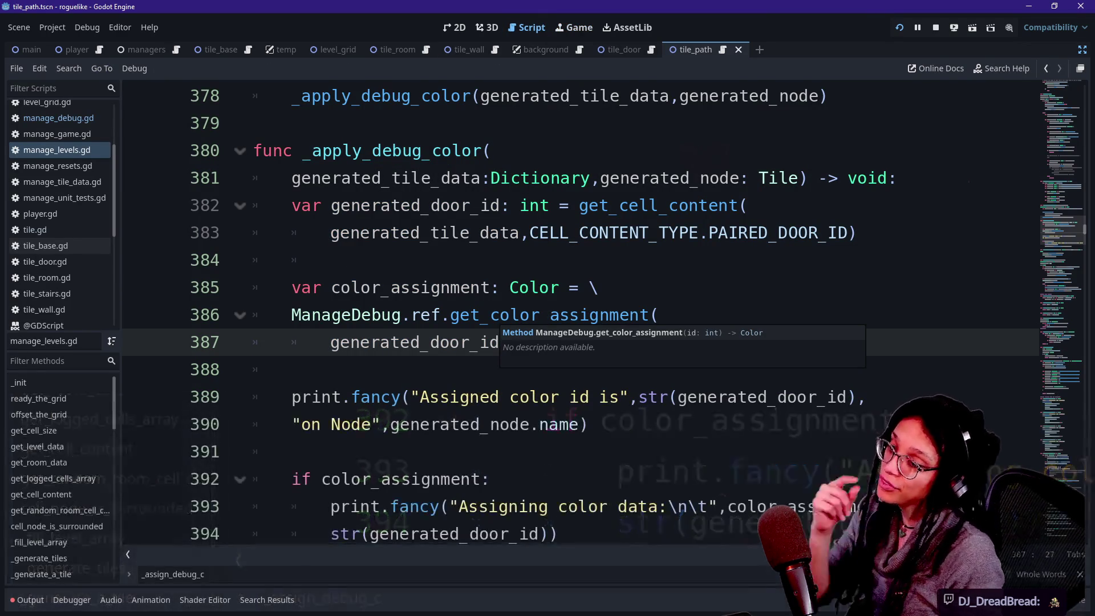
key("Down")
key("Down")
key("Down")
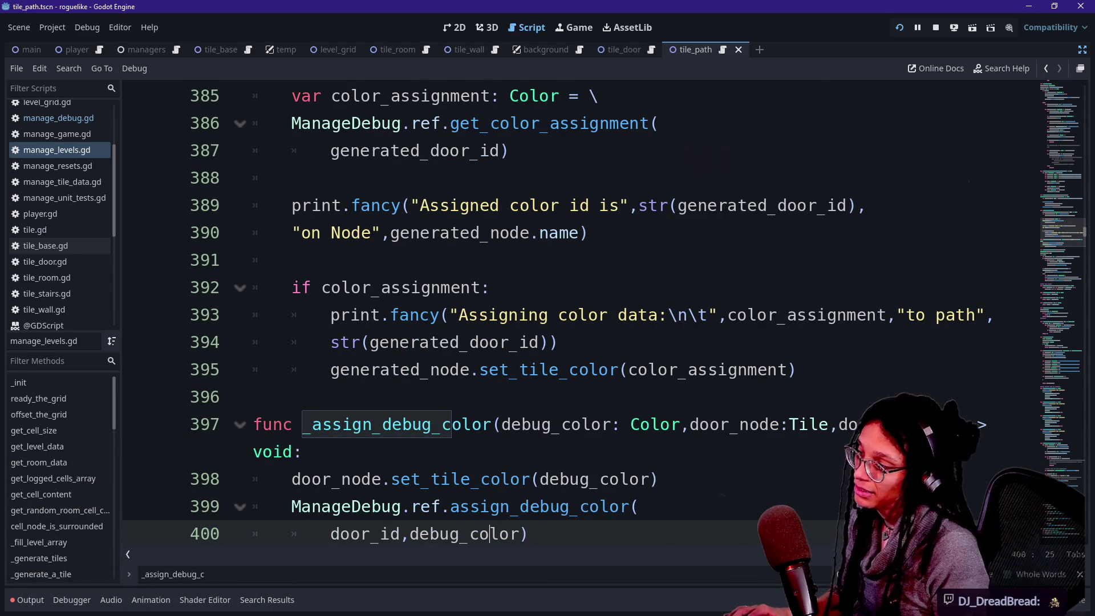
key("alt+o")
key("alt+o")
scroll(570, 314, "up", 5)
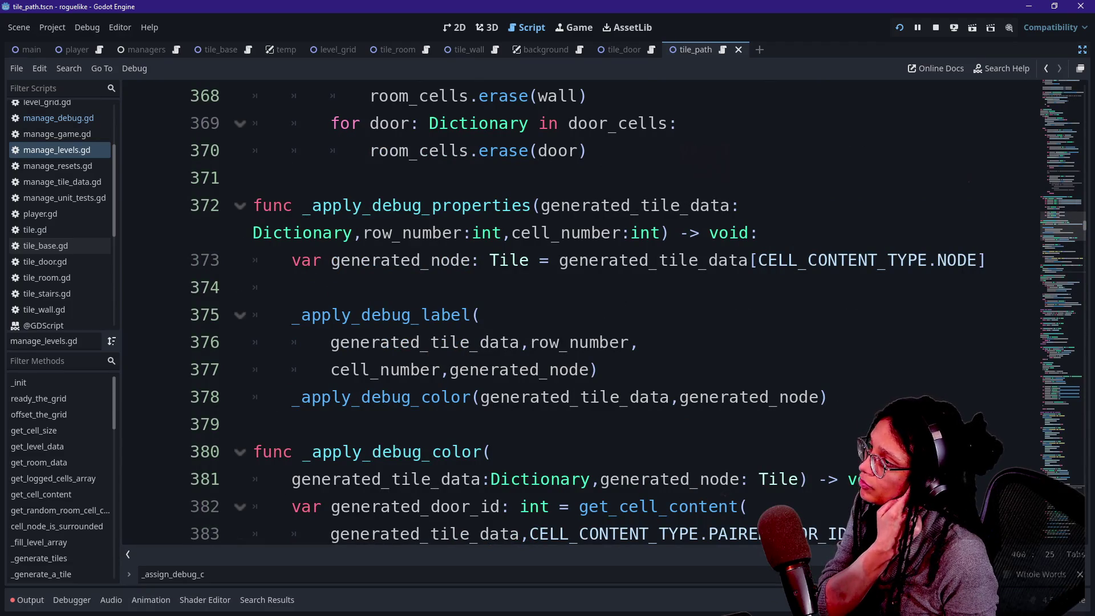
left_click_drag(292, 315, 638, 342)
left_click(571, 370)
scroll(570, 365, "up", 6)
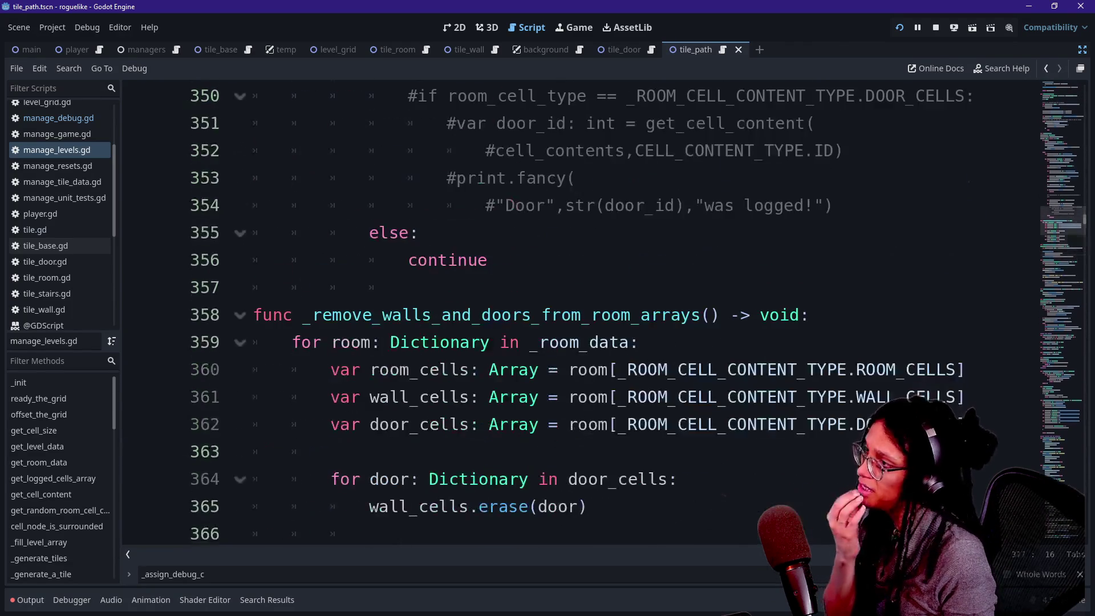
scroll(571, 313, "down", 3)
scroll(445, 370, "down", 8)
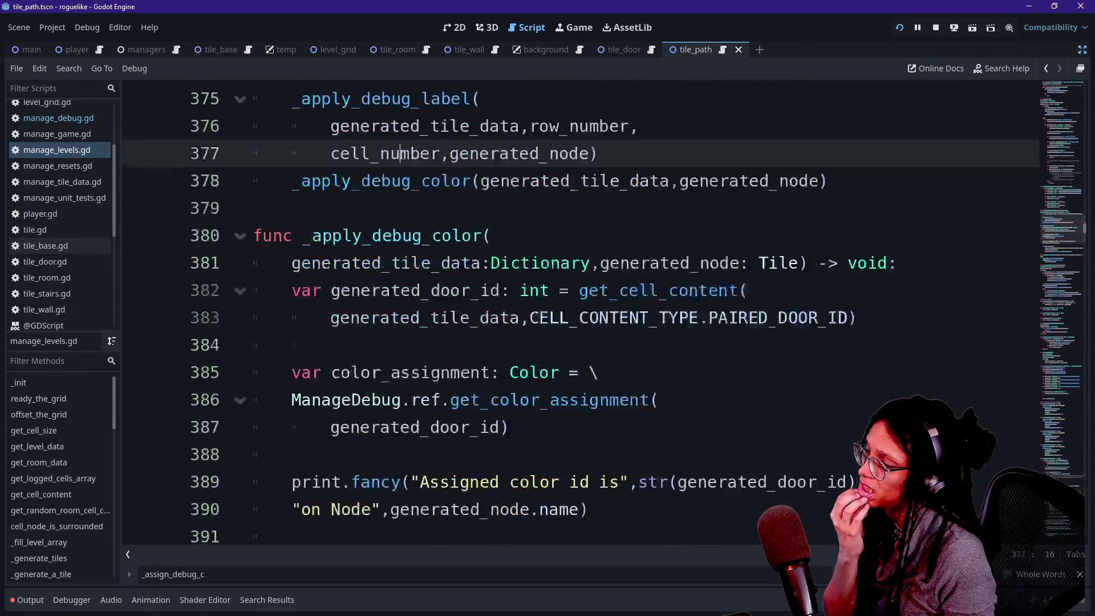
left_click(292, 342)
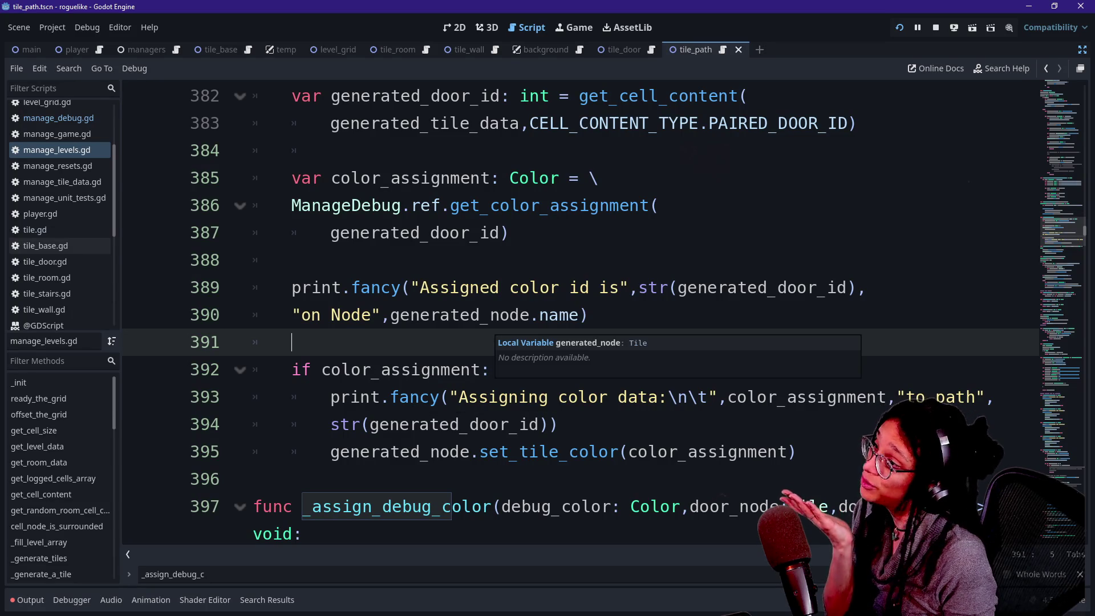
left_click(510, 314)
left_click(292, 343)
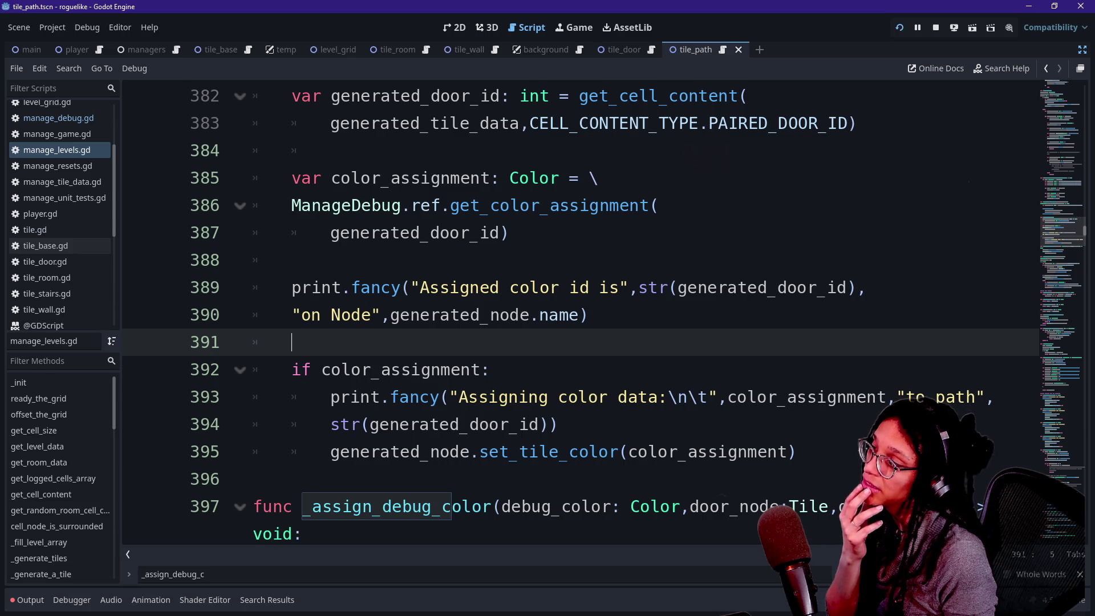
scroll(570, 314, "up", 2)
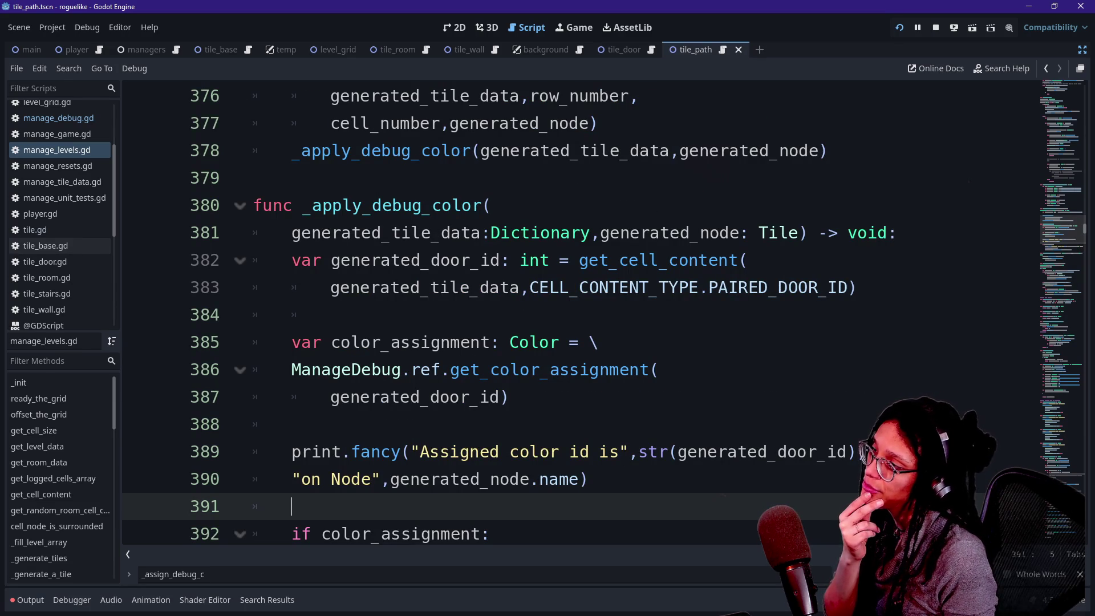
scroll(399, 285, "down", 6)
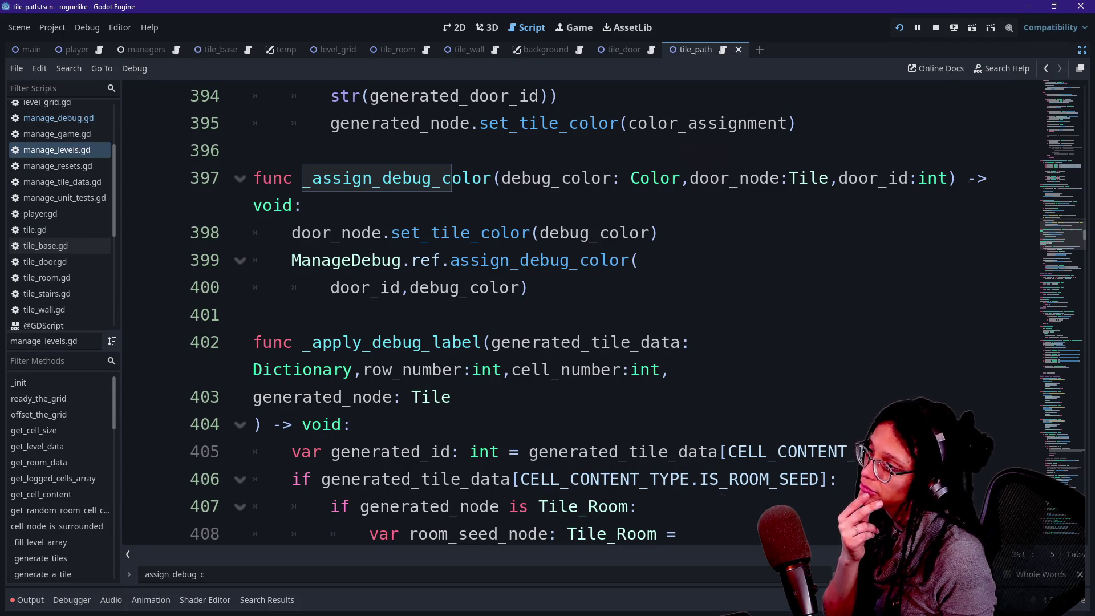
scroll(570, 314, "up", 5)
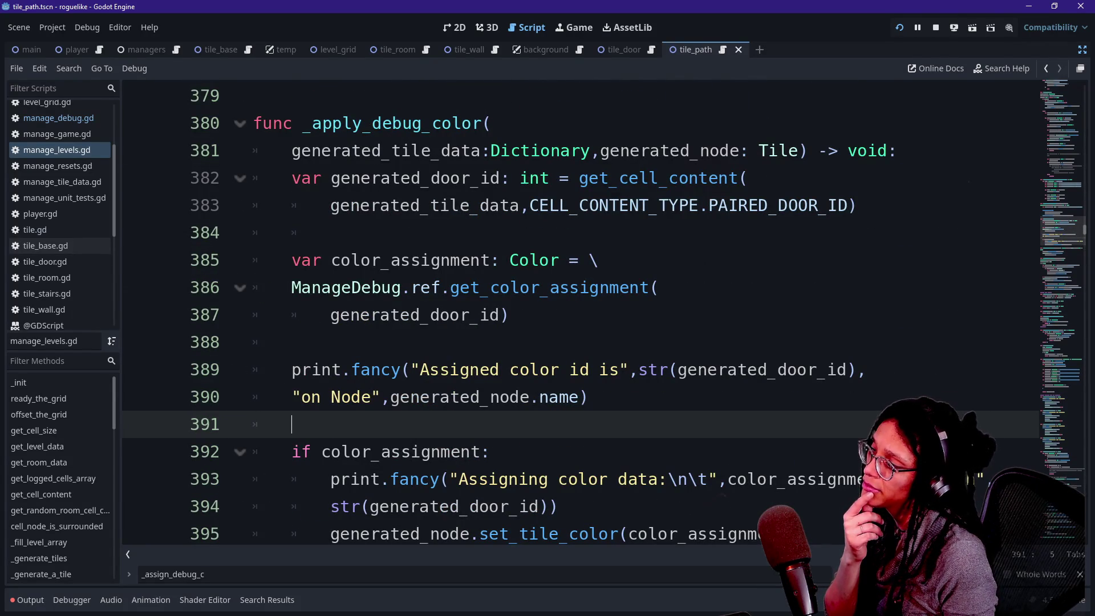
left_click_drag(571, 370, 579, 397)
Step: Comment out the 'Assigned color id' and 'Assigning color data' prints, then save manage_levels.gd
key("ctrl+k")
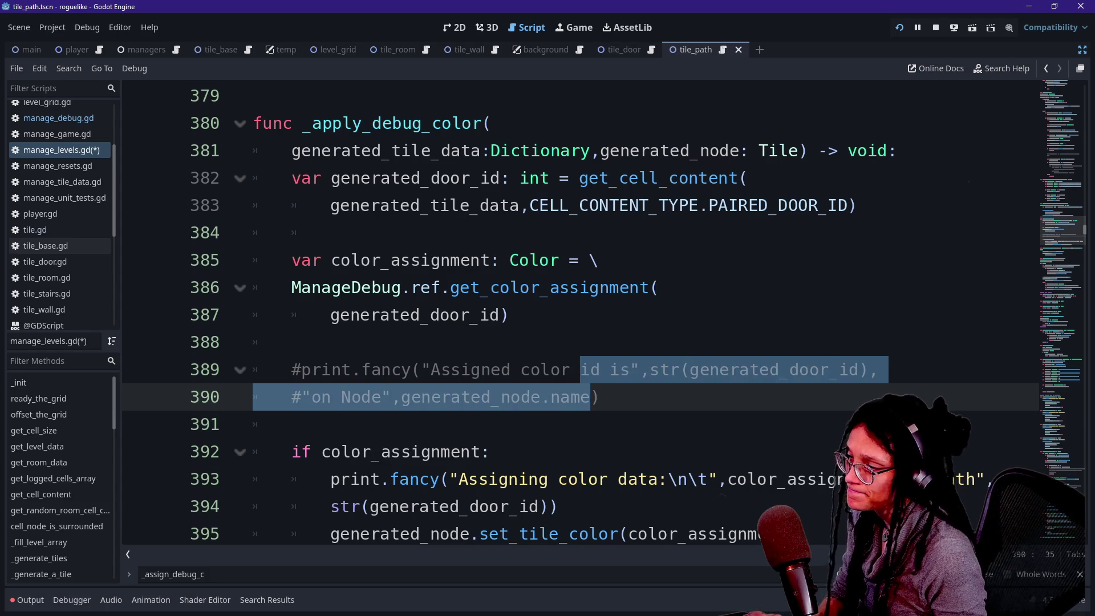
left_click(606, 479)
key("ctrl+k")
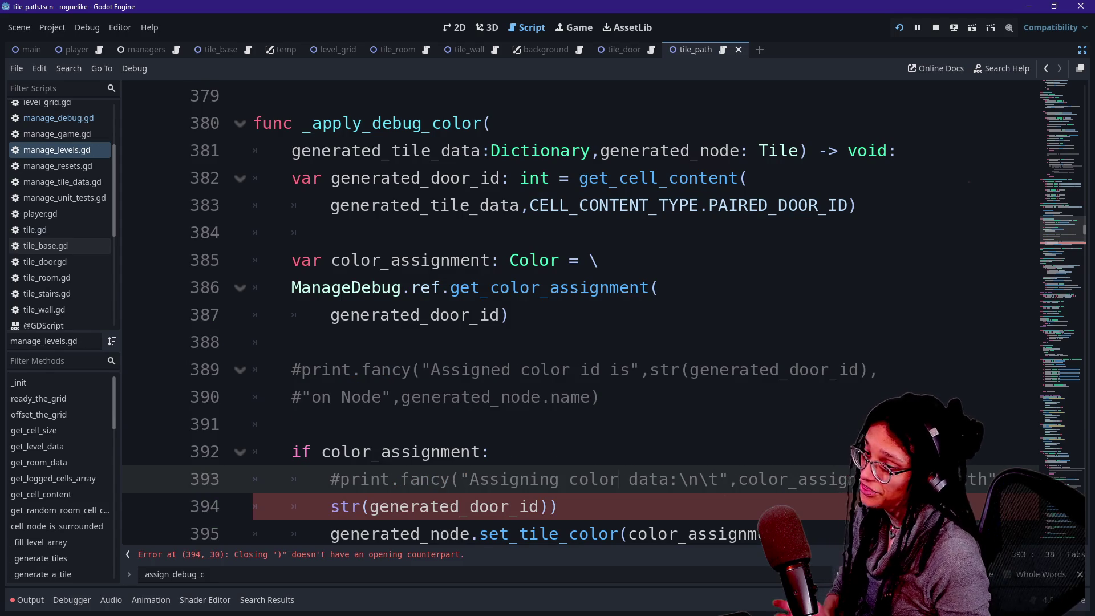
key("ctrl+k")
left_click_drag(609, 479, 559, 506)
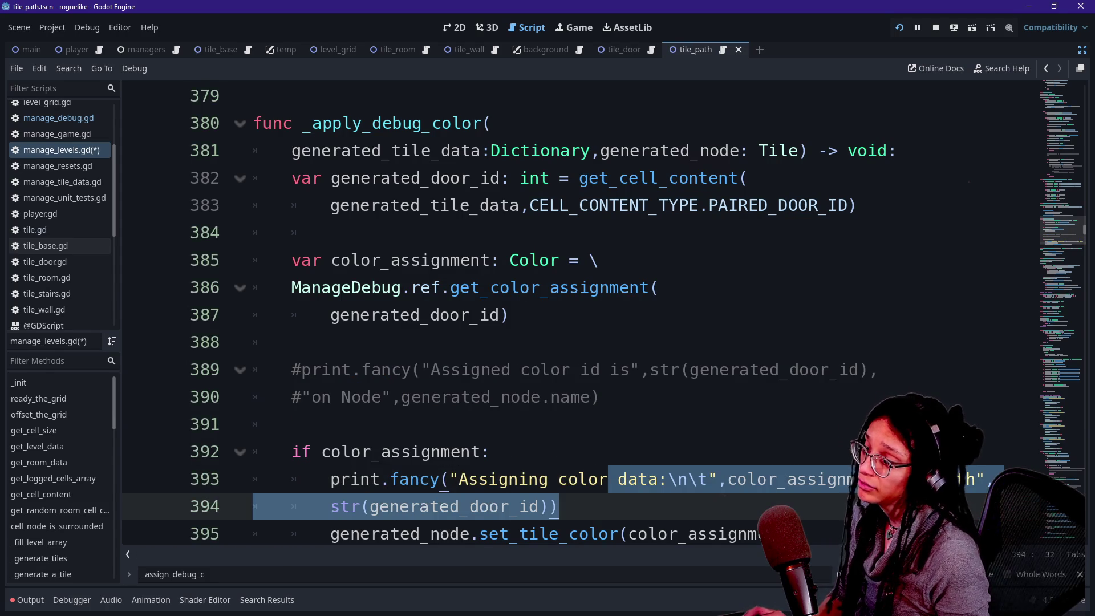
key("ctrl+k")
left_click(459, 315)
key("ctrl+s")
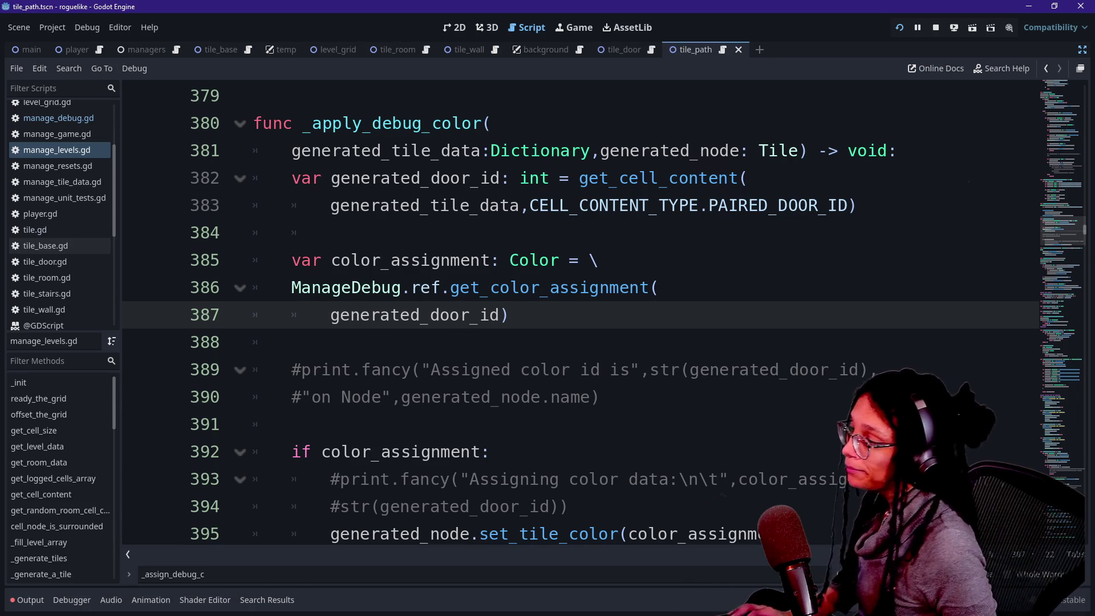
Step: Browse the quick-open script list (manage_debug.gd, tile_base.gd, manage_unit_tests.gd) without opening any
left_click(432, 369)
left_click(291, 342)
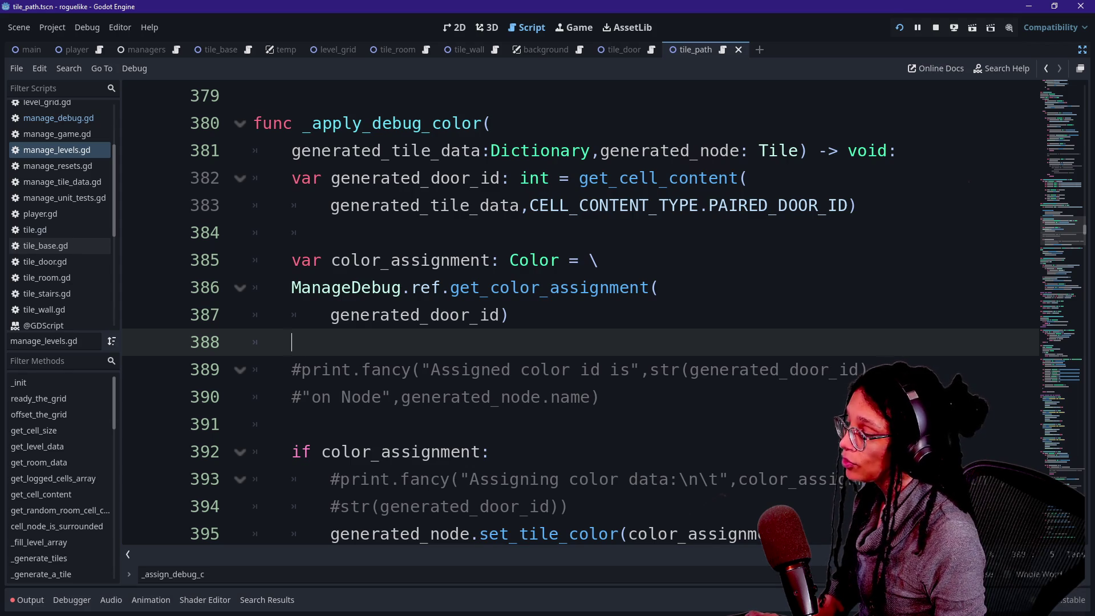
key("alt+shift+o")
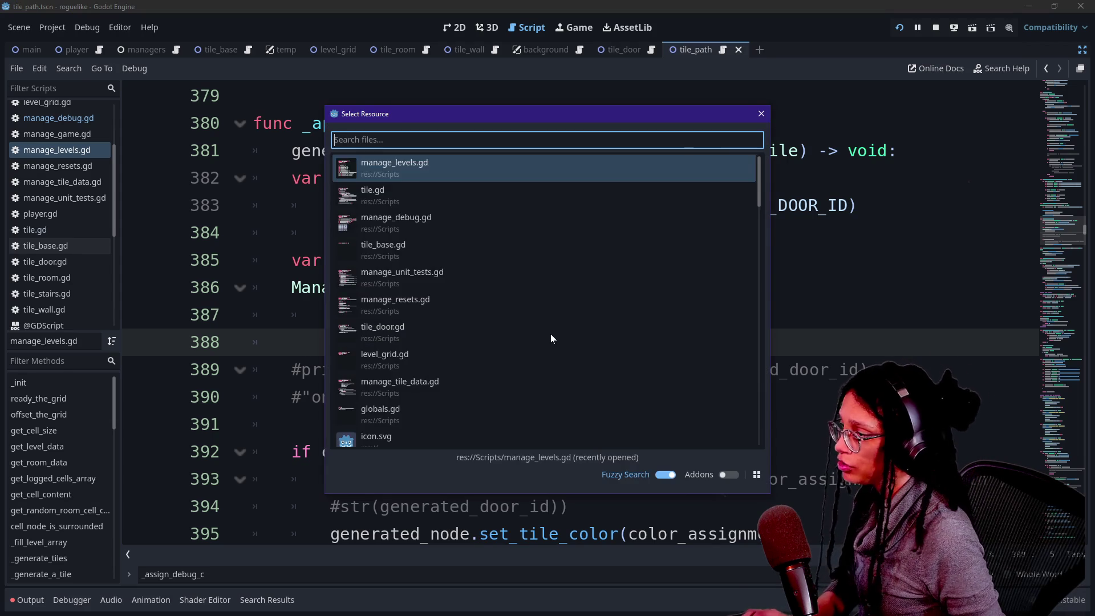
key("Down")
key("Down")
key("Down")
key("Up")
key("Down")
key("Up")
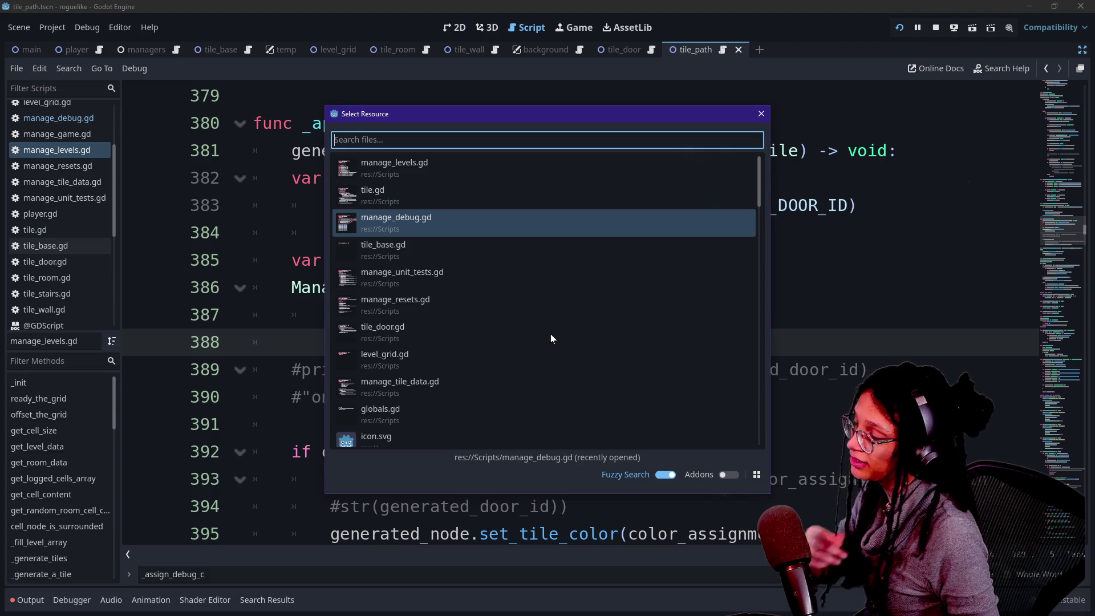
key("Down")
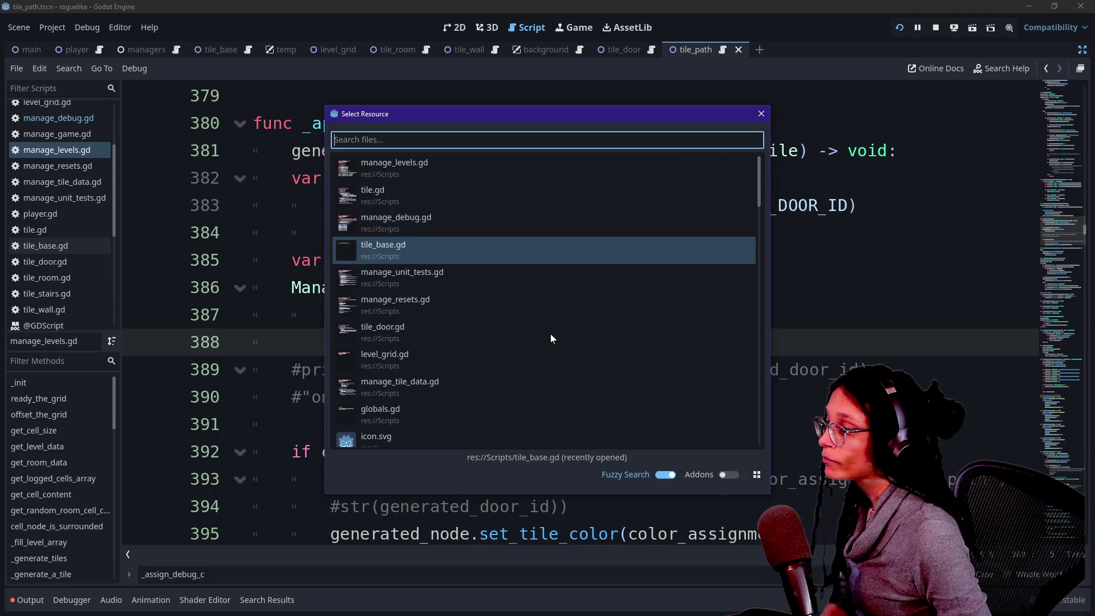
key("Down")
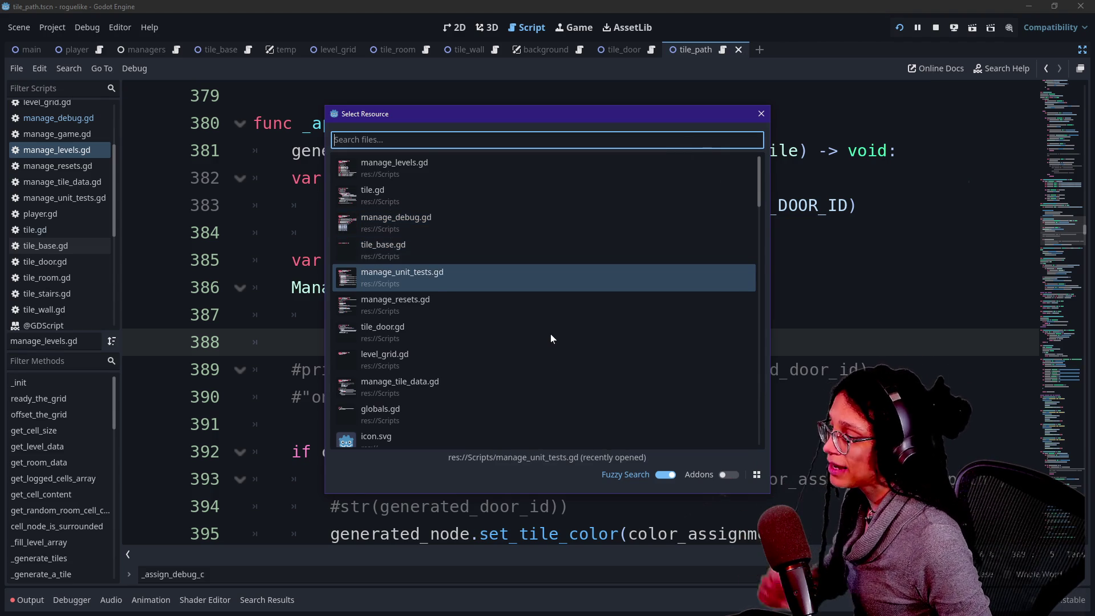
key("Up")
key("Up")
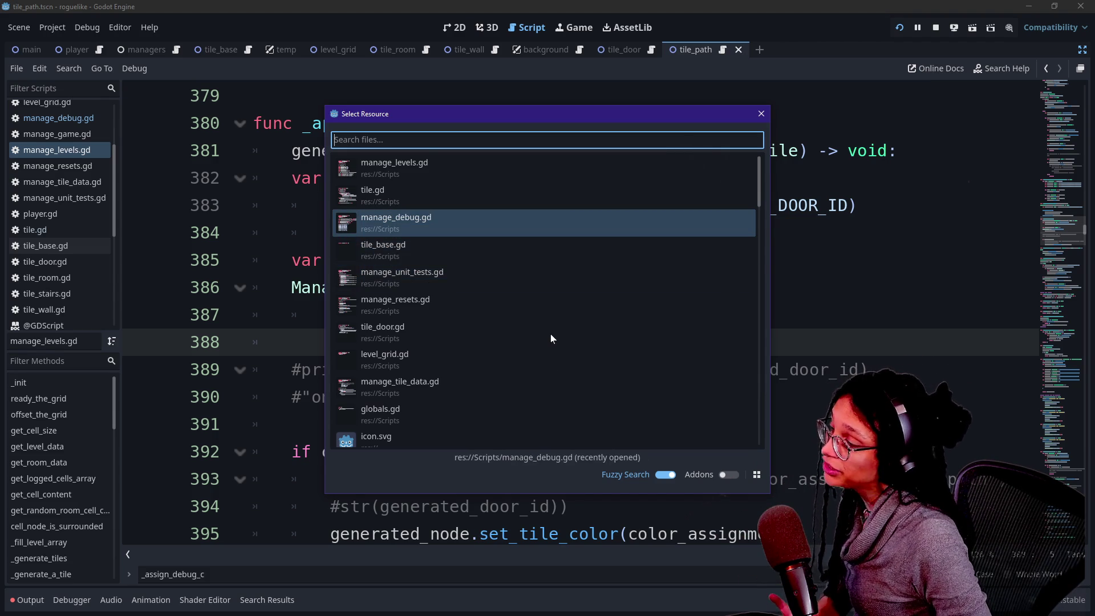
key("Up")
key("Up")
key("Escape")
Step: Search the script for _assign_debug_c occurrences and inspect the _generate_first_door_path call
mouse_move(292, 342)
left_mouse_down()
mouse_move(262, 394)
mouse_move(371, 397)
left_mouse_up()
key("ctrl+f")
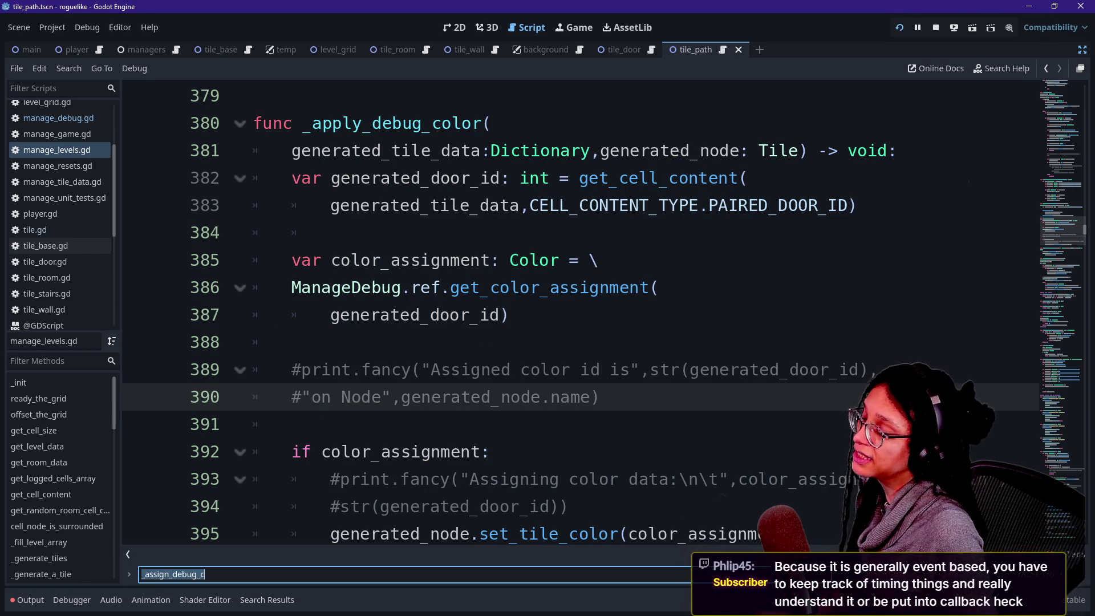
key("Return")
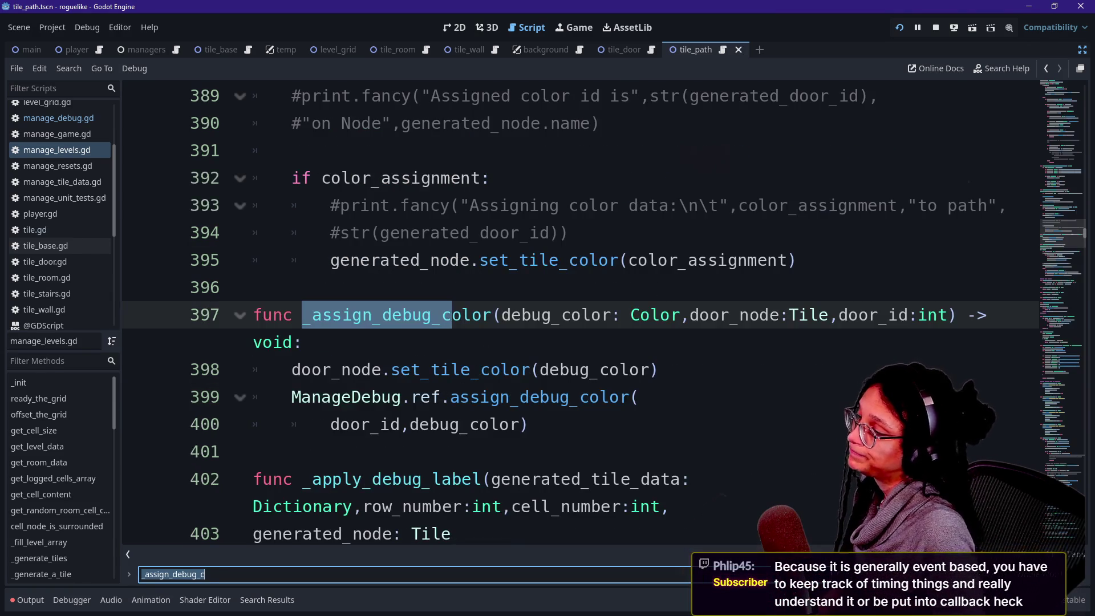
key("Return")
left_click(514, 369)
scroll(514, 370, "down", 4)
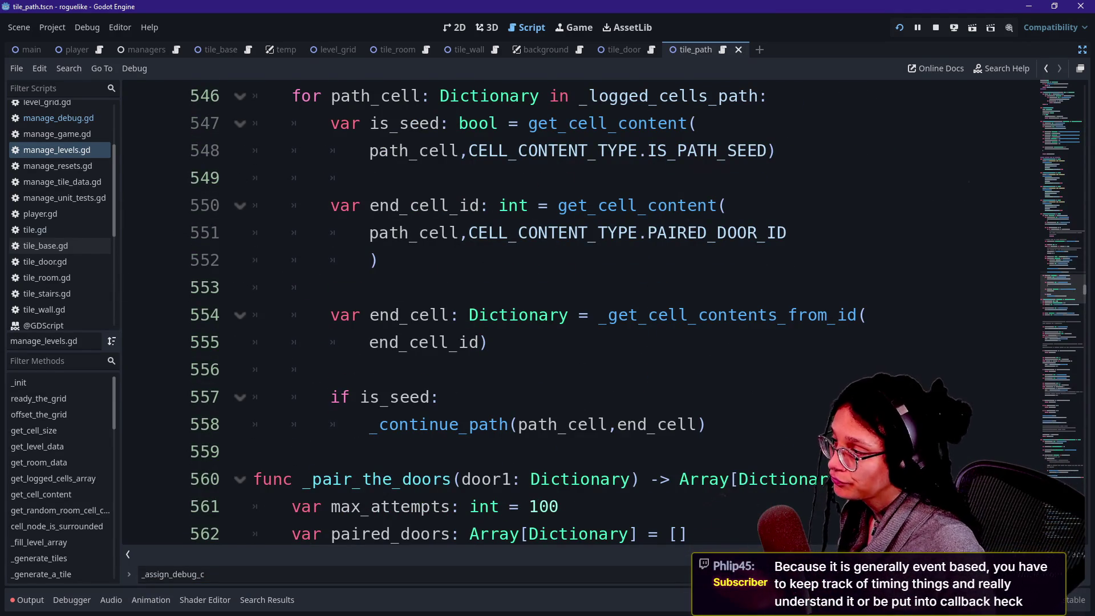
scroll(570, 314, "up", 2)
scroll(570, 313, "down", 3)
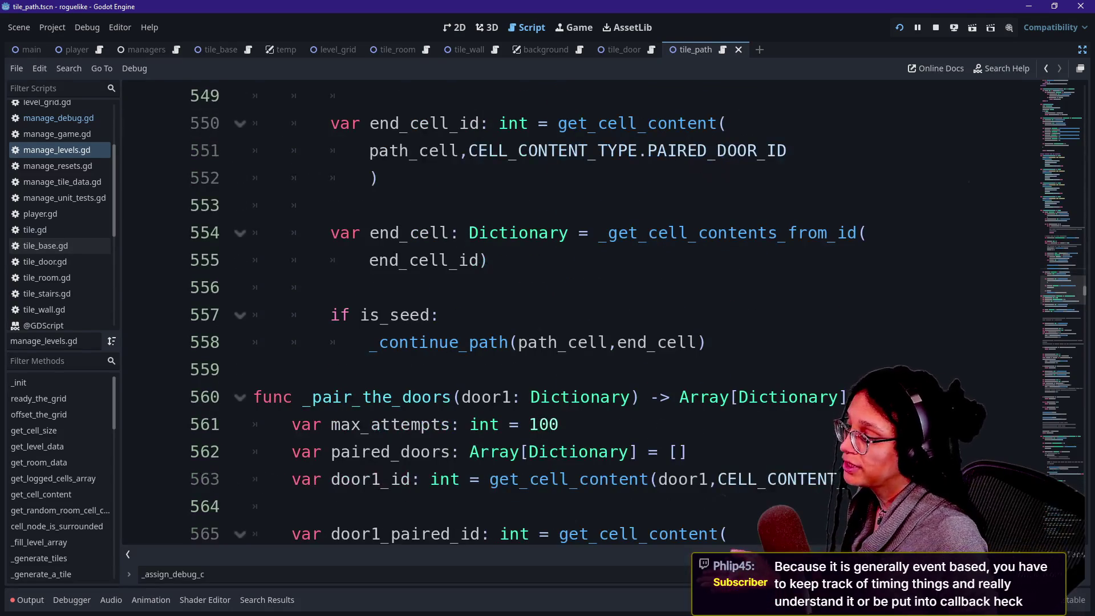
scroll(570, 314, "down", 2)
scroll(570, 313, "up", 4)
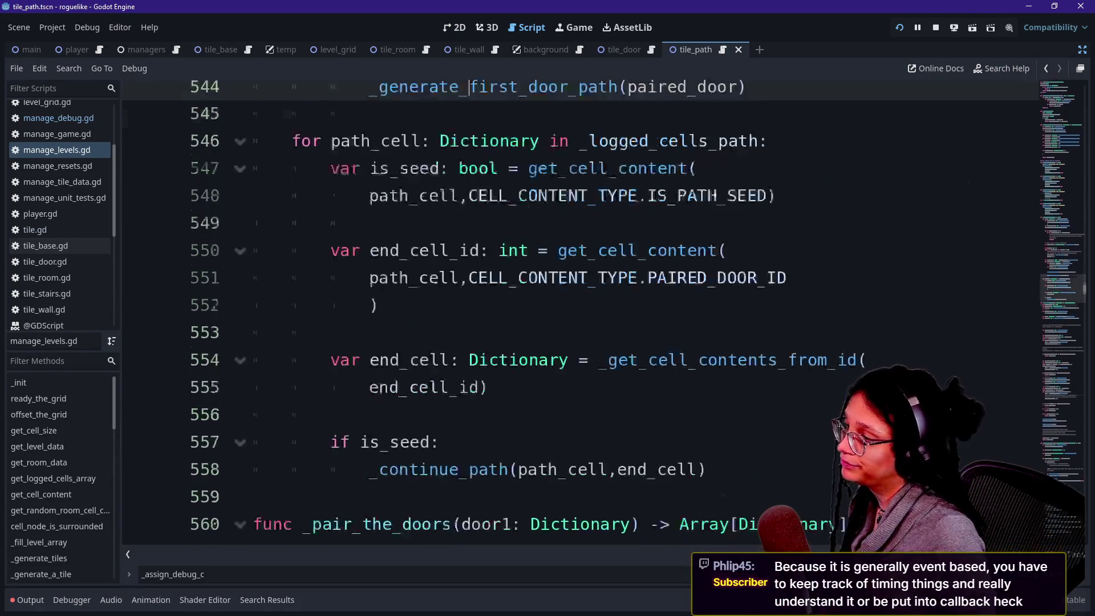
left_click(331, 369)
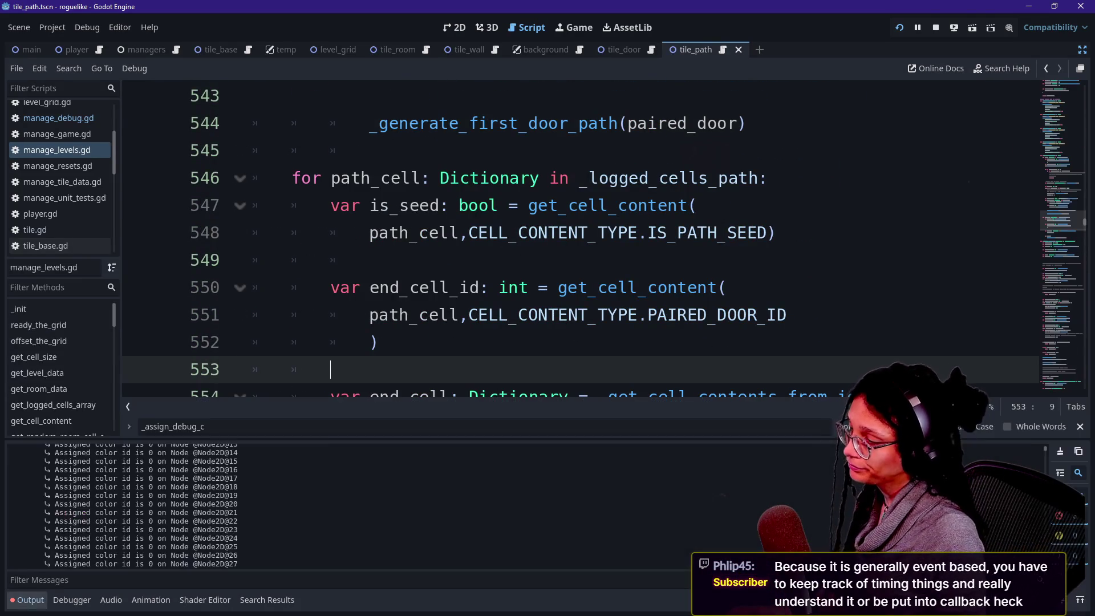
scroll(570, 314, "down", 1)
scroll(570, 313, "down", 5)
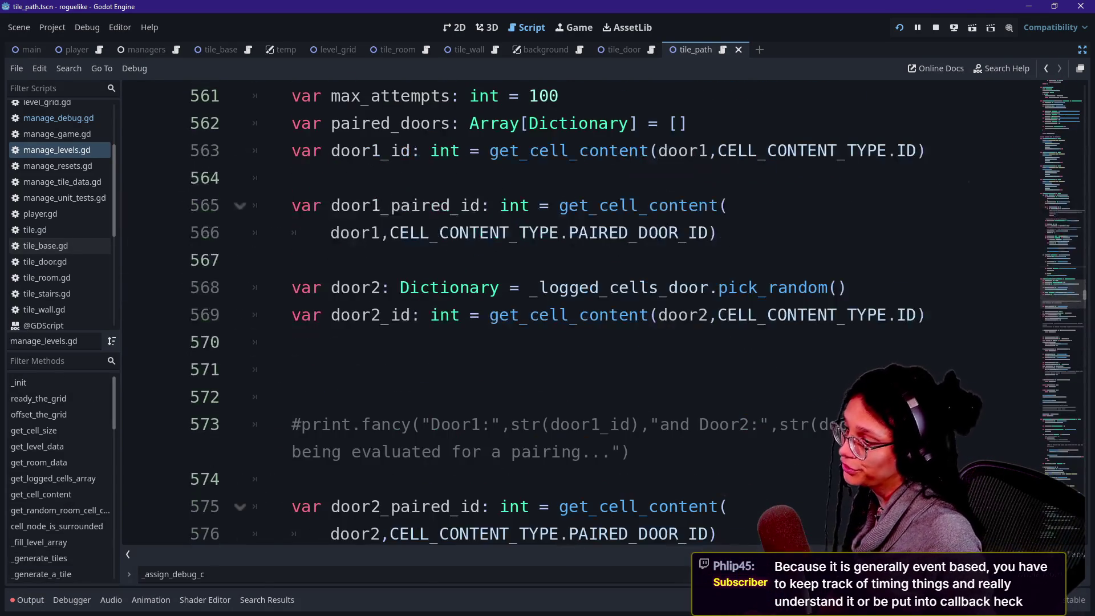
scroll(570, 314, "down", 3)
scroll(571, 313, "up", 6)
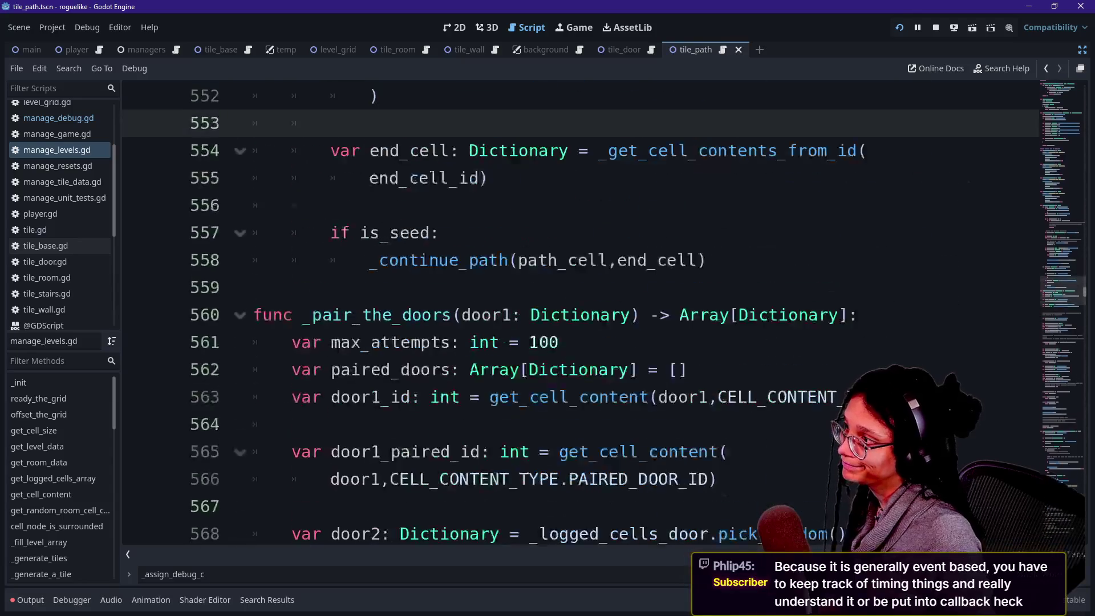
Step: Find _continue_path, jump to its definition, then open manage_resets.gd
key("ctrl+f")
type("_continue_path")
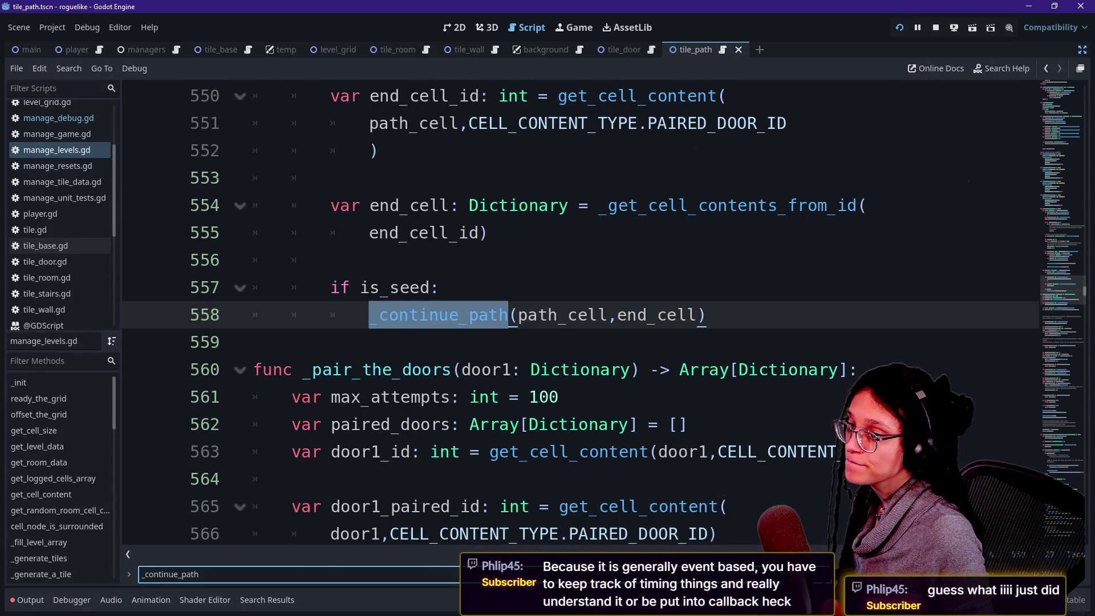
scroll(571, 314, "down", 1)
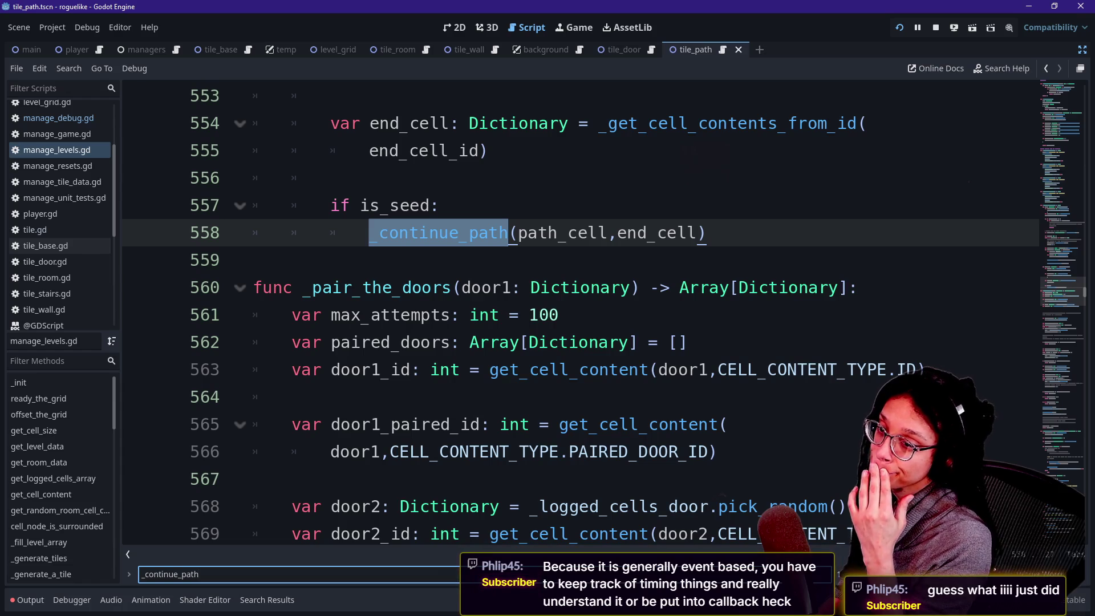
left_click(291, 397)
left_click(403, 235, "ctrl")
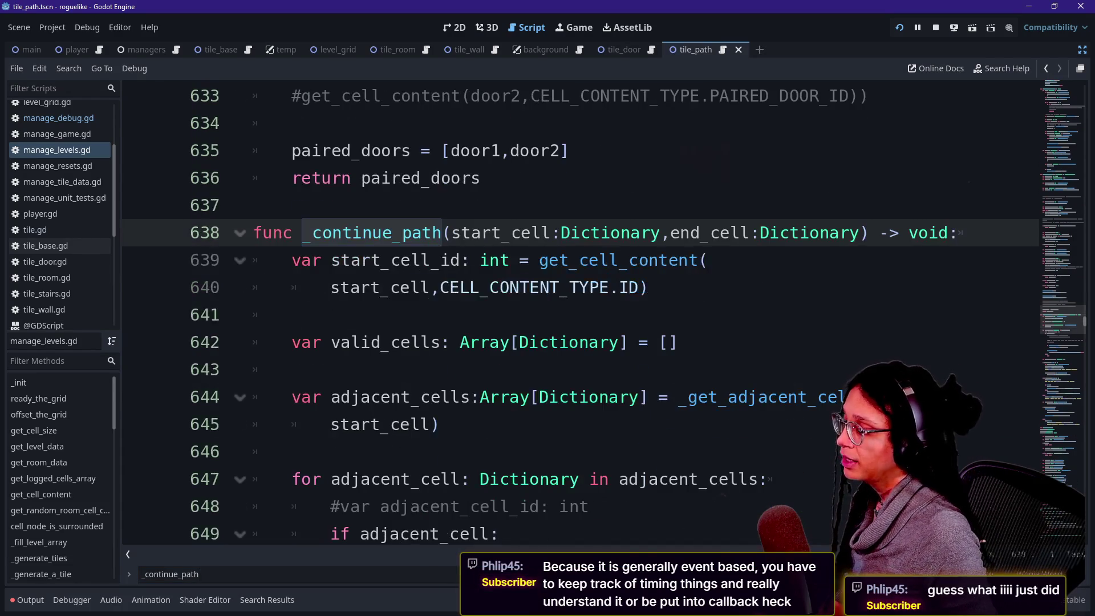
scroll(571, 314, "down", 2)
left_click(57, 165)
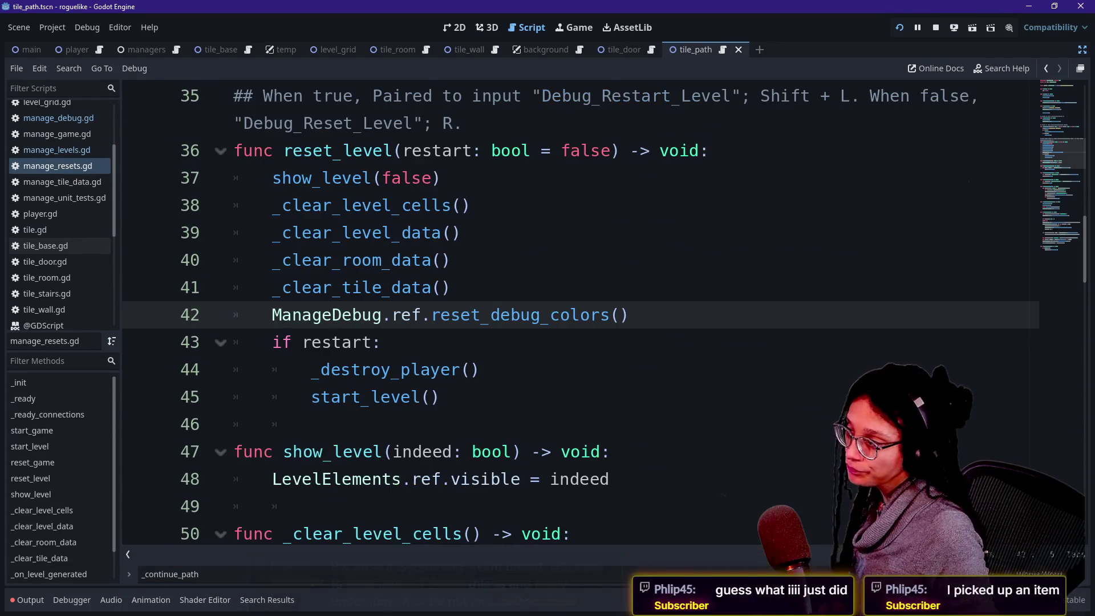
Step: Shrink the code font and scroll through reset_game in manage_resets.gd
key("ctrl+minus")
key("ctrl+minus")
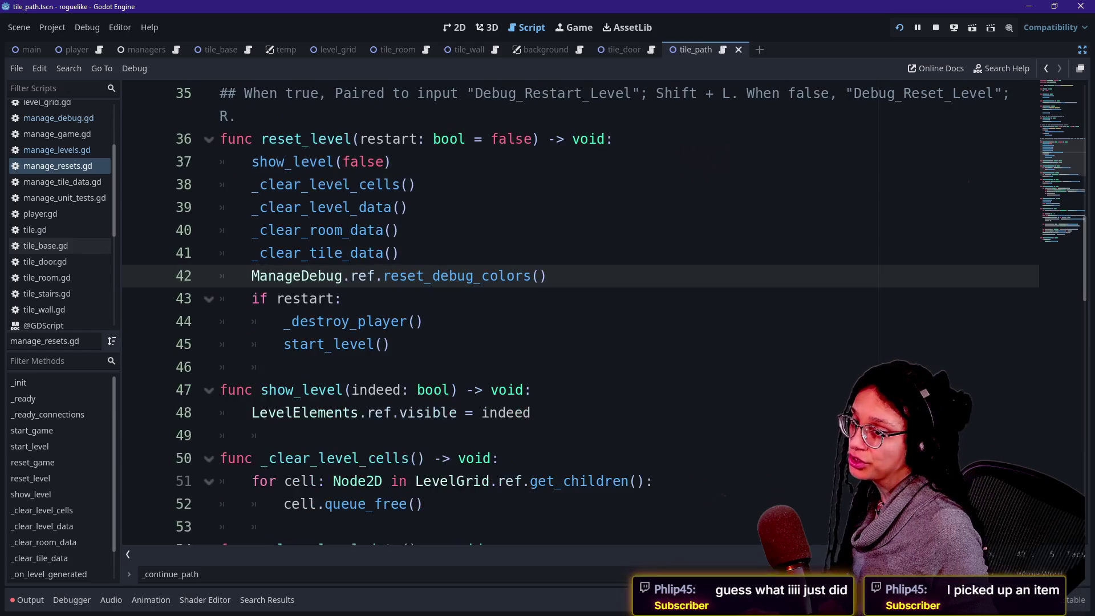
scroll(571, 313, "up", 10)
scroll(570, 314, "down", 4)
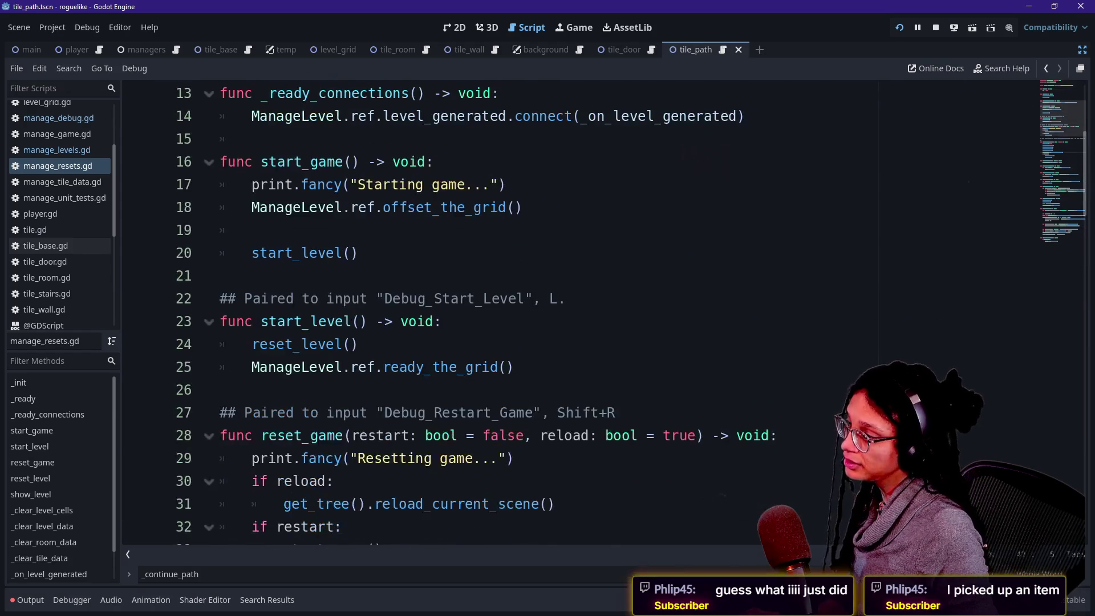
scroll(571, 314, "down", 1)
left_click_drag(261, 93, 366, 116)
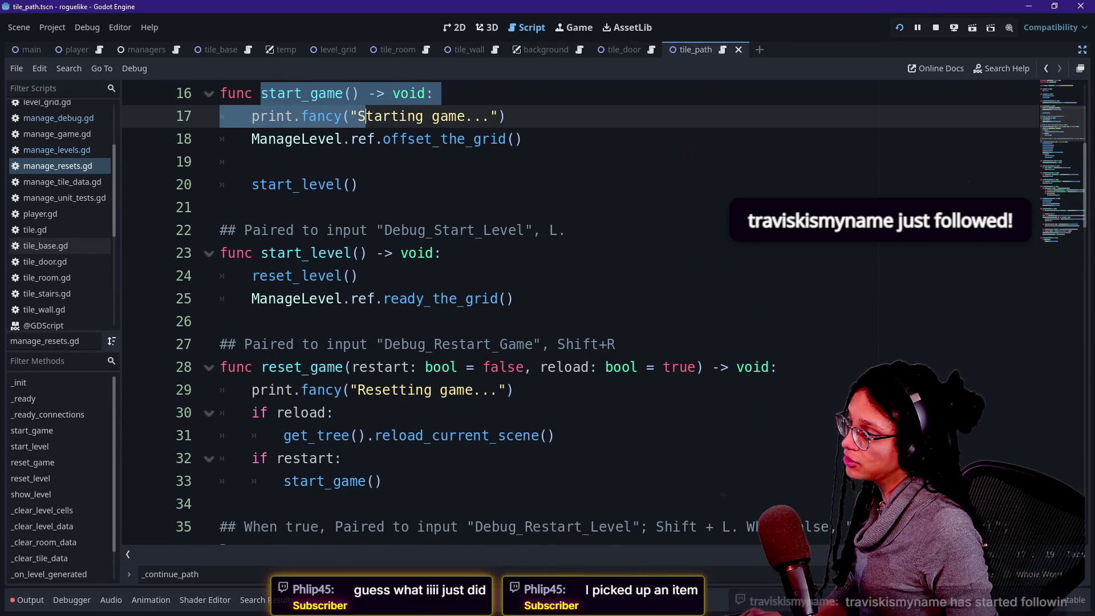
scroll(570, 314, "down", 4)
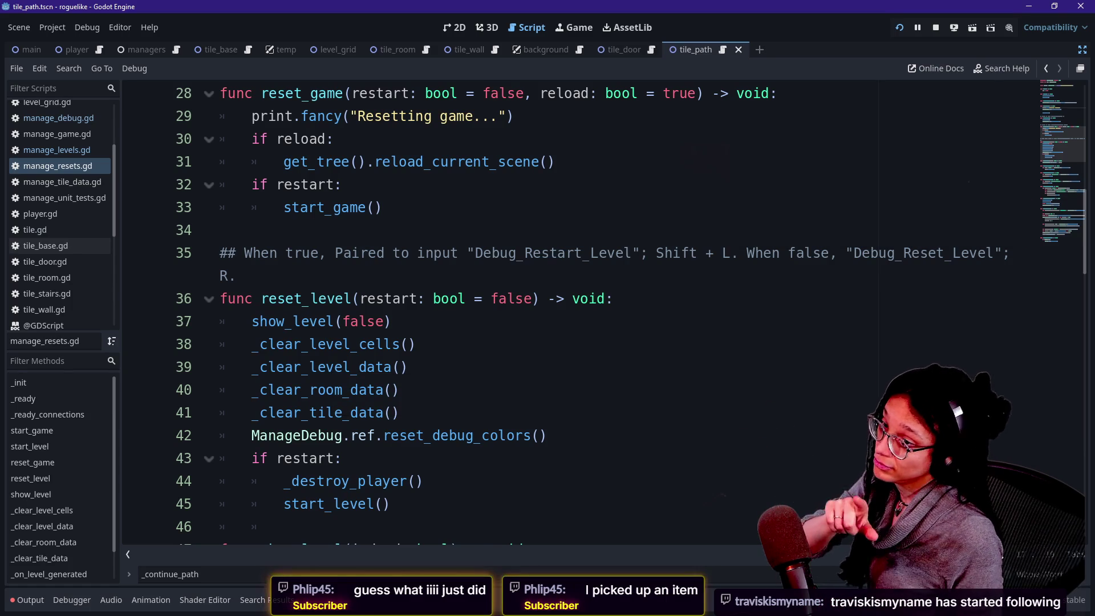
Step: Highlight each clearing call in reset_level, from _clear_level_cells to reset_debug_colors
mouse_move(284, 344)
left_mouse_down()
mouse_move(422, 344)
mouse_move(305, 435)
left_mouse_up()
left_click(319, 412)
left_click_drag(283, 344, 342, 412)
left_click(350, 413)
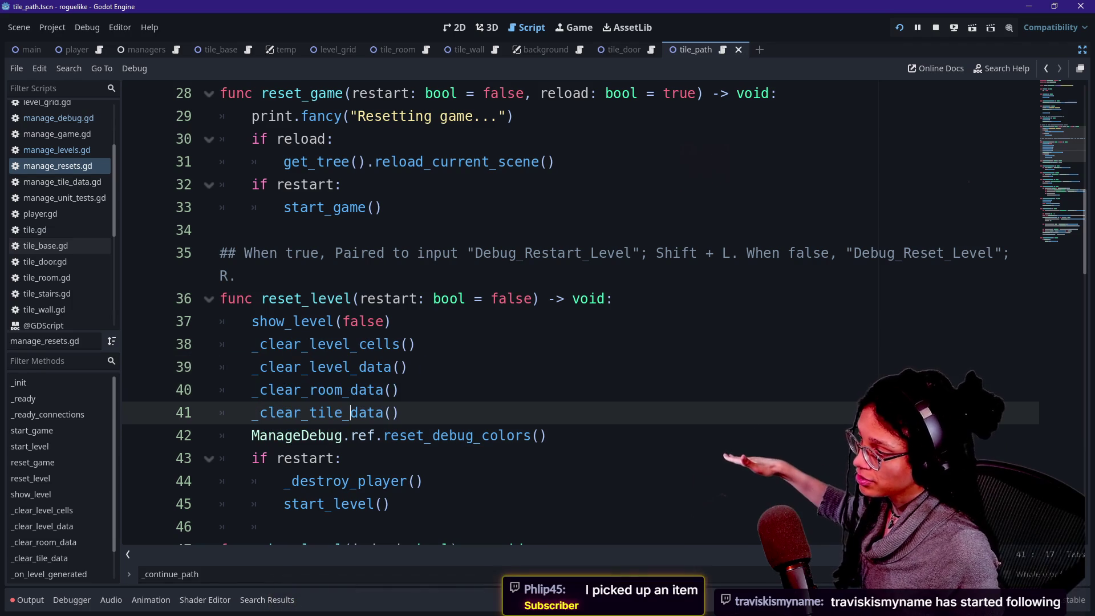
mouse_move(251, 344)
left_mouse_down()
mouse_move(342, 367)
mouse_move(407, 366)
left_mouse_up()
left_click(253, 367)
left_click_drag(252, 367, 407, 367)
left_click_drag(252, 389, 398, 390)
mouse_move(252, 413)
left_mouse_down()
mouse_move(398, 413)
mouse_move(327, 412)
left_mouse_up()
left_click(407, 435)
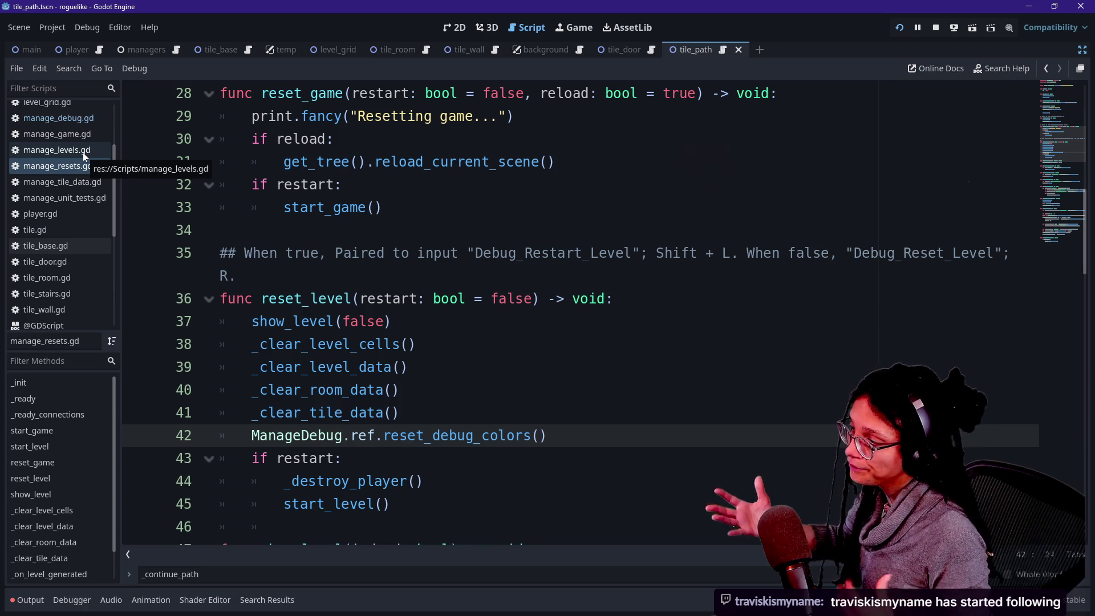
Step: Select the whole reset_game and reset_level code, then switch to manage_levels.gd
left_click_drag(333, 207, 416, 480)
key("Escape")
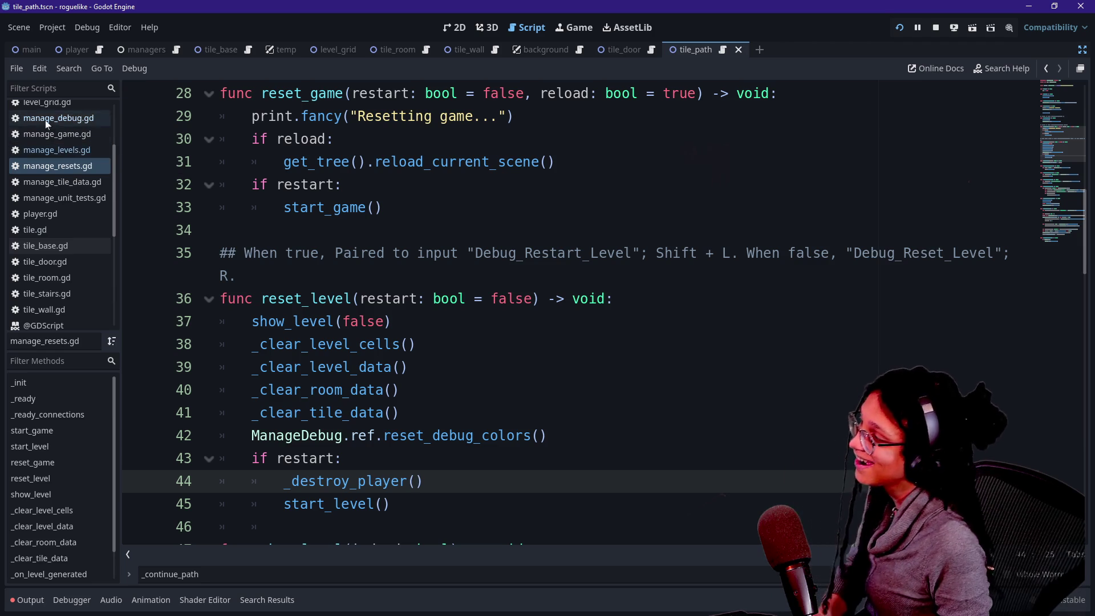
left_click(53, 149)
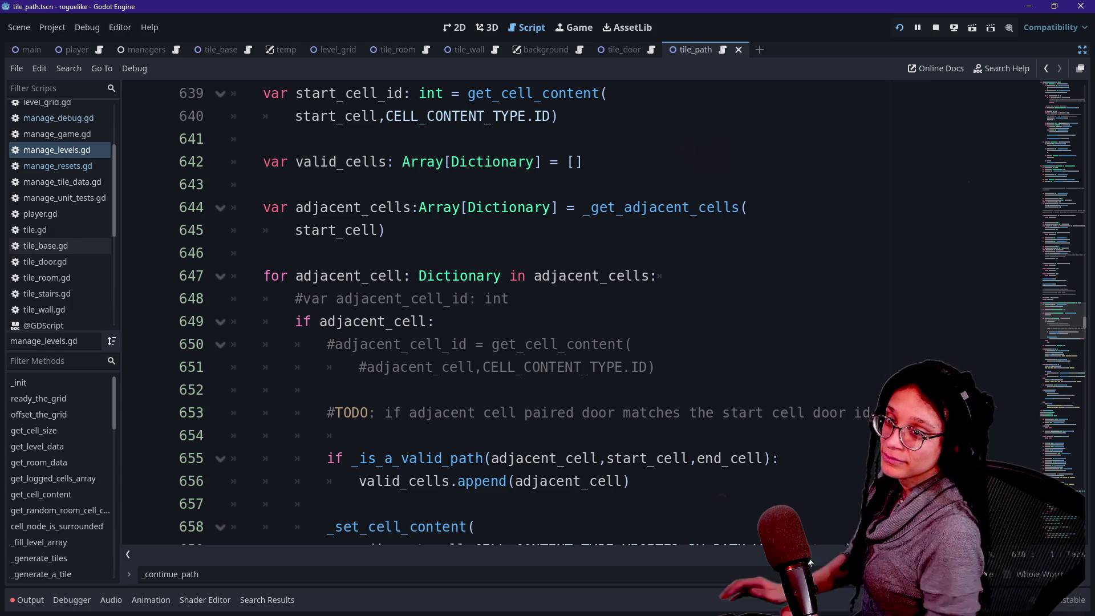
Step: Search manage_levels.gd for _continue_path and look at its call and definition
left_click_drag(514, 367, 319, 389)
left_click(359, 436)
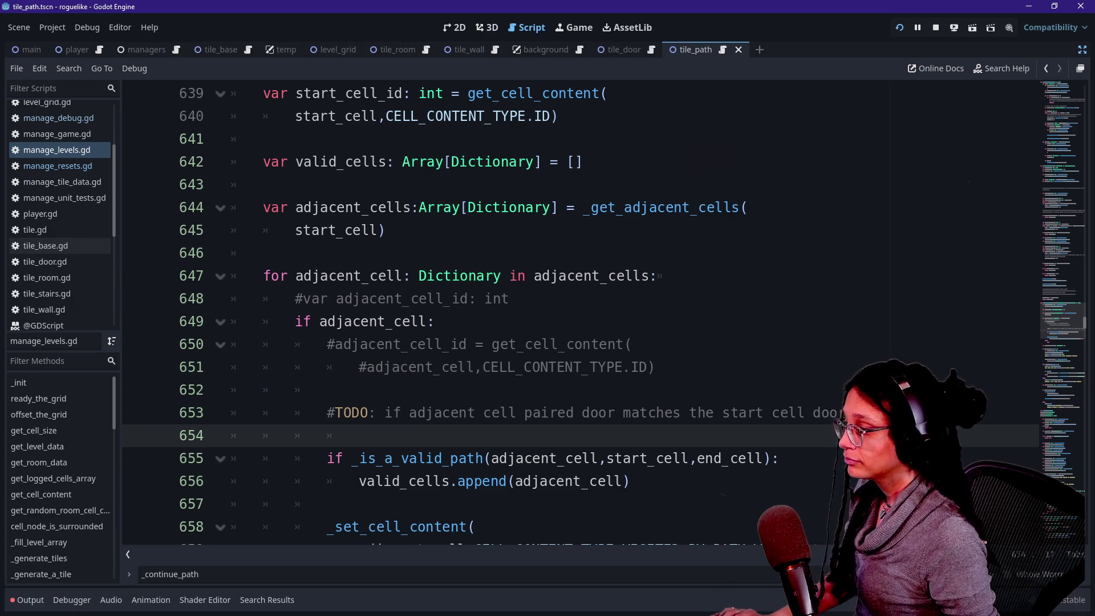
key("Down")
key("Down")
key("Down")
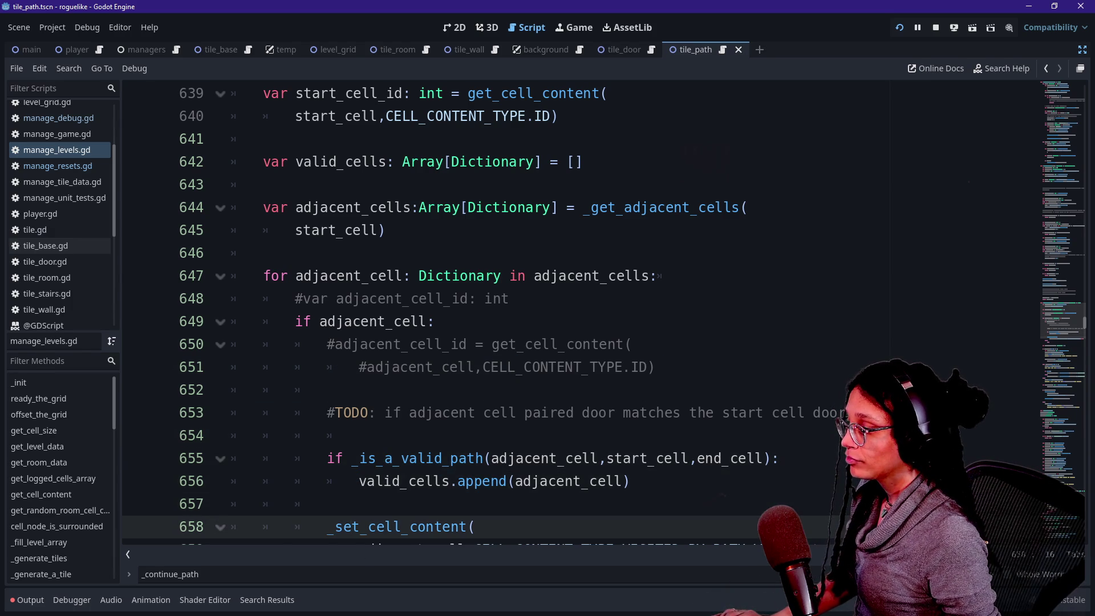
scroll(571, 314, "down", 3)
scroll(570, 313, "down", 2)
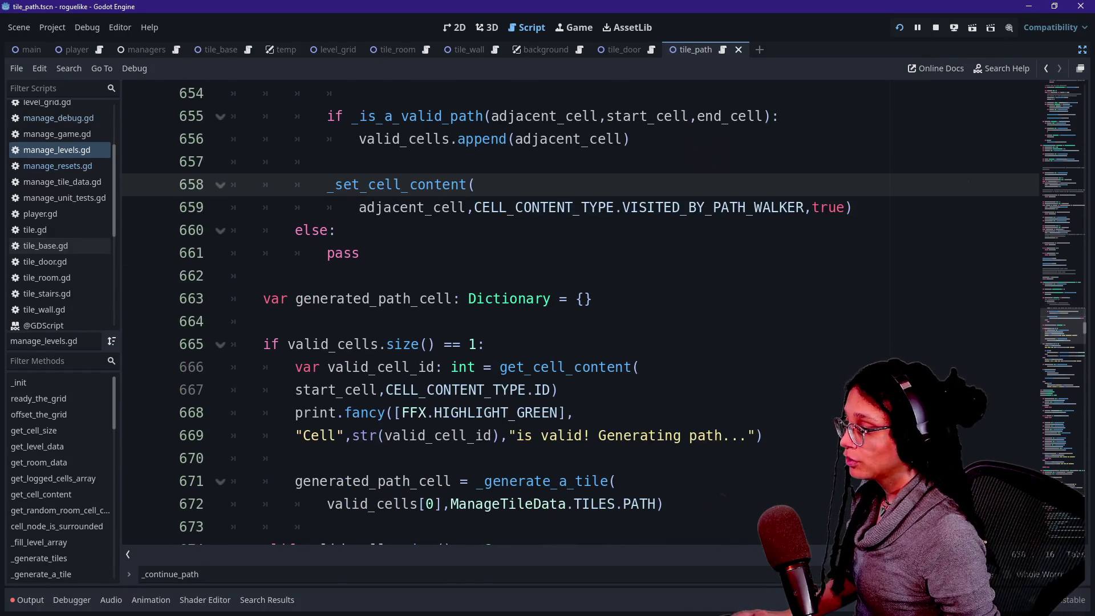
key("ctrl+f")
key("Return")
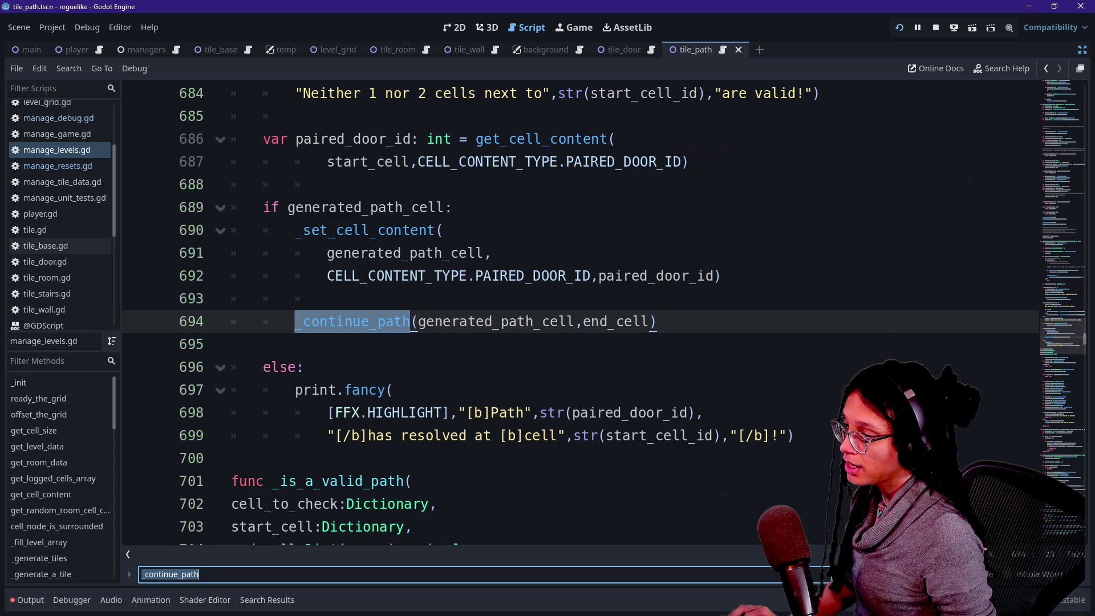
key("Return")
scroll(571, 313, "down", 7)
scroll(570, 313, "down", 5)
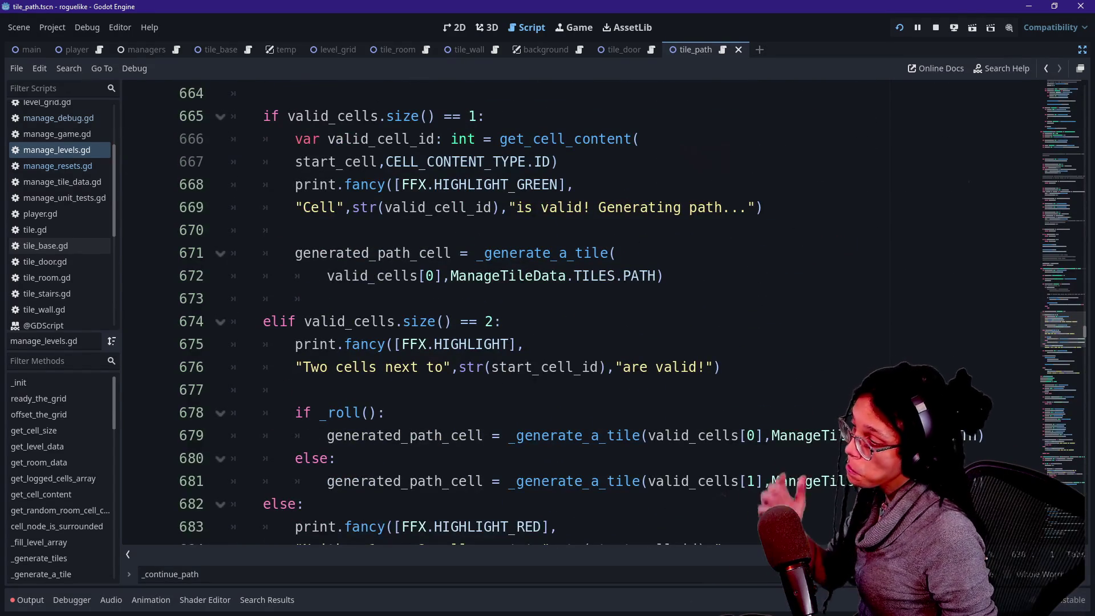
Step: Inspect the generated_path_cell block around line 671
left_click(294, 230)
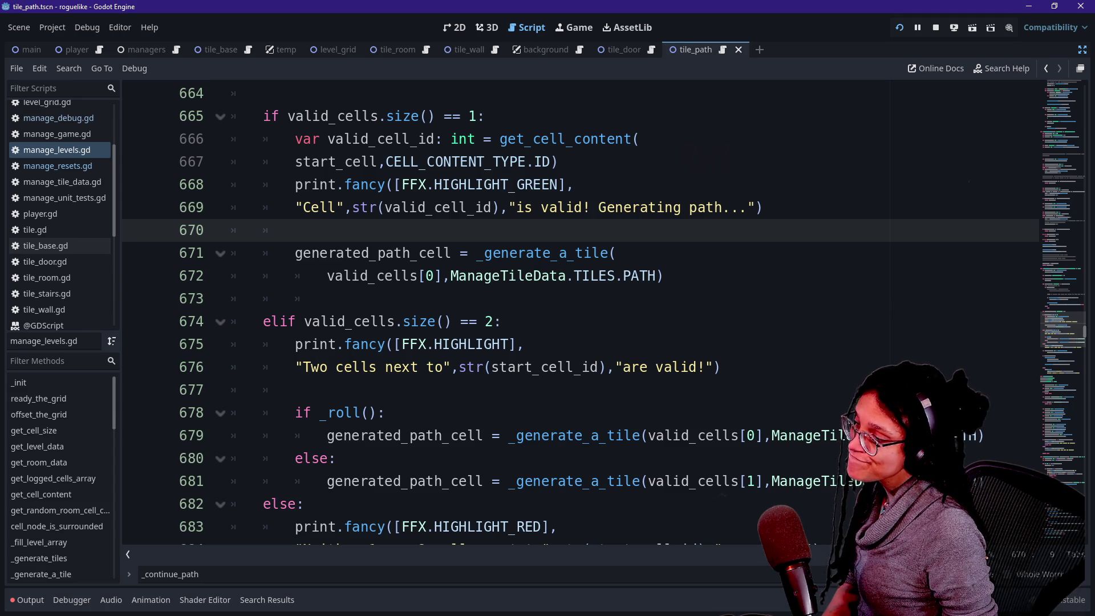
scroll(570, 314, "down", 1)
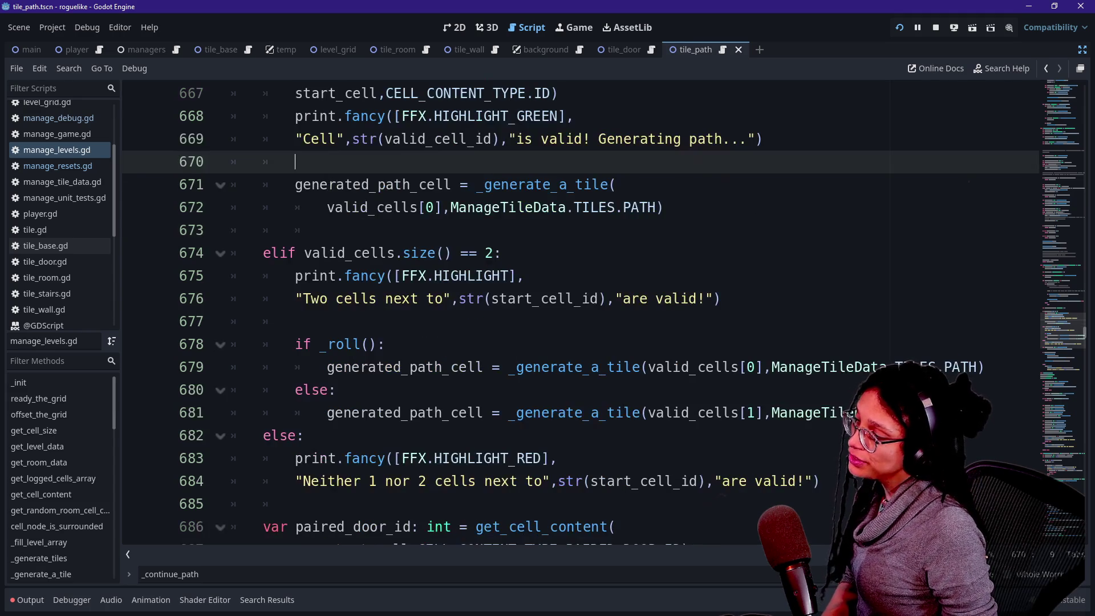
scroll(571, 314, "down", 2)
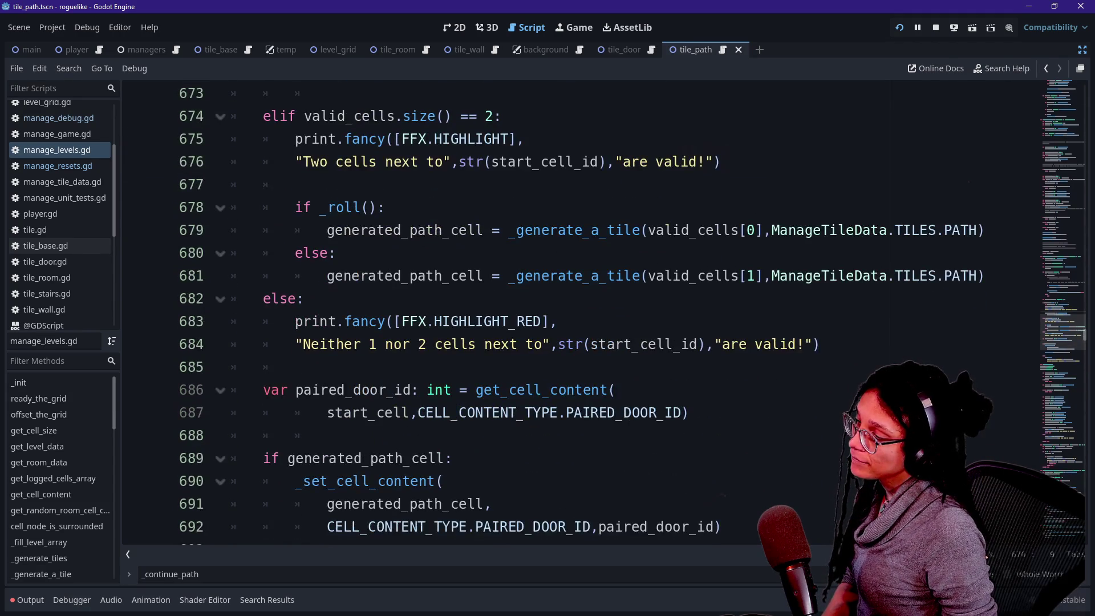
scroll(571, 314, "up", 2)
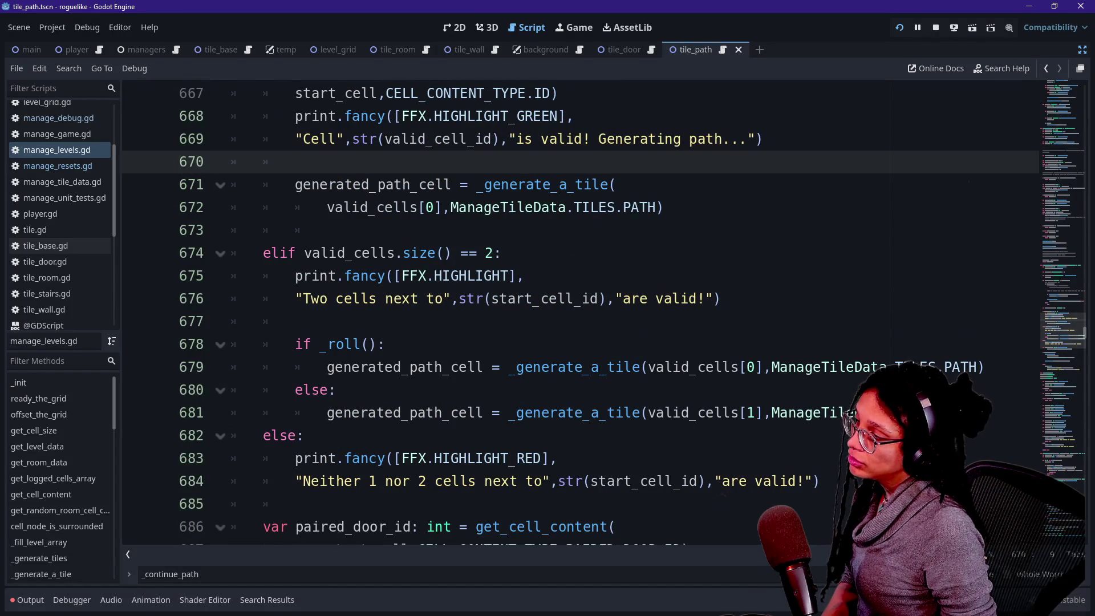
double_click(371, 185)
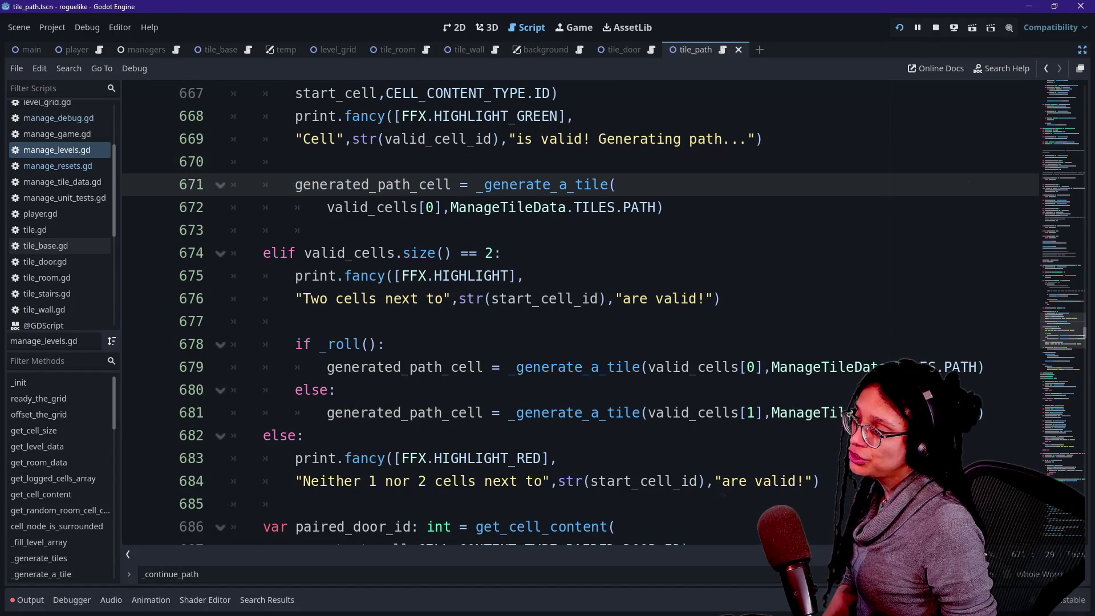
scroll(571, 313, "up", 3)
scroll(571, 313, "down", 1)
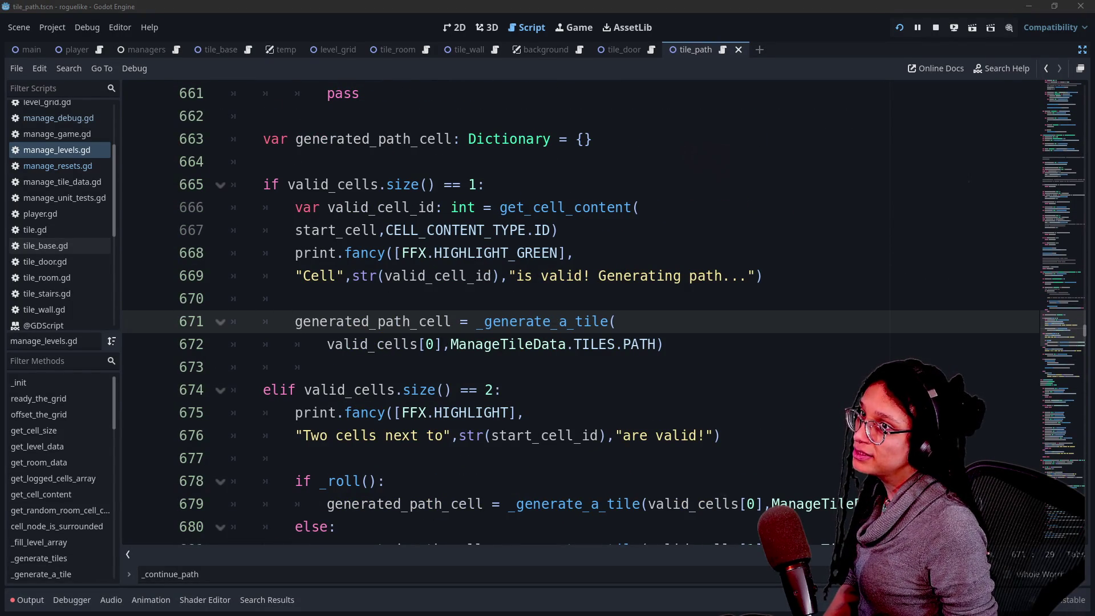
scroll(571, 314, "down", 4)
scroll(571, 313, "down", 2)
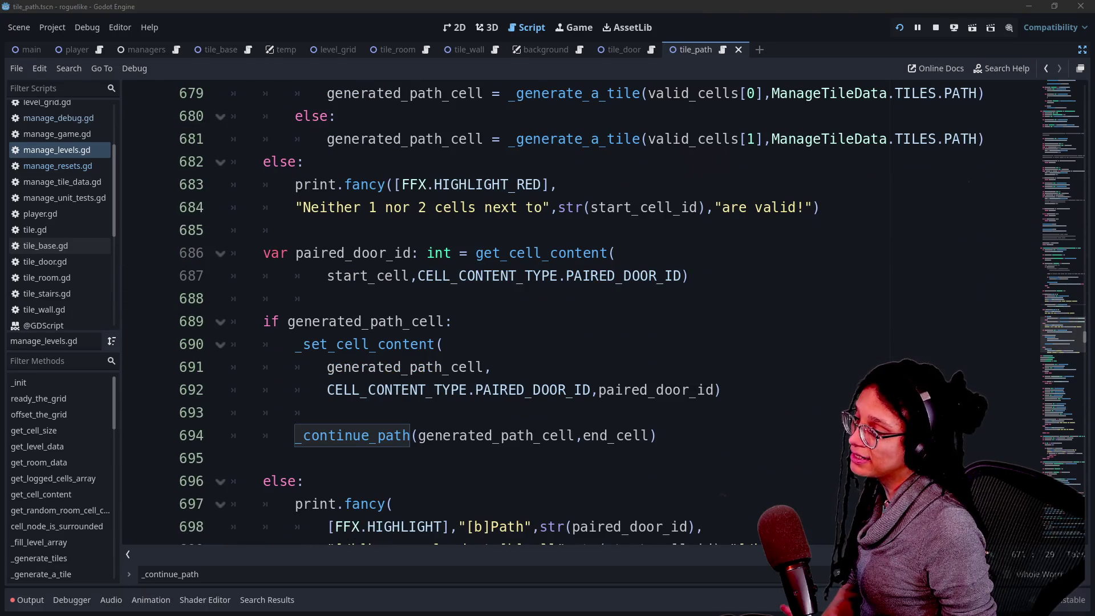
Step: Add blank lines after line 692, just above the _continue_path call
left_click(444, 344)
left_click(445, 321)
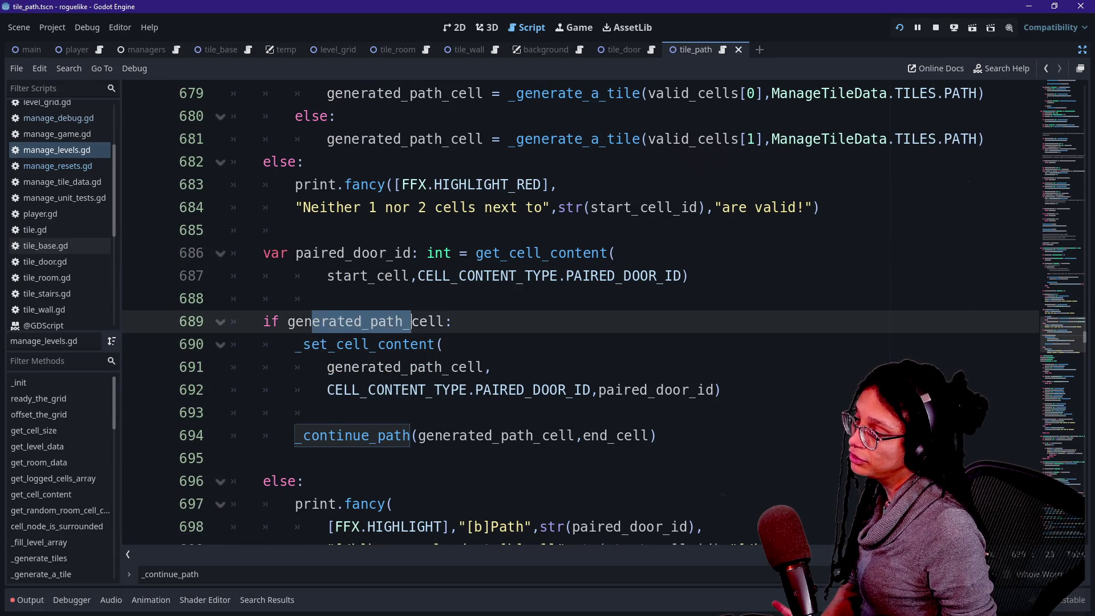
left_click(327, 413)
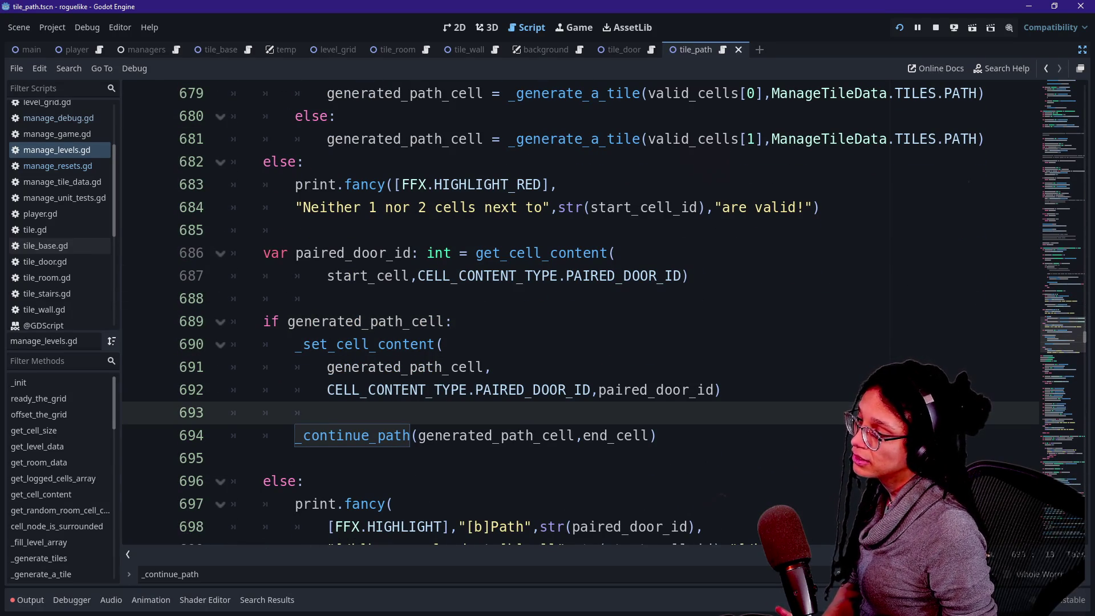
left_click(492, 366)
left_click(721, 390)
key("Return")
key("Return")
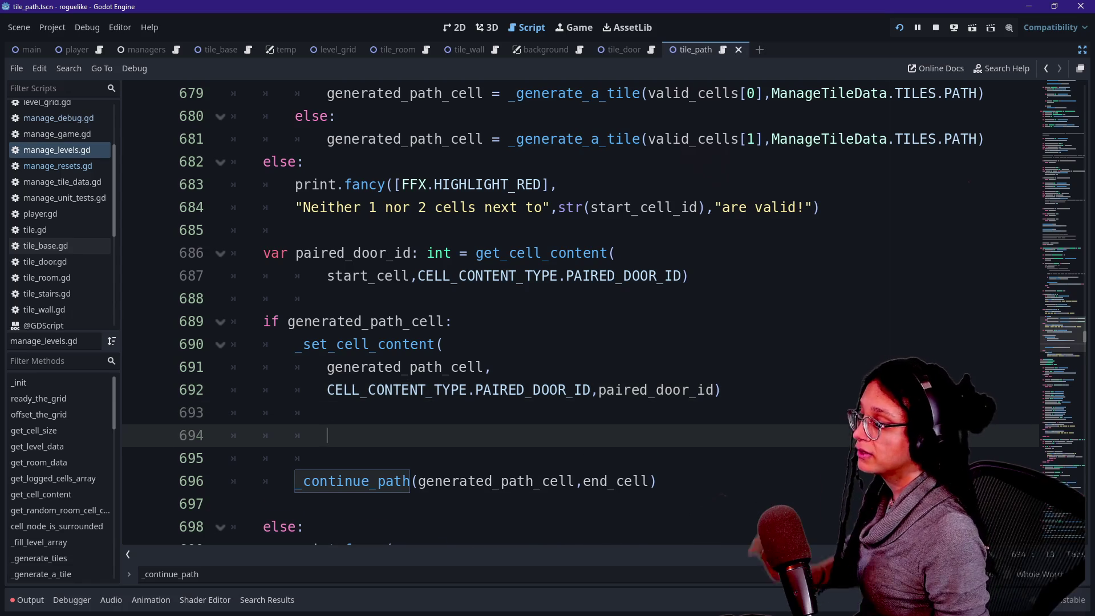
Step: Start an _apply_debug_color(generated_path_cell, call and remove the generated_node argument on line 378
type("_apply")
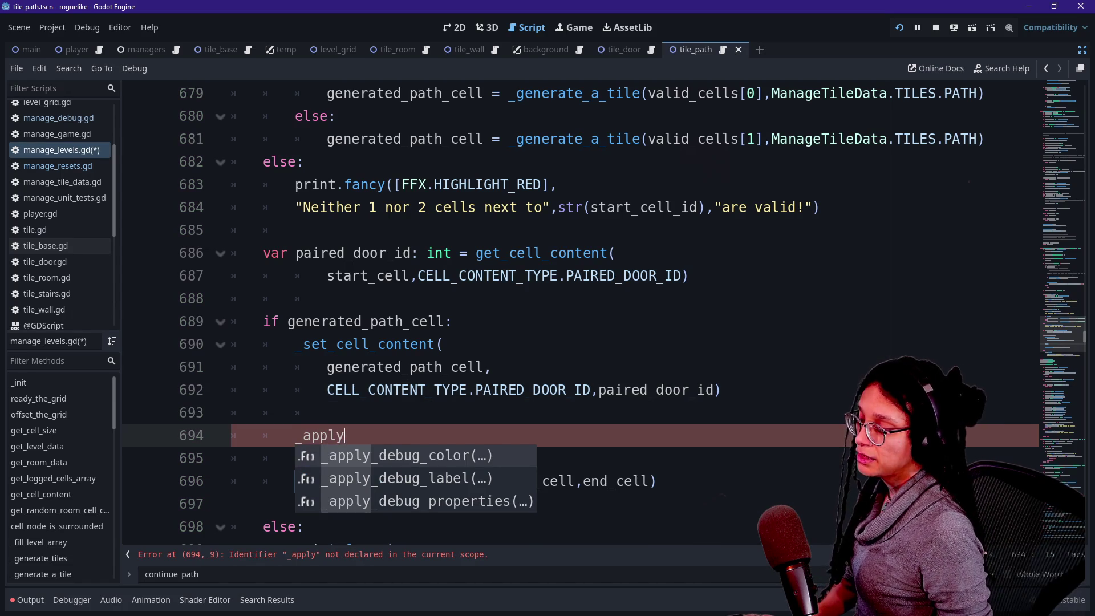
key("Return")
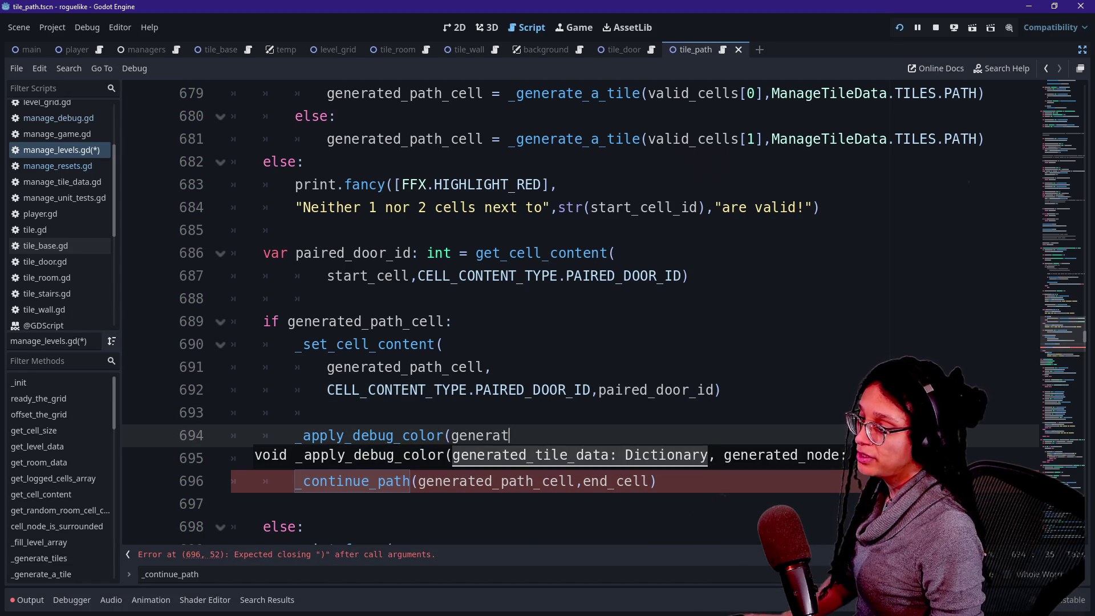
type("ed_path_cell,")
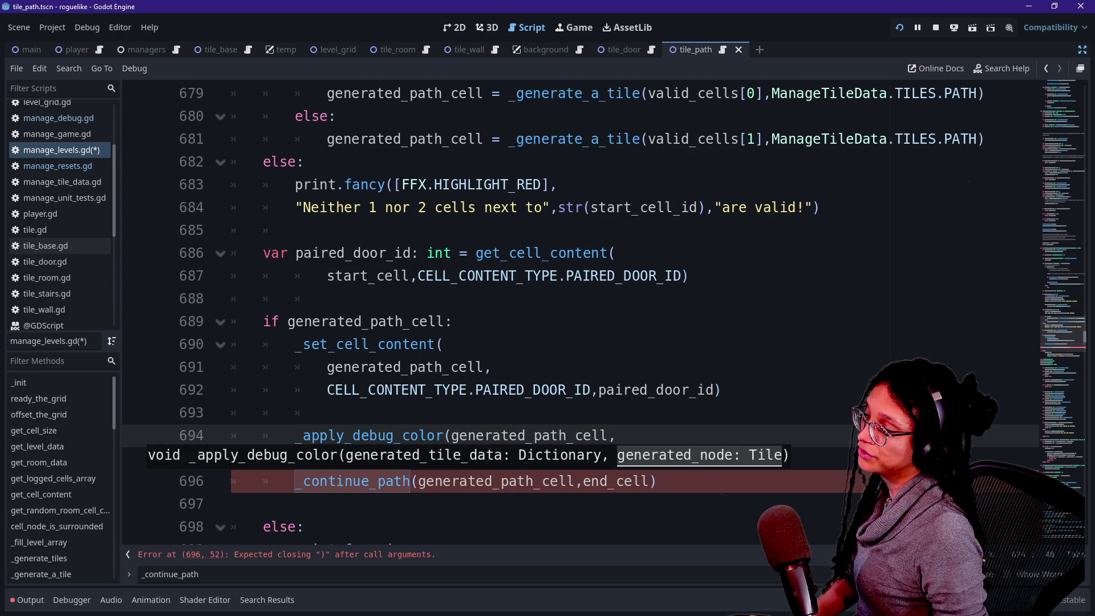
left_click(415, 439, "ctrl")
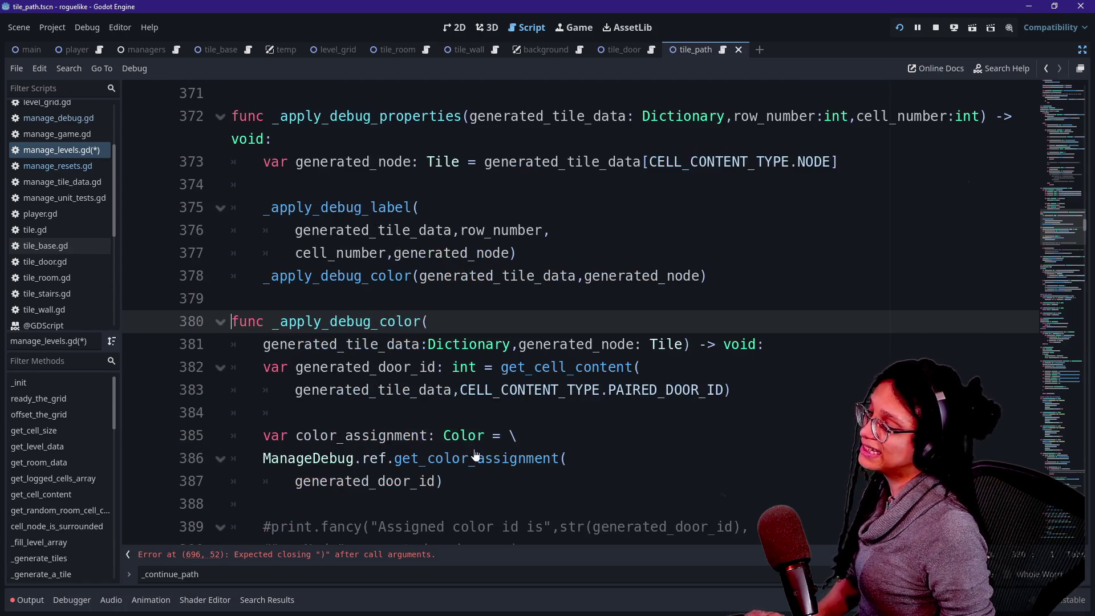
scroll(570, 308, "down", 3)
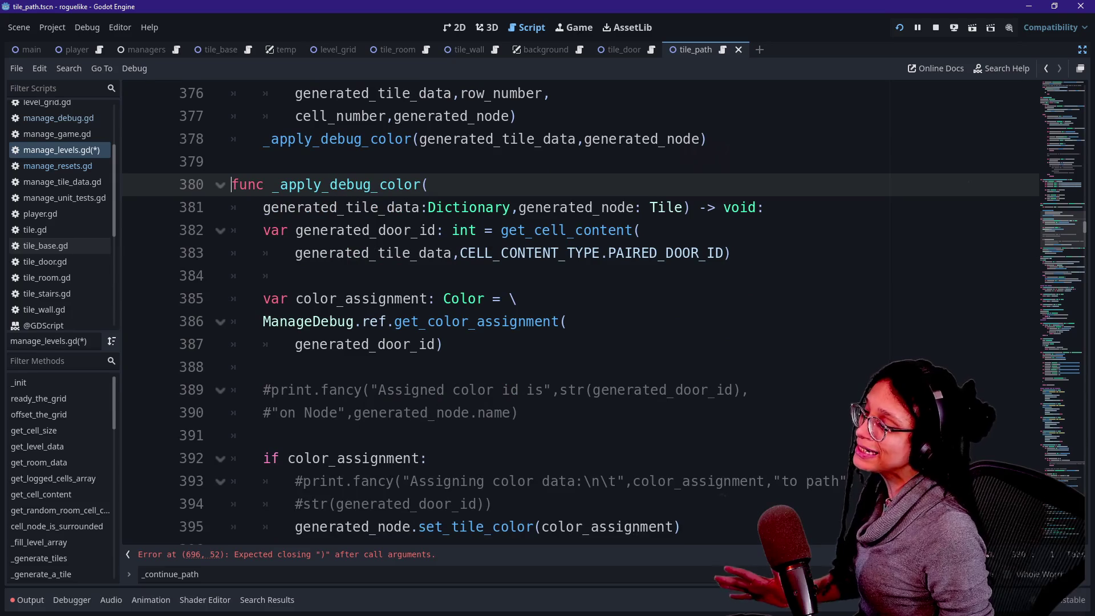
scroll(571, 308, "up", 4)
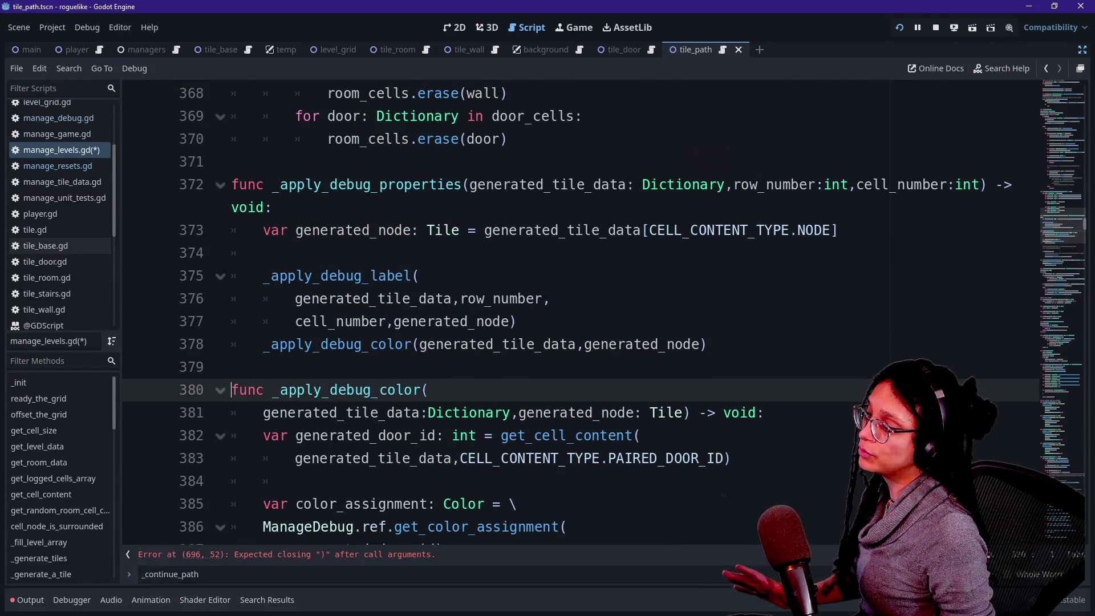
left_click(692, 344)
key("ctrl+BackSpace")
key("BackSpace")
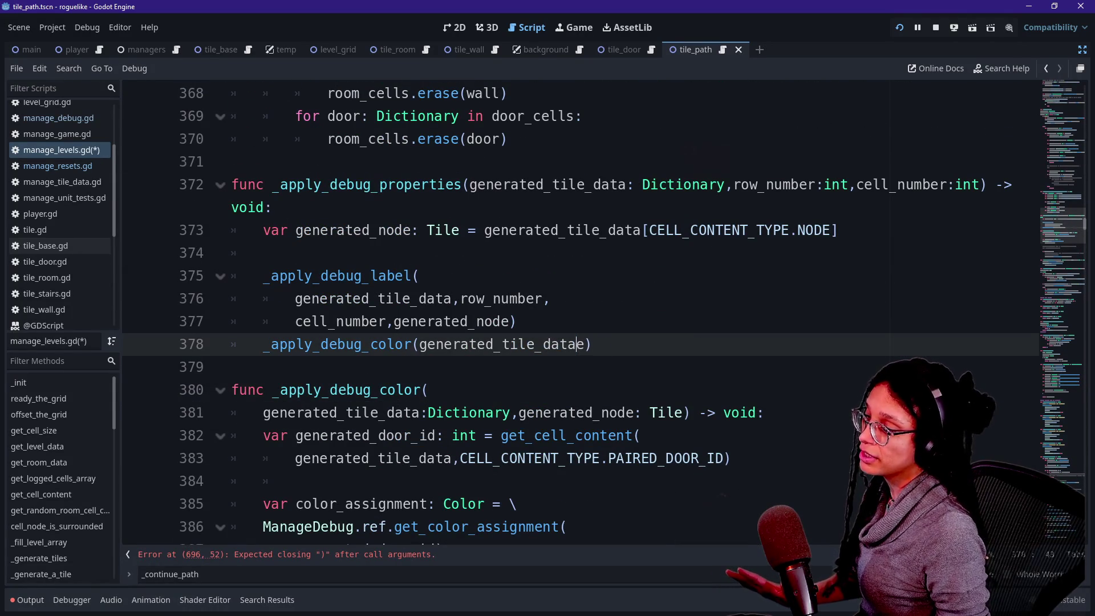
Step: Copy the generated_node lookup from line 373 and try pasting it under the signature, then undo
left_click_drag(837, 230, 274, 207)
key("ctrl+c")
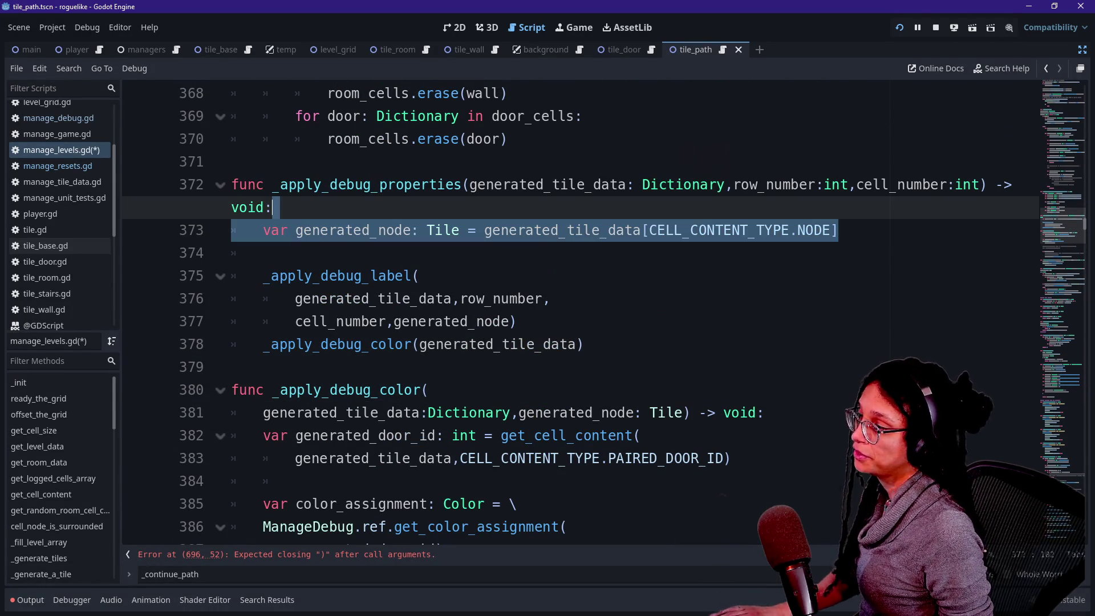
scroll(571, 308, "down", 3)
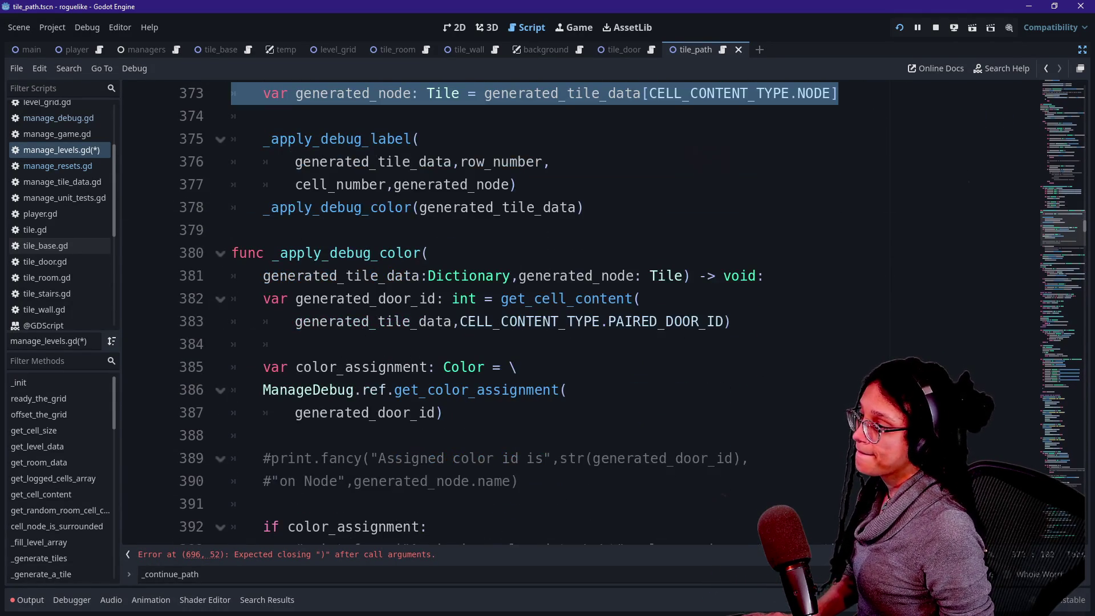
left_click(429, 252)
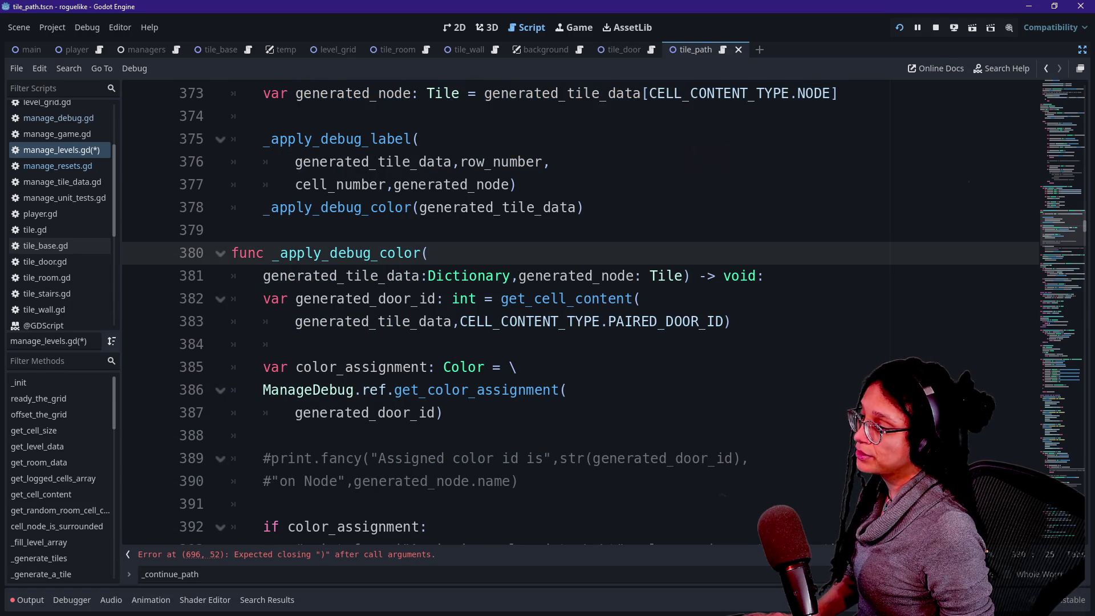
left_click(732, 321)
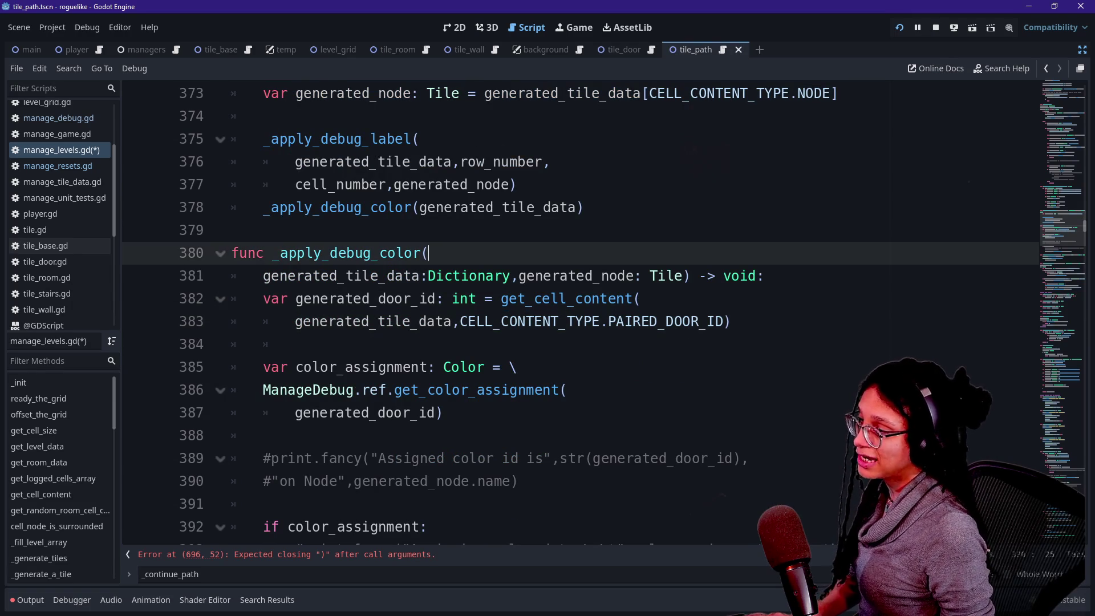
left_click(764, 276)
key("Return")
key("ctrl+v")
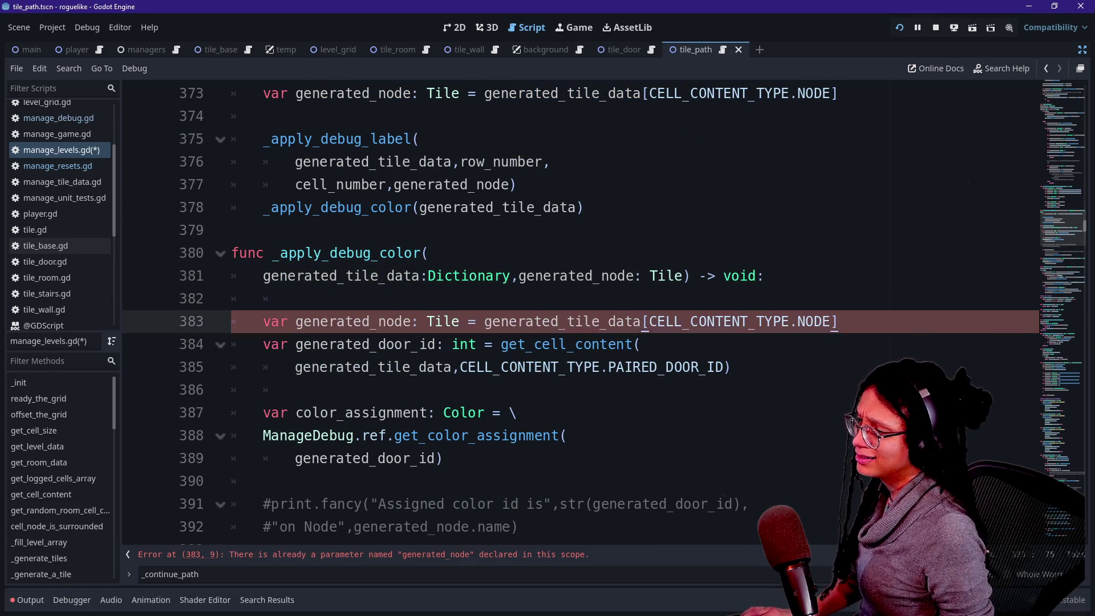
left_click(764, 276)
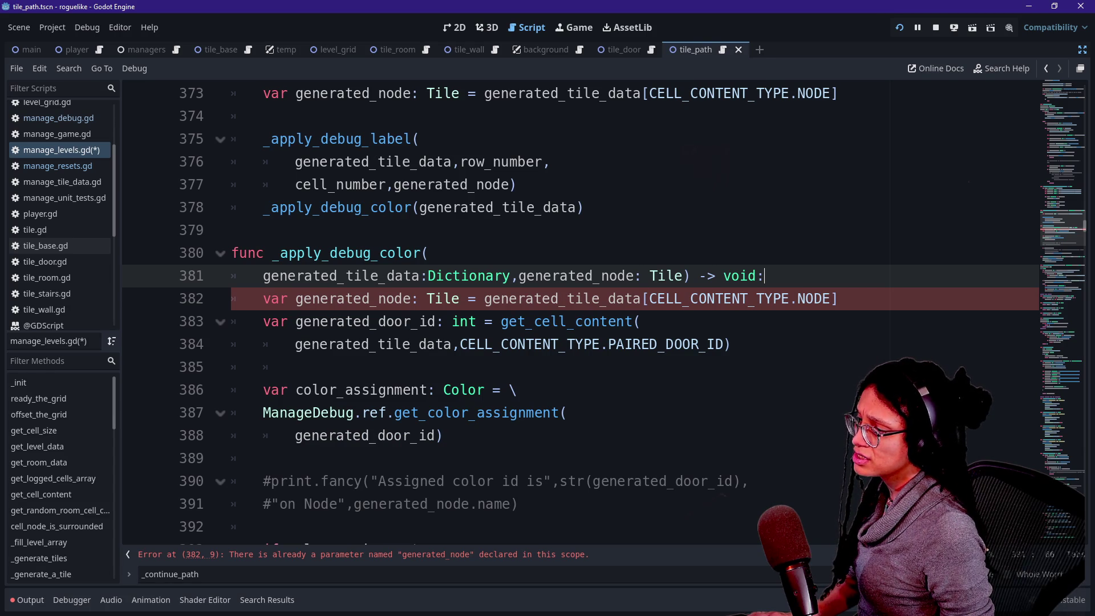
key("Return")
key("ctrl+z")
key("ctrl+z")
key("ctrl+z")
Step: Remove generated_node from the _apply_debug_color signature, paste the lookup as line 382, and save
left_click_drag(511, 275, 628, 276)
key("Delete")
key("Delete")
key("Delete")
key("End")
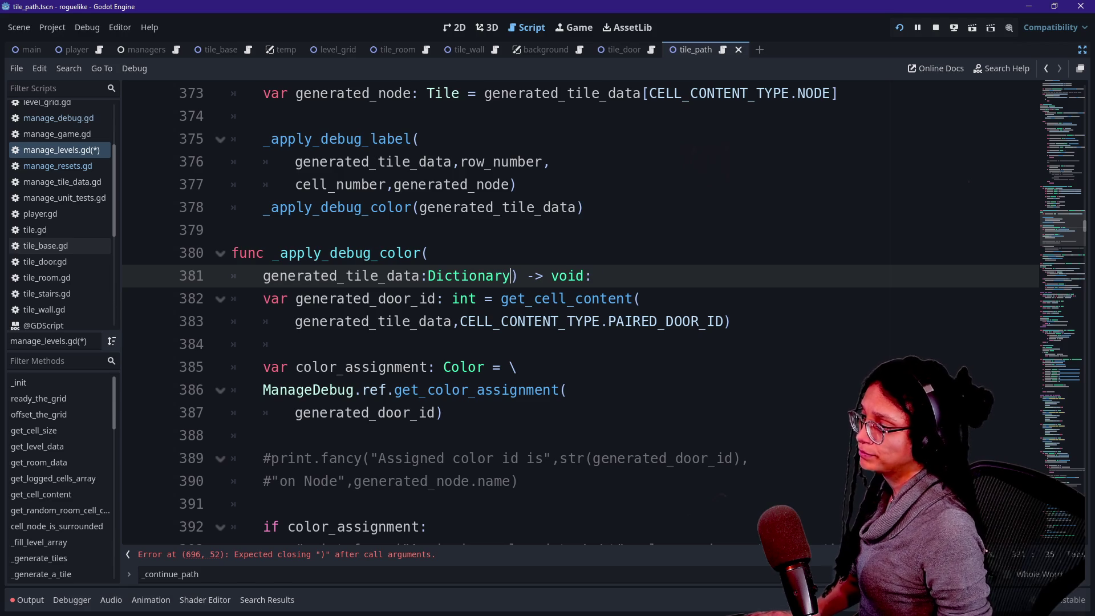
key("Return")
key("ctrl+v")
key("ctrl+z")
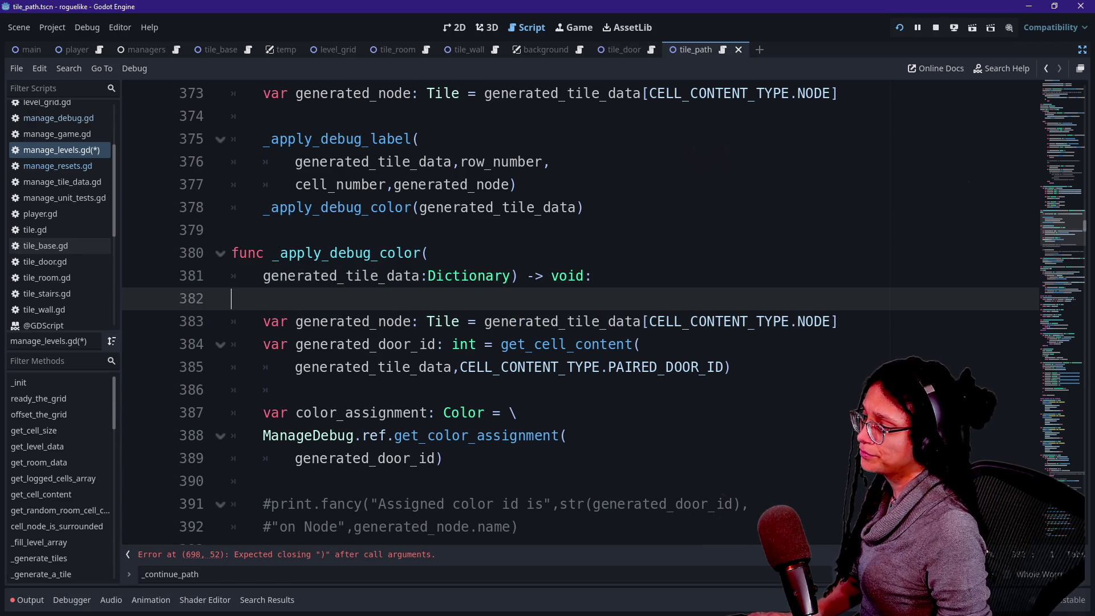
key("ctrl+v")
key("Down")
left_click(516, 184)
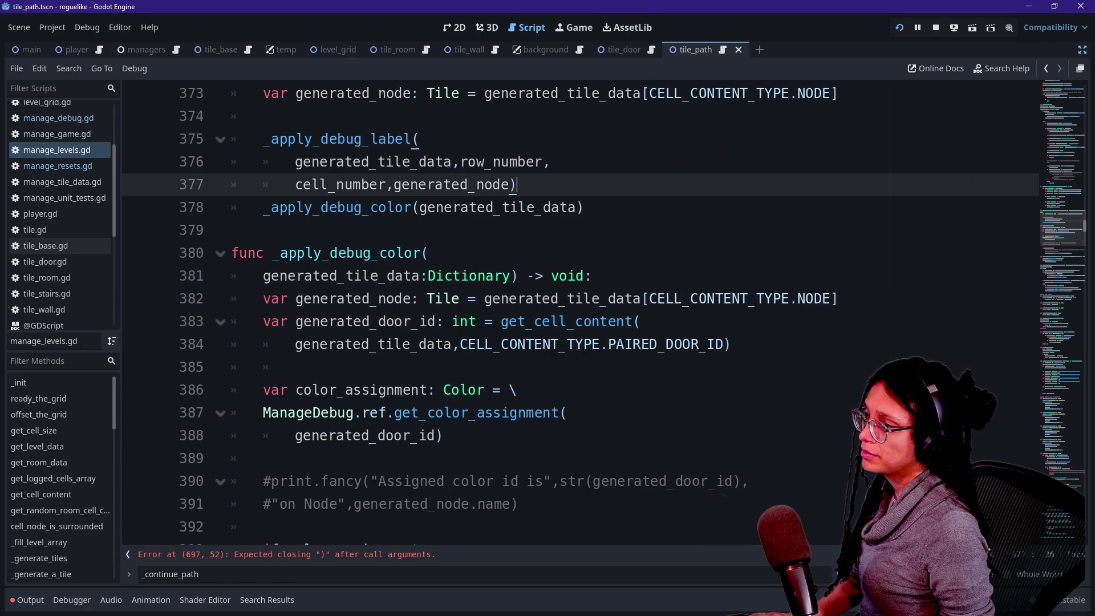
key("ctrl+s")
Step: Fix the _apply_debug_color call on line 695 near _continue_path, then run the game
key("ctrl+alt+o")
key("Escape")
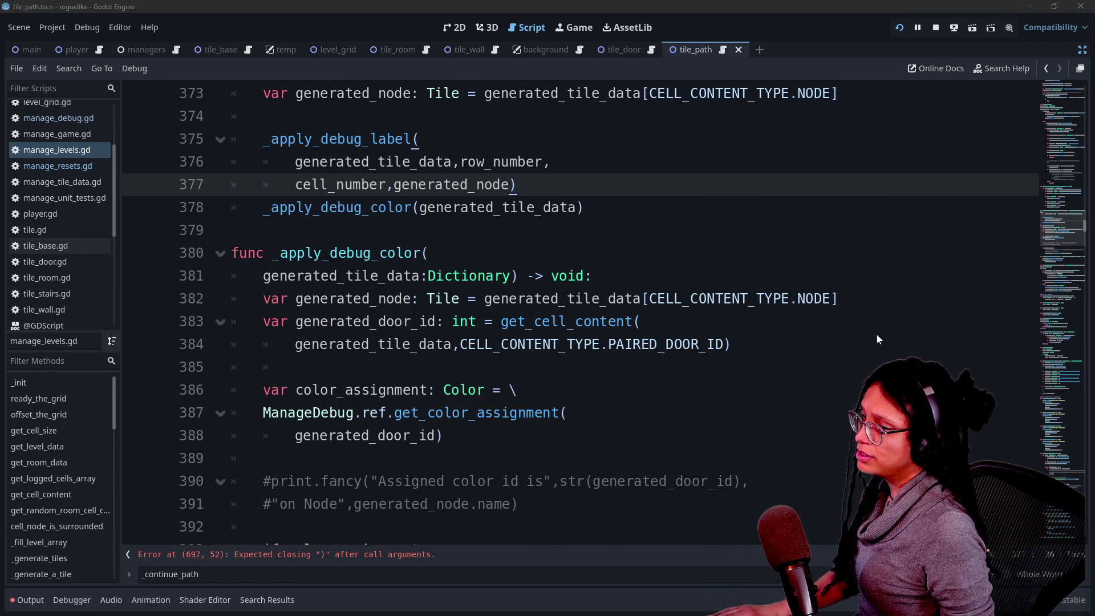
key("ctrl+f")
key("BackSpace")
key("BackSpace")
key("BackSpace")
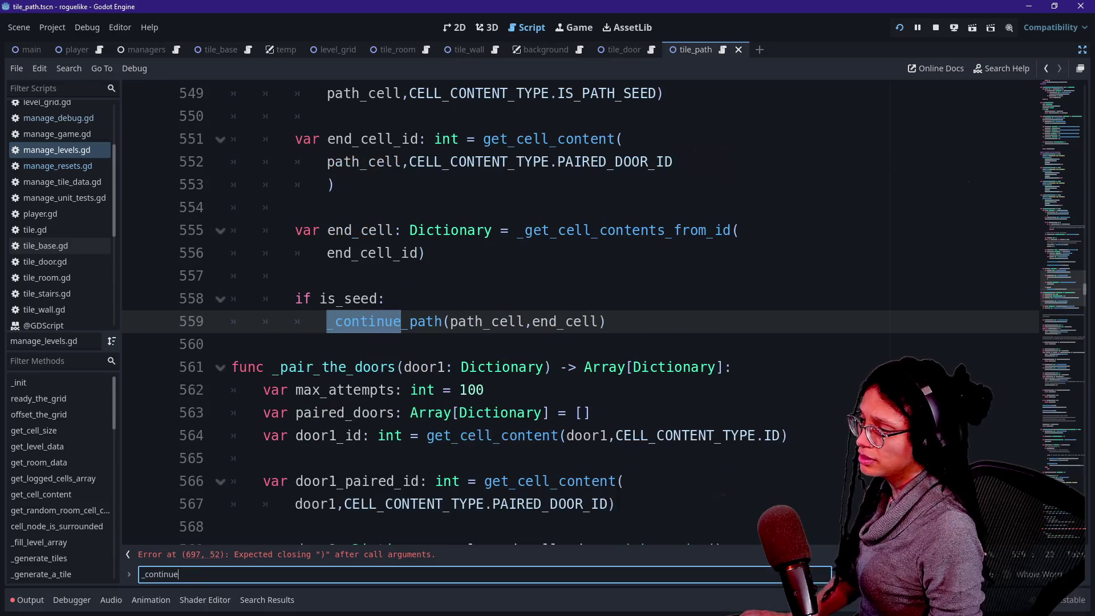
left_click(365, 321, "ctrl")
scroll(550, 357, "down", 10)
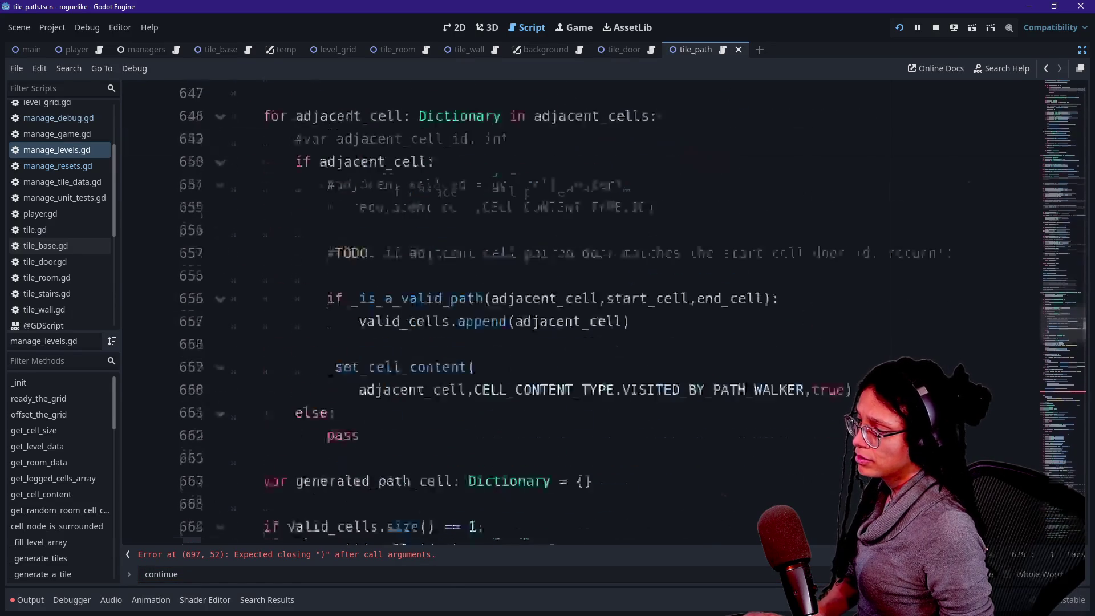
scroll(551, 357, "down", 6)
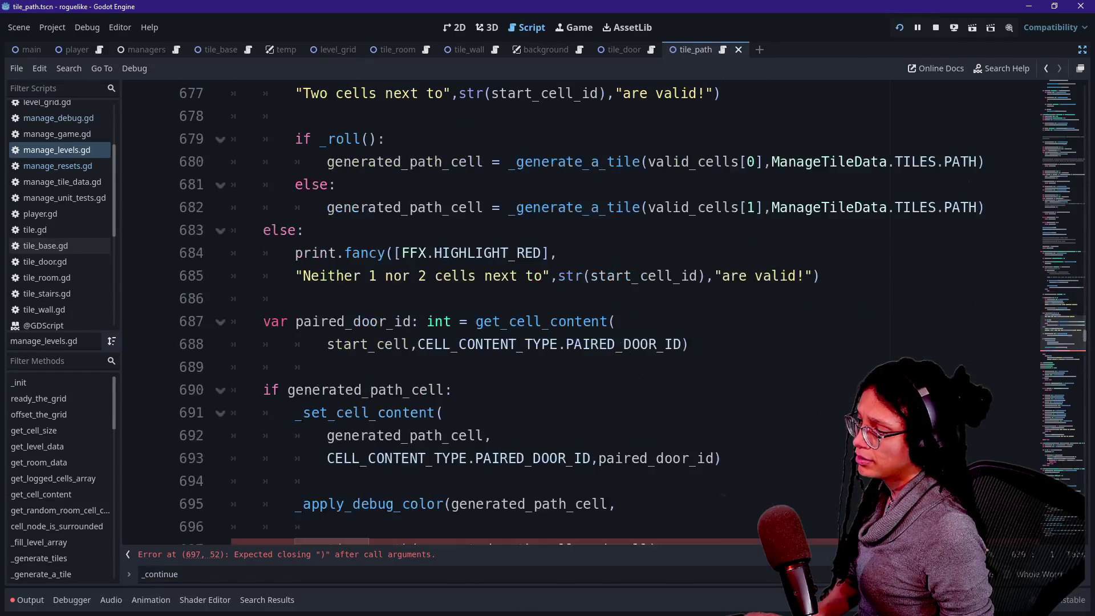
left_click(328, 435)
type(")")
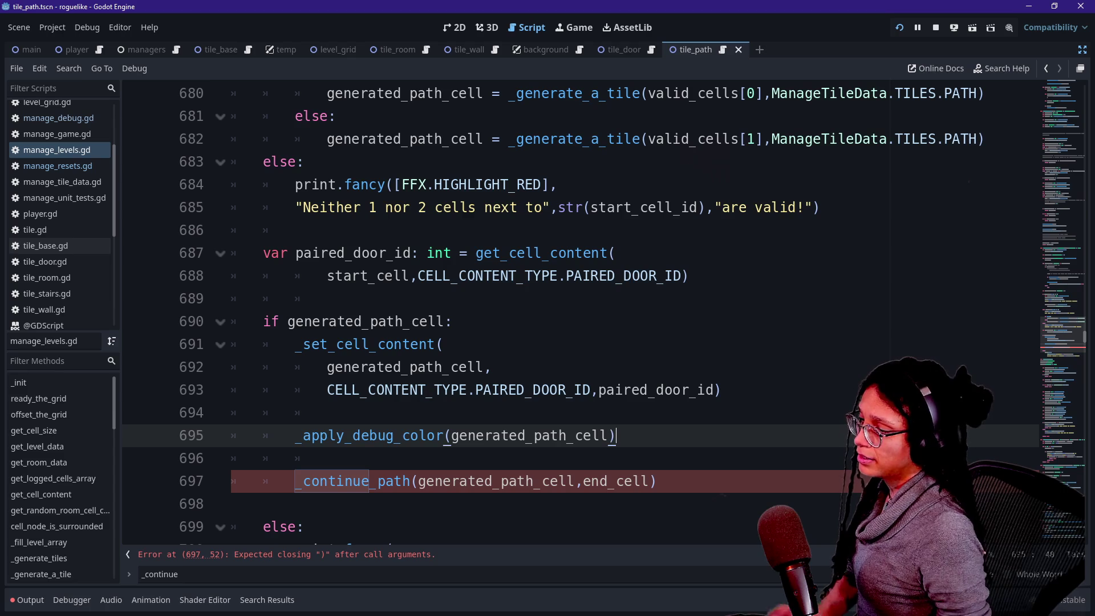
left_click(895, 32)
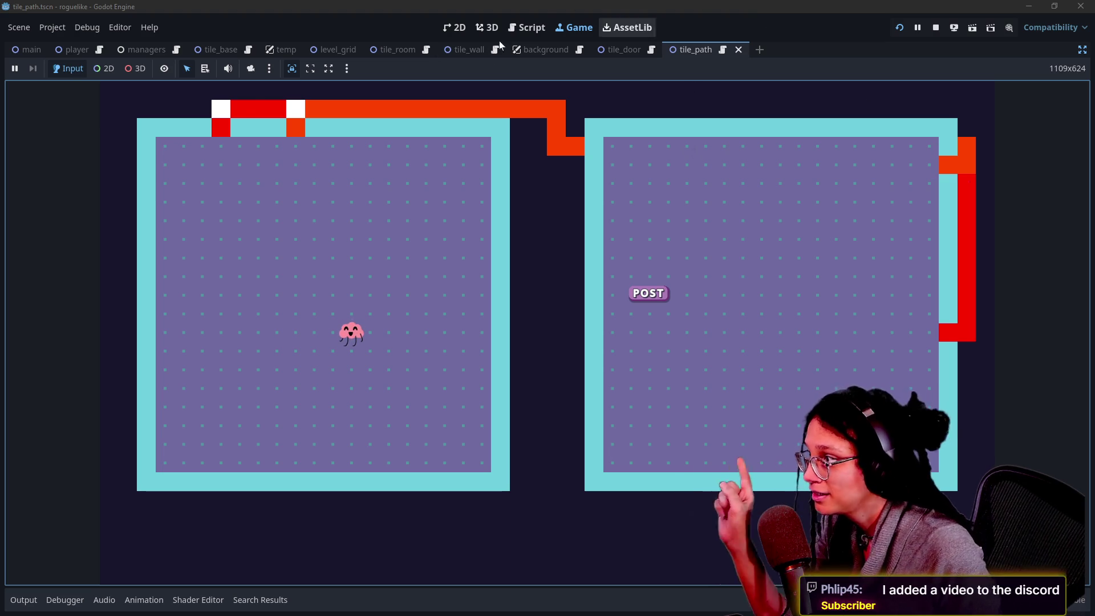
Step: Open and close one path tile's debug panel in the running game, then return to the script
left_click(327, 136)
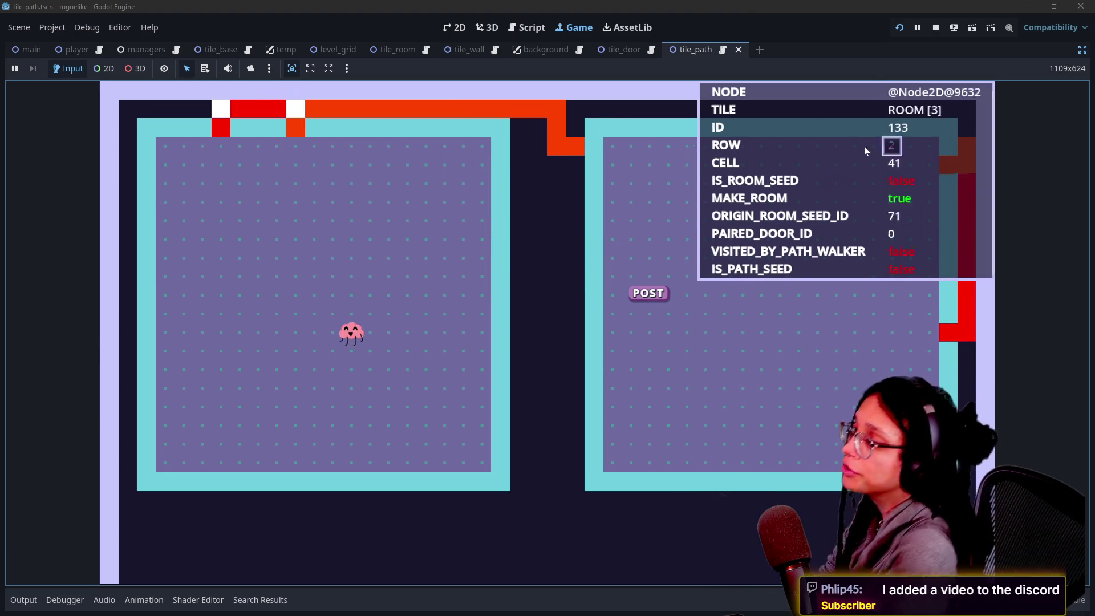
left_click(357, 170)
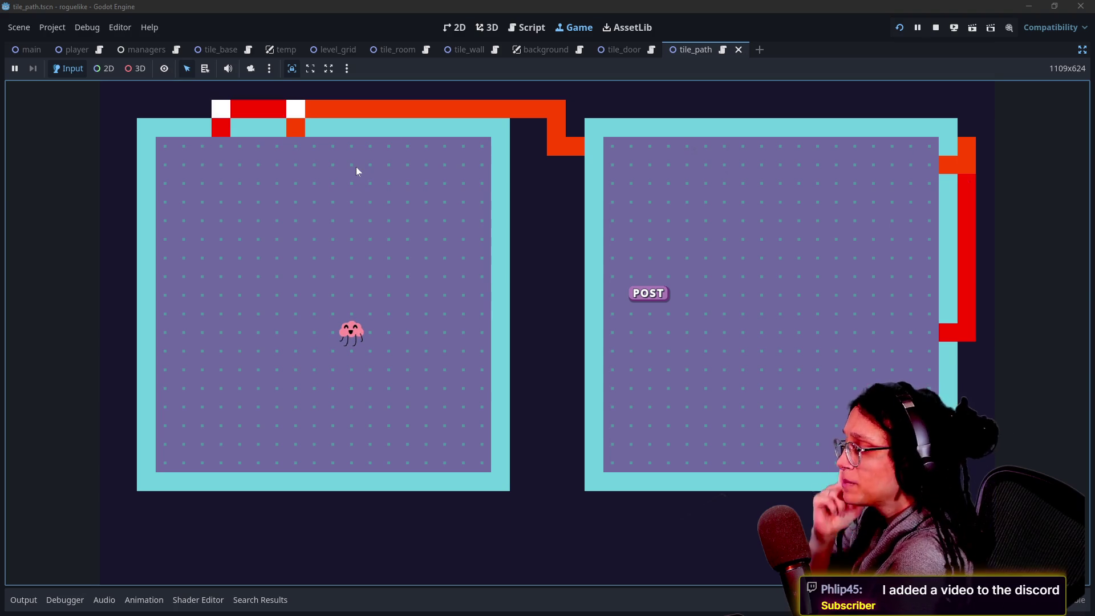
left_click(530, 26)
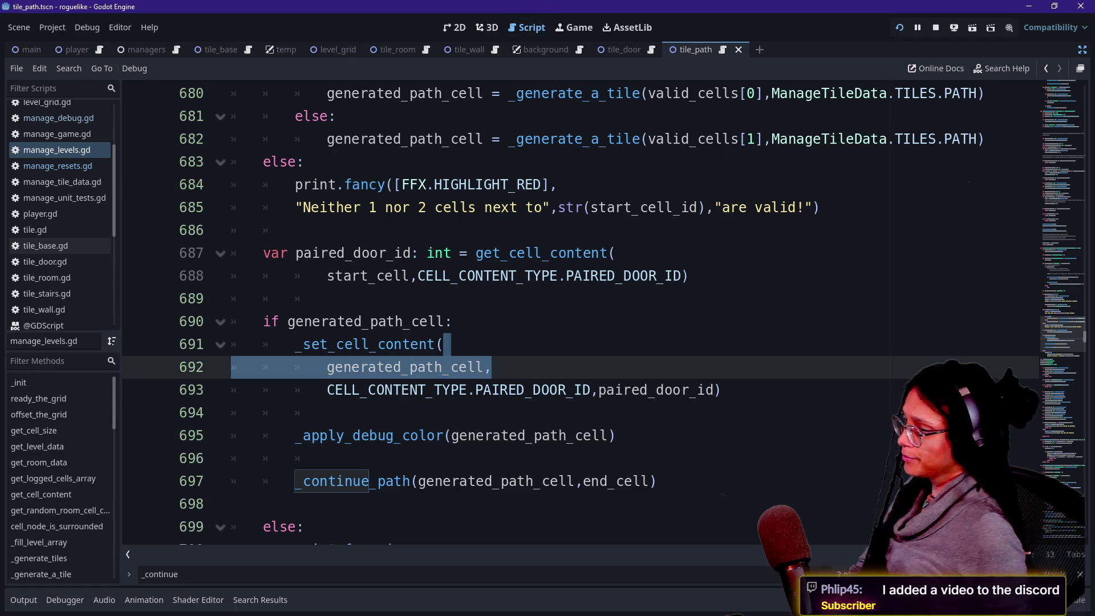
Step: Clear the selection in the generated_path_cell block and scroll up through the script
key("Right")
key("Down")
key("Down")
key("Up")
key("Up")
key("Up")
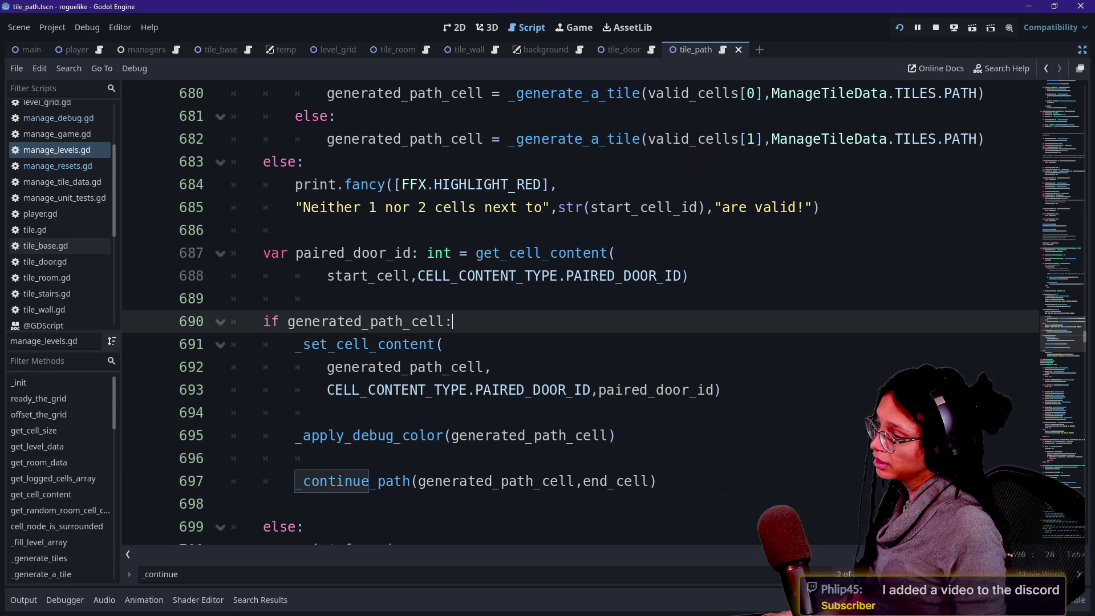
left_click(443, 344)
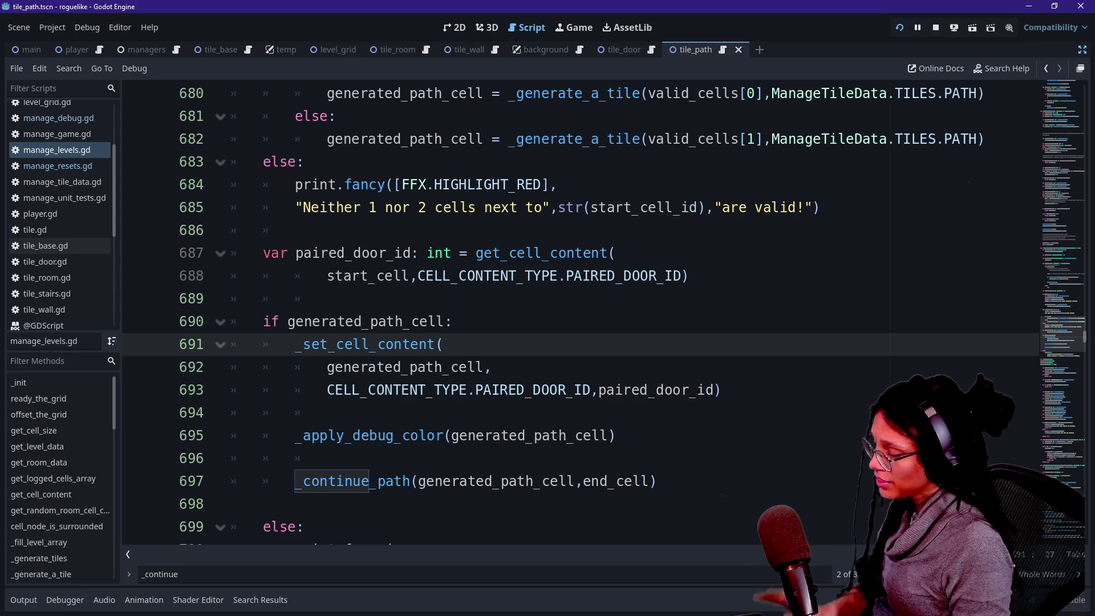
scroll(571, 314, "up", 5)
scroll(570, 314, "up", 10)
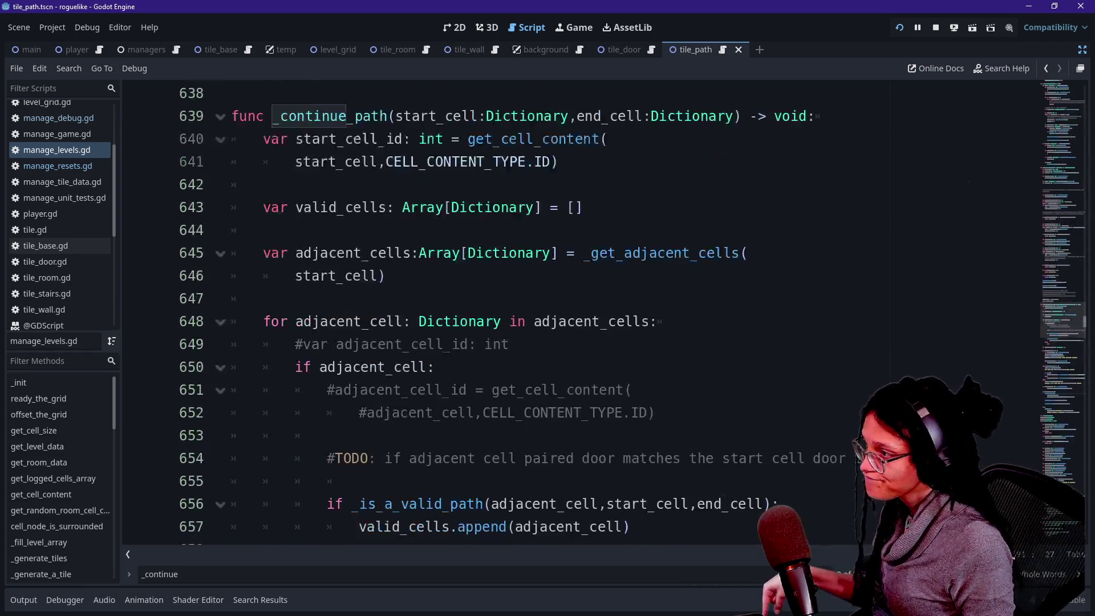
scroll(570, 313, "up", 9)
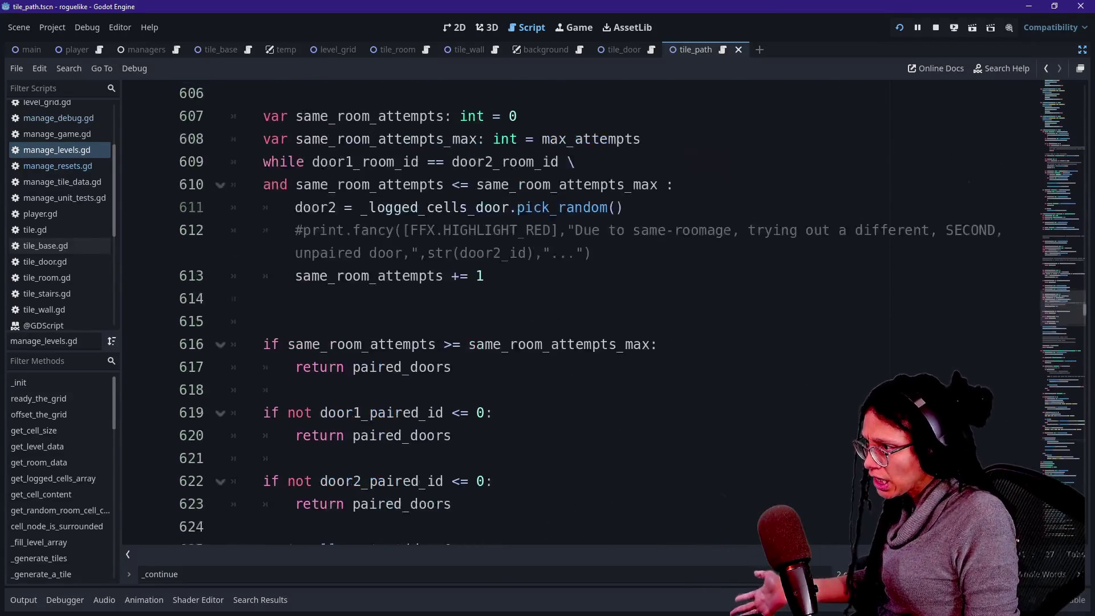
Step: Search for _assign_debug and select the _assign_debug_color call on line 543
key("ctrl+f")
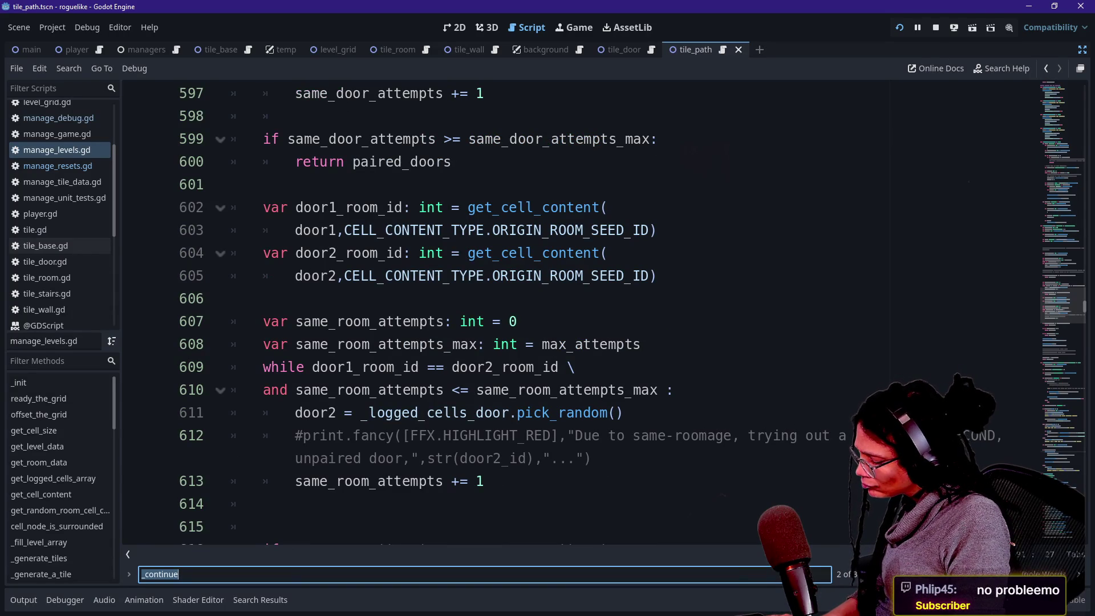
type("_assign_colo")
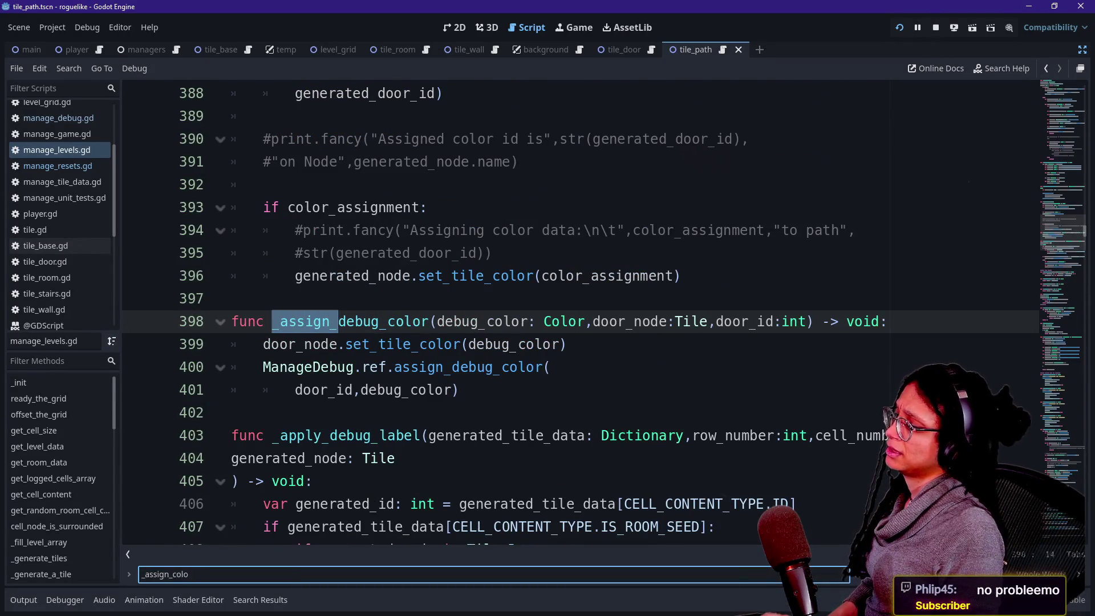
key("BackSpace")
key("BackSpace")
key("BackSpace")
key("BackSpace")
type("debug_")
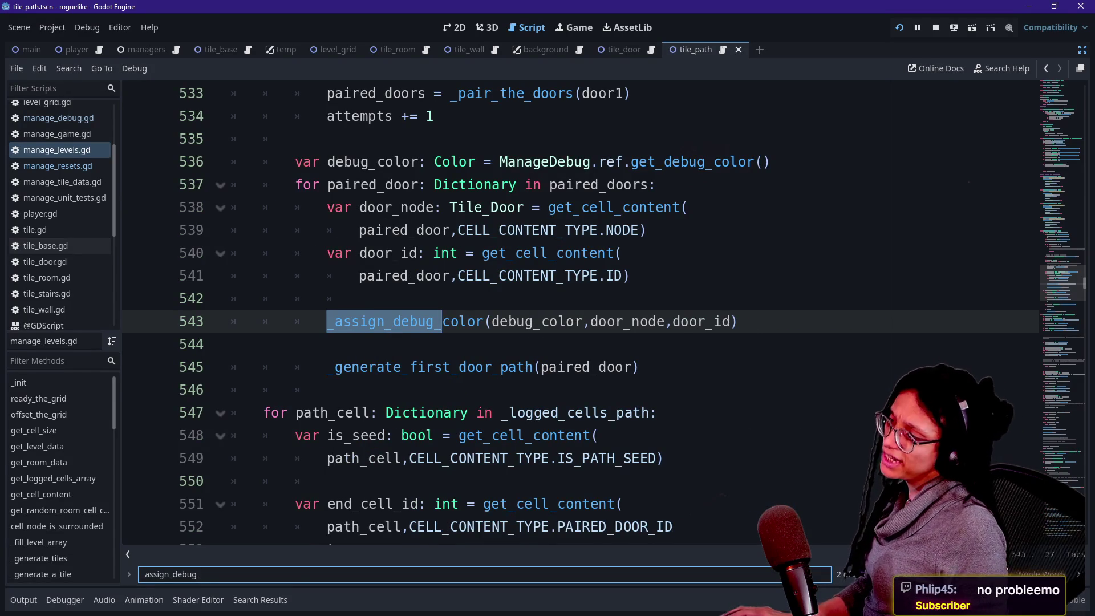
mouse_move(295, 184)
left_mouse_down()
mouse_move(393, 161)
mouse_move(559, 207)
mouse_move(656, 185)
left_mouse_up()
left_click(658, 184)
mouse_move(327, 390)
left_mouse_down()
mouse_move(326, 366)
mouse_move(327, 390)
left_mouse_up()
mouse_move(231, 344)
left_mouse_down()
mouse_move(297, 321)
mouse_move(231, 344)
mouse_move(541, 321)
mouse_move(231, 344)
left_mouse_up()
left_click_drag(738, 321, 327, 321)
key("ctrl+c")
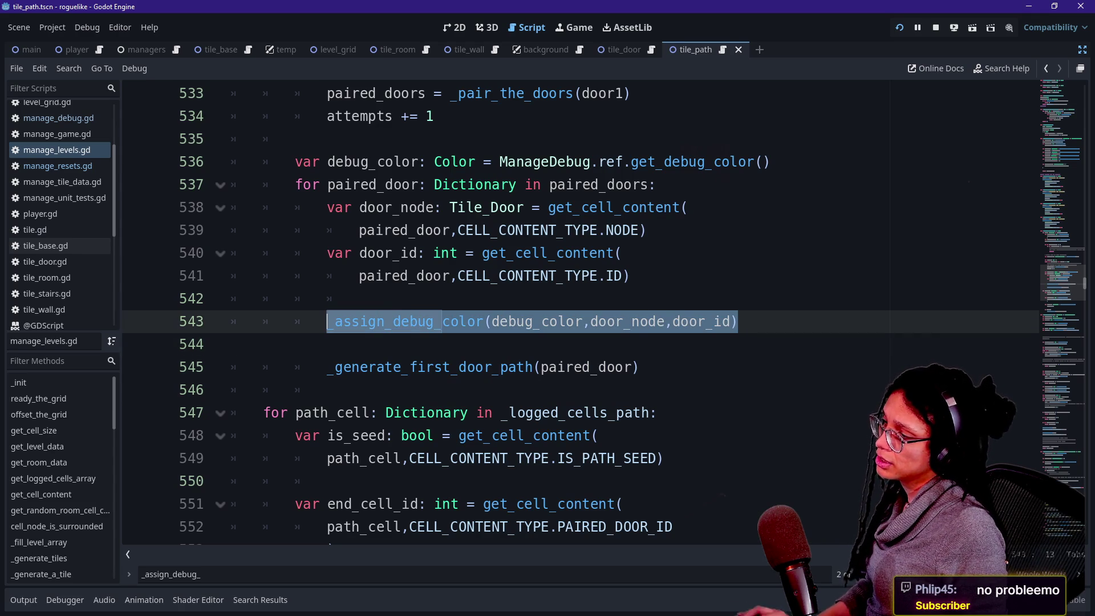
Step: Jump to the _generate_first_door_path definition and read through its adjacent-cell loop
left_click(485, 375, "ctrl")
left_click(399, 321)
scroll(399, 321, "down", 3)
mouse_move(393, 320)
left_mouse_down()
mouse_move(336, 480)
mouse_move(394, 481)
mouse_move(426, 252)
left_mouse_up()
left_click(335, 480)
scroll(336, 479, "down", 1)
scroll(335, 480, "down", 1)
left_click(485, 252)
key("Down")
key("Down")
key("Down")
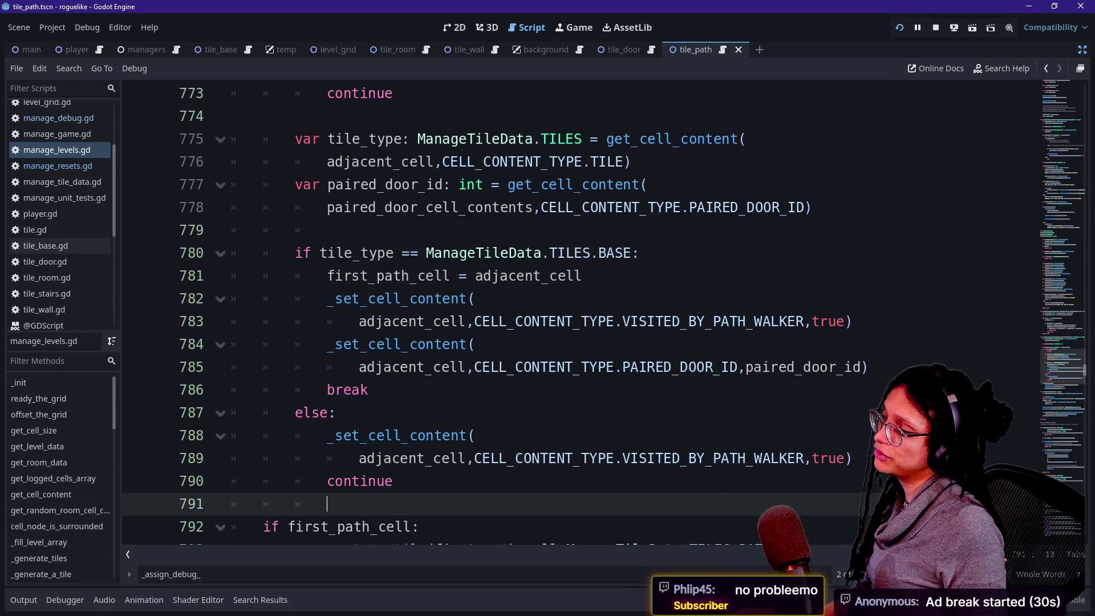
Step: Add an _apply_debug_color(first_path_cell) line under the IS_PATH_SEED call
key("End")
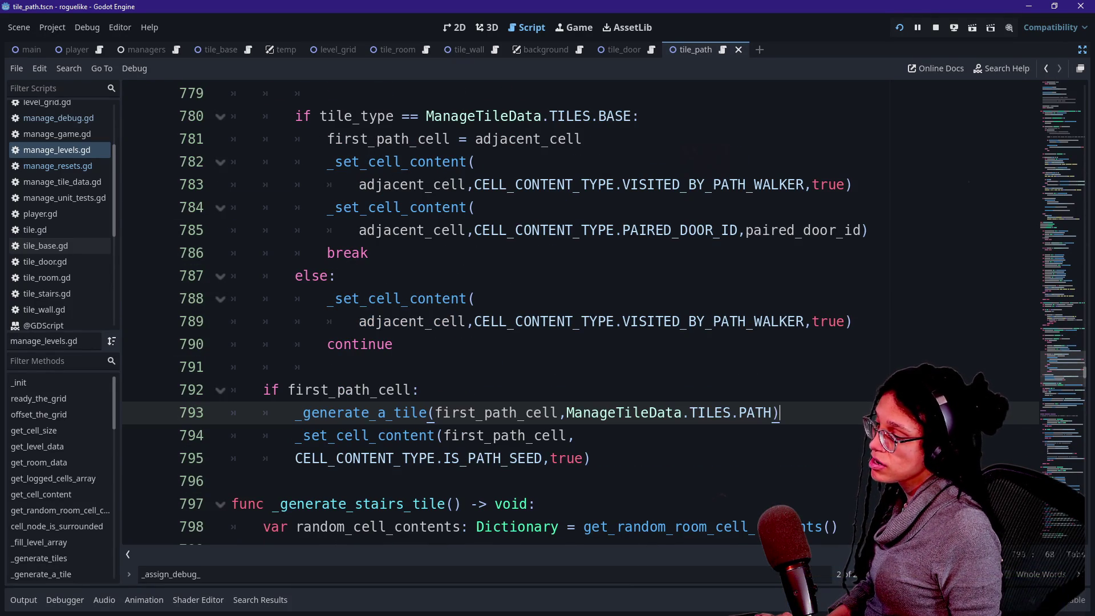
left_click(420, 390)
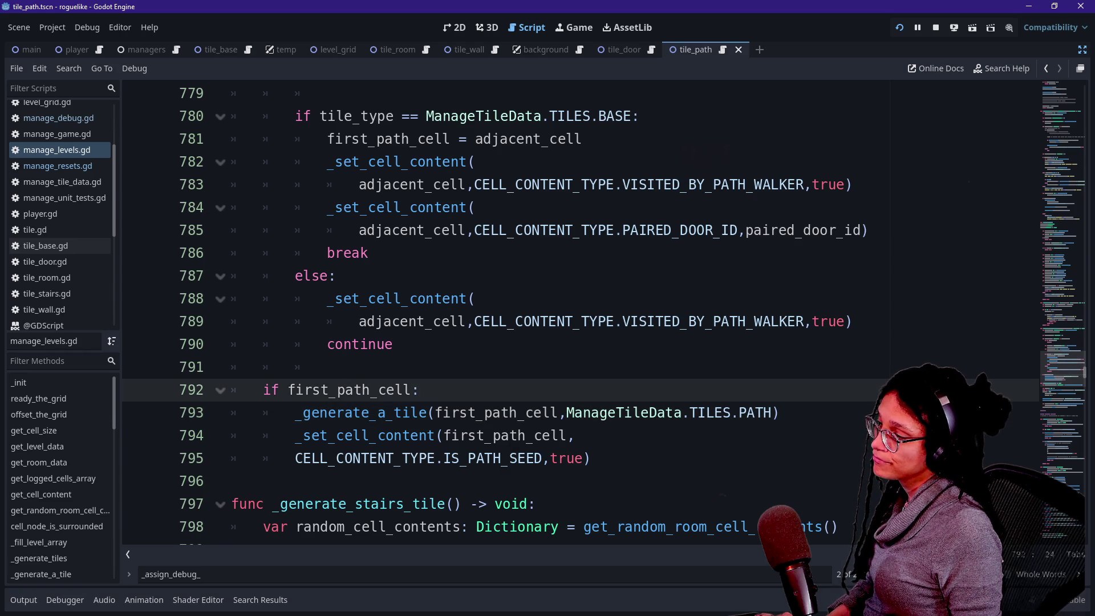
key("Down")
key("Down")
key("Down")
key("Return")
key("ctrl+v")
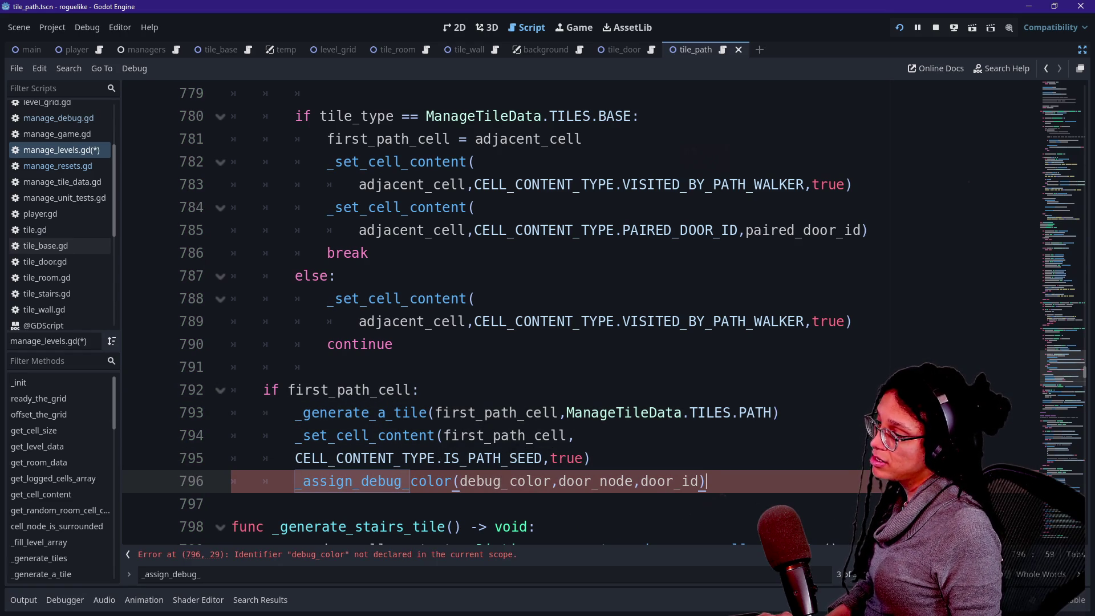
key("shift+Right")
key("shift+Right")
key("shift+Right")
triple_click(446, 485)
type("_apply")
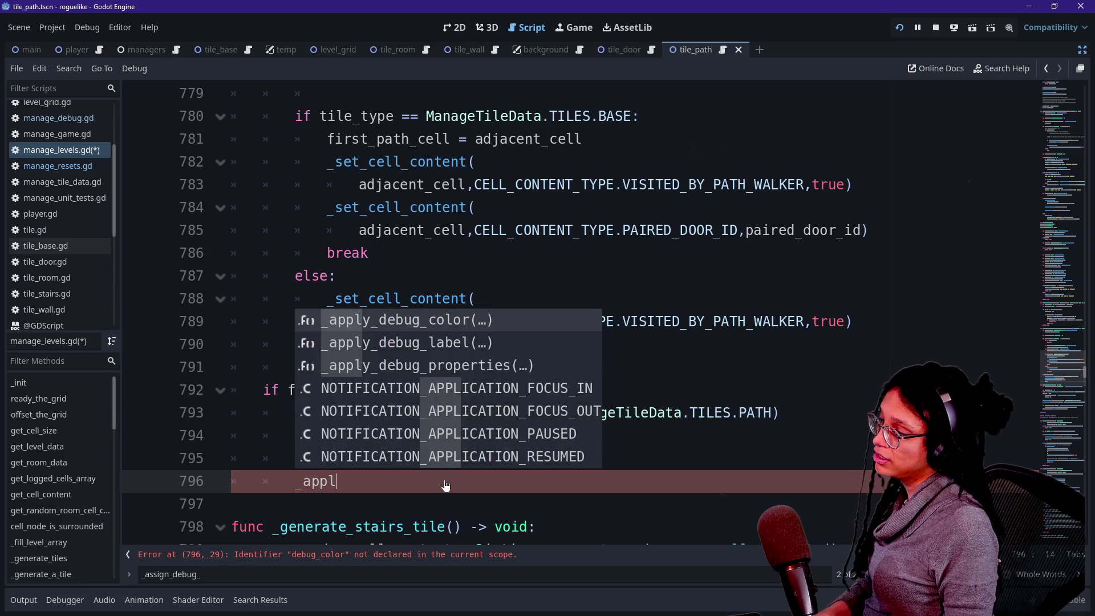
key("Return")
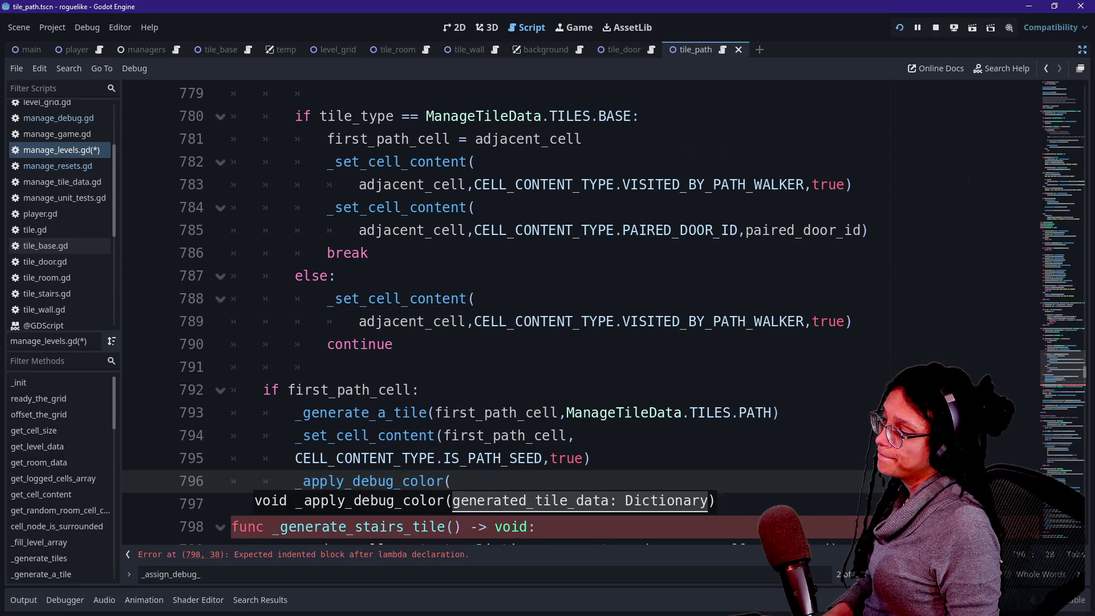
type("first_path_cell)")
Step: Save manage_levels.gd and briefly browse the script file list
left_click(352, 344)
key("ctrl+s")
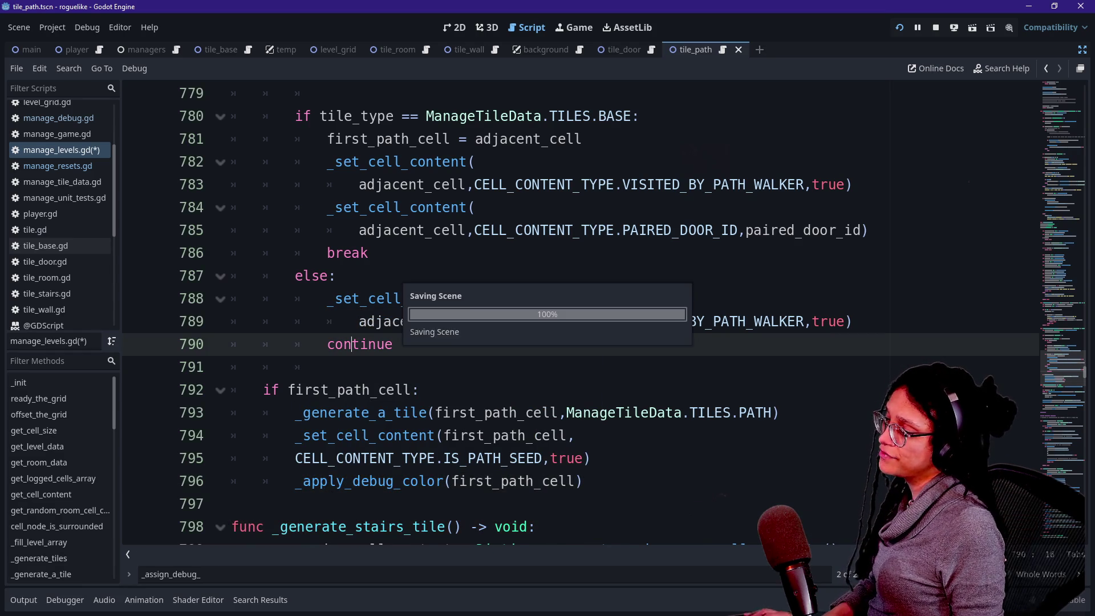
key("shift+alt+o")
key("Down")
key("Up")
key("Down")
key("Down")
key("Up")
key("Escape")
left_click(587, 253)
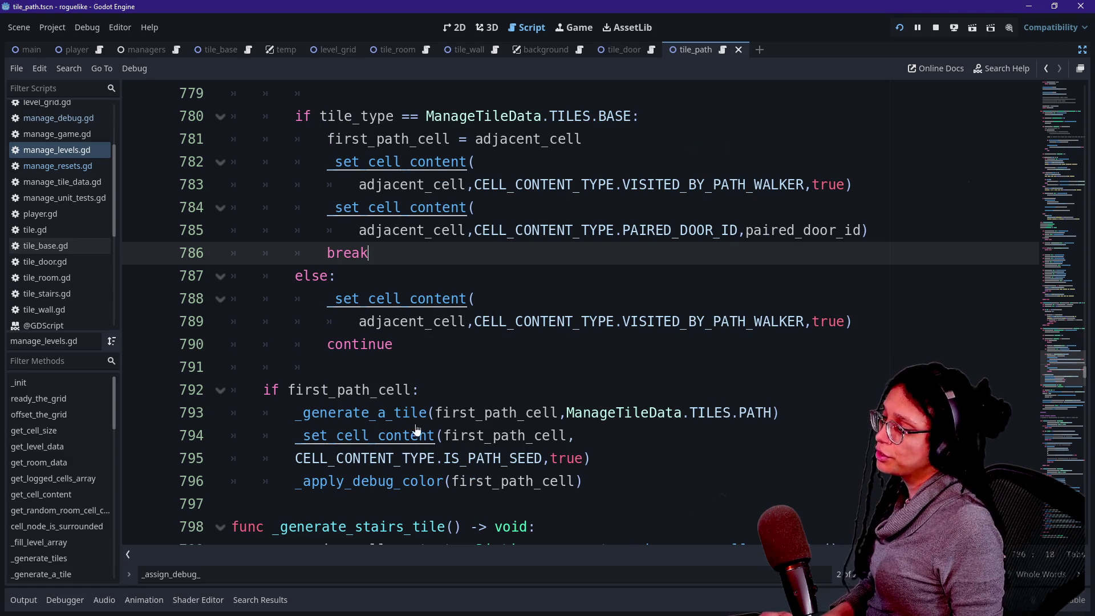
left_click(359, 412, "ctrl")
scroll(570, 314, "down", 15)
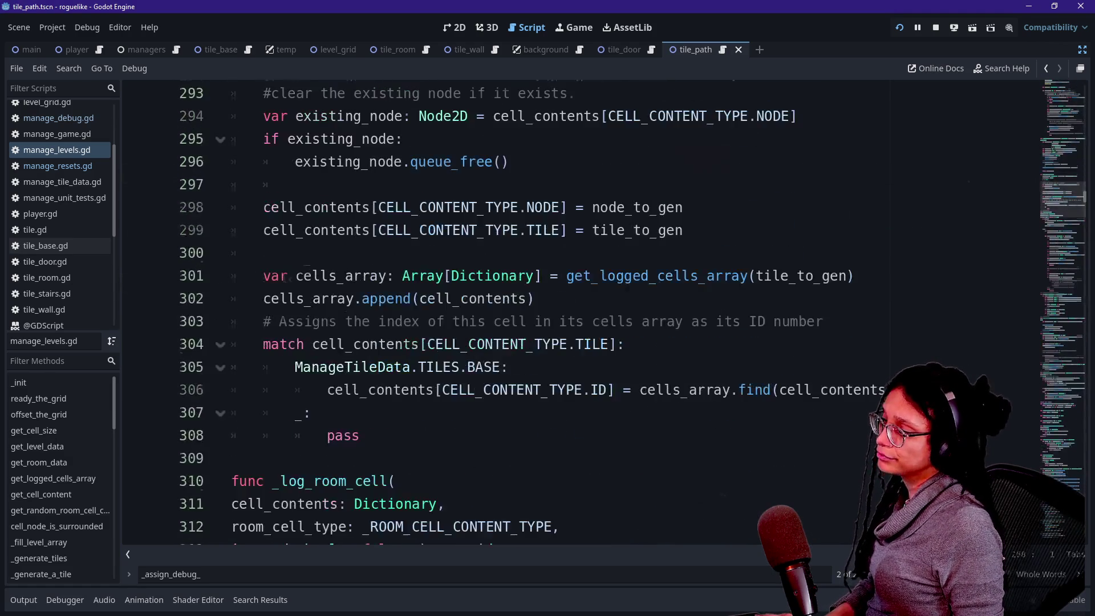
key("ctrl+f")
type("_assign_d")
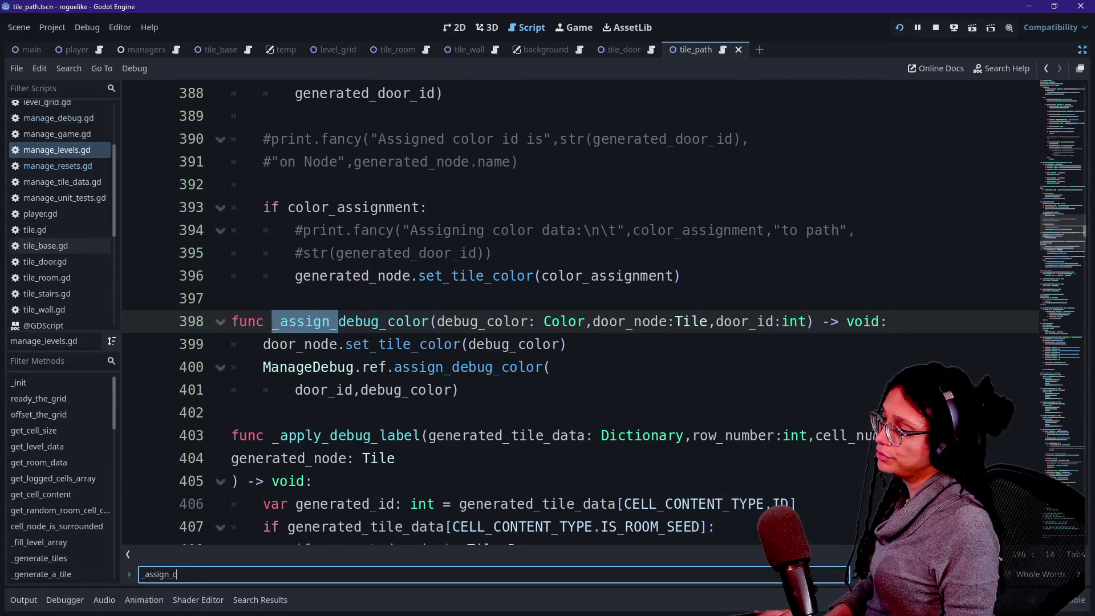
key("ctrl+alt+o")
key("Escape")
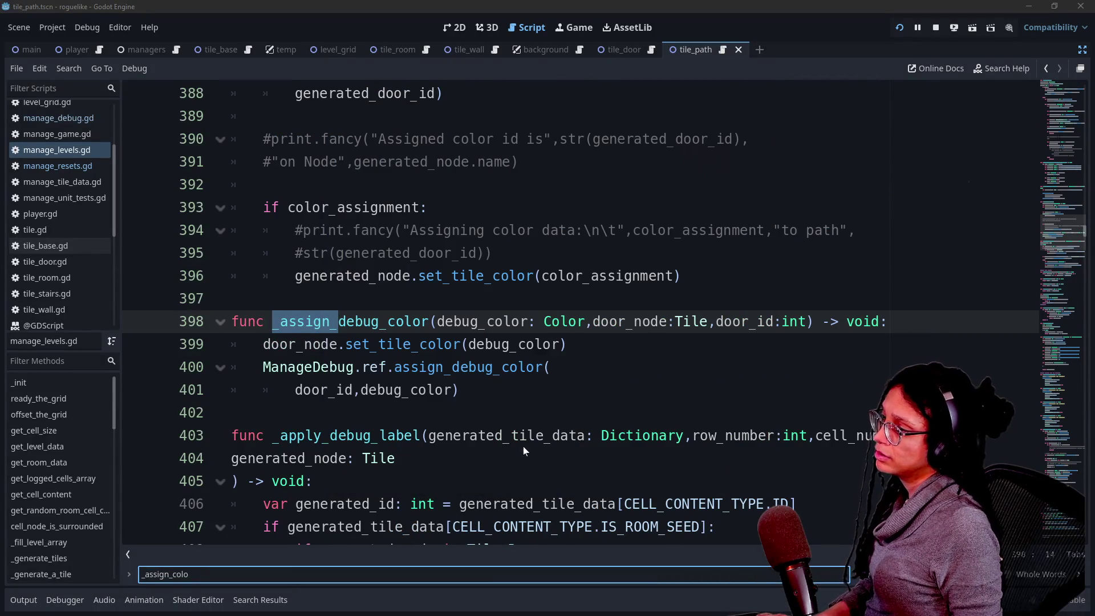
key("ctrl+f")
type("_assign_debug")
scroll(571, 314, "down", 8)
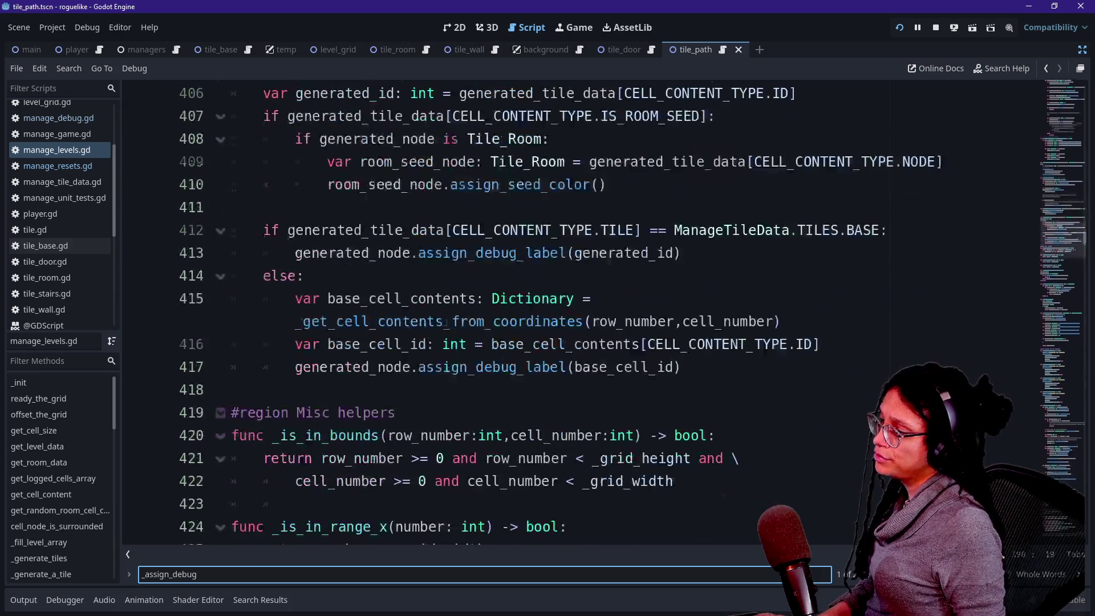
scroll(571, 313, "up", 6)
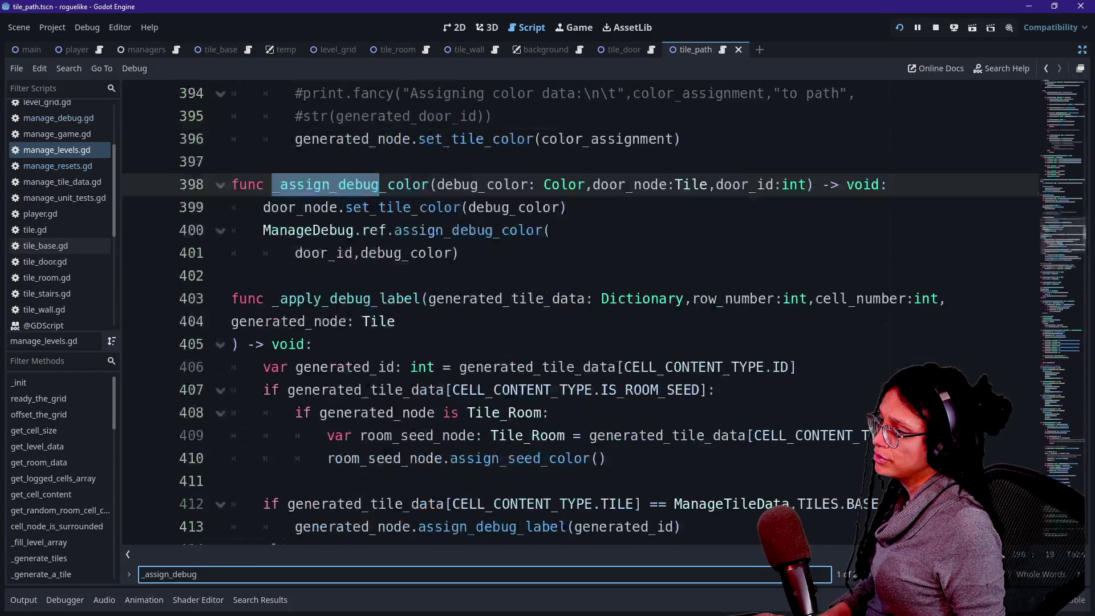
scroll(365, 392, "up", 2)
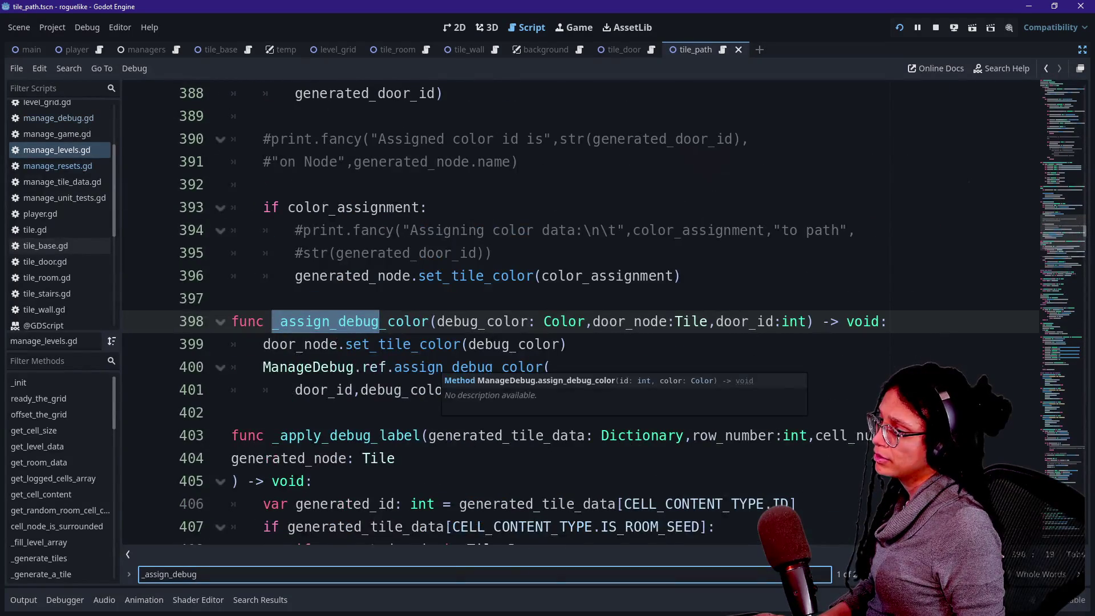
left_click(403, 435)
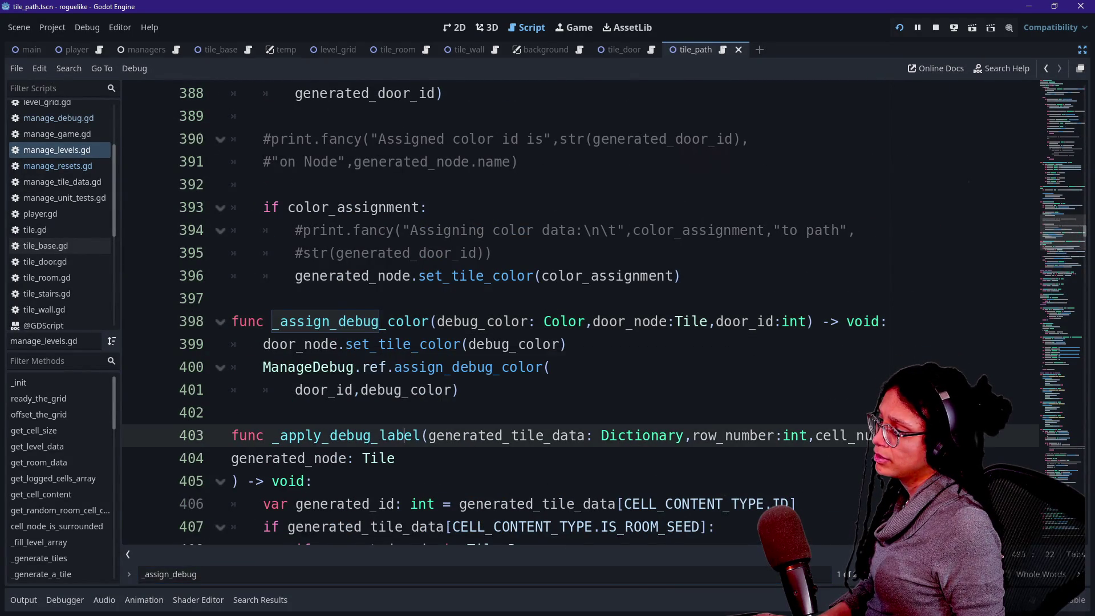
scroll(404, 435, "down", 2)
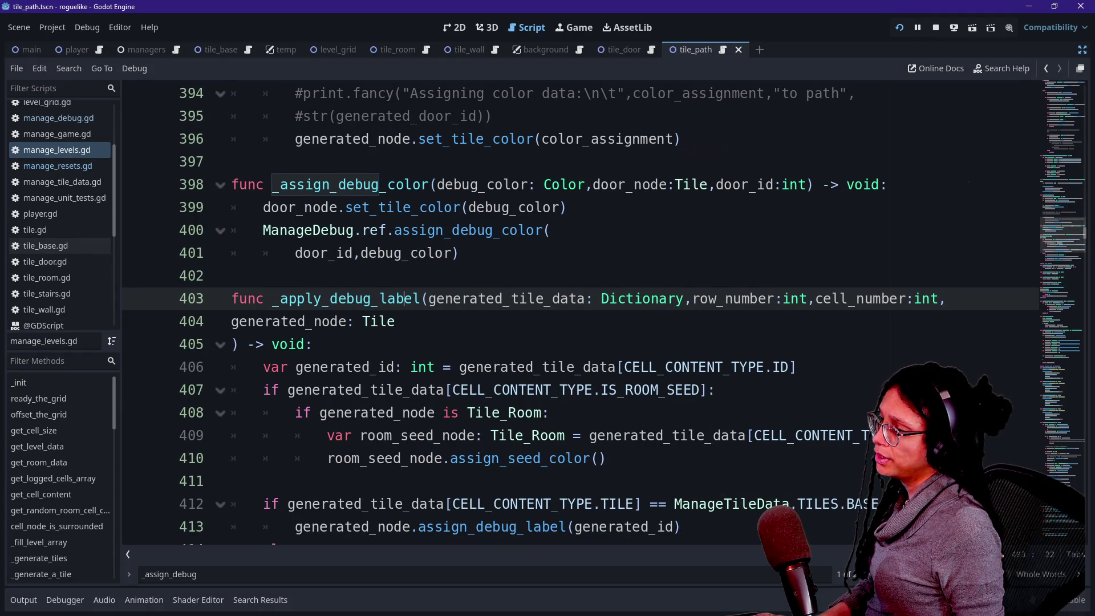
scroll(570, 314, "down", 1)
scroll(570, 313, "down", 1)
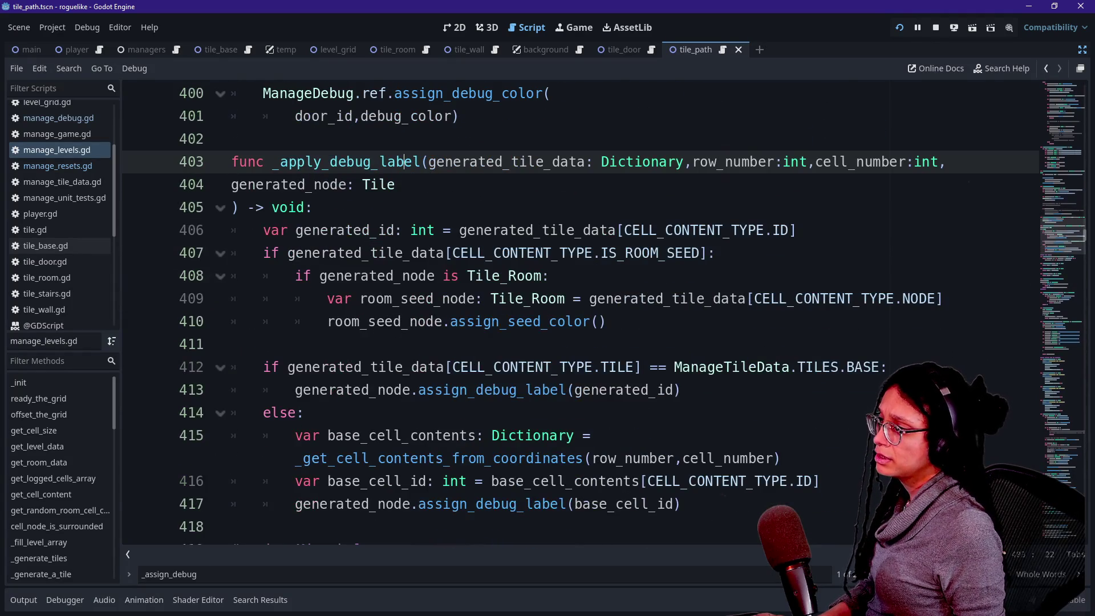
double_click(404, 161)
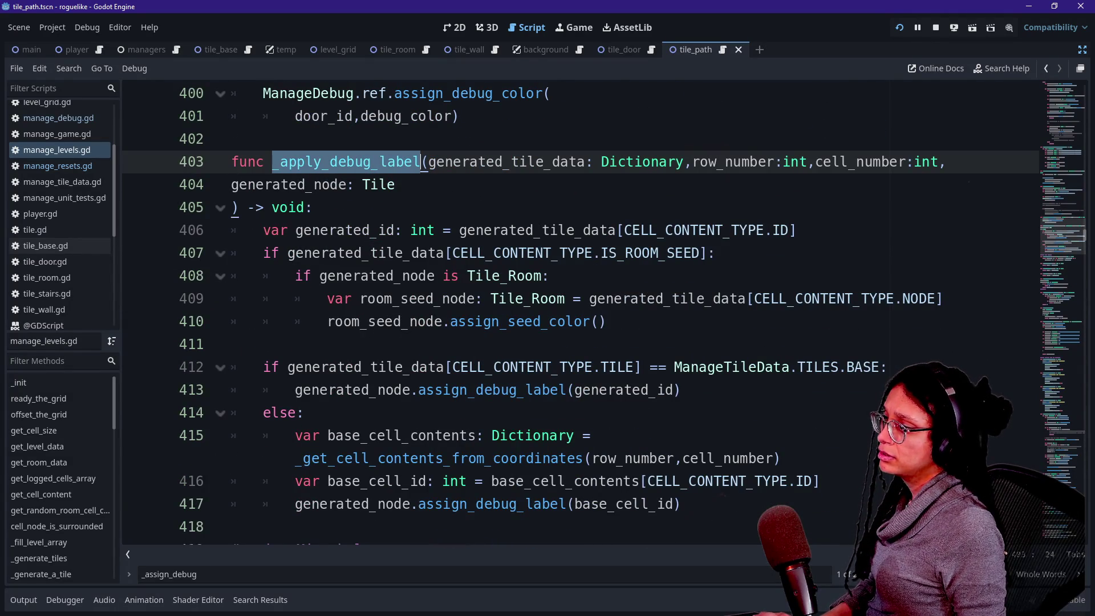
scroll(570, 314, "down", 4)
scroll(570, 313, "up", 12)
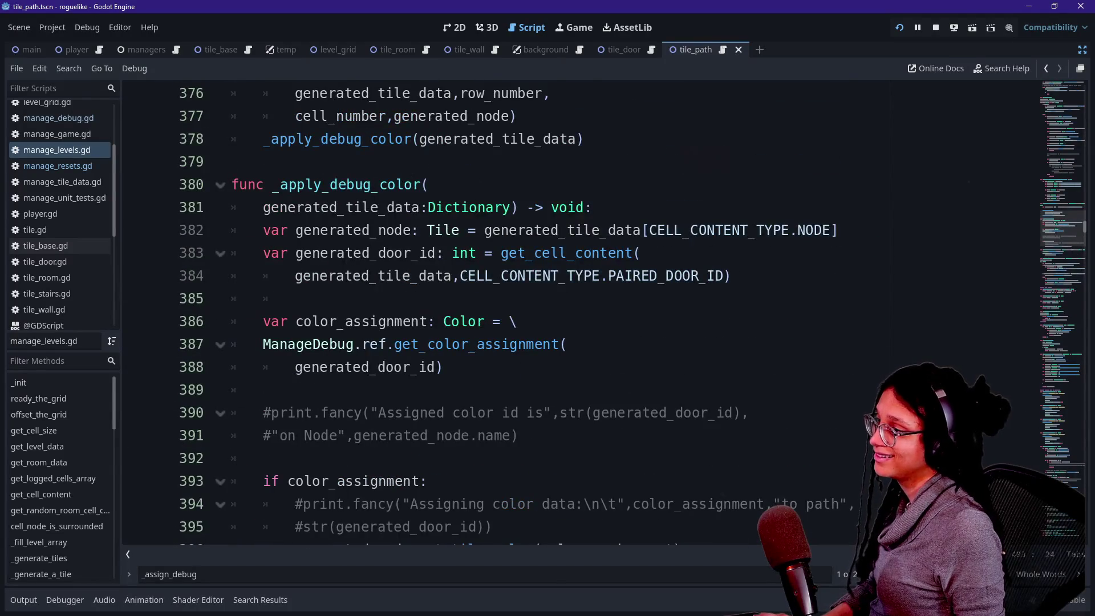
scroll(571, 314, "up", 1)
scroll(570, 313, "down", 3)
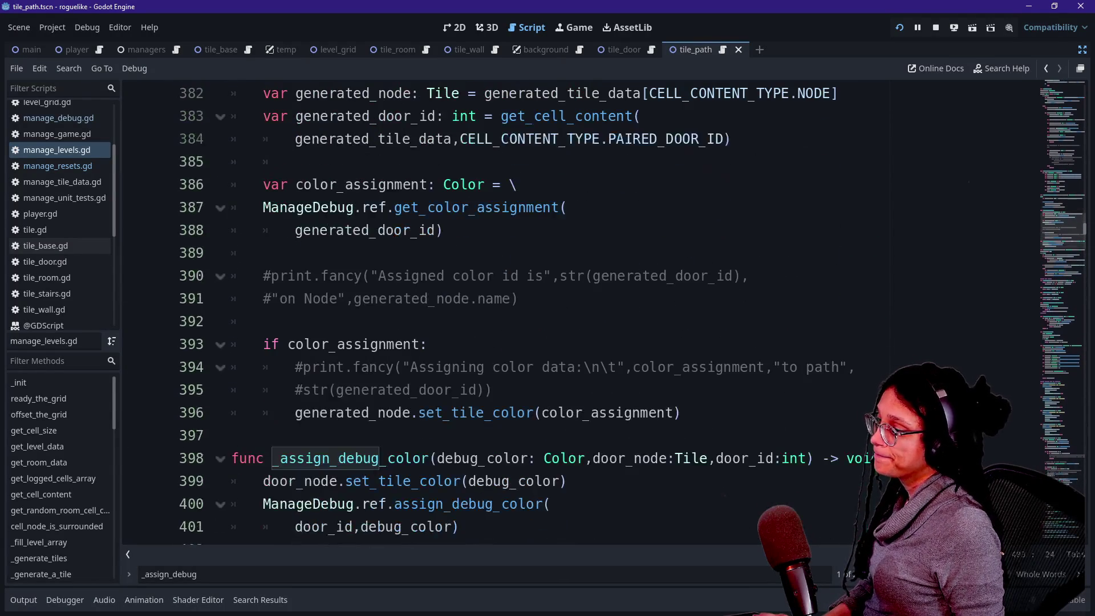
scroll(571, 314, "up", 4)
left_click_drag(583, 276, 263, 276)
Step: Test-run the game without the line-378 _apply_debug_color call, restore it, rerun, then stop
key("BackSpace")
key("BackSpace")
key("BackSpace")
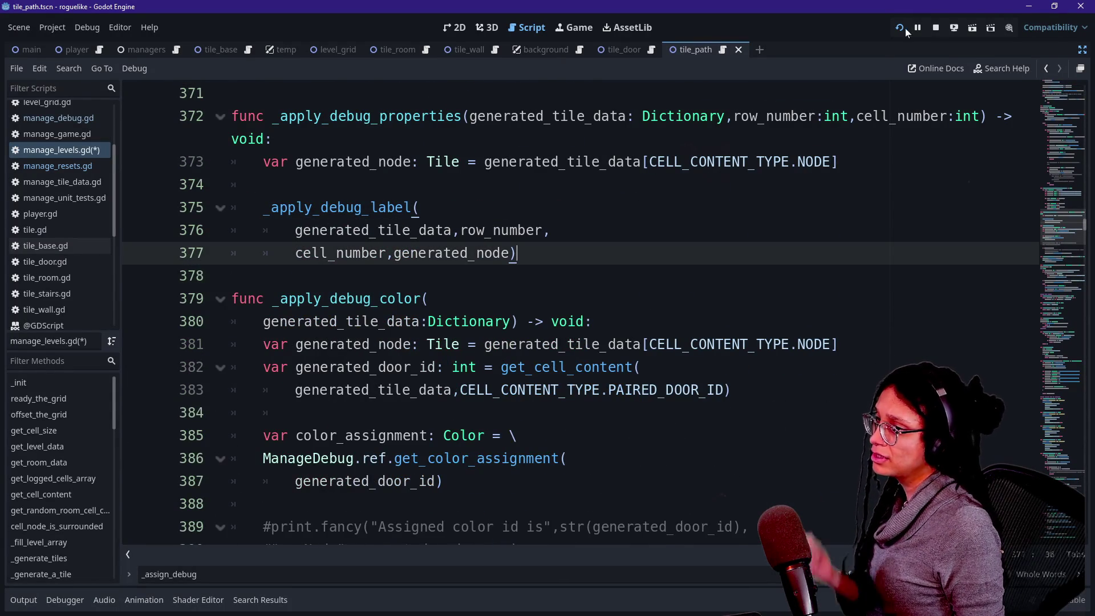
left_click(900, 30)
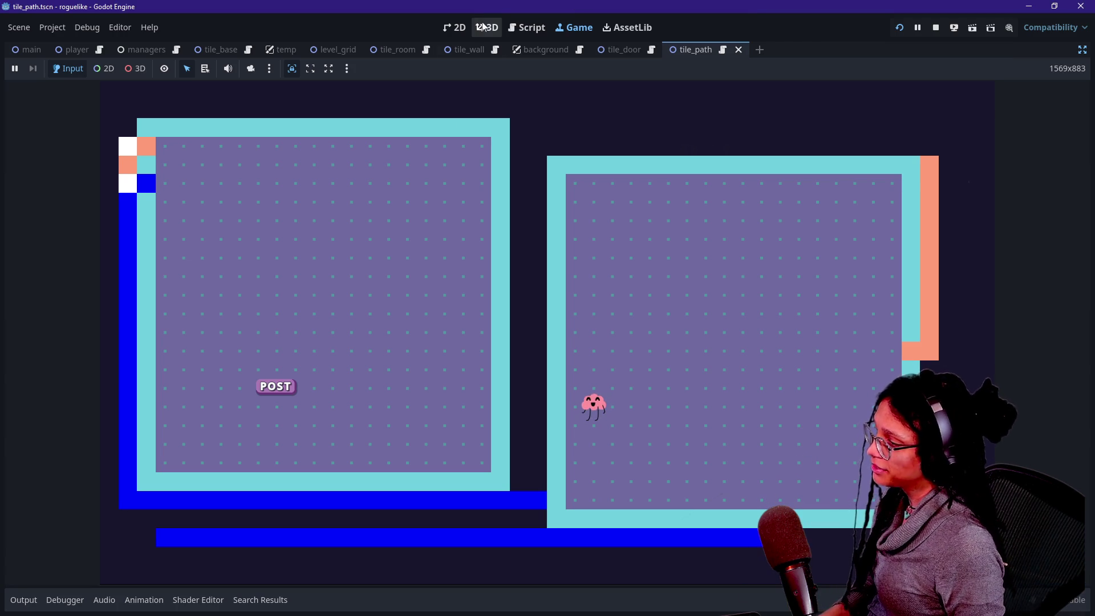
left_click(526, 27)
key("ctrl+z")
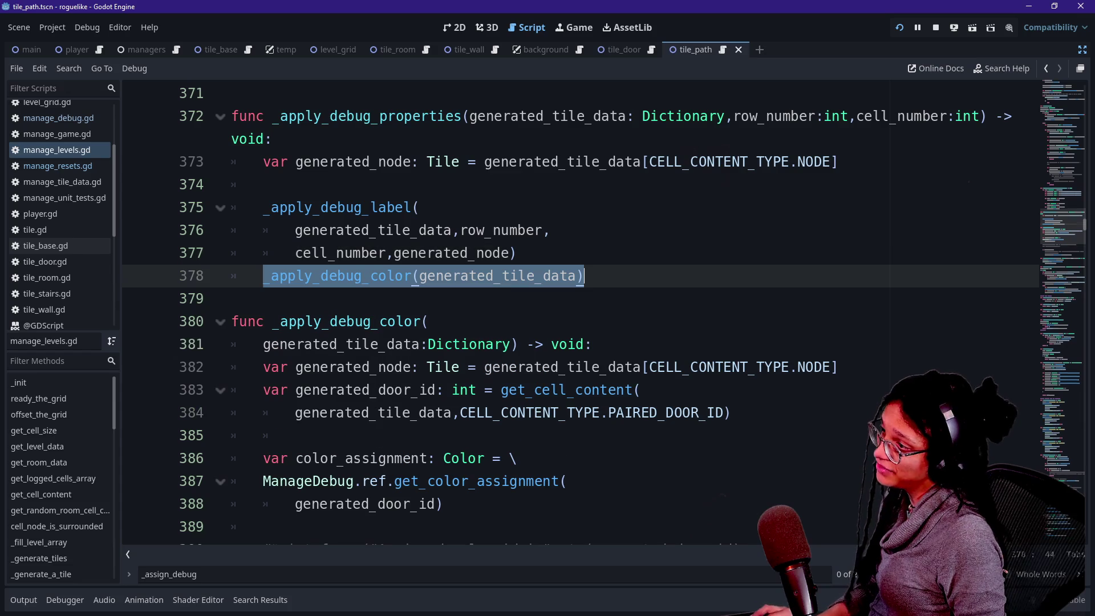
left_click(900, 27)
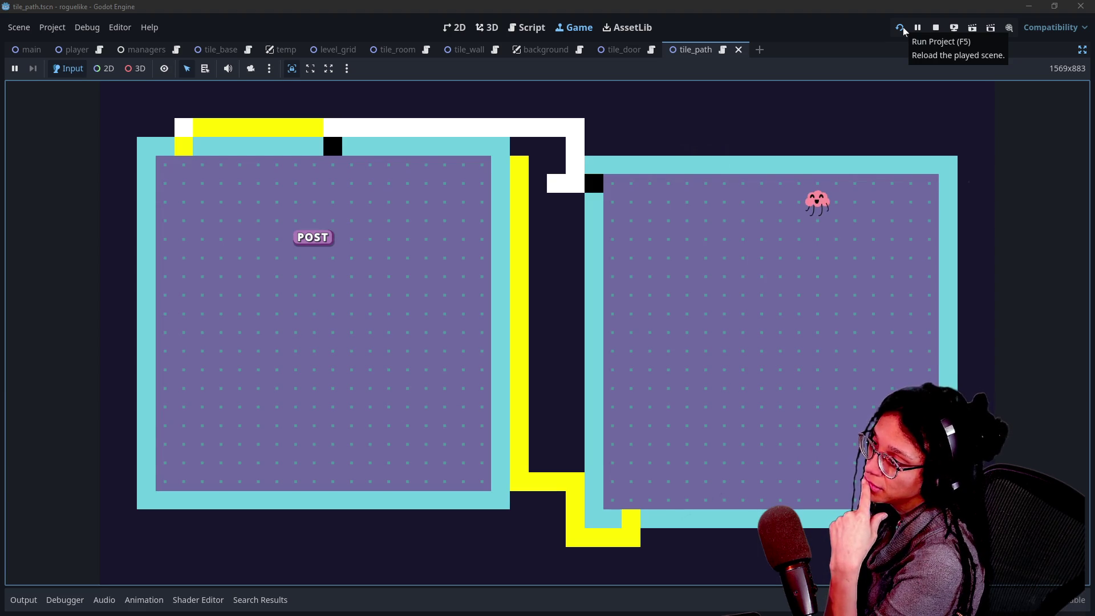
left_click(935, 27)
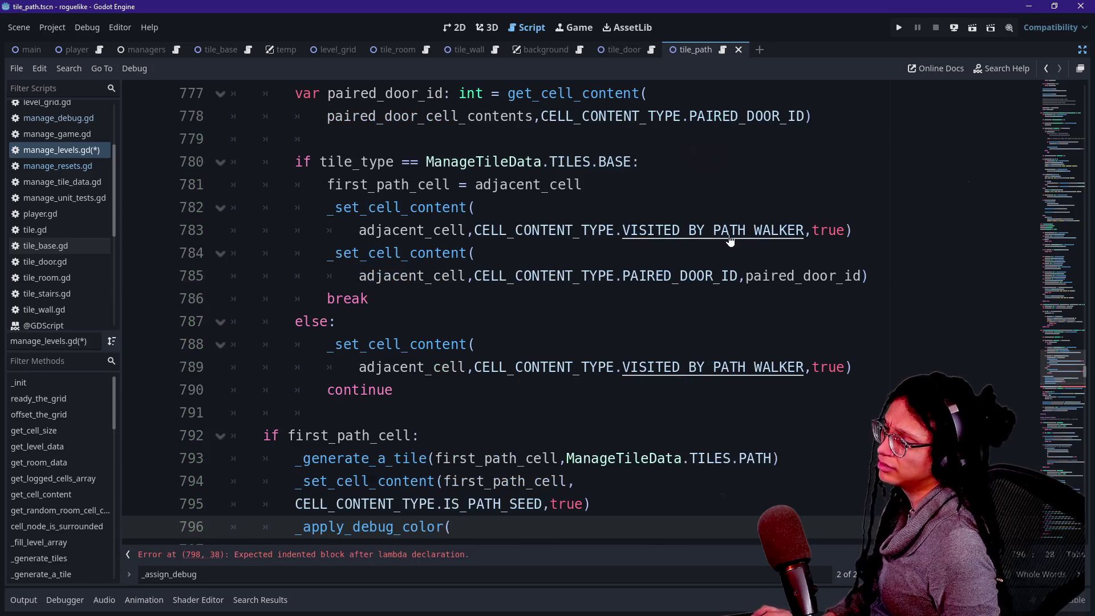
Step: Undo the unfinished _apply_debug_color( line and step through the _apply_debug_color matches, including line 378
key("ctrl+z")
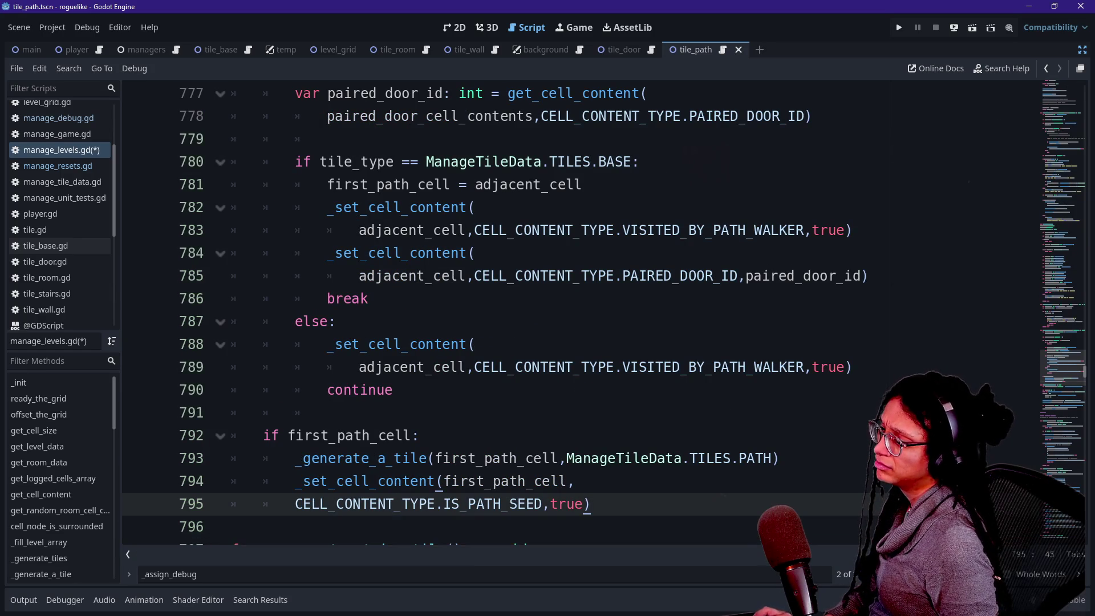
key("ctrl+f")
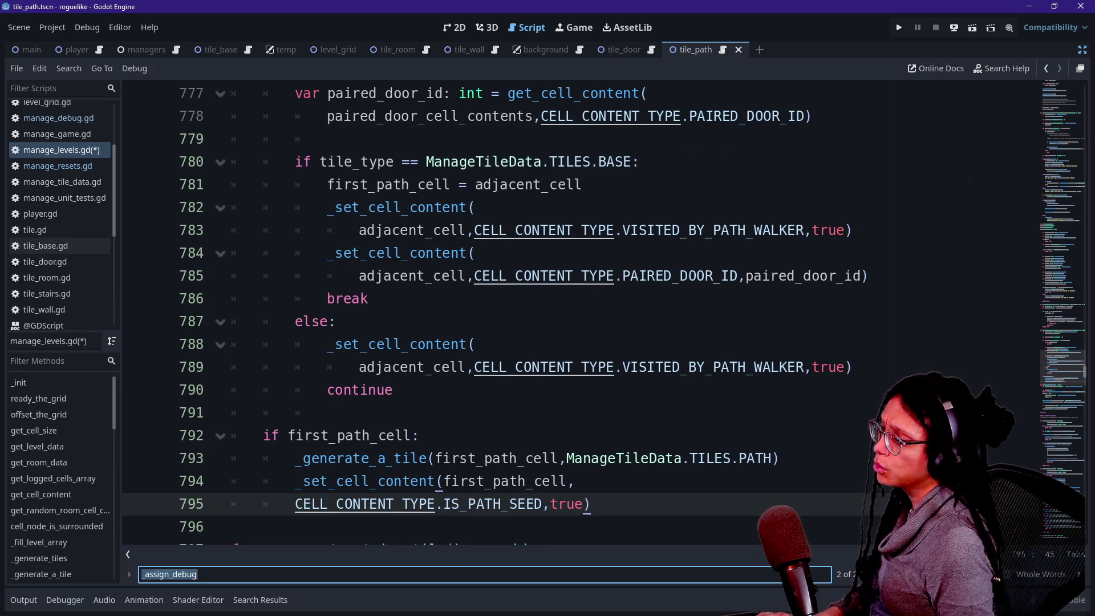
type("_apply_")
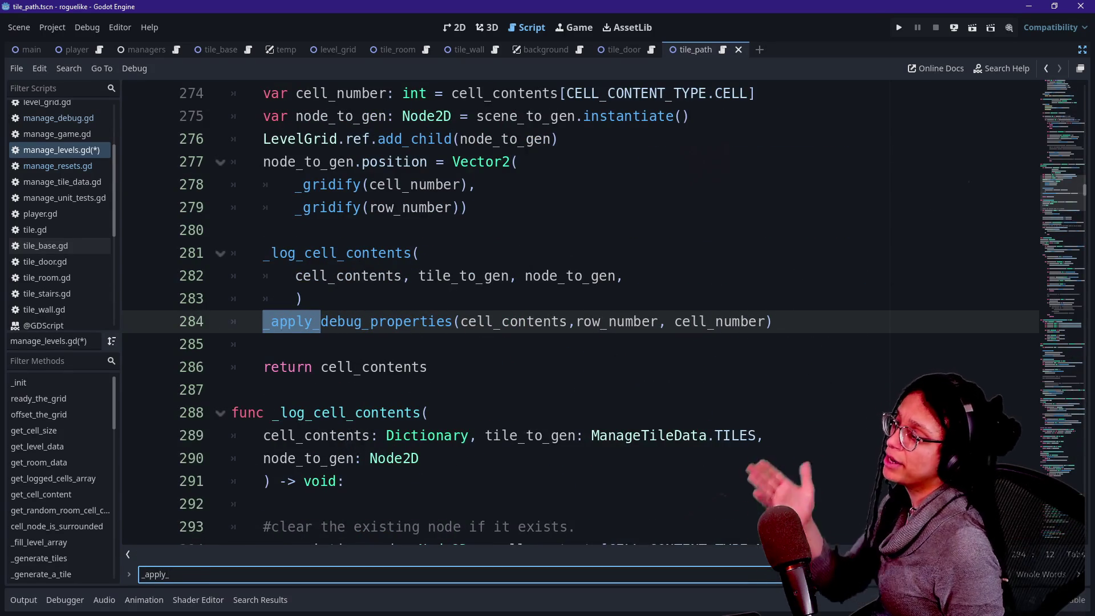
key("Return")
type("debug_colo")
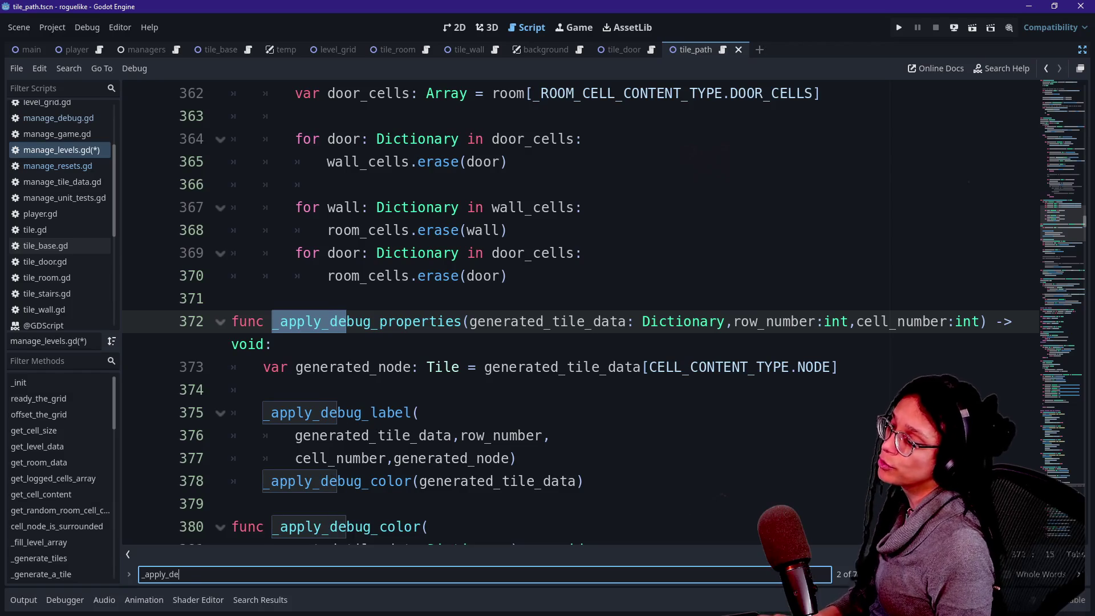
key("Return")
key("Return")
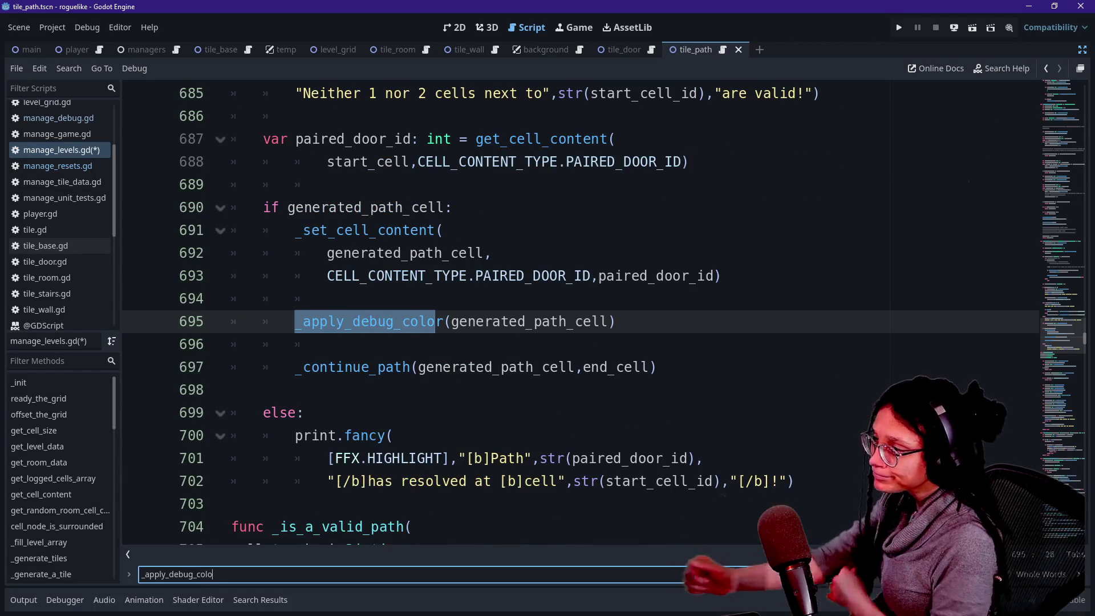
key("Return")
key("Return")
key("Return")
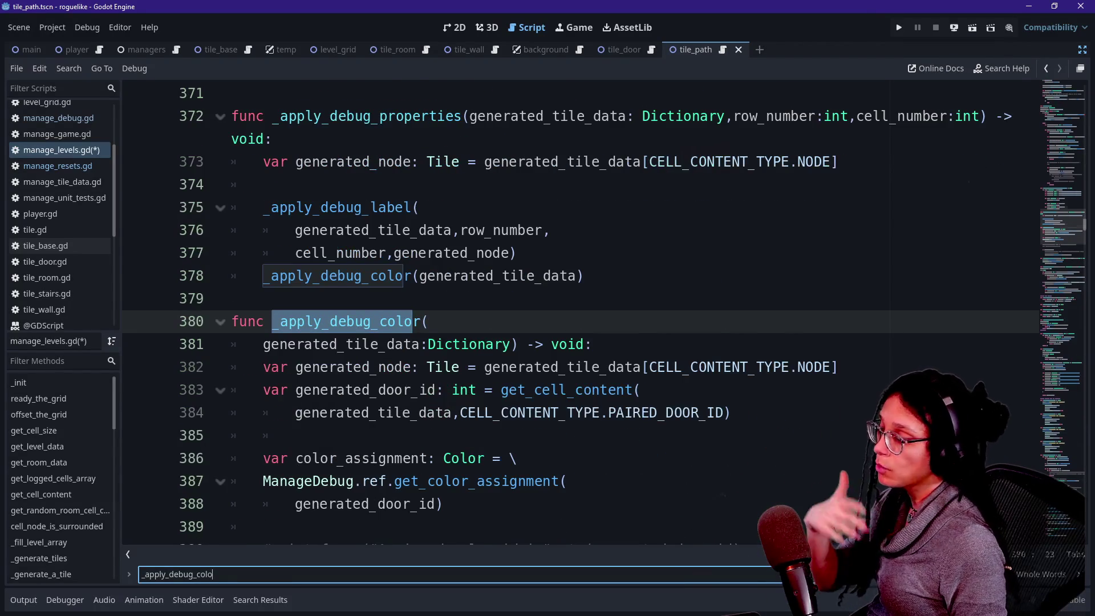
key("Return")
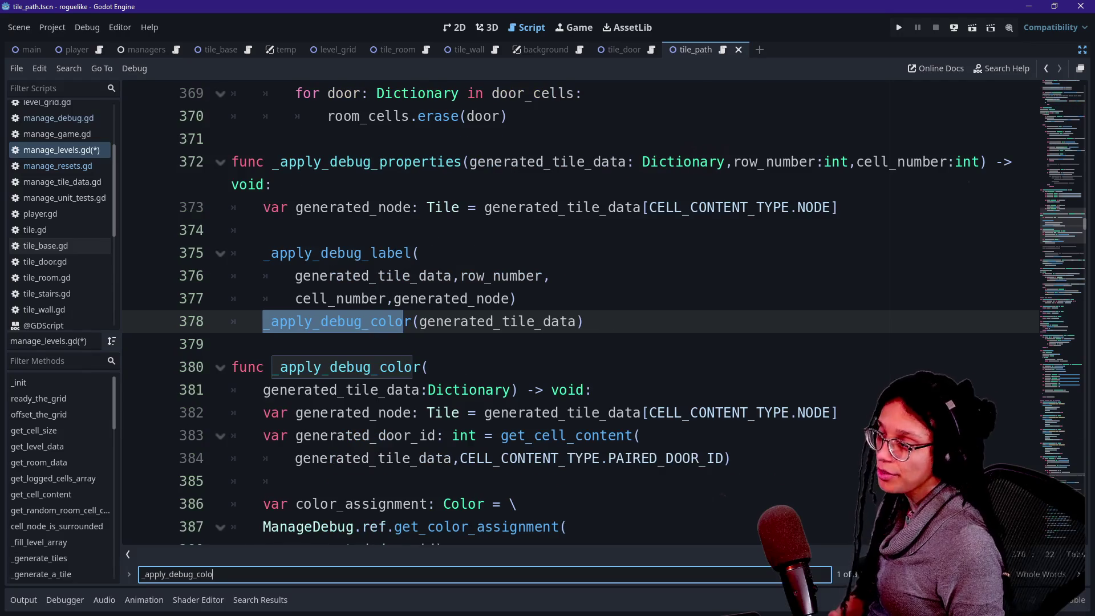
key("Return")
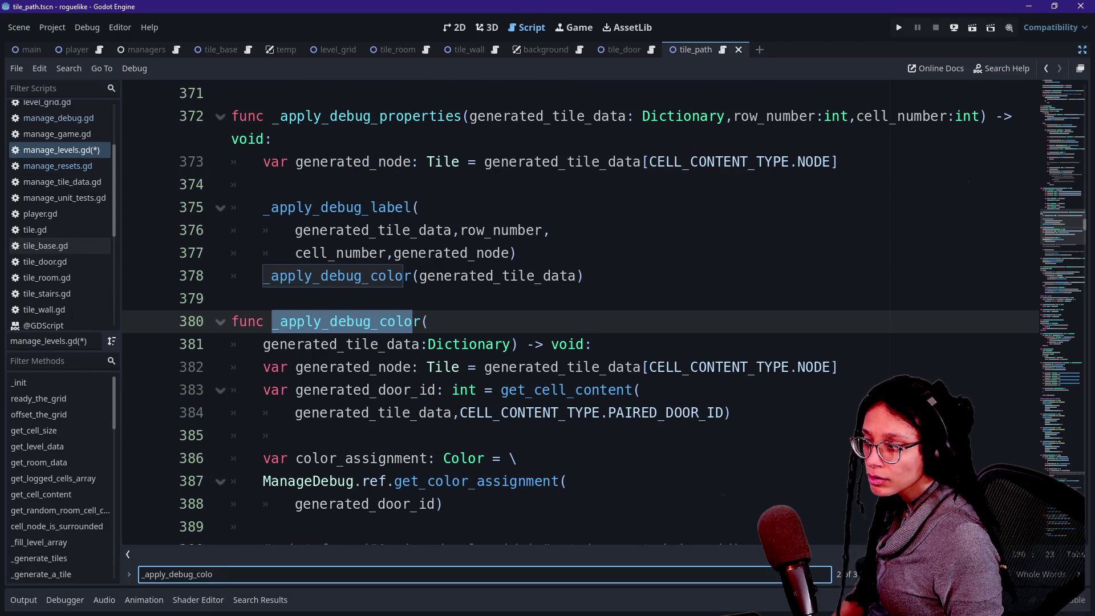
scroll(570, 314, "down", 4)
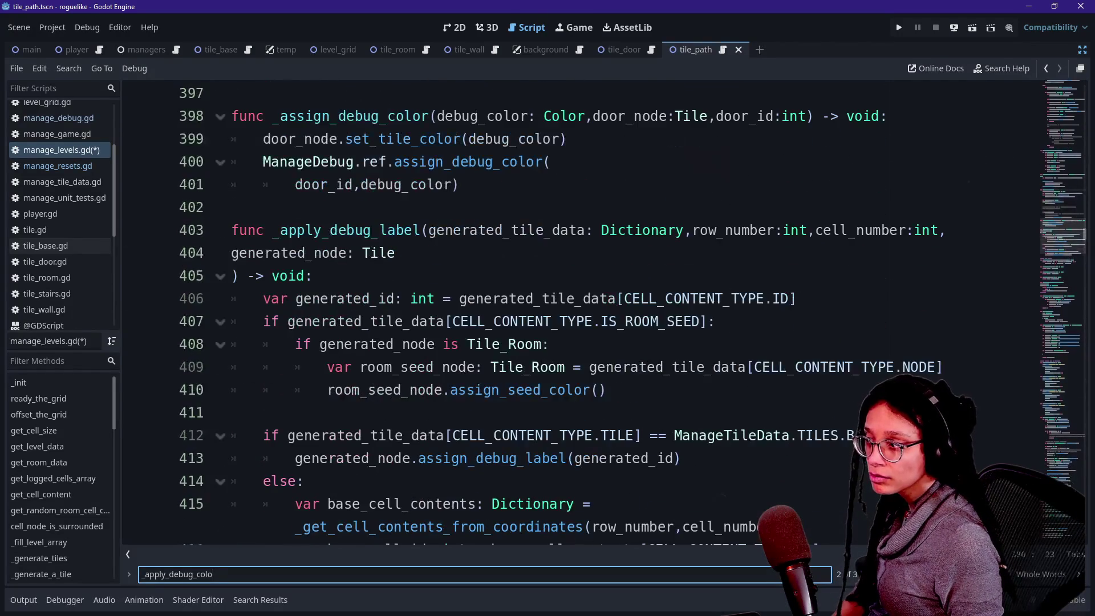
Step: Go to the _generate_first_door_path definition and place the cursor after its path-seed line
key("ctrl+a")
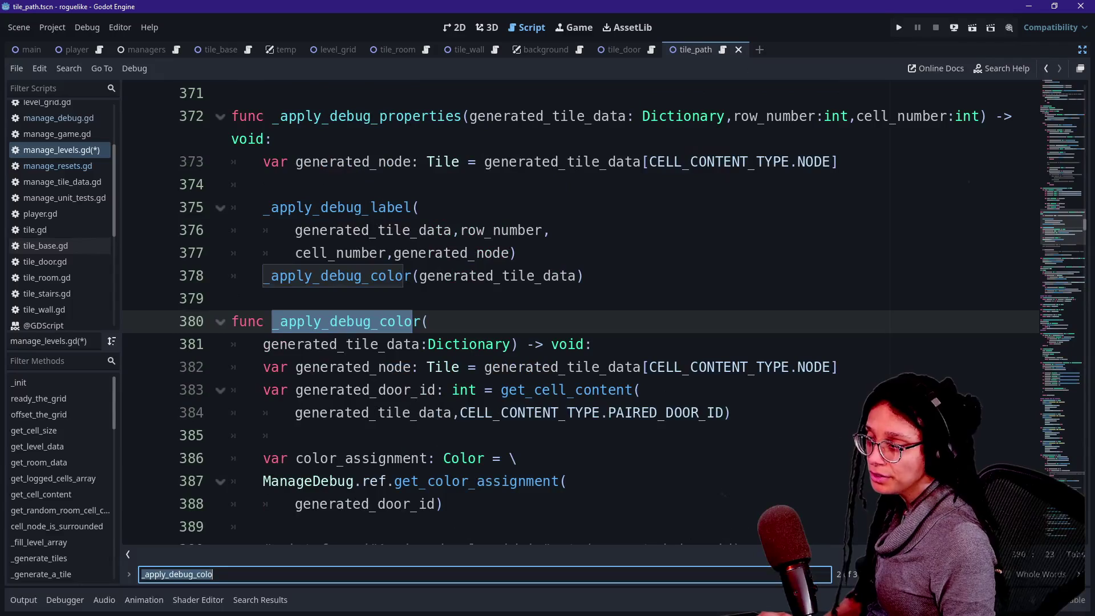
type("_generate_fr")
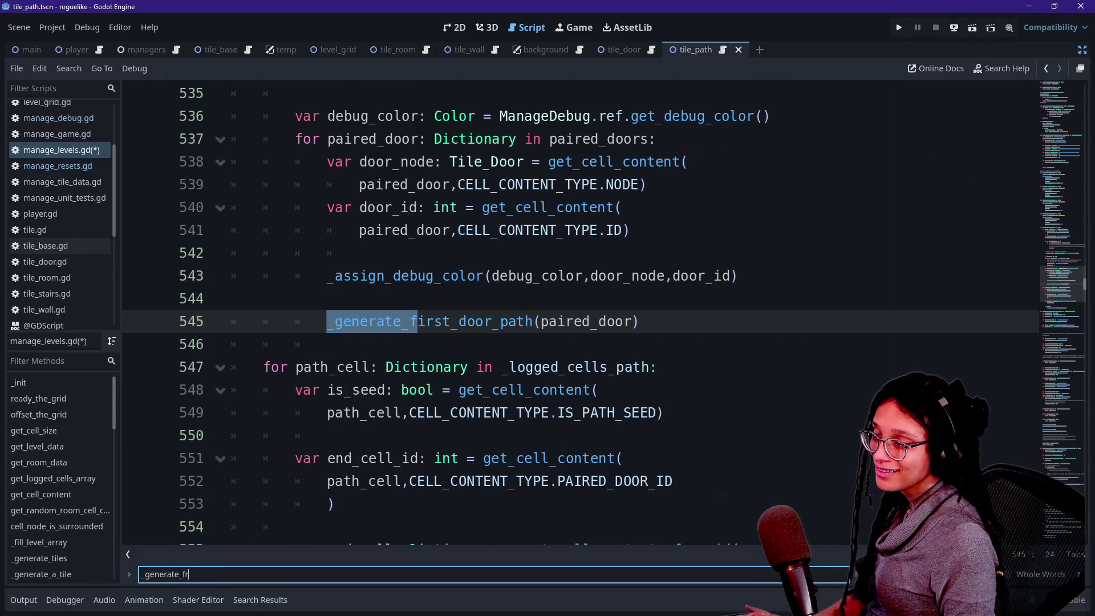
left_click(434, 321, "ctrl")
scroll(435, 339, "down", 8)
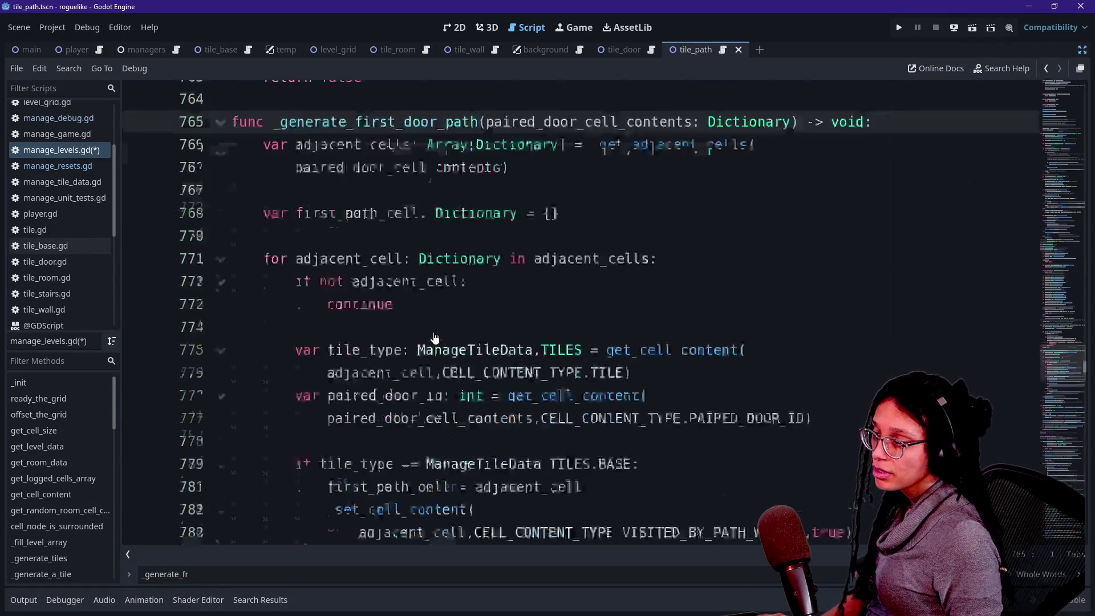
scroll(434, 339, "down", 3)
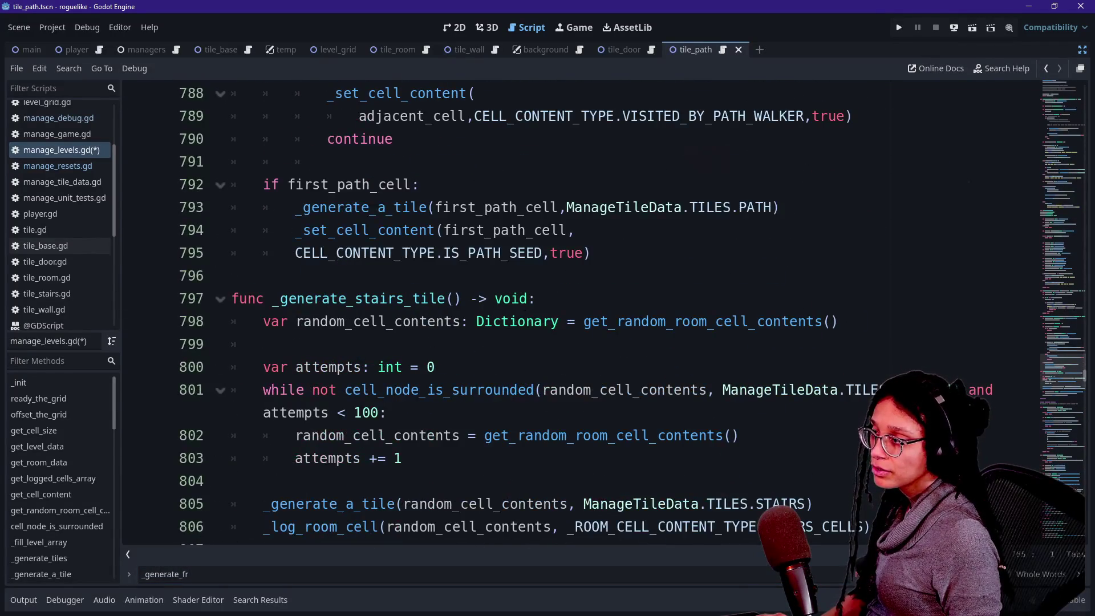
left_click(593, 253)
Step: Add _apply_debug_color(first_path_cell) after the path-seed line on line 796 and save manage_levels.gd
key("Return")
type("_assign_debug_color(debug_color,door_node,door_id)")
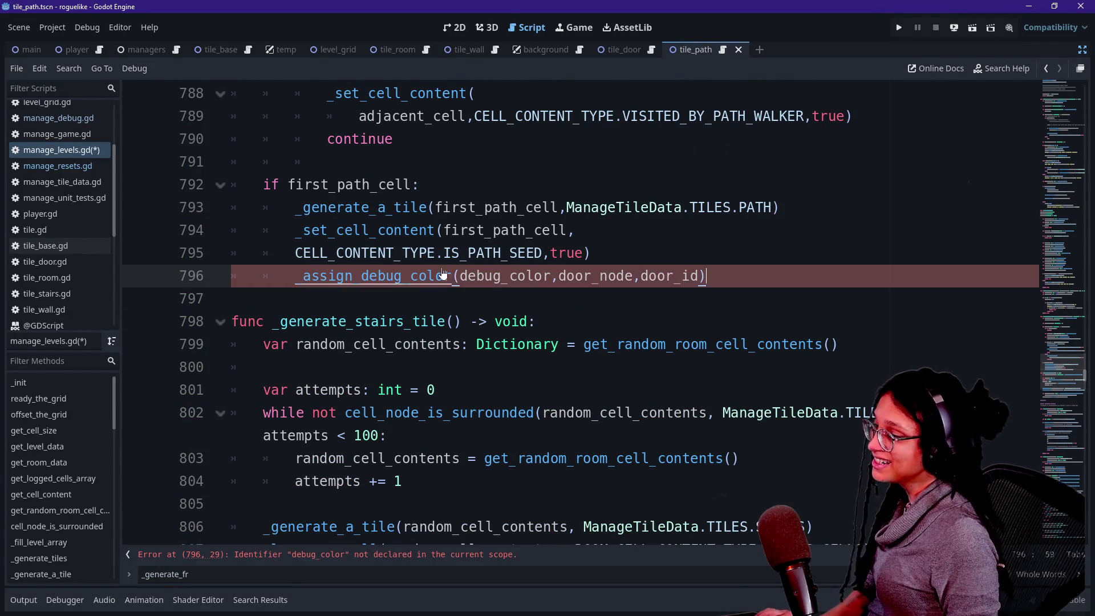
key("ctrl+z")
type("_app")
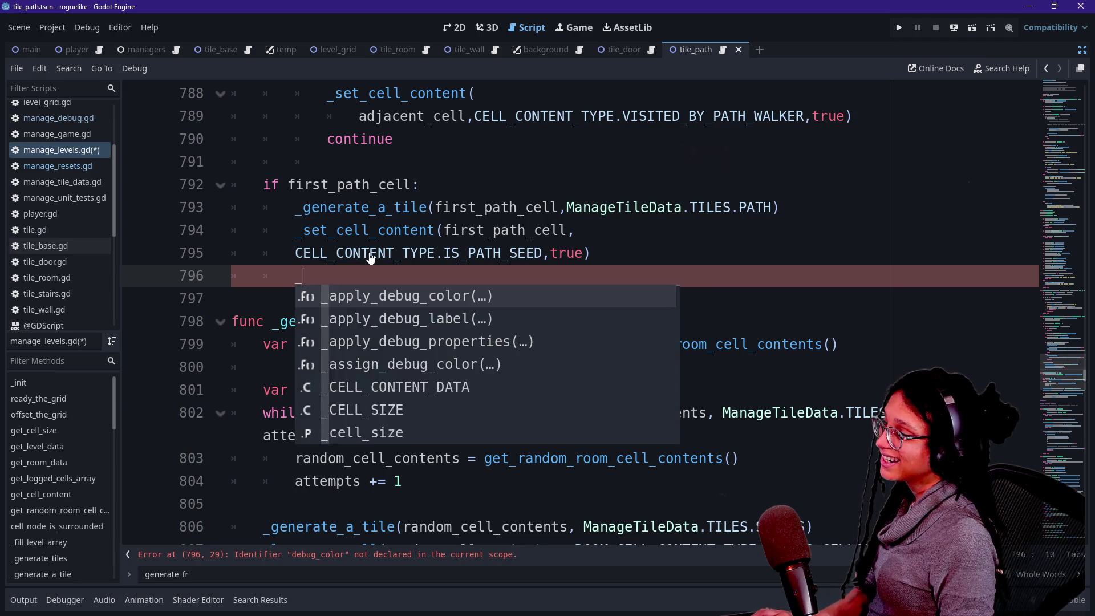
key("Return")
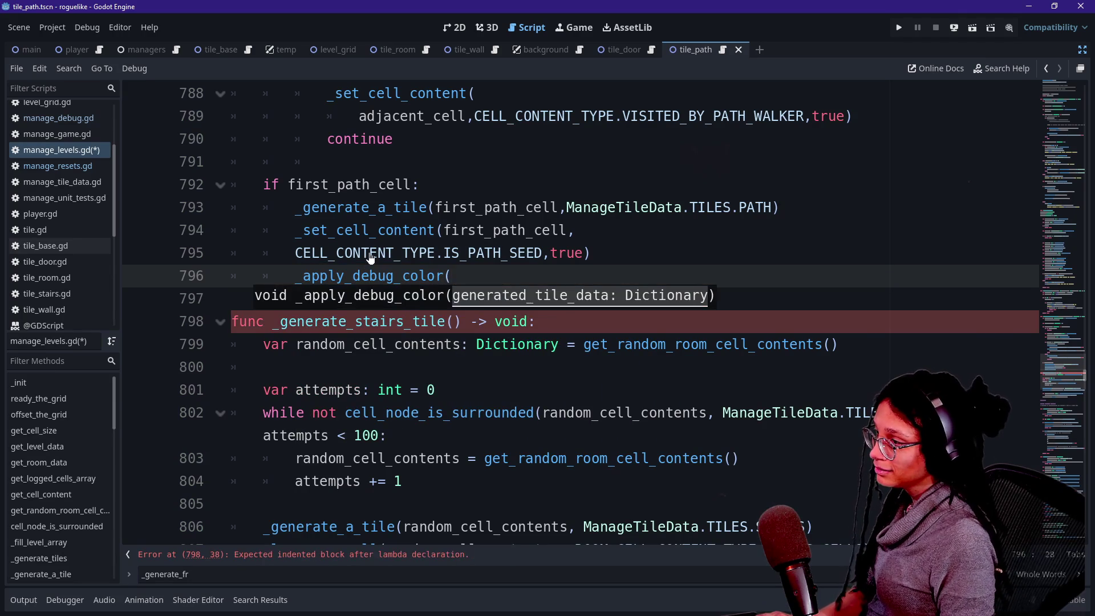
type("first_path_")
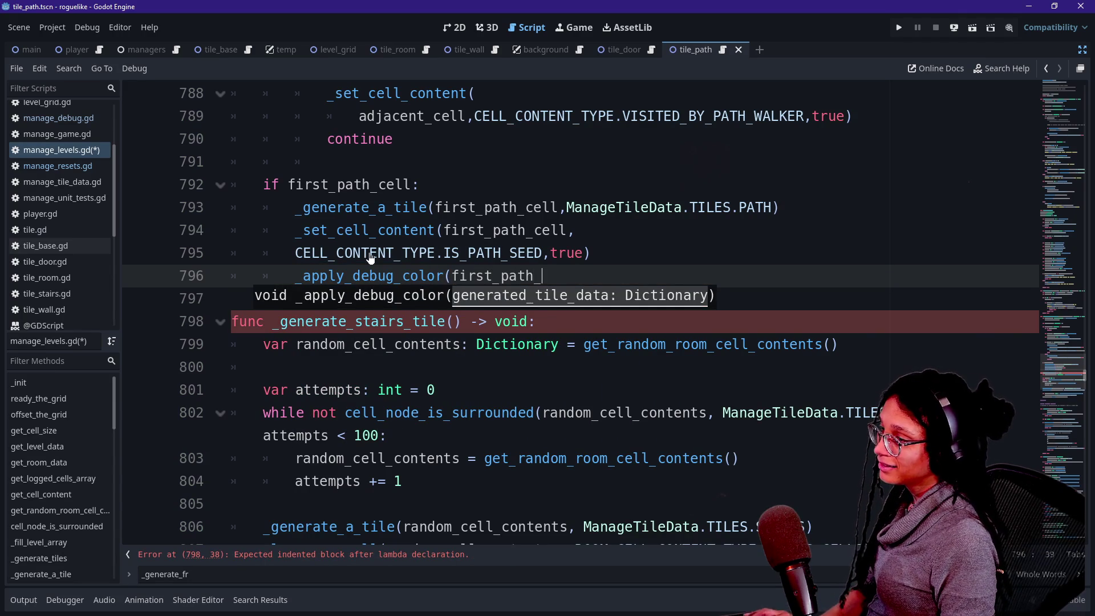
type("cell)")
key("ctrl+s")
Step: Delete the _apply_debug_color call on line 378 inside _apply_debug_properties
left_click(486, 275)
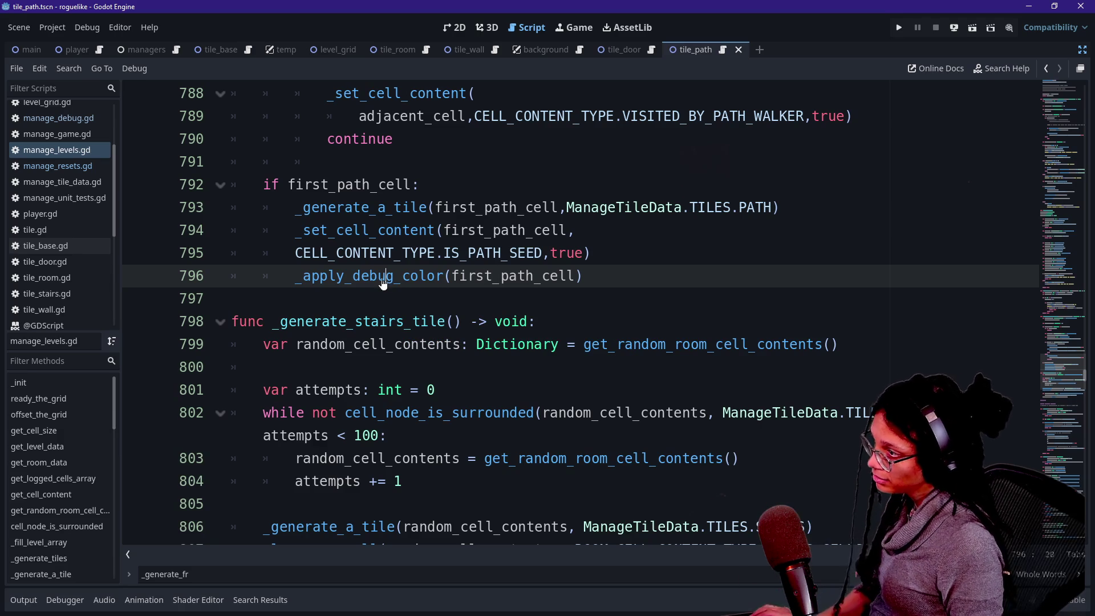
left_click(384, 276, "ctrl")
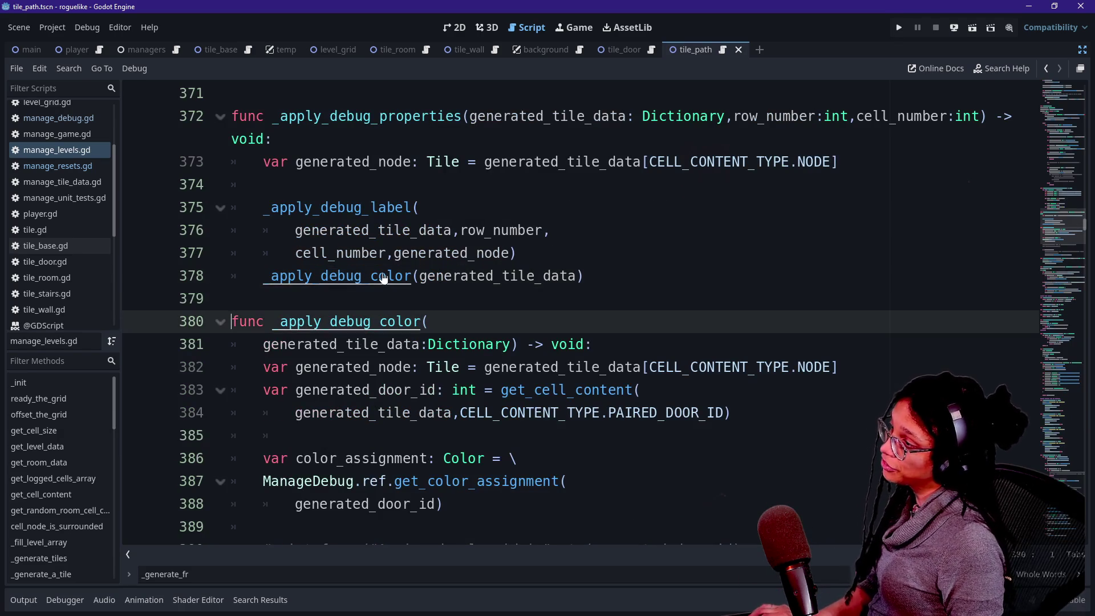
left_click(584, 276)
key("shift+Up")
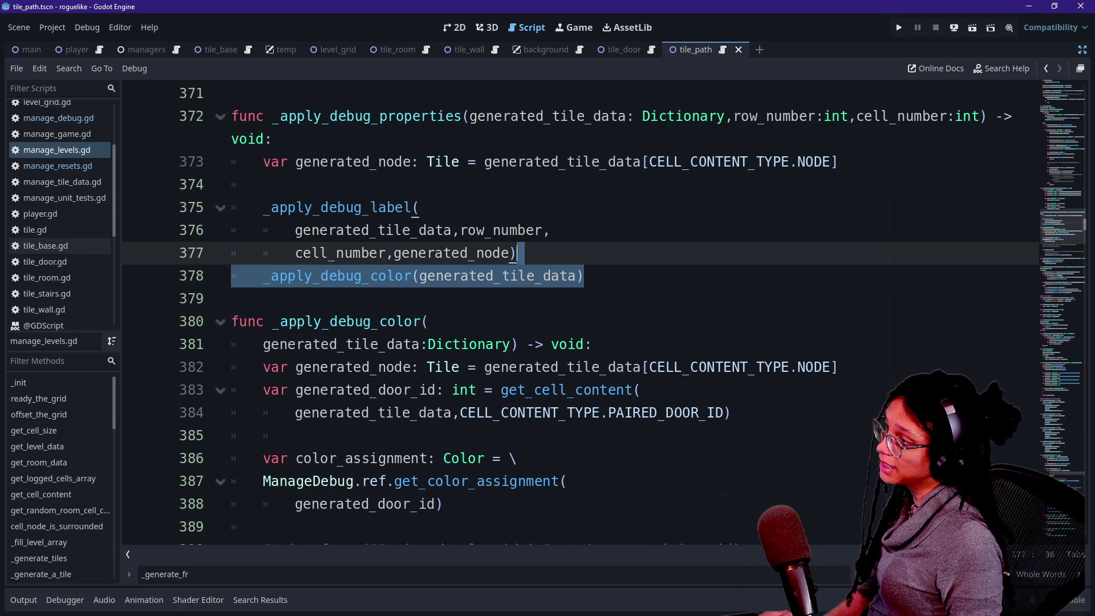
key("BackSpace")
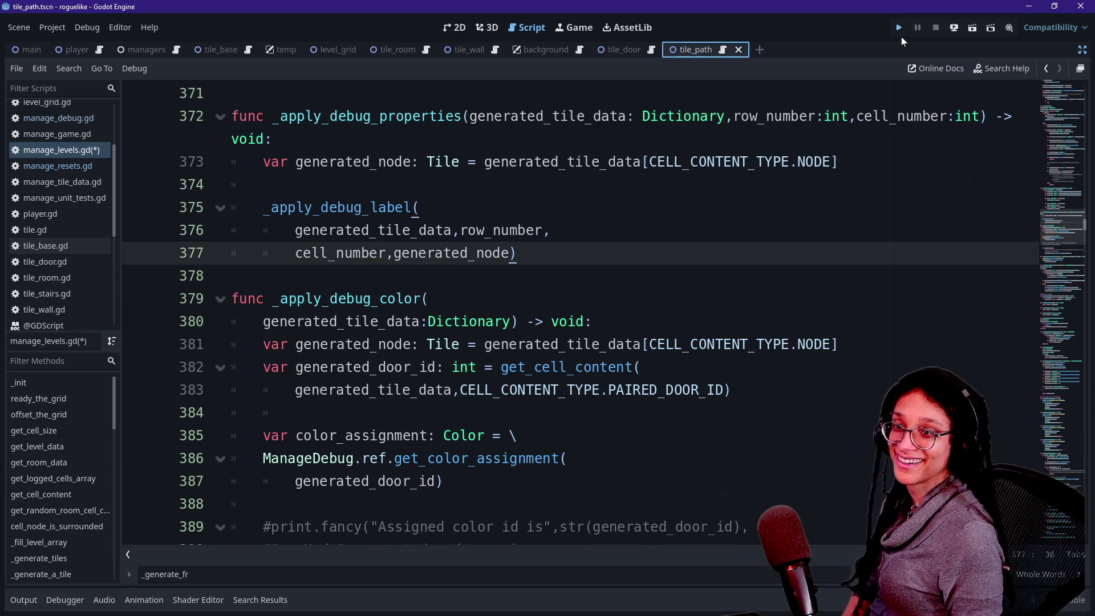
Step: Test the path colours in-game, restore line 378's _apply_debug_color call, and test again
left_click(899, 28)
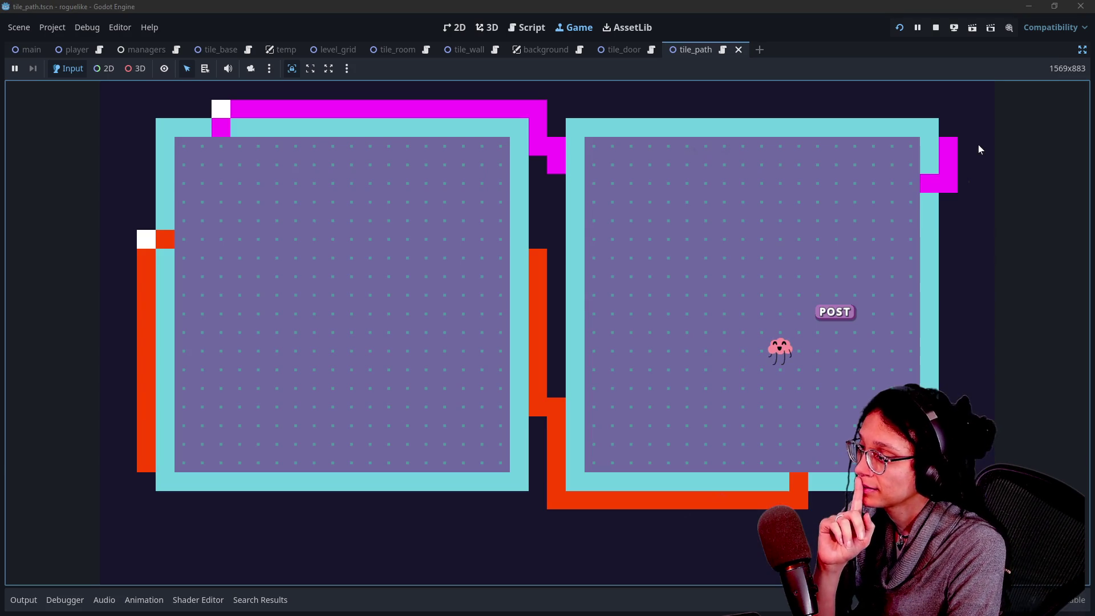
left_click(530, 27)
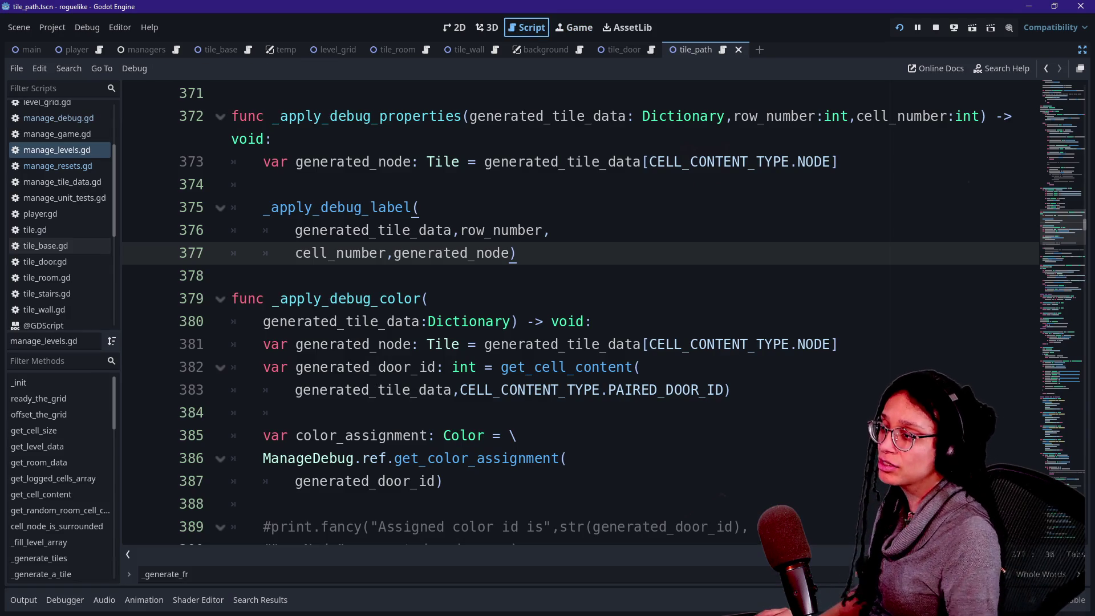
key("ctrl+z")
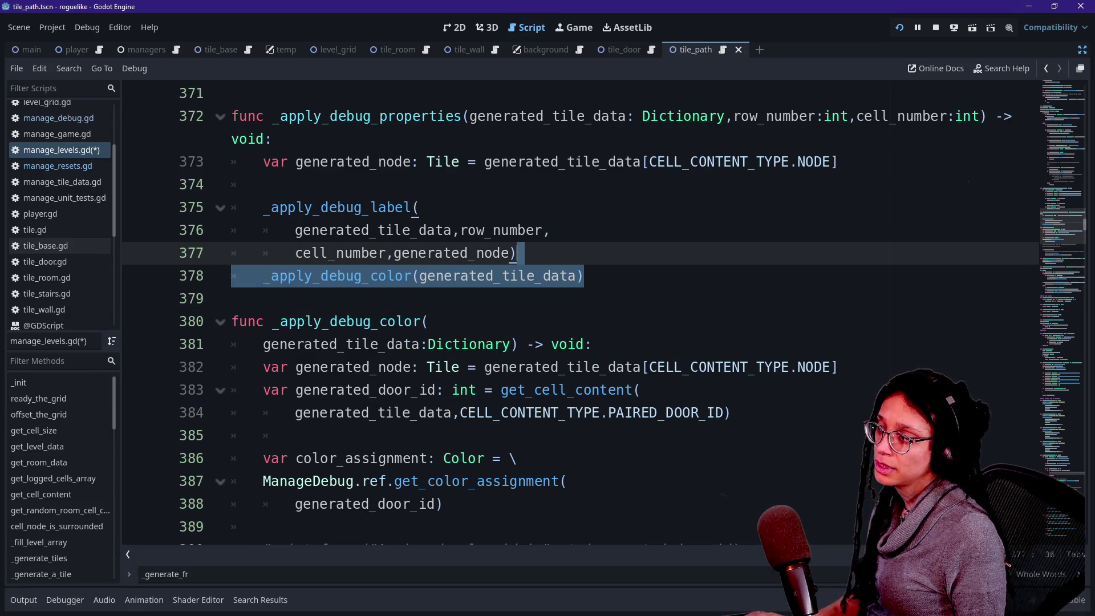
left_click(900, 29)
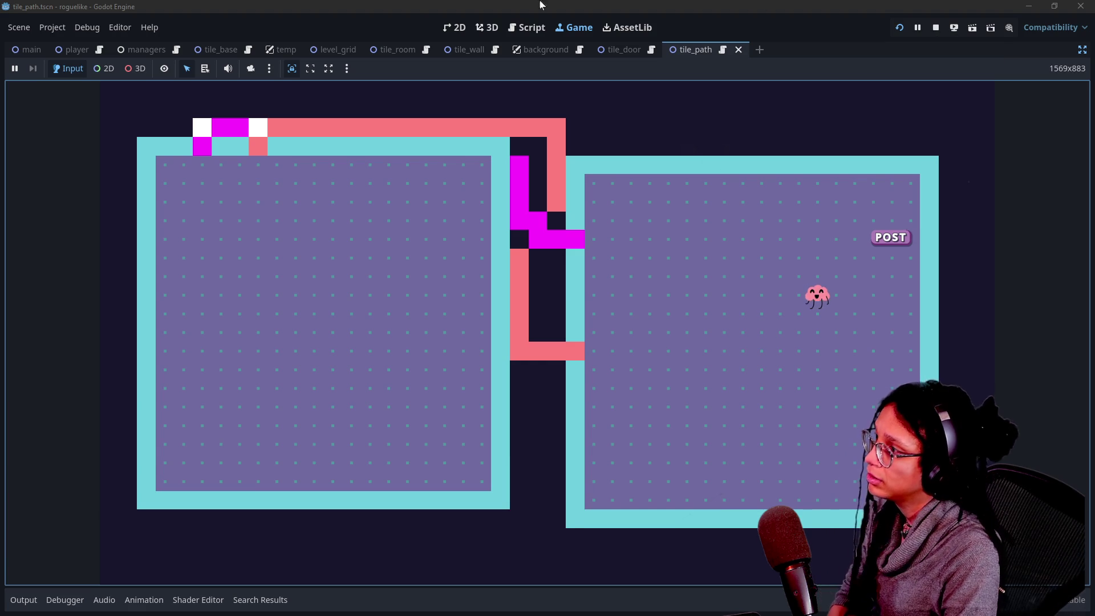
left_click(536, 29)
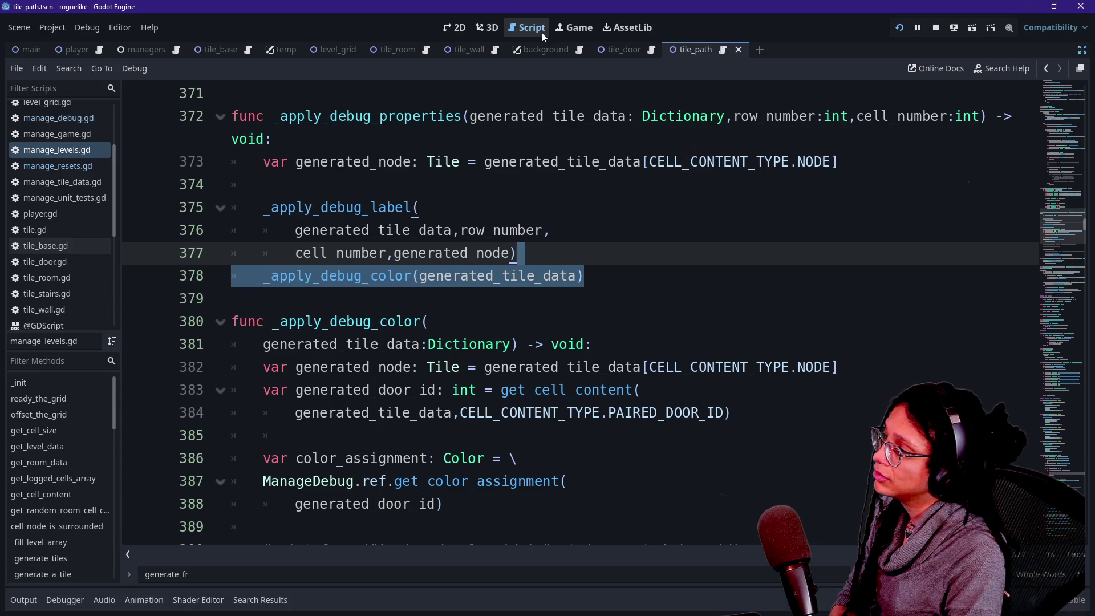
Step: Uncomment the 'Assigning color data' print on lines 394–395, run the game, and show the output log
left_click(542, 161)
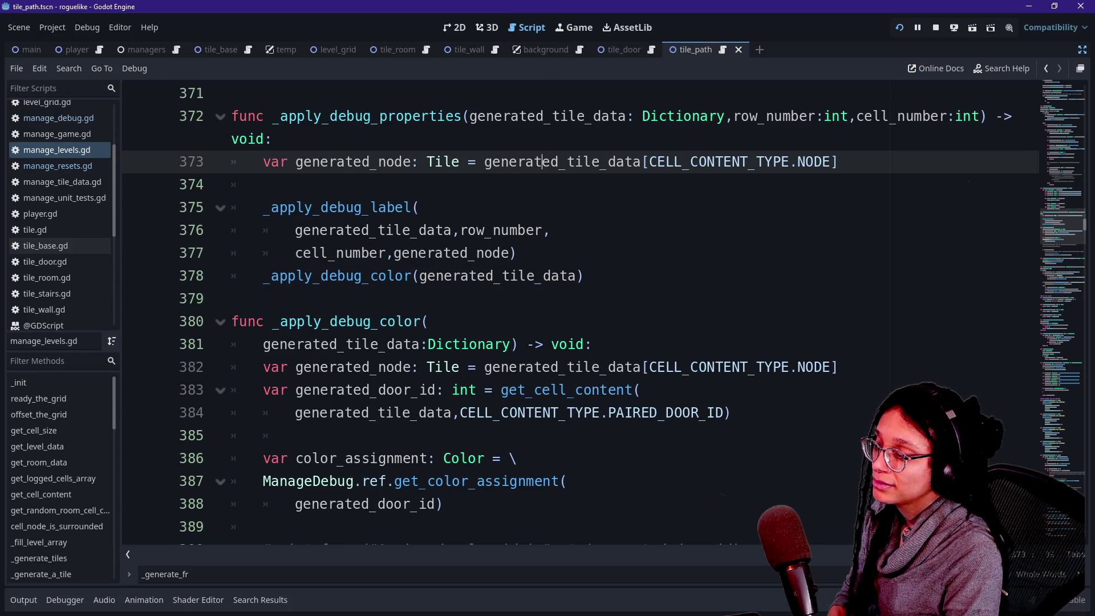
scroll(541, 161, "down", 5)
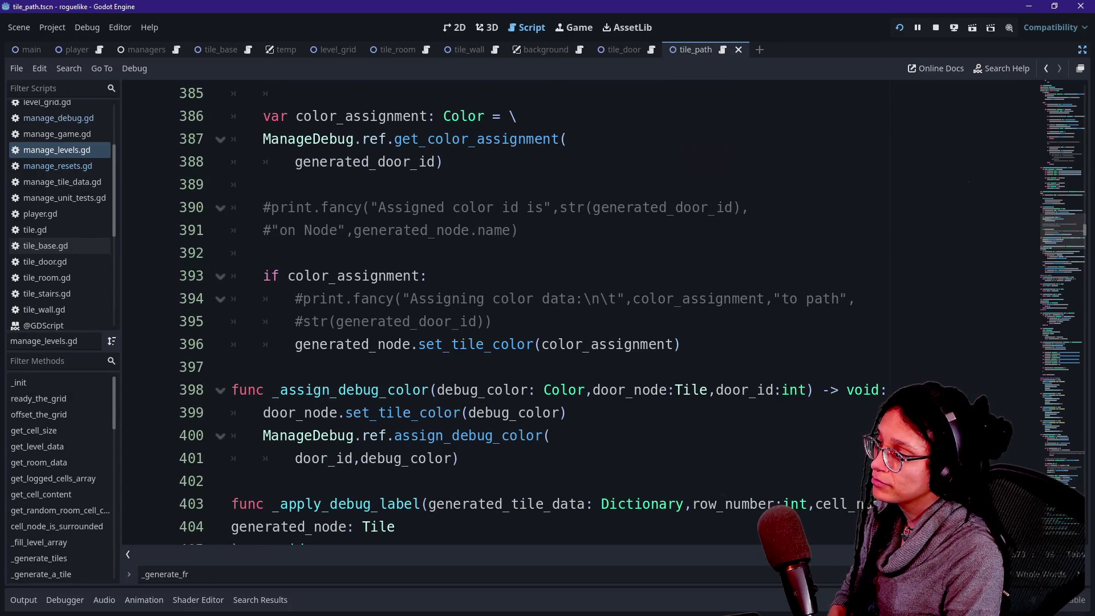
left_click(680, 344)
key("Up")
key("ctrl+k")
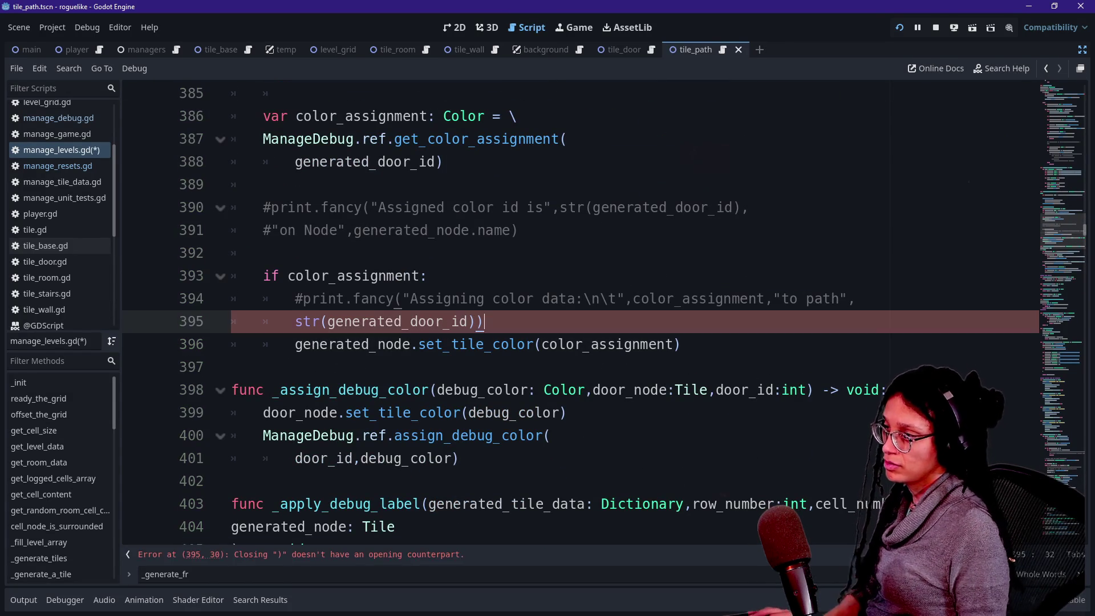
key("Up")
key("ctrl+k")
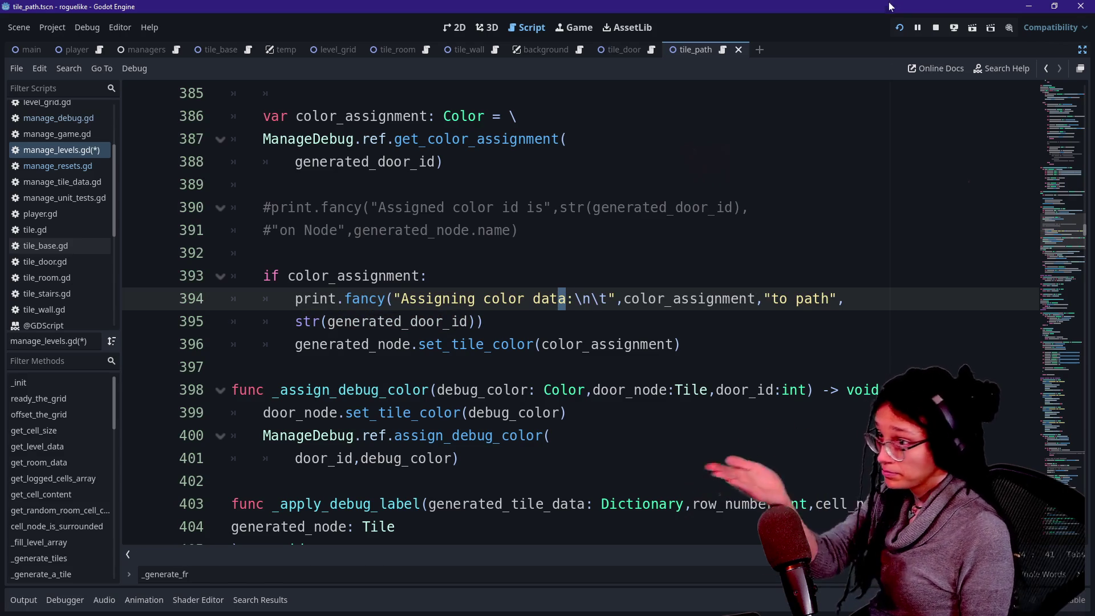
left_click(898, 29)
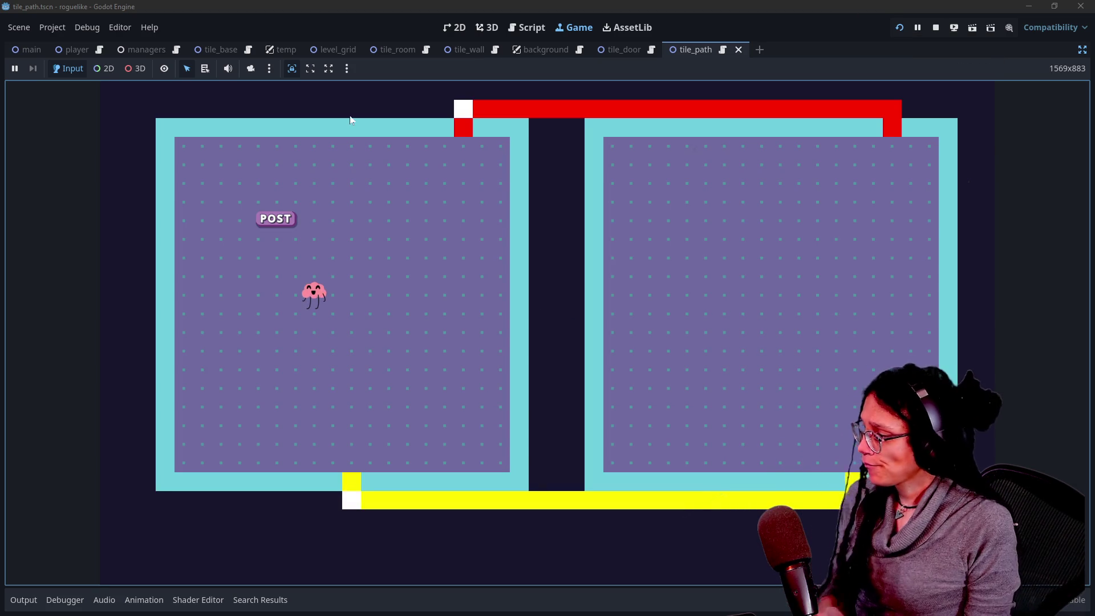
left_click(24, 600)
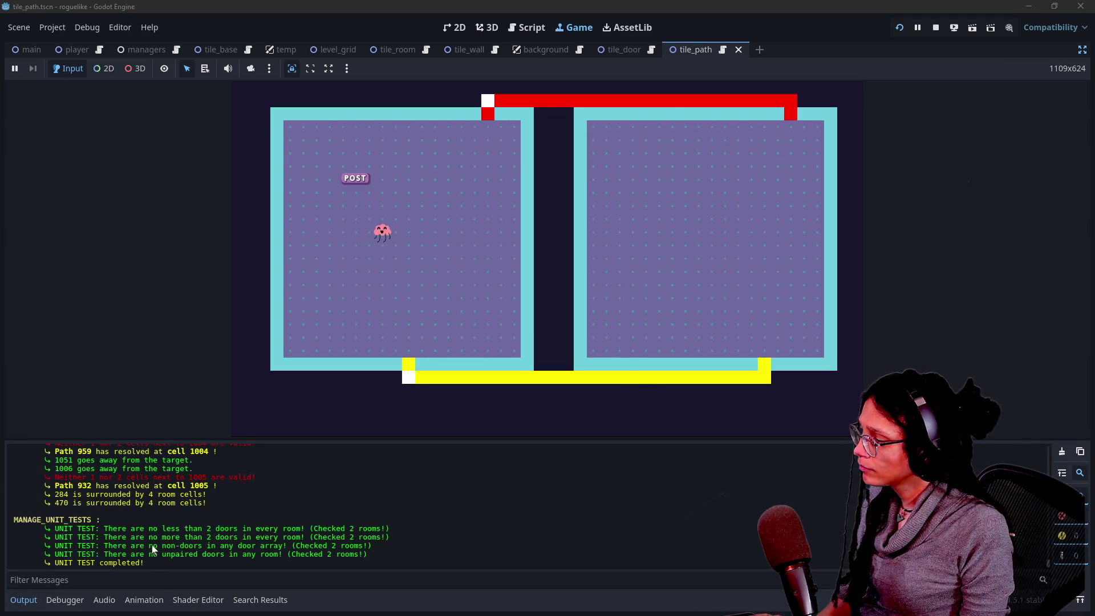
Step: Filter the output log for 'assi' messages, then clear the filter
left_click(139, 581)
type("assi")
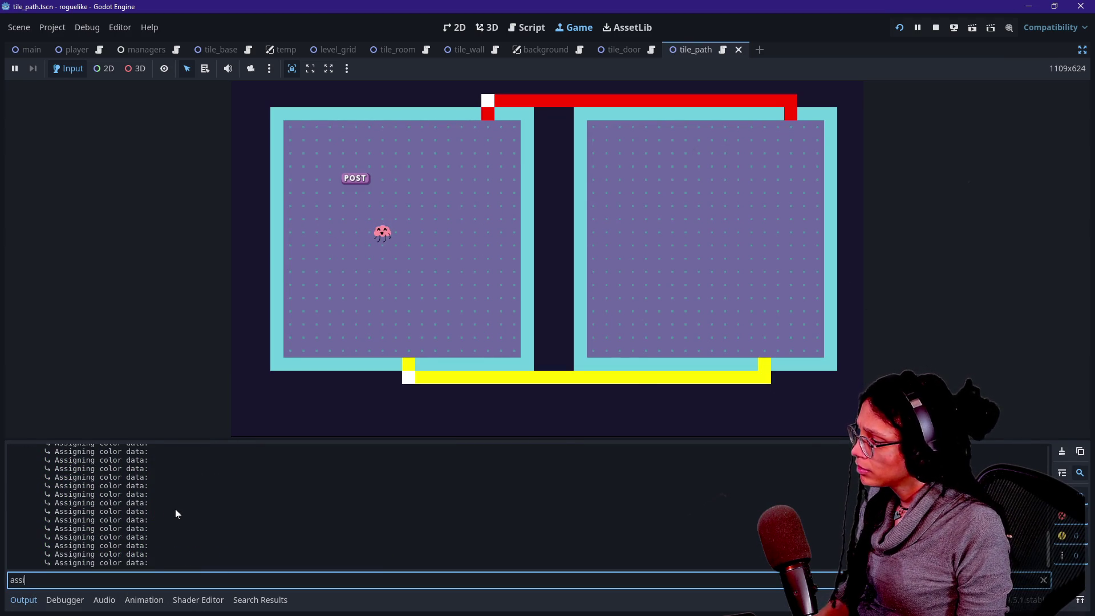
key("BackSpace")
key("BackSpace")
key("BackSpace")
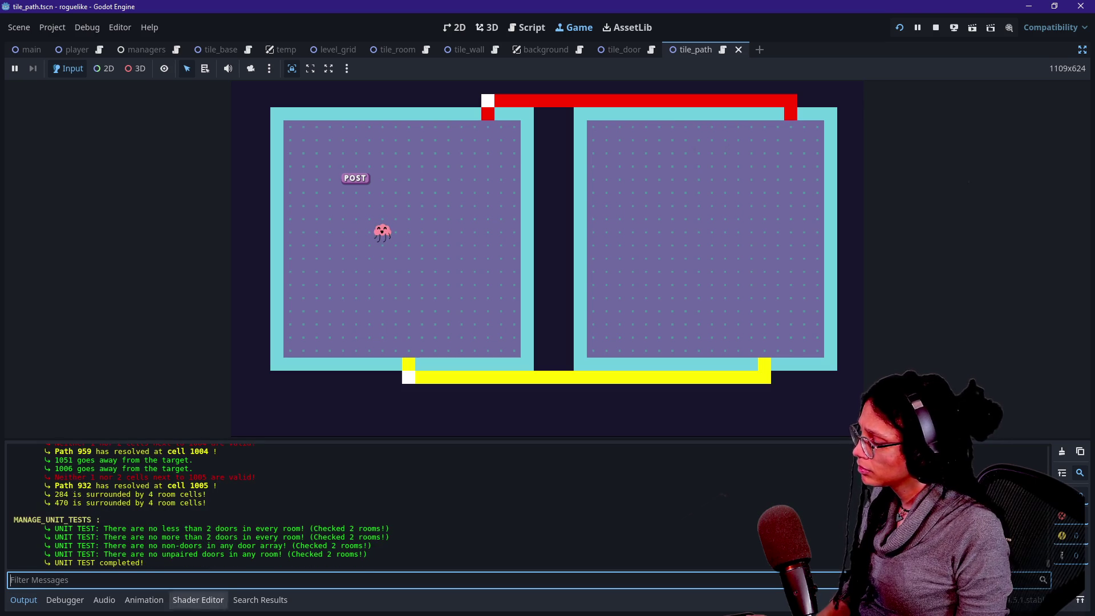
scroll(226, 535, "up", 10)
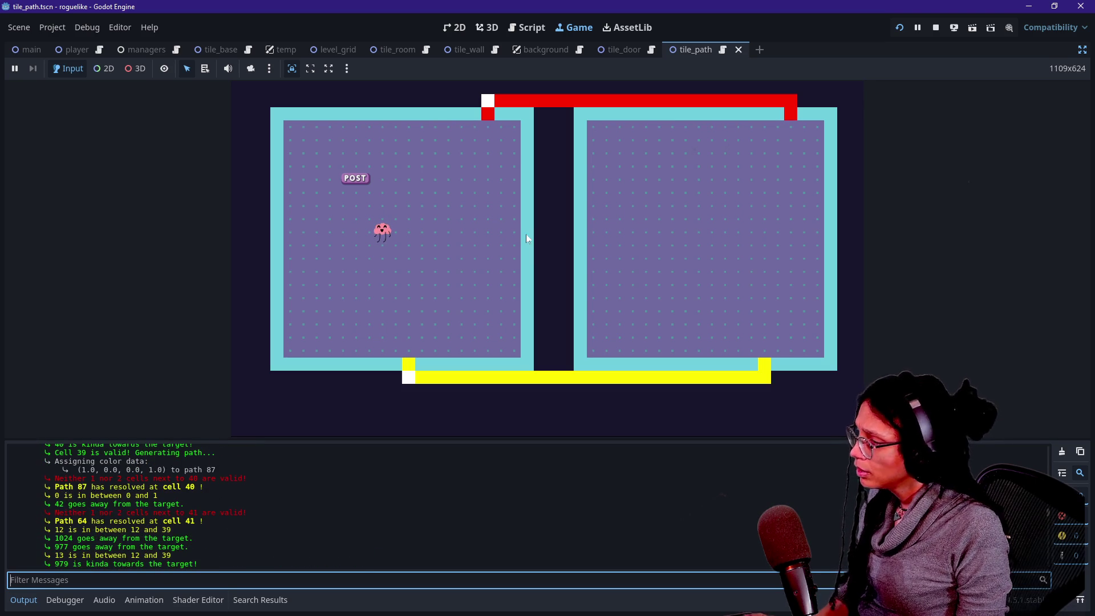
Step: Search the script for 'assigning' and delete the print.fancy lines 394–395 in _apply_debug_color
left_click(528, 27)
key("ctrl+f")
type("a")
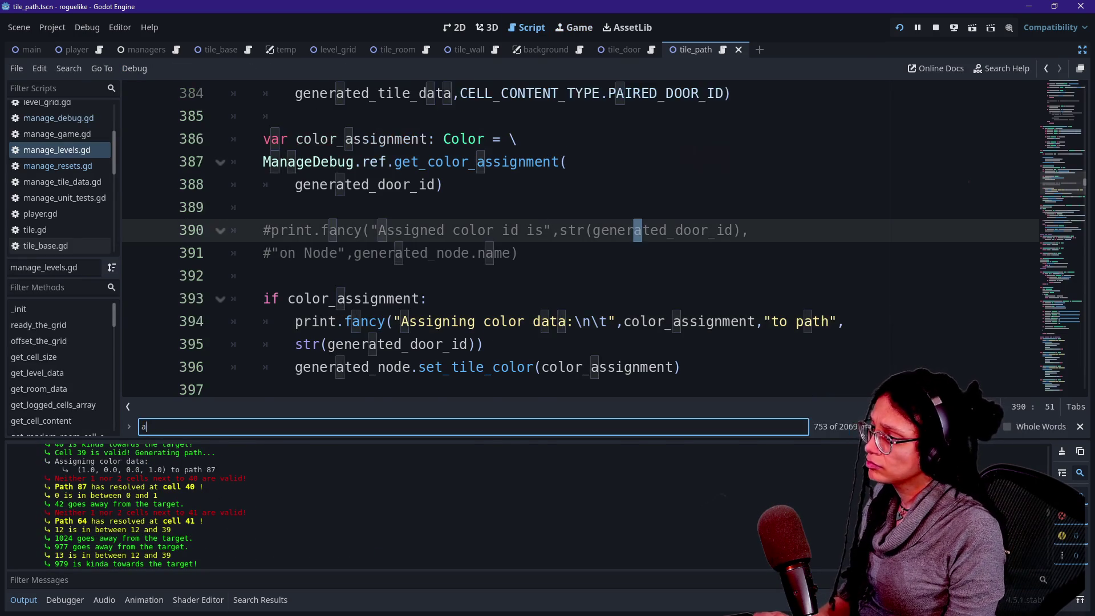
type("ssign")
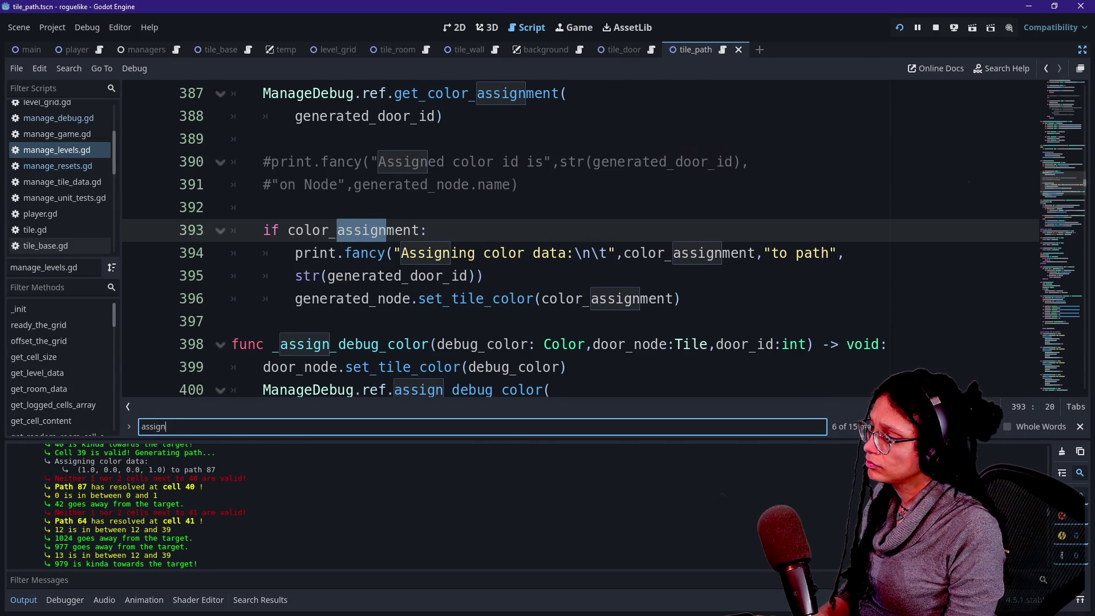
type("ing")
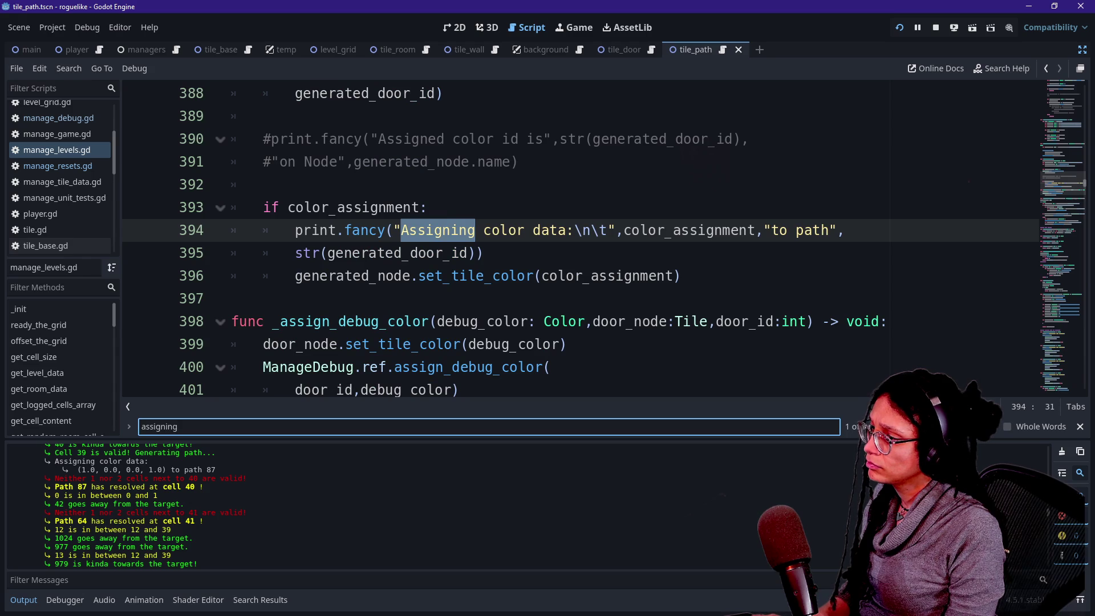
left_click(463, 253)
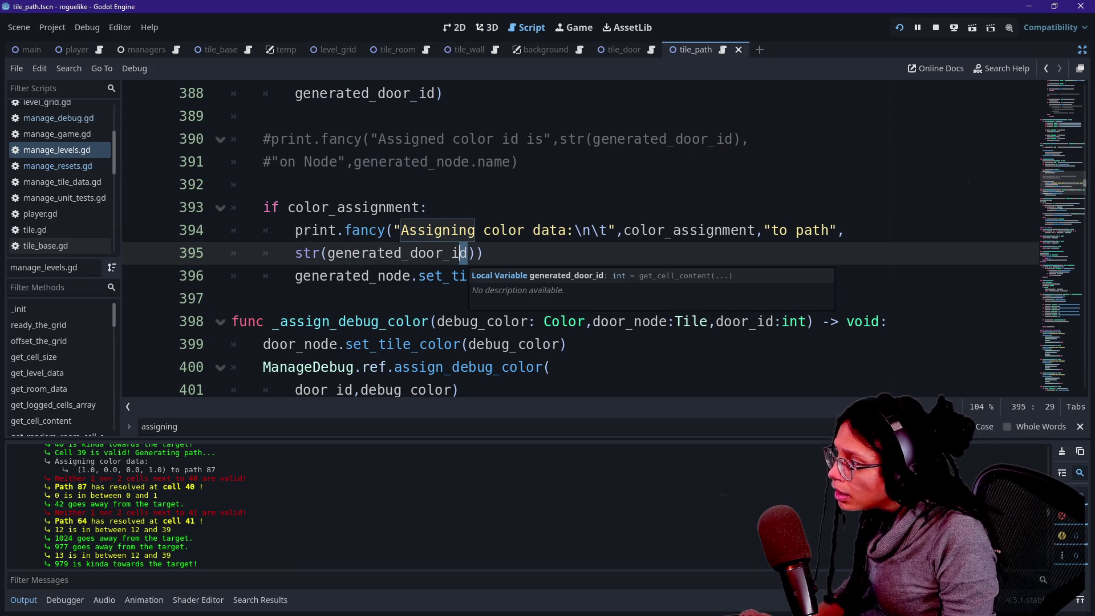
left_click(279, 344)
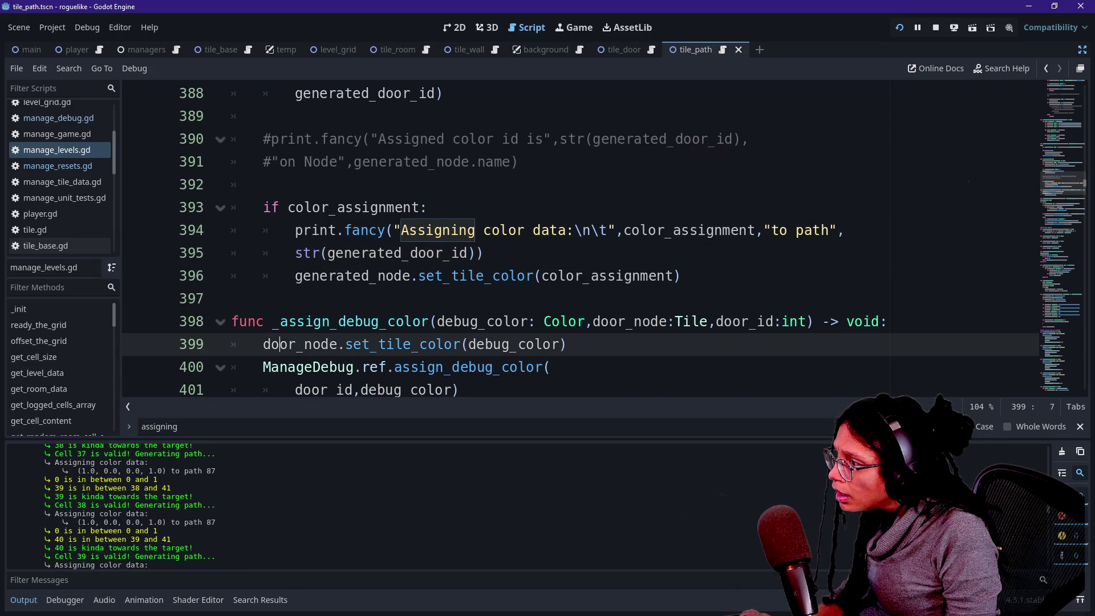
scroll(434, 343, "up", 1)
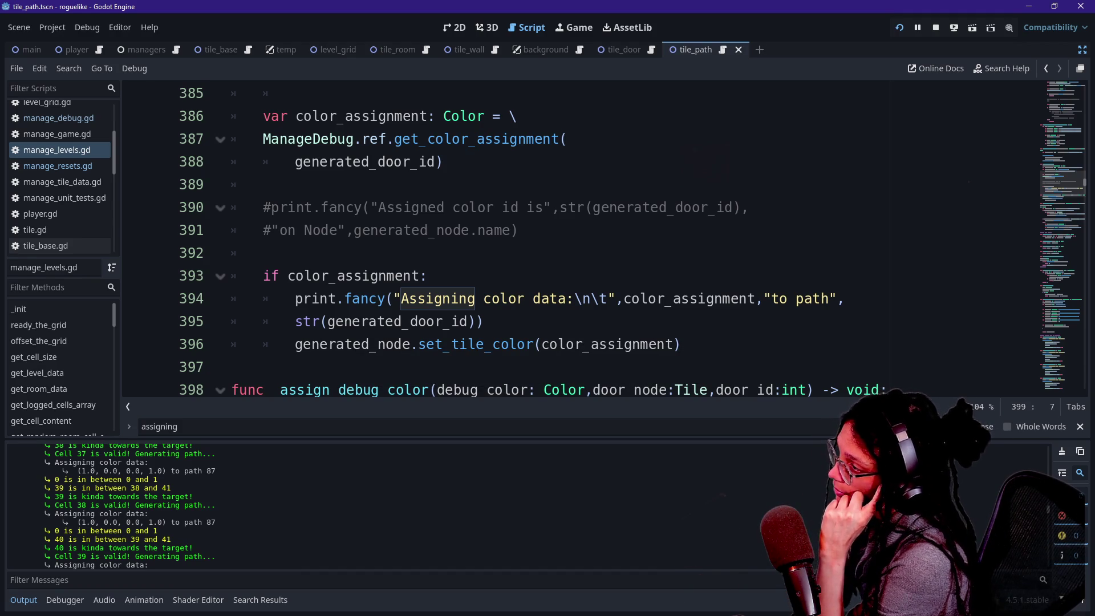
scroll(571, 240, "up", 4)
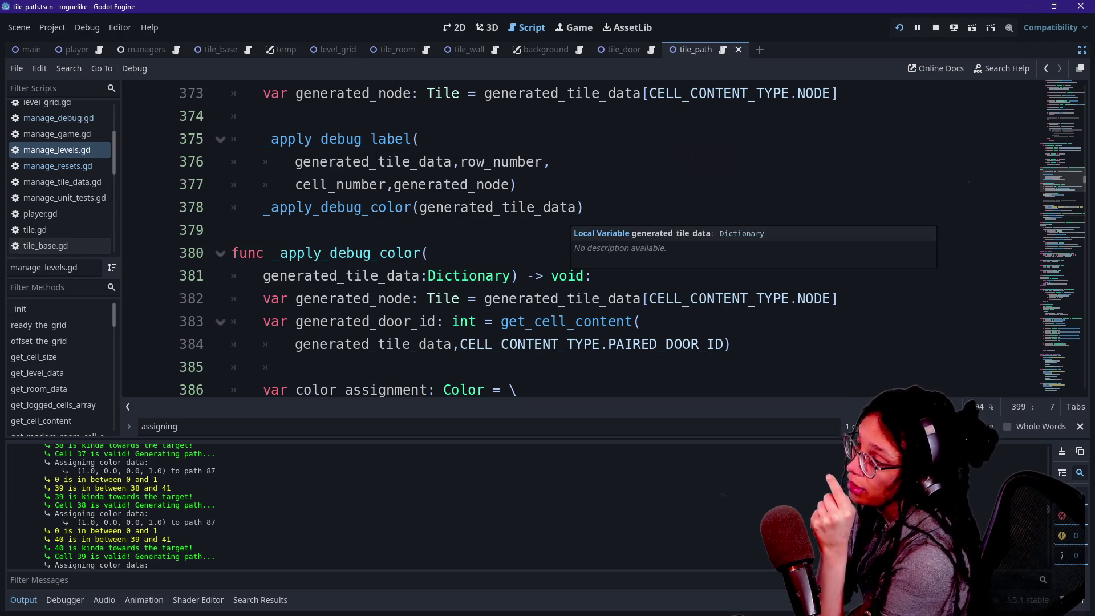
scroll(570, 239, "down", 1)
scroll(570, 239, "down", 3)
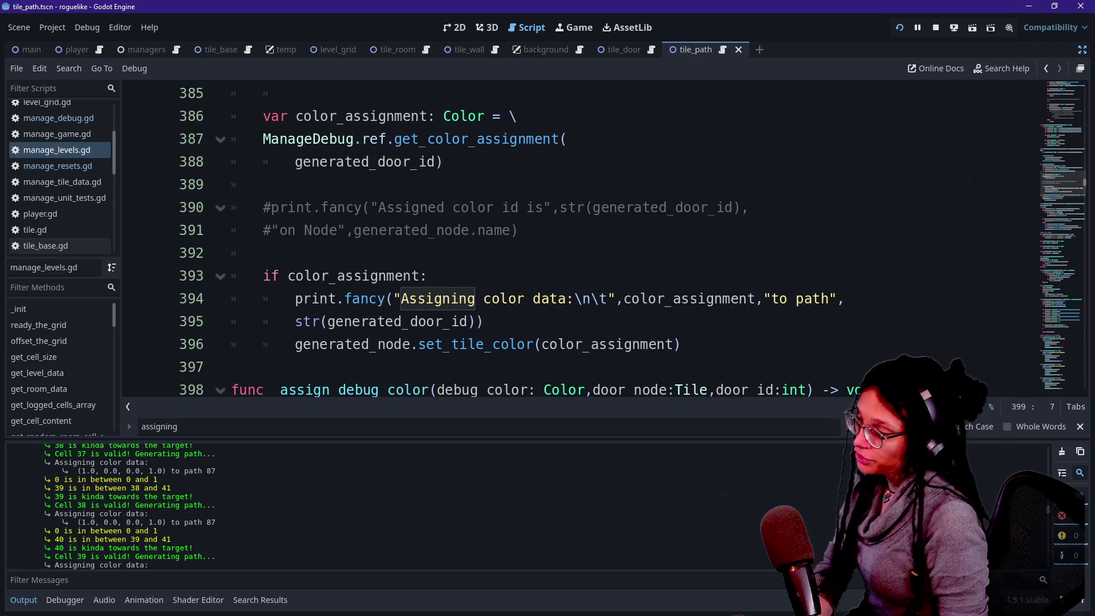
left_click_drag(624, 298, 483, 321)
key("Delete")
Step: Reselect and delete the print.fancy call on lines 394–395
key("ctrl+z")
left_click(649, 298)
left_click_drag(426, 276, 482, 321)
key("Delete")
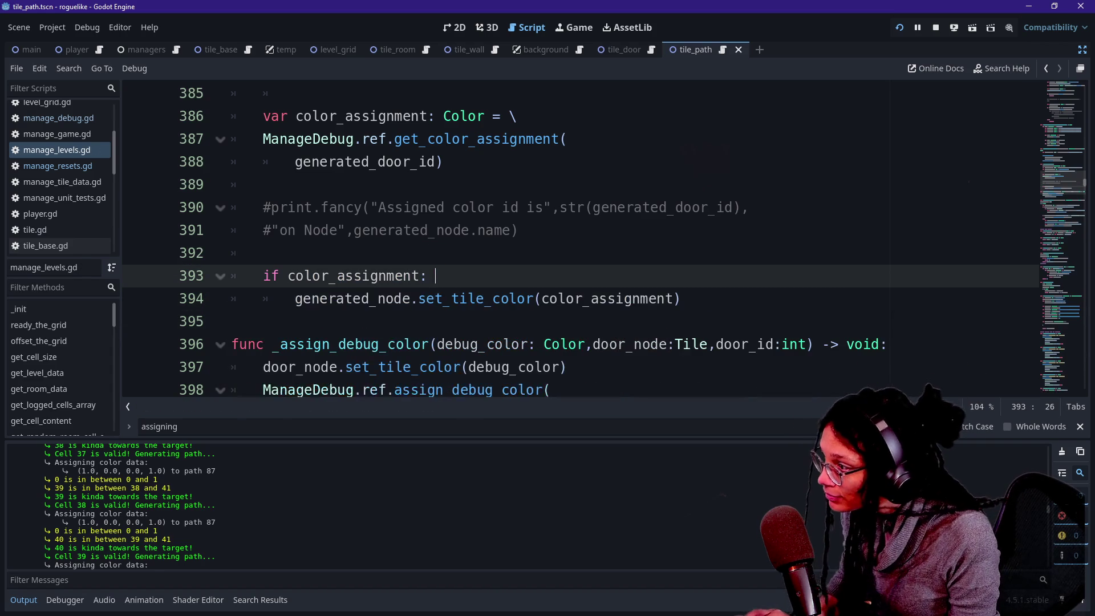
Step: Declare var is_path_seed: bool = get_cell_content(generated_tile_data after the set_tile_color line
left_click(680, 298)
key("Return")
type("if")
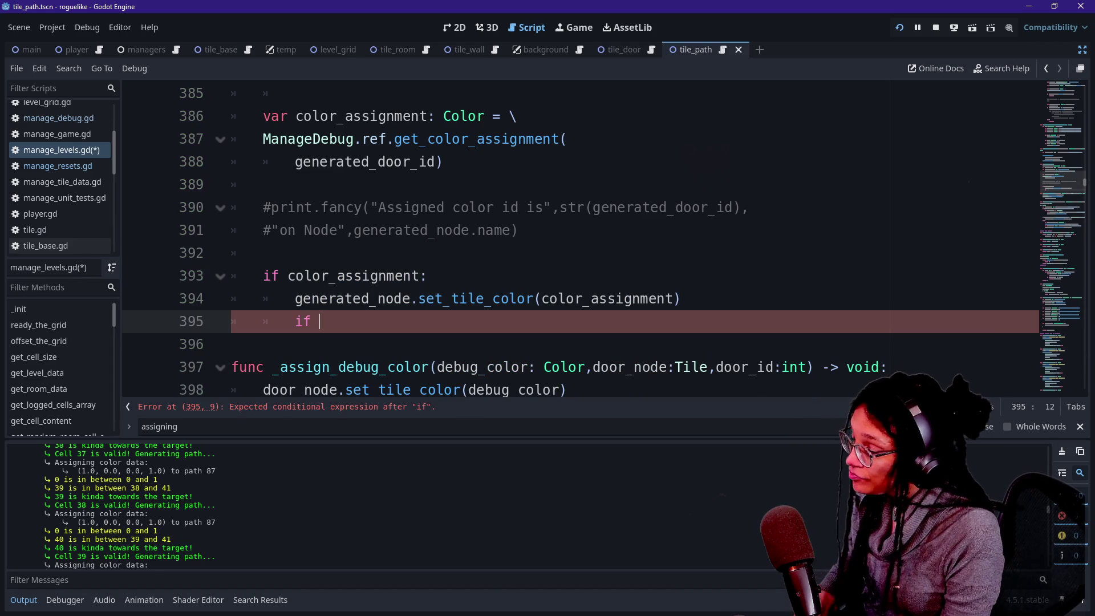
scroll(570, 240, "up", 2)
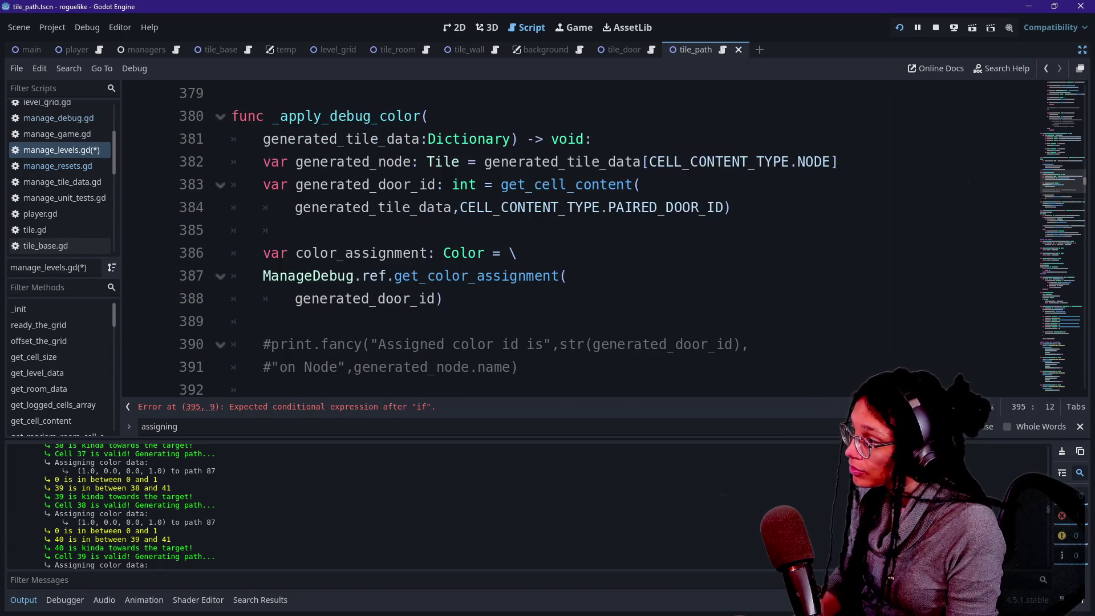
scroll(571, 240, "down", 1)
type("enera")
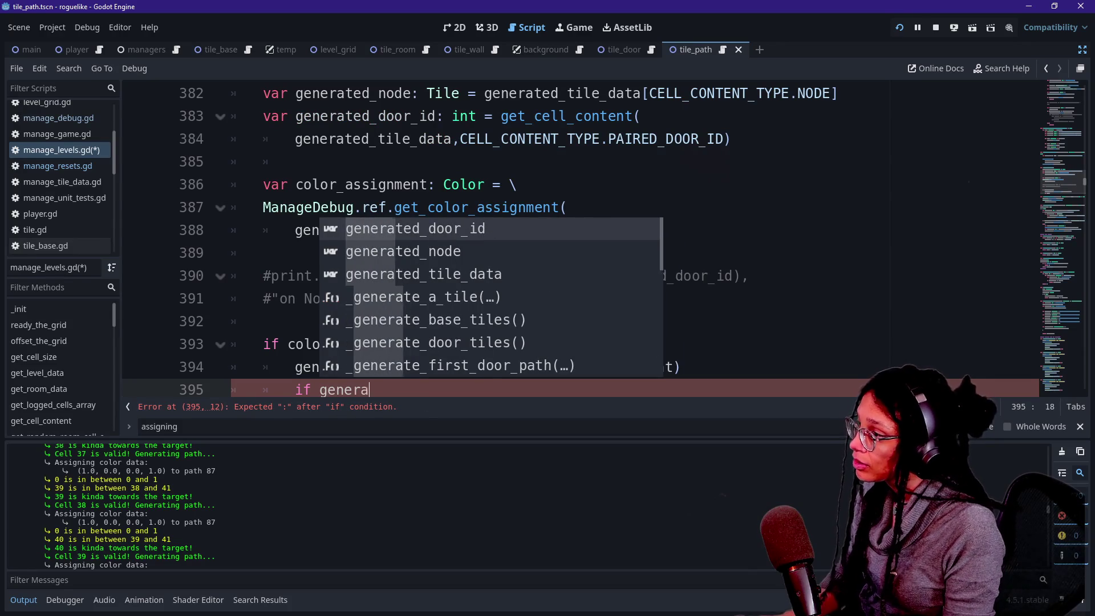
type("ted_tile")
key("BackSpace")
key("BackSpace")
key("BackSpace")
key("BackSpace")
key("BackSpace")
key("BackSpace")
key("BackSpace")
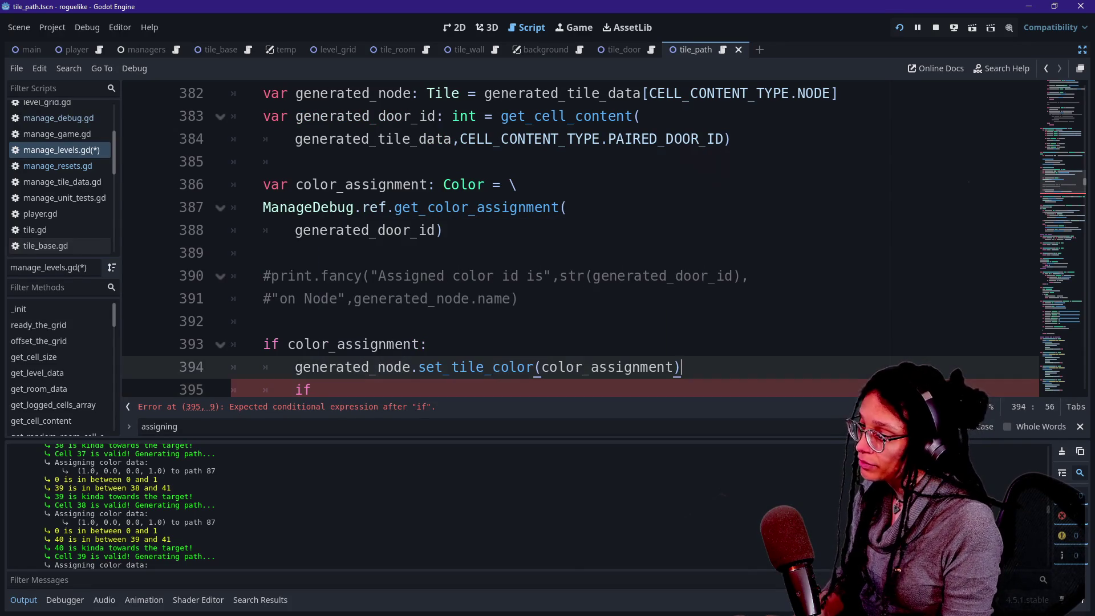
type("var")
scroll(571, 240, "down", 1)
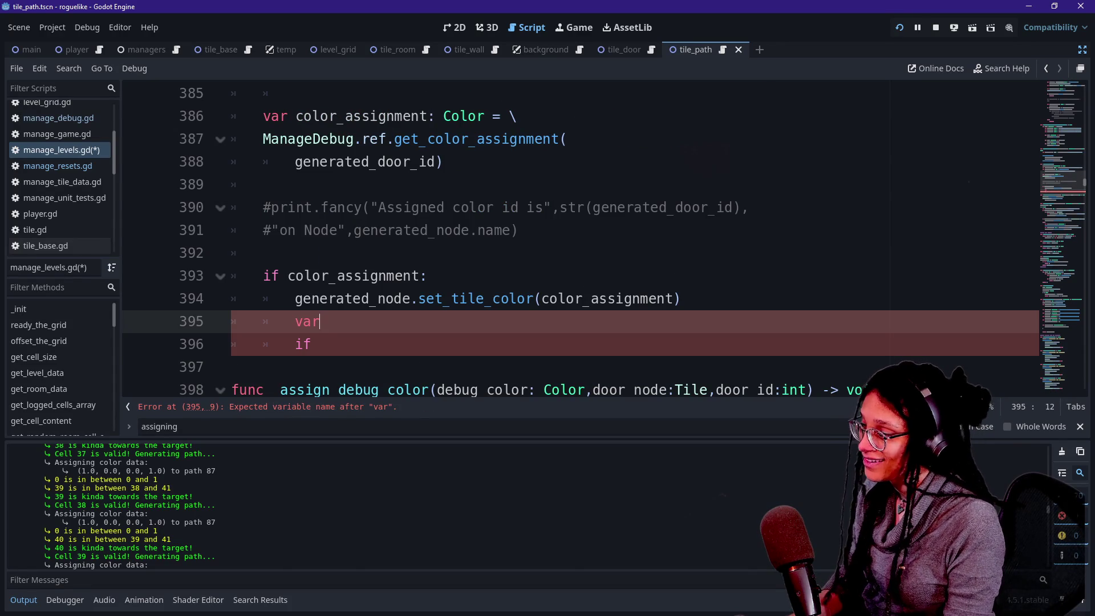
type(" is_s")
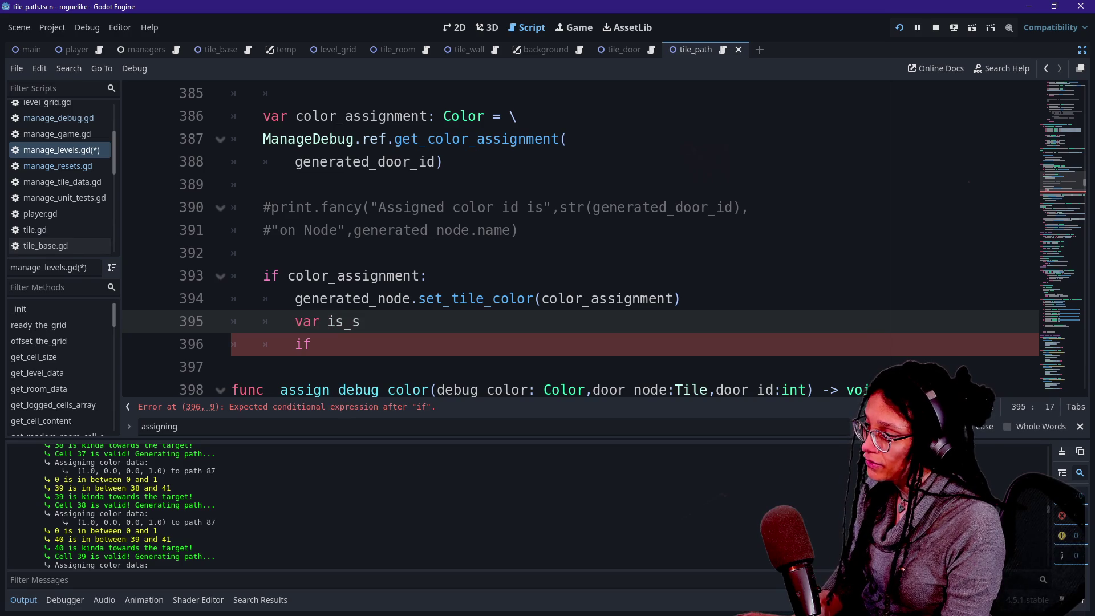
key("BackSpace")
type("path_s")
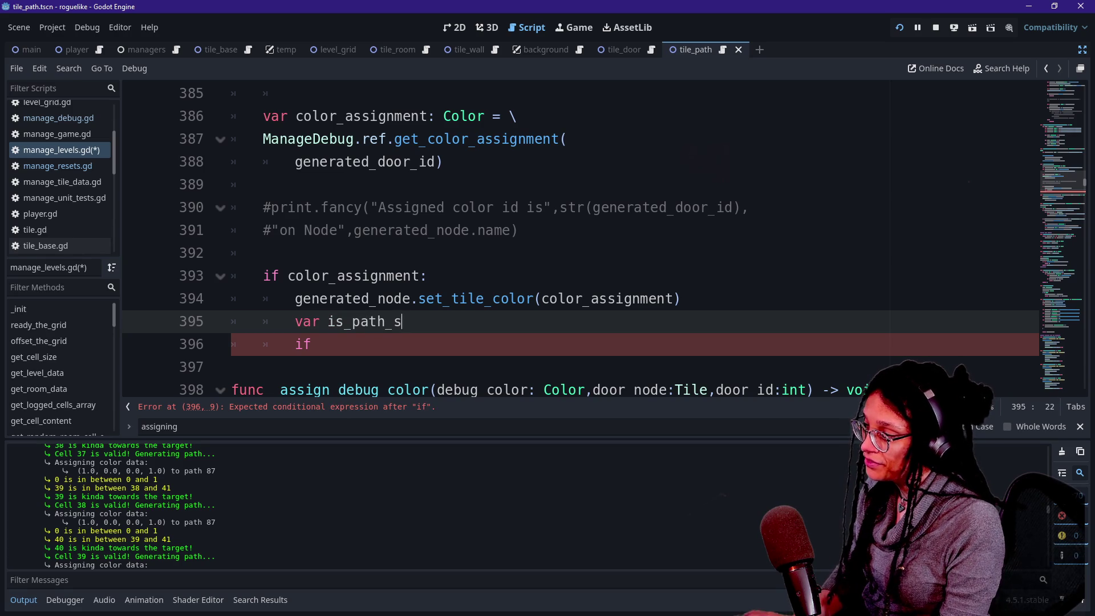
type("eed: boo")
key("BackSpace")
key("BackSpace")
type("ool ")
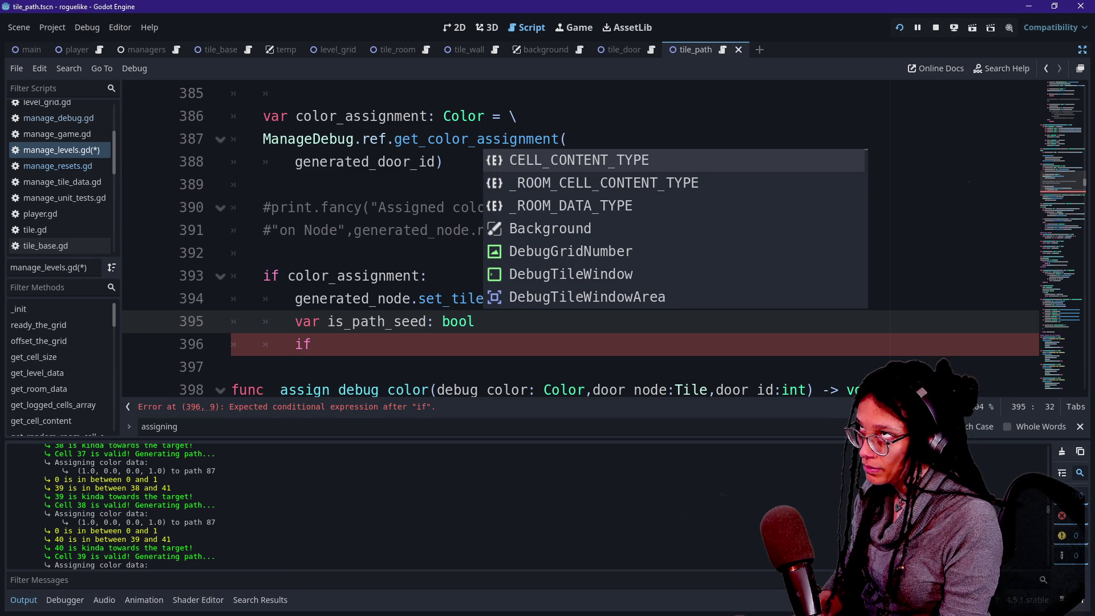
type("= get")
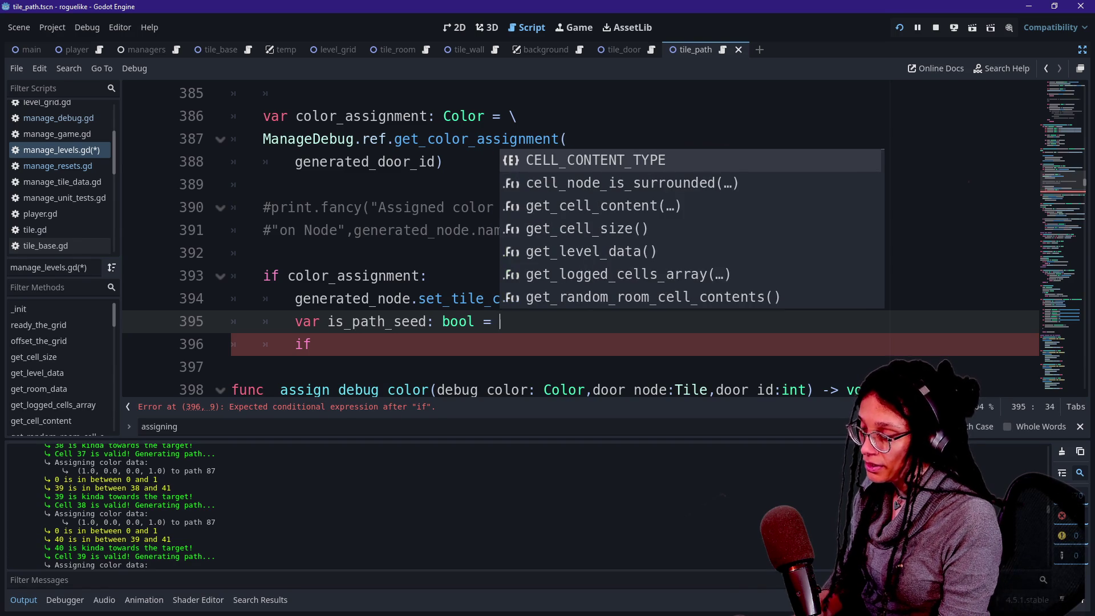
key("Return")
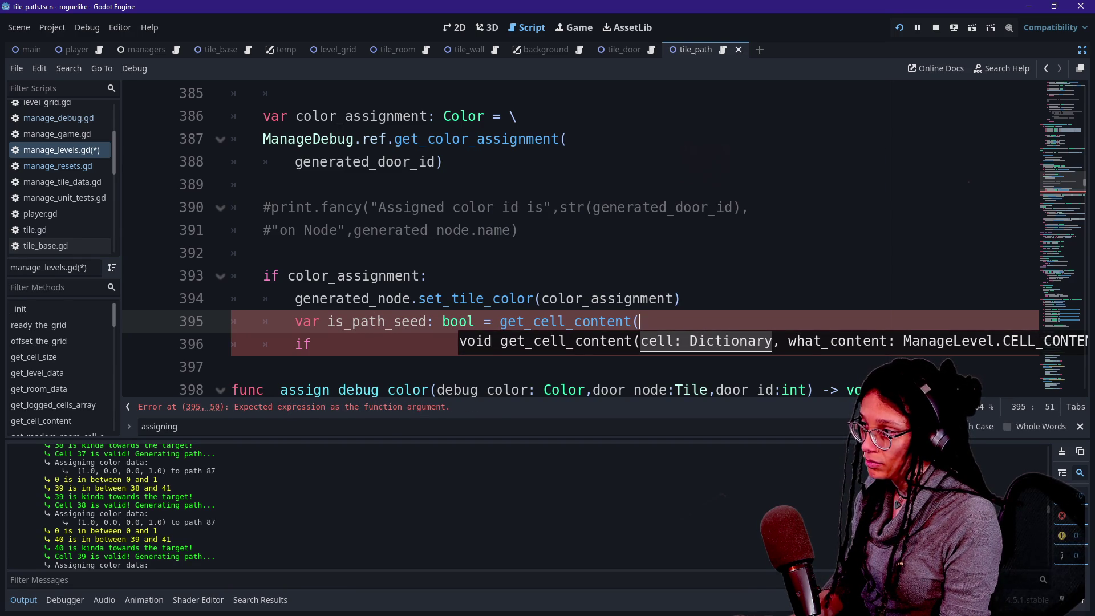
type("gene")
key("Down")
key("Down")
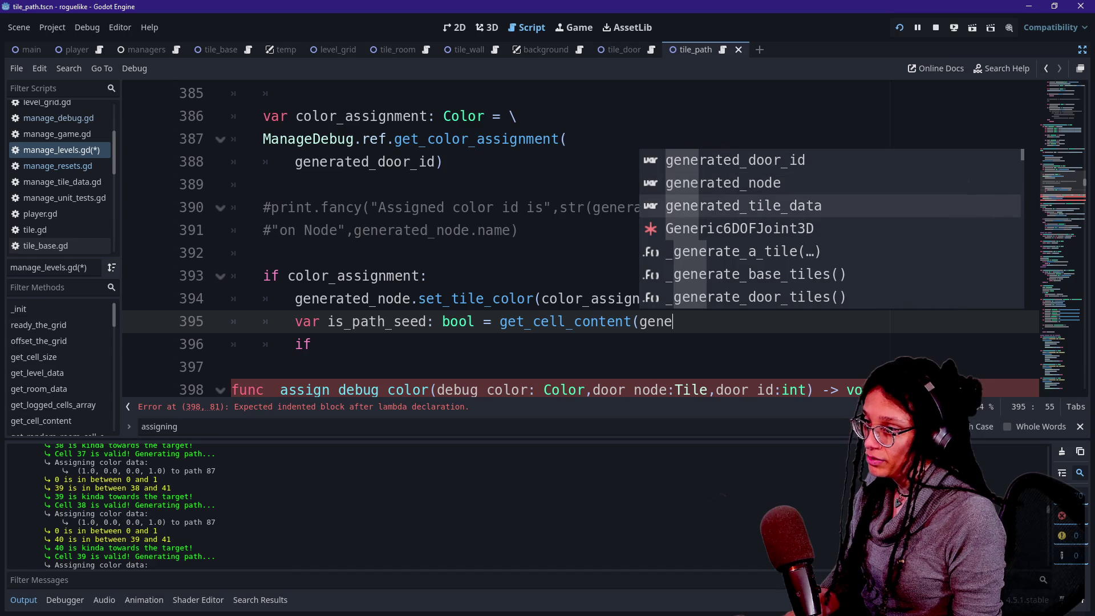
key("Return")
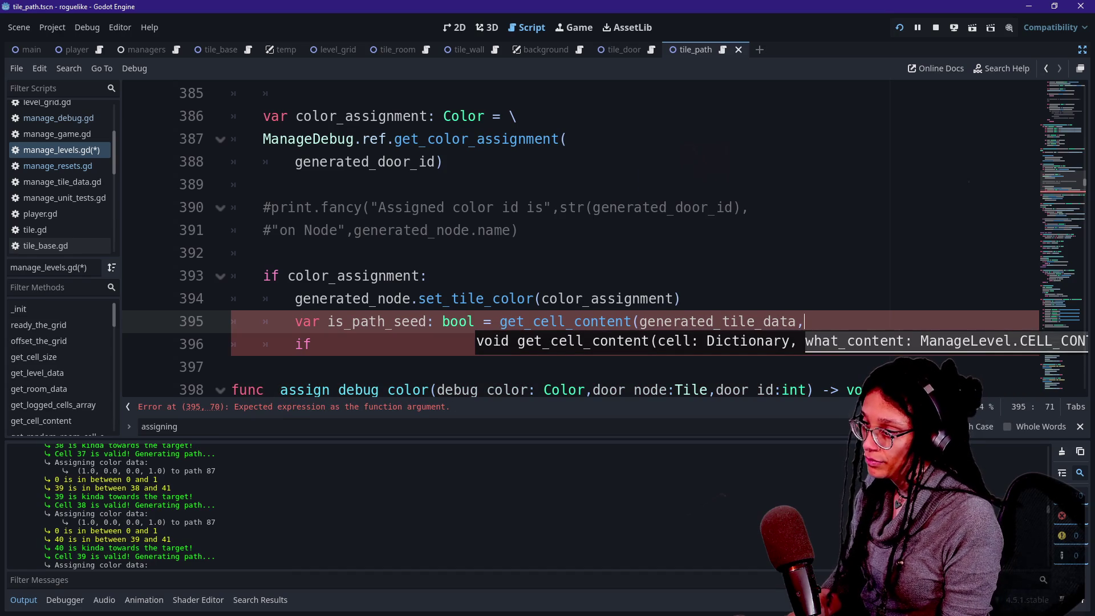
Step: Finish the get_cell_content call with CELL_CONTENT_TYPE.IS_PATH_SEED on a wrapped argument line
left_click(638, 322)
key("Return")
left_click(494, 344)
type("CELL")
key("Return")
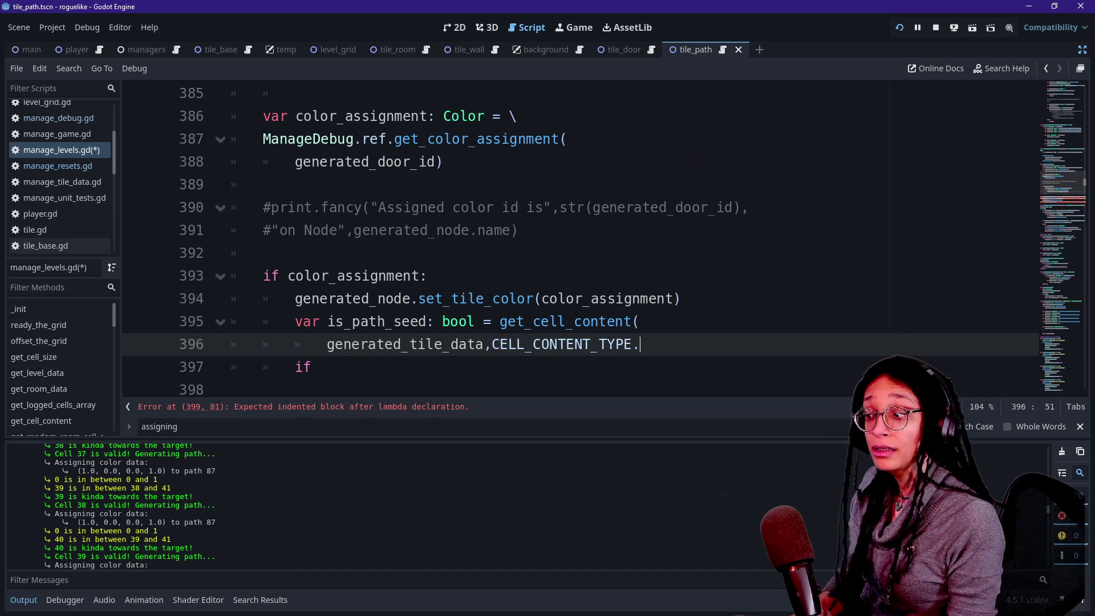
type(".")
key("Down")
key("Down")
key("Down")
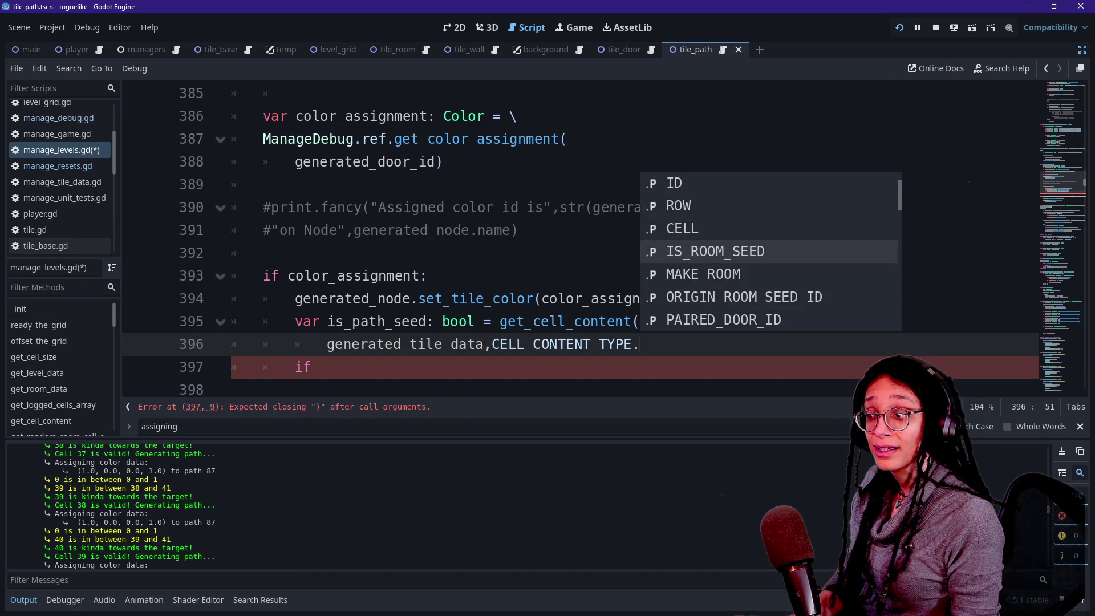
key("Down")
key("Down")
key("Down")
key("Up")
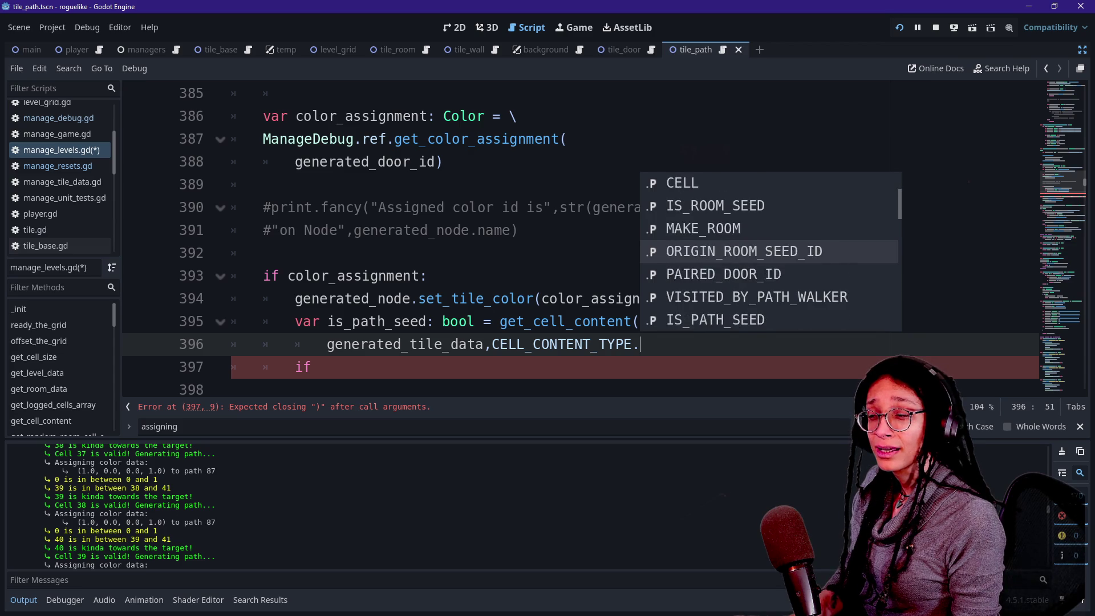
key("Down")
key("Down")
key("Down")
key("Down")
key("Return")
type(")")
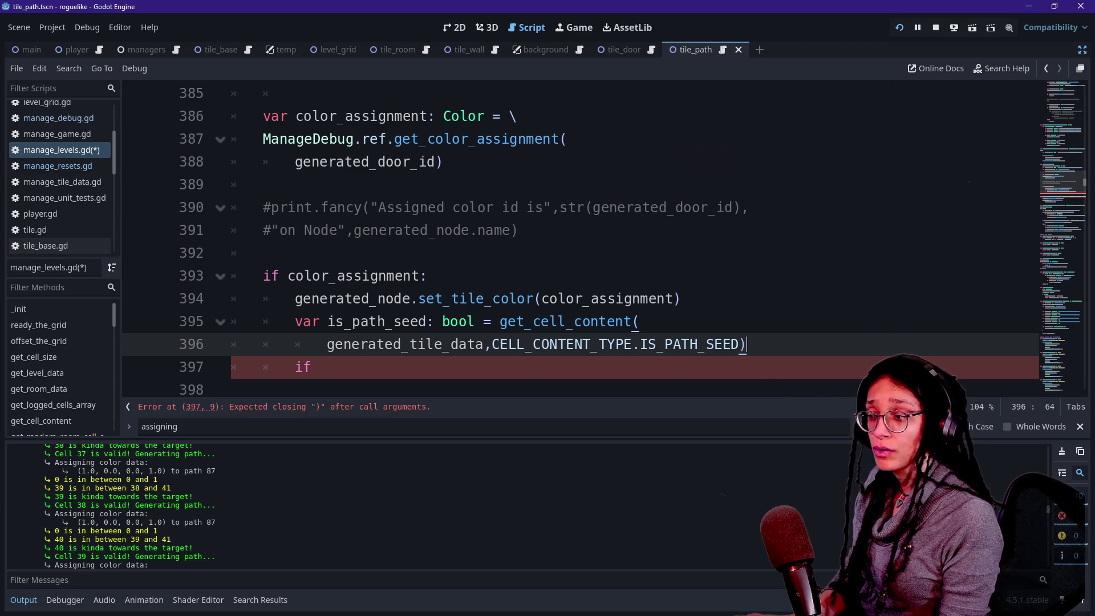
Step: Add an if is_path_seed: check and indent the print.fancy call beneath it
key("Down")
type("is_")
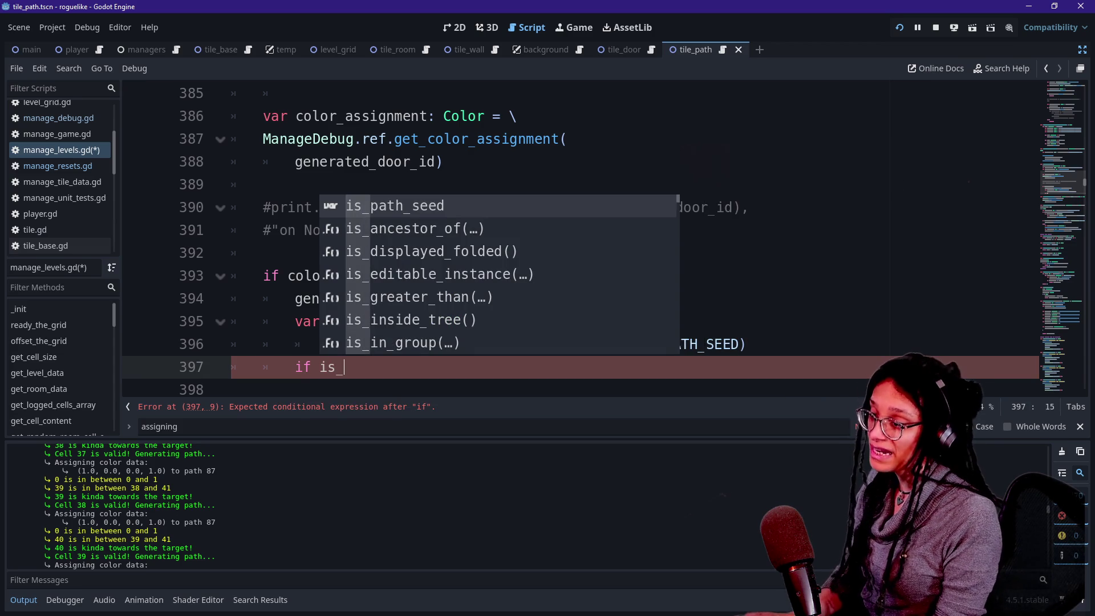
key("BackSpace")
key("BackSpace")
key("BackSpace")
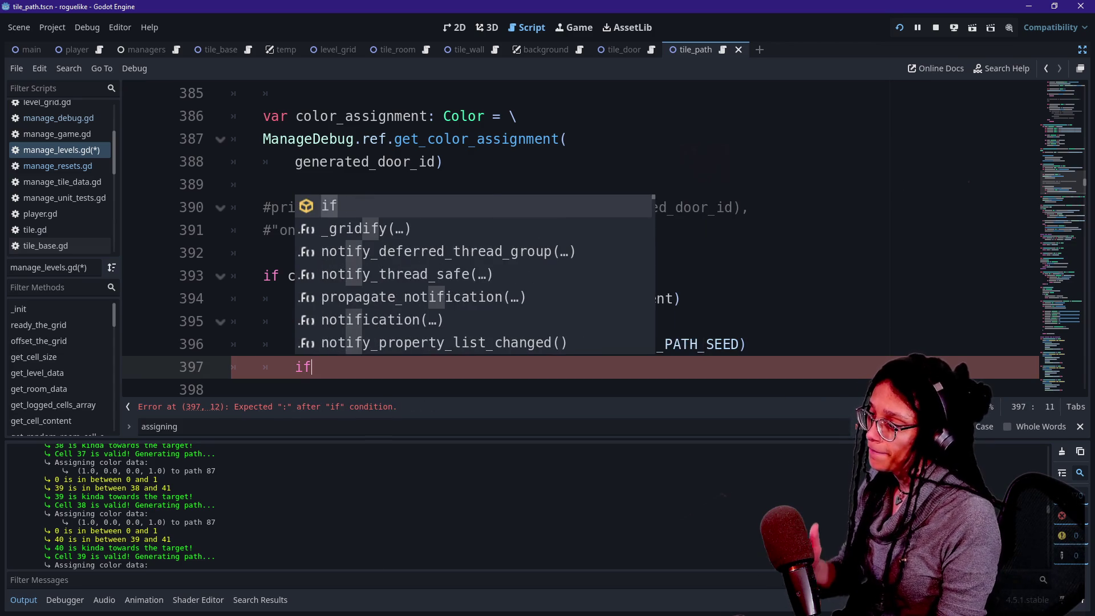
type("if is_path")
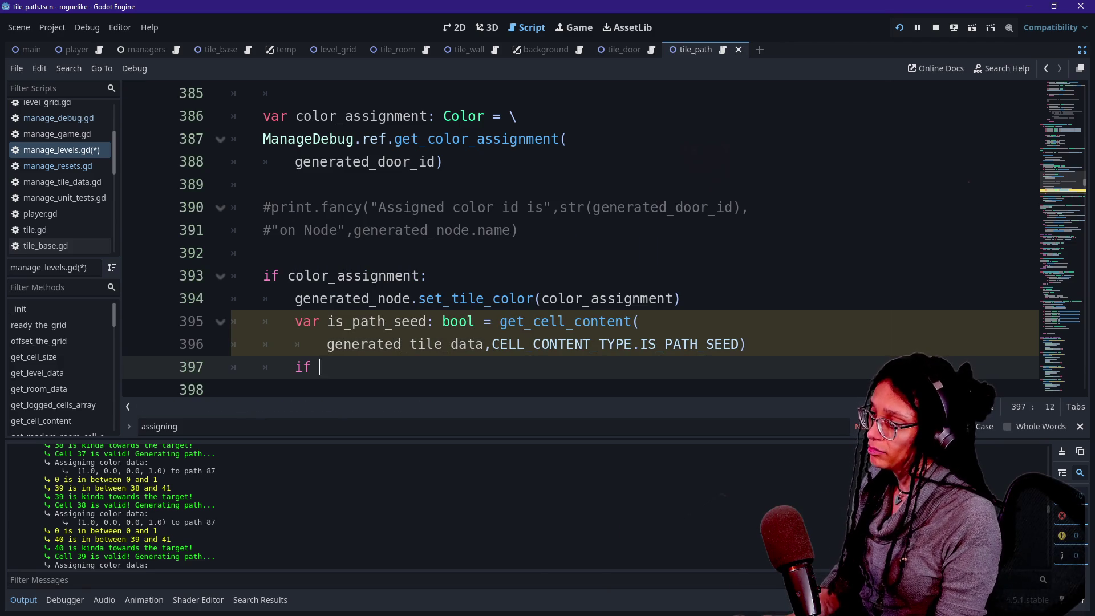
type("_seed:")
key("Down")
key("Down")
key("Down")
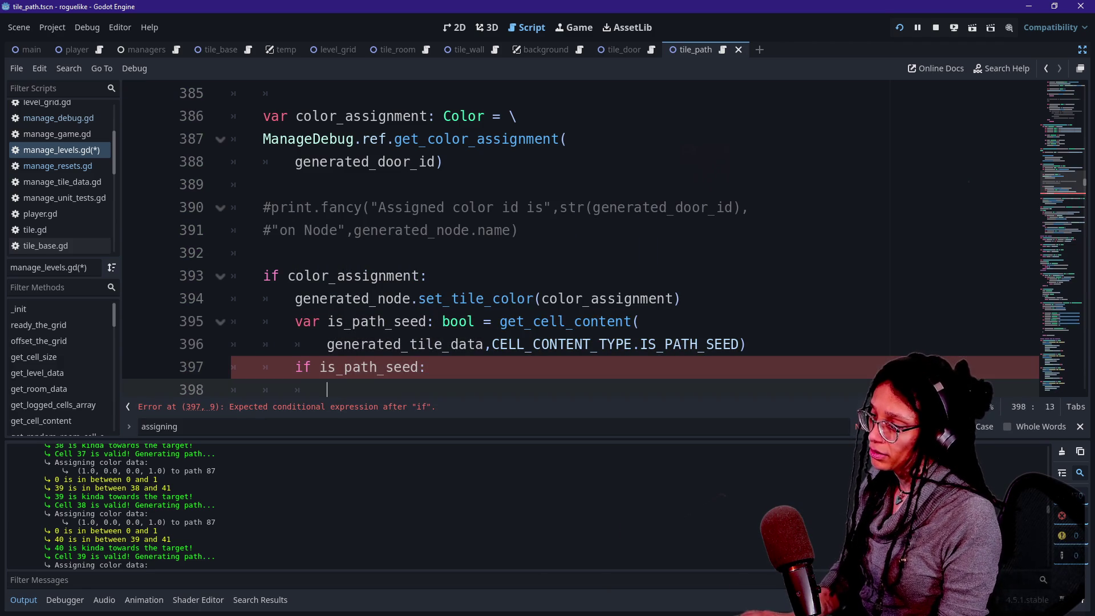
key("End")
key("shift+Up")
key("Tab")
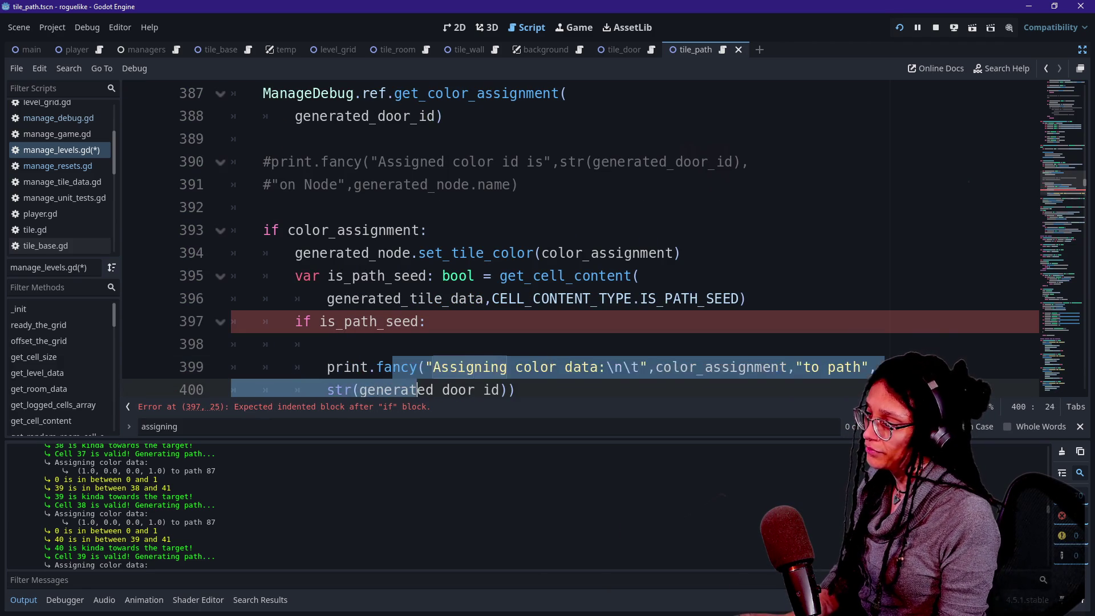
key("Up")
key("BackSpace")
mouse_move(409, 344)
left_mouse_down()
mouse_move(434, 321)
mouse_move(641, 276)
left_mouse_up()
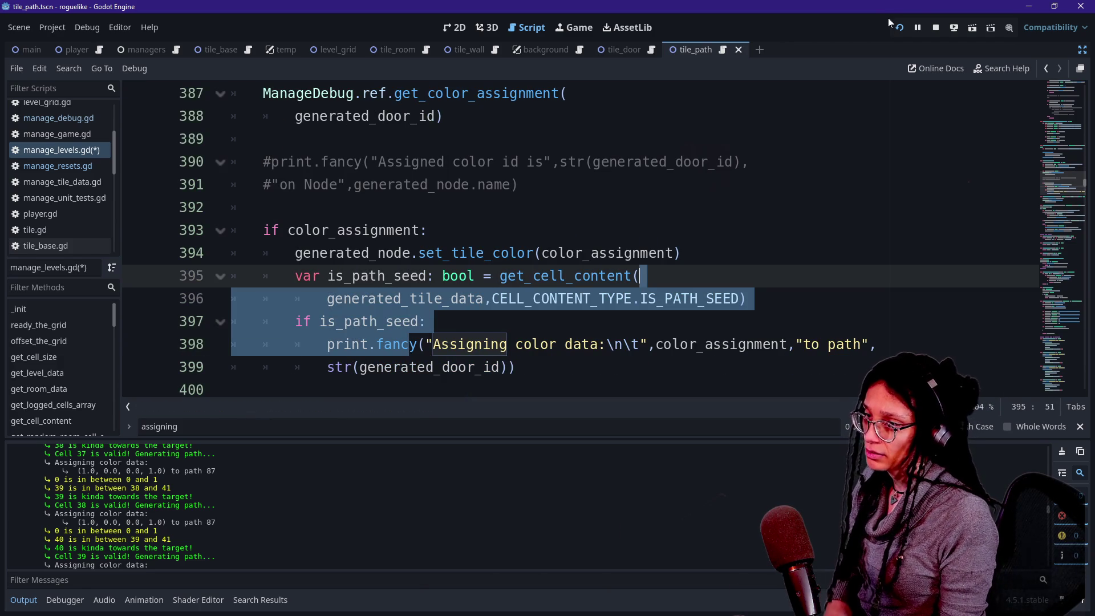
left_click(913, 27)
Step: Relaunch the game and review the Output log's 'Assigning color data' entries for paths 60 and 930
left_click(901, 28)
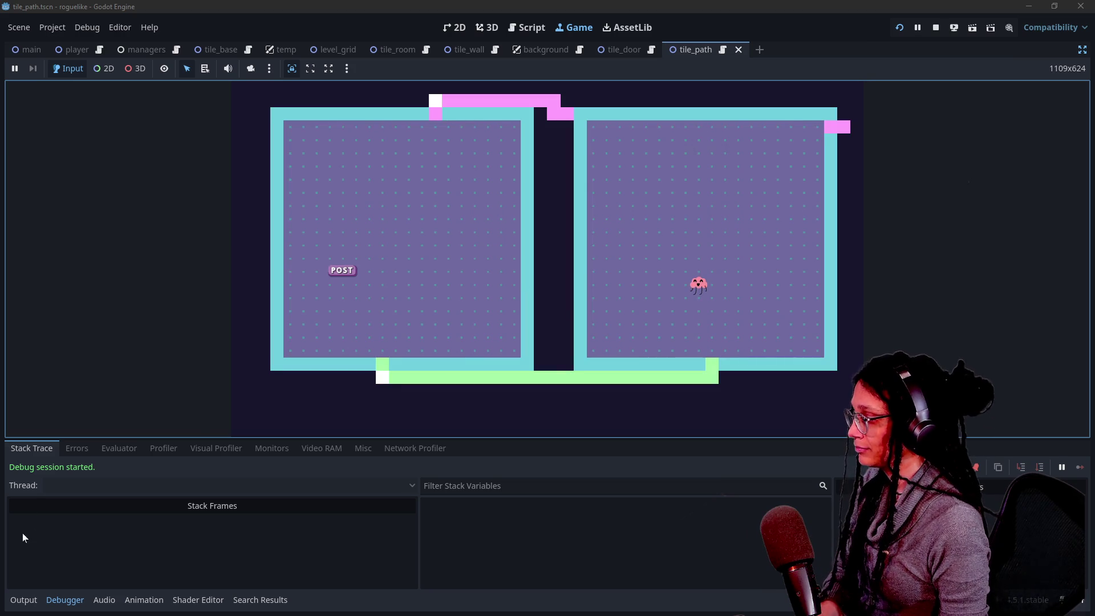
left_click(431, 98)
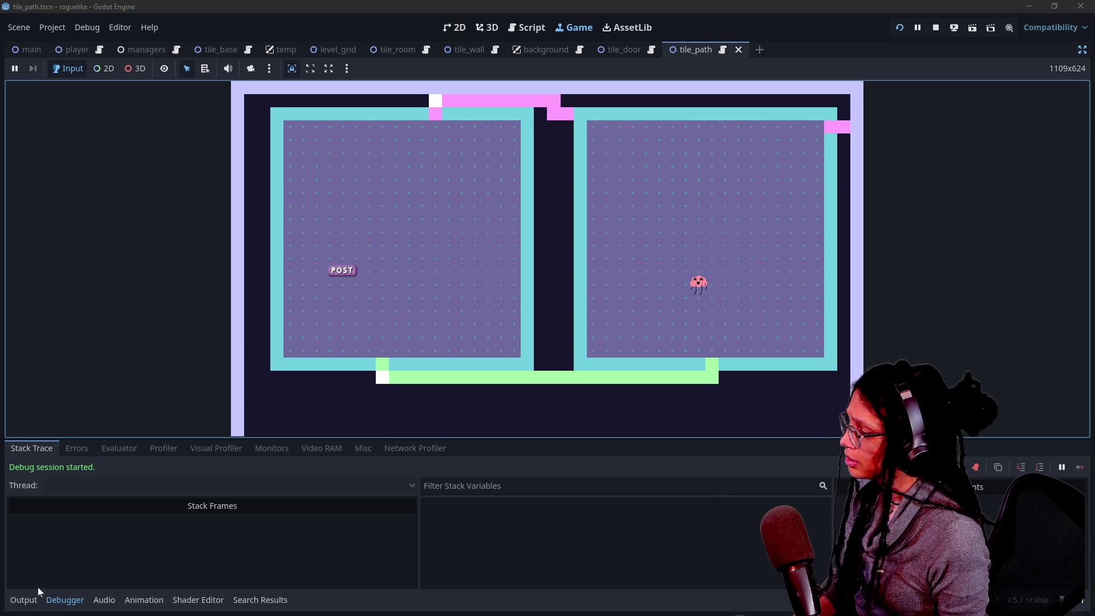
left_click(32, 601)
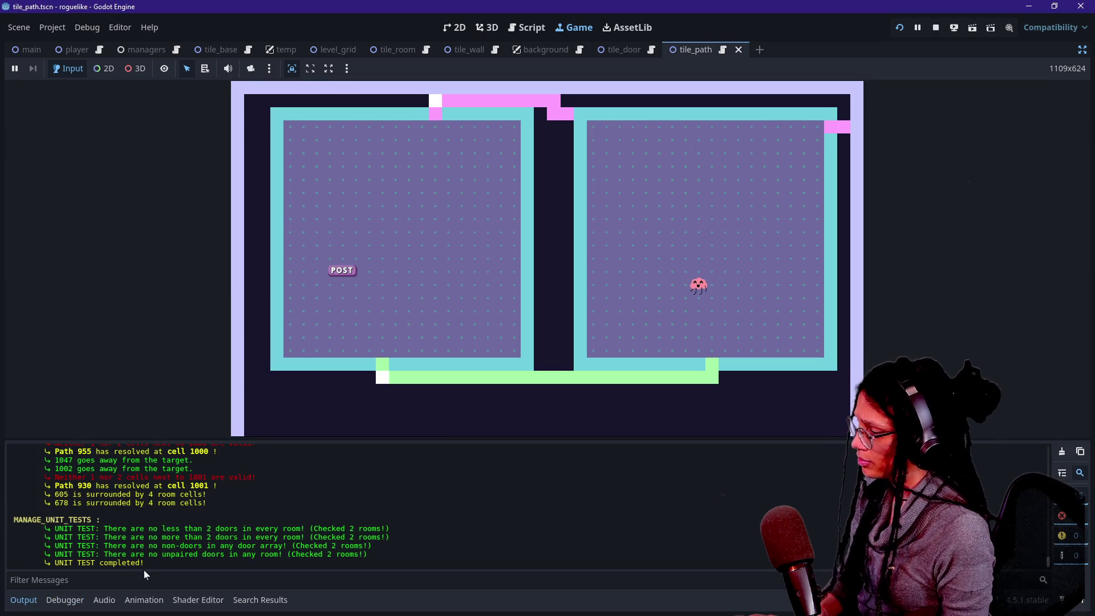
scroll(144, 565, "up", 15)
scroll(145, 555, "up", 10)
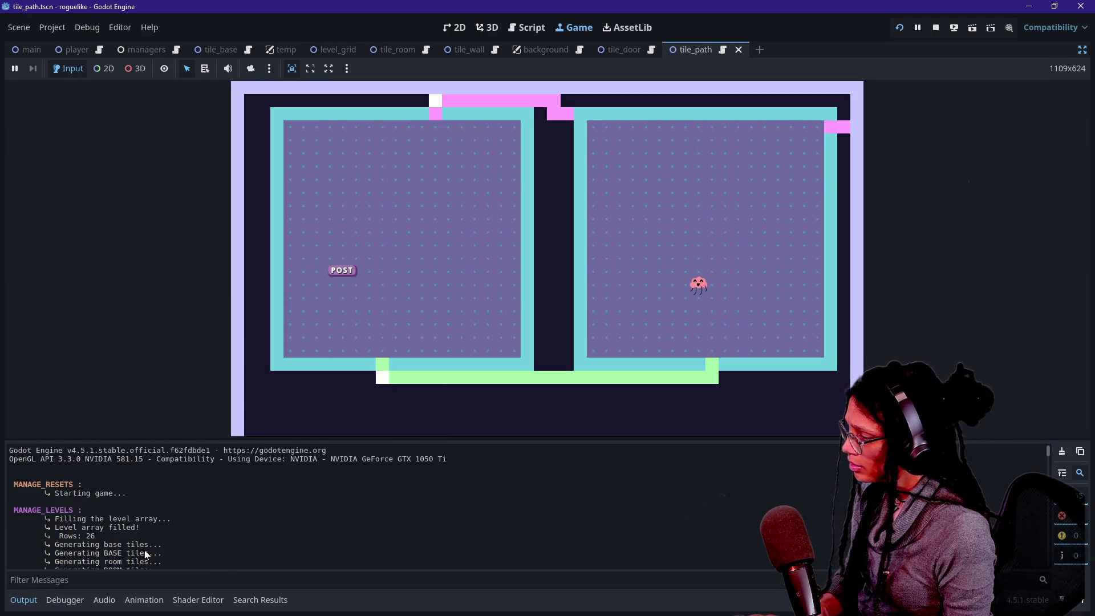
scroll(145, 550, "down", 6)
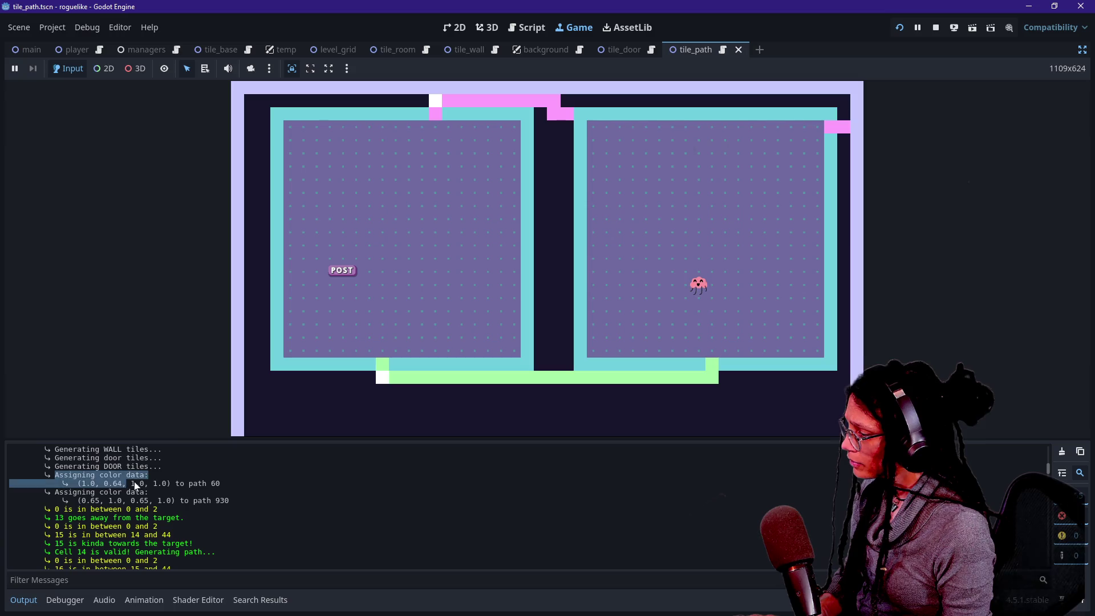
triple_click(66, 487)
left_click(268, 480)
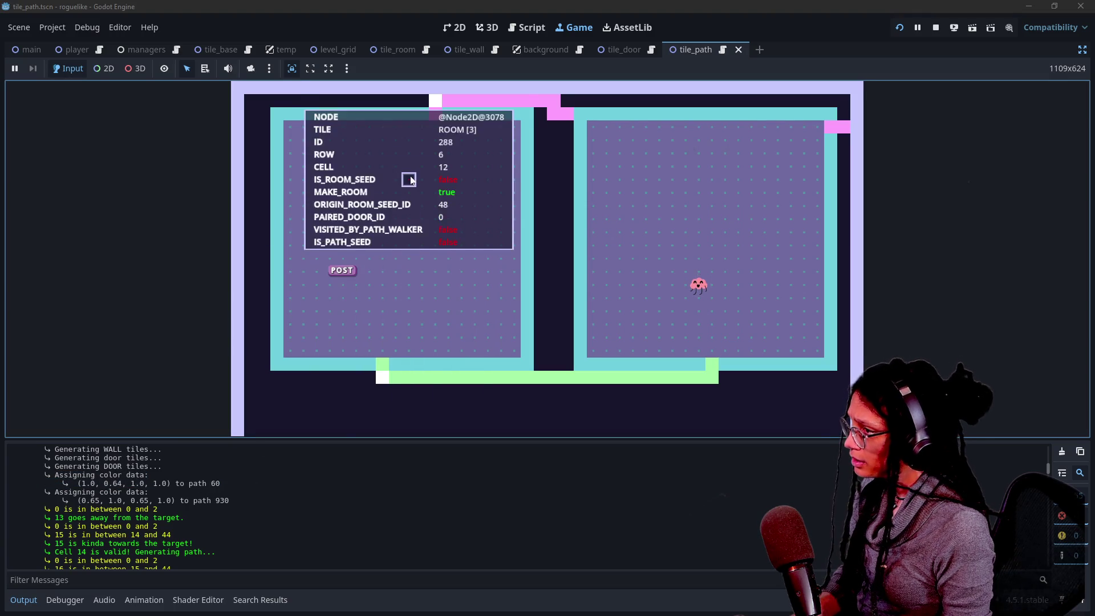
mouse_move(434, 100)
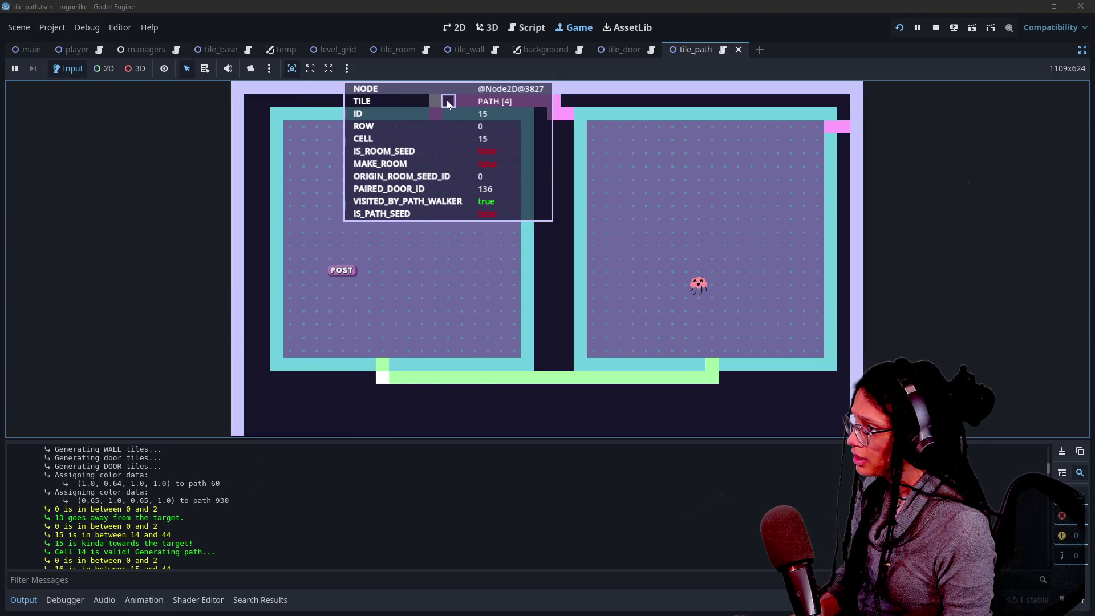
mouse_move(456, 329)
mouse_move(440, 372)
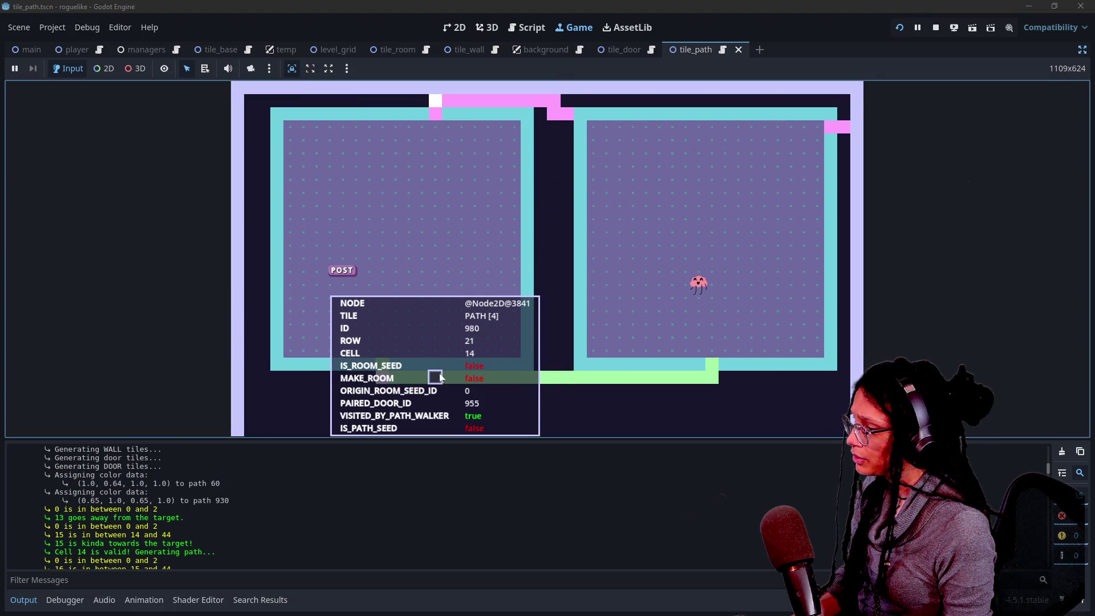
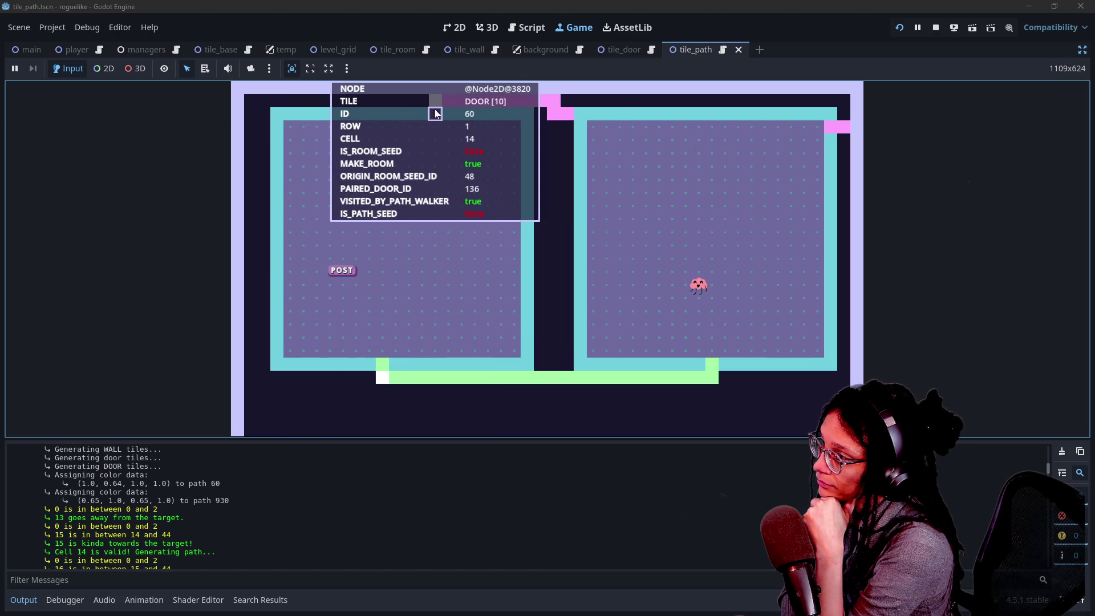
Step: Switch the bottom dock to Output and filter log messages by 14 while hovering a tile
left_click(247, 596)
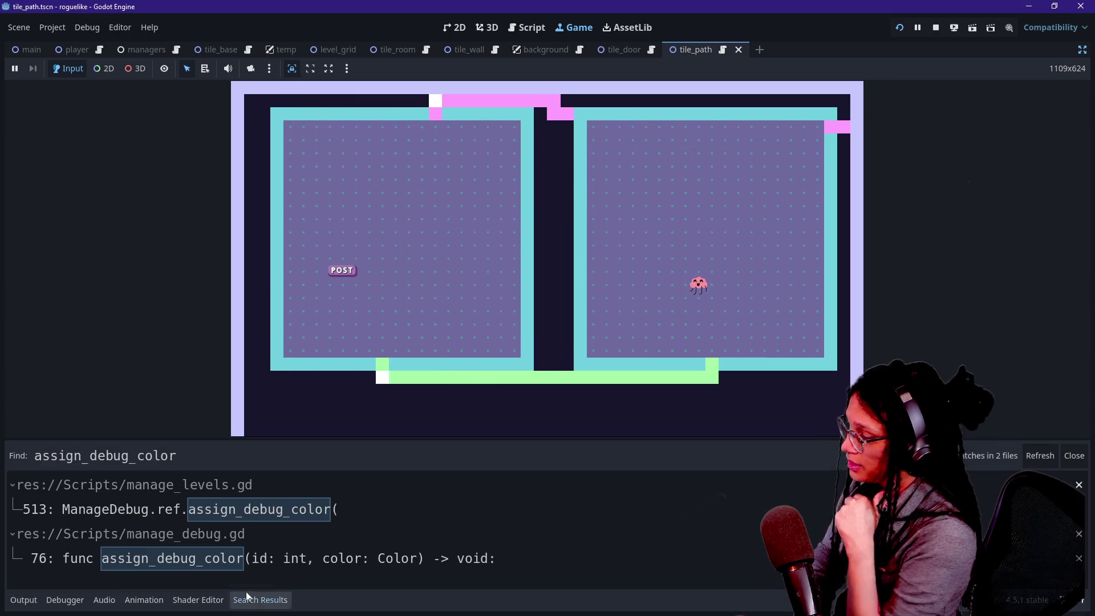
left_click(23, 600)
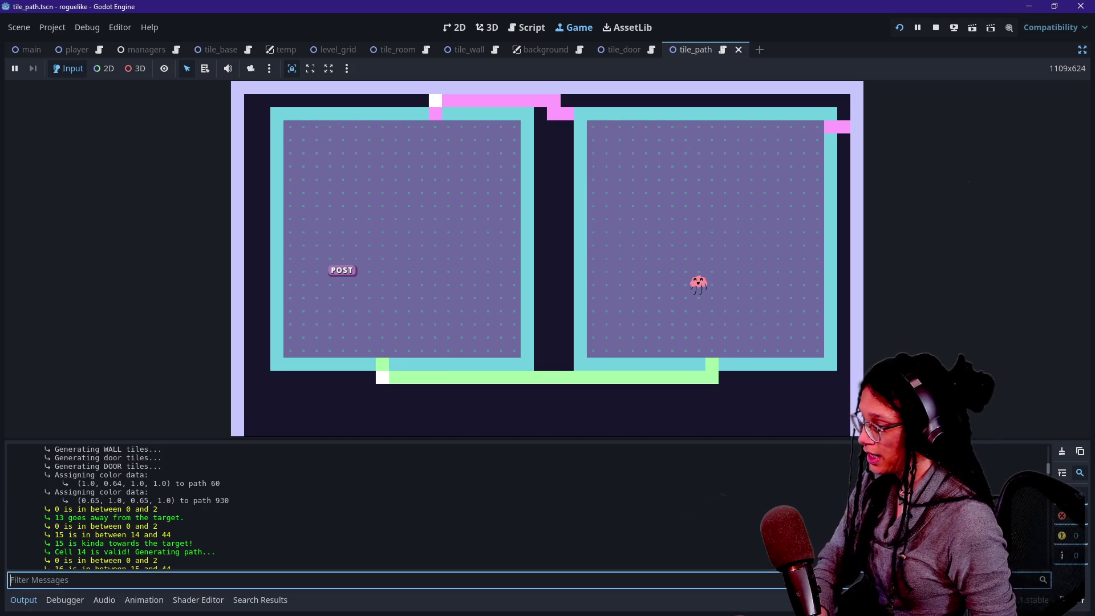
type("14")
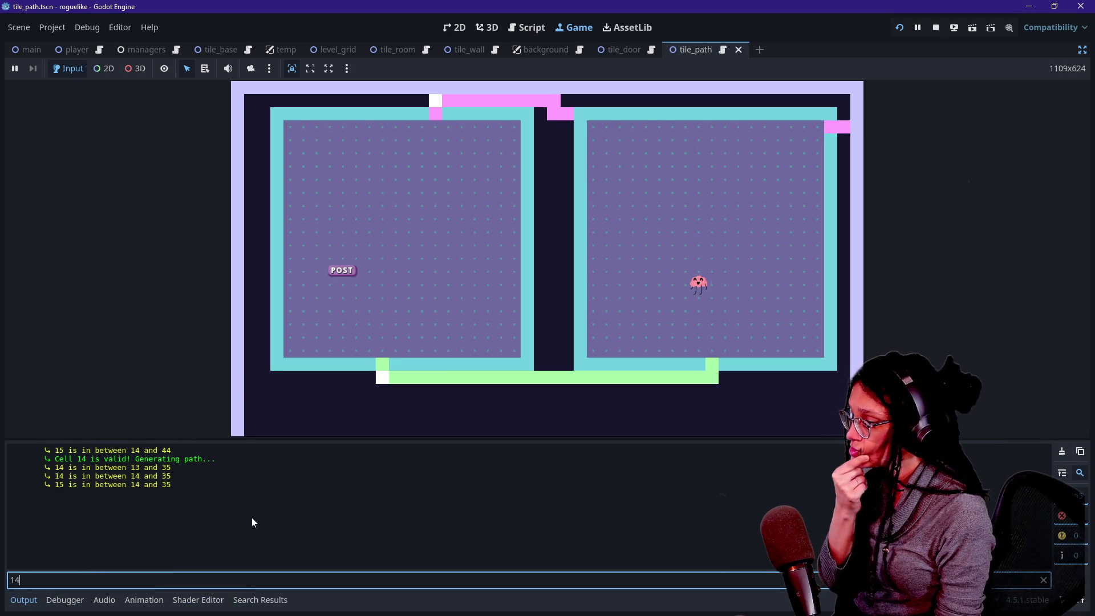
mouse_move(336, 365)
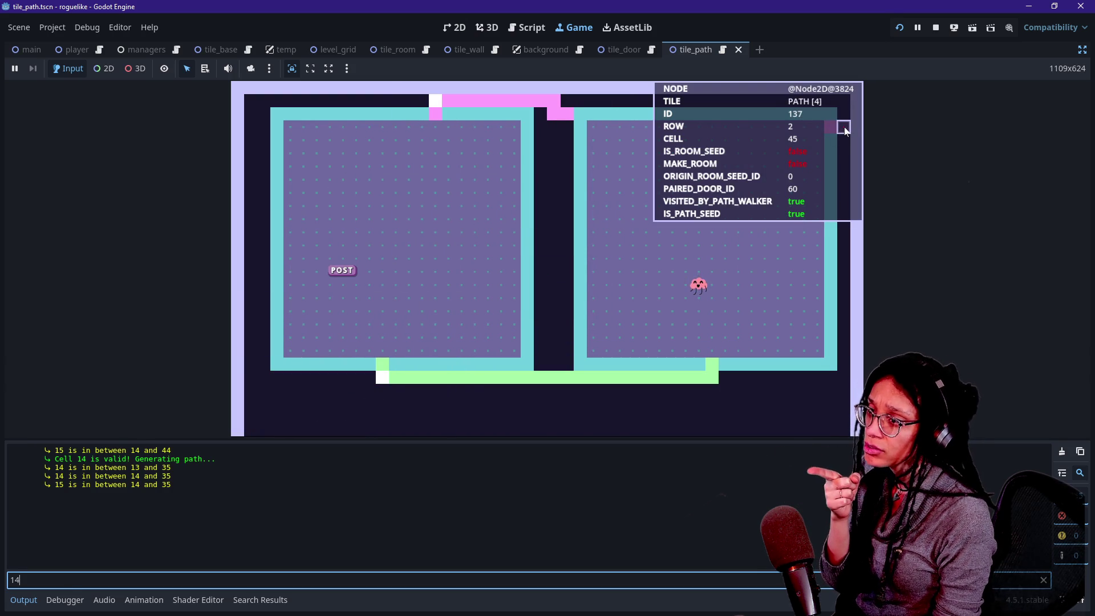
Step: Change the log filter to 137, then broaden it to 1, while hovering another tile
double_click(211, 580)
type("137")
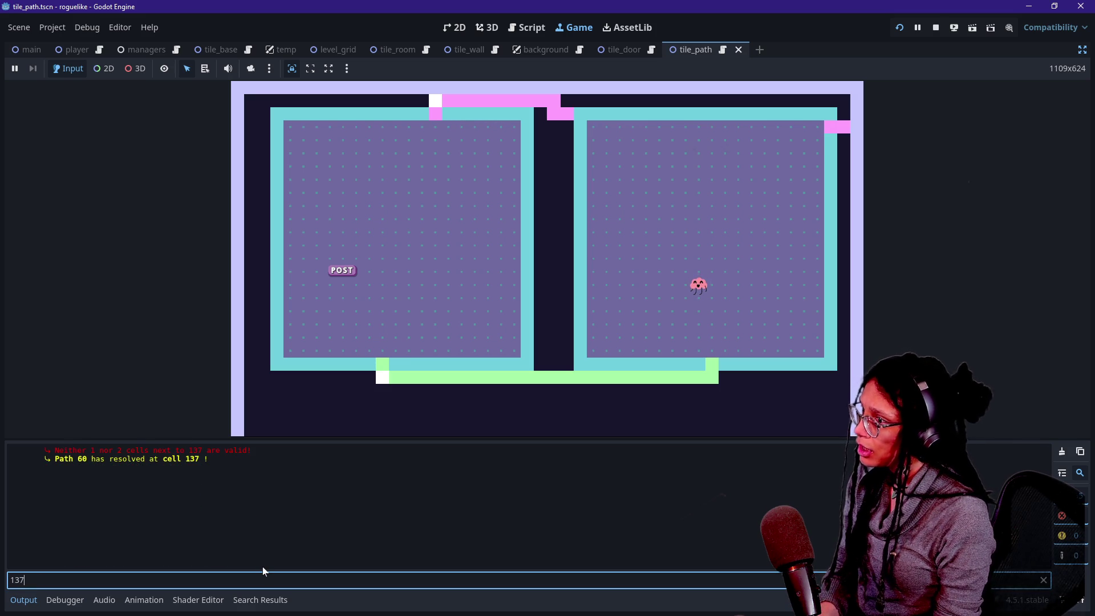
key("BackSpace")
key("BackSpace")
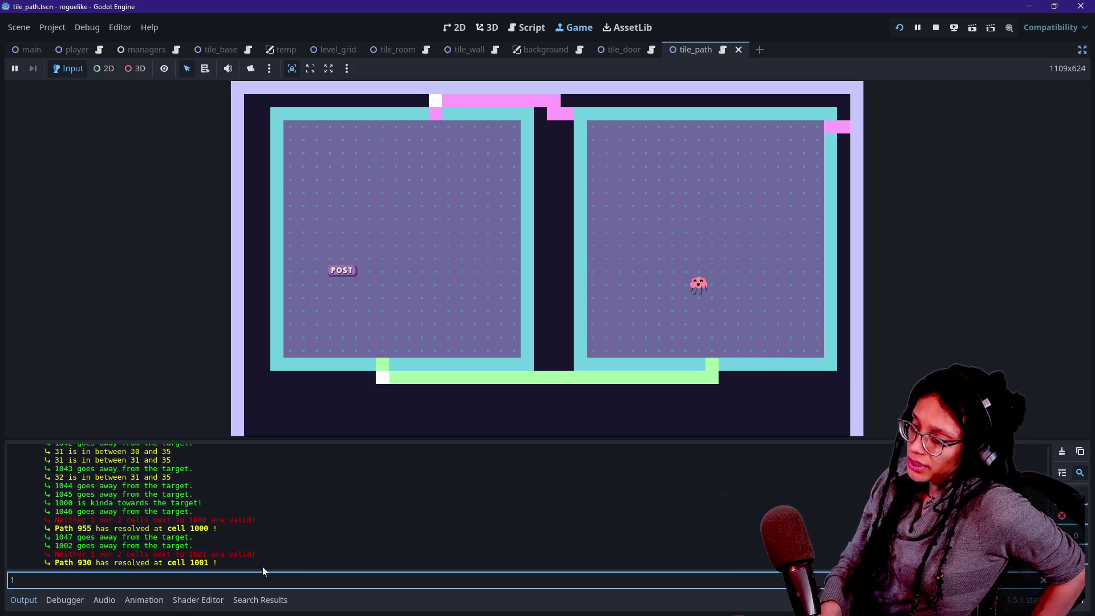
mouse_move(369, 368)
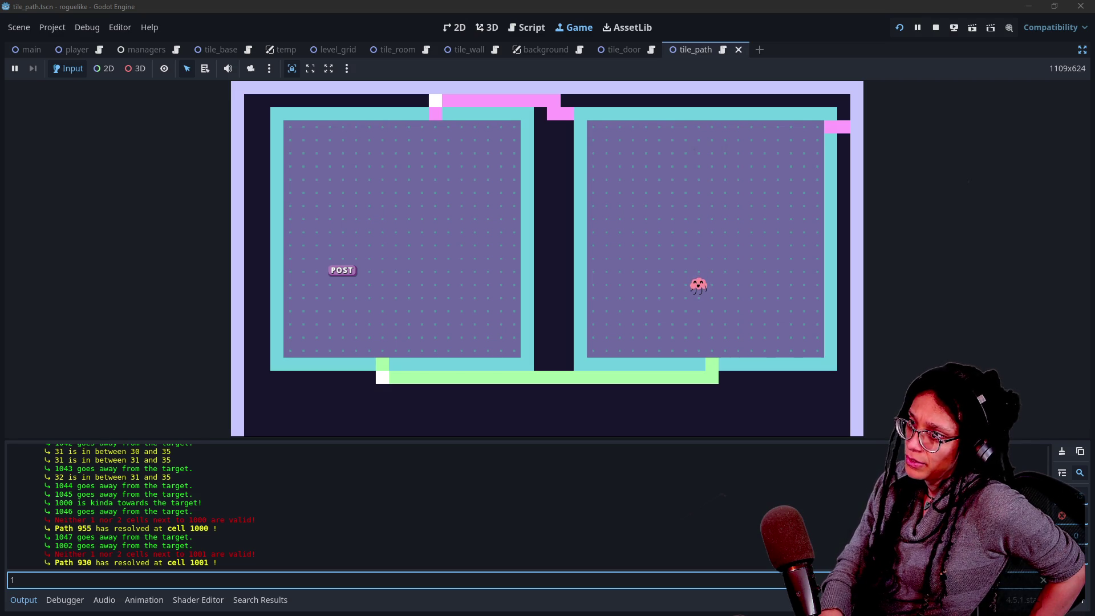
left_click(526, 29)
Step: Search manage_levels.gd for path_seed and jump to the match on line 552
left_click(263, 138)
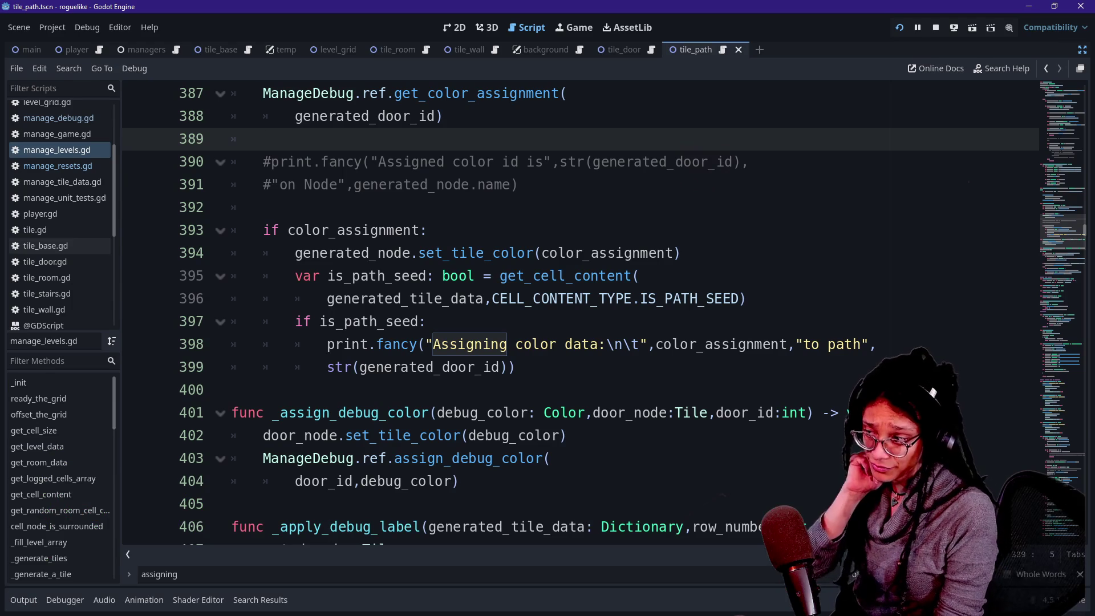
key("ctrl+f")
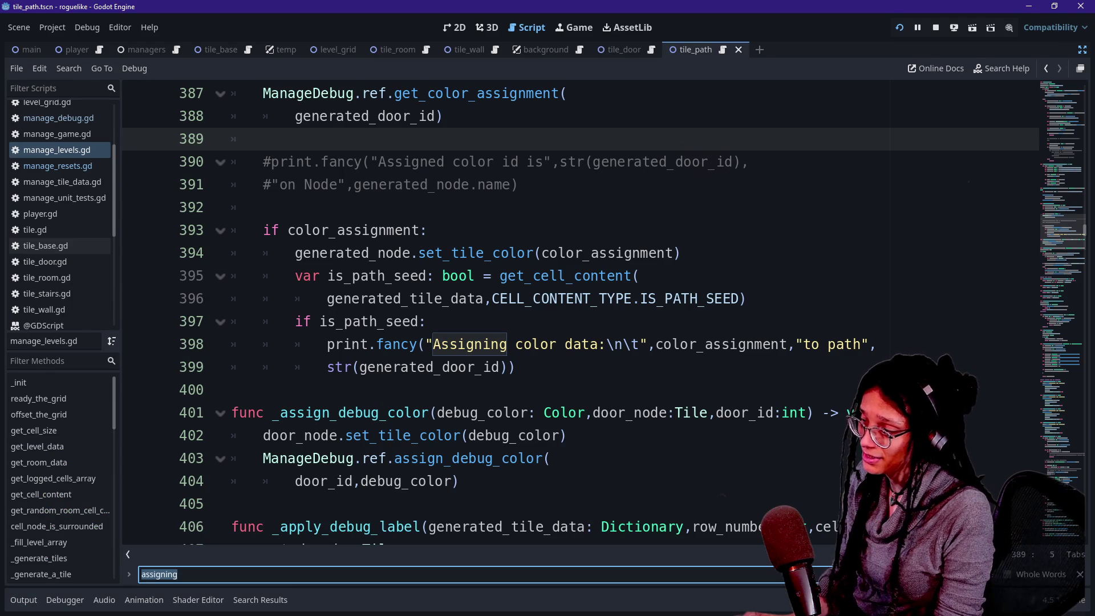
type("path_seed")
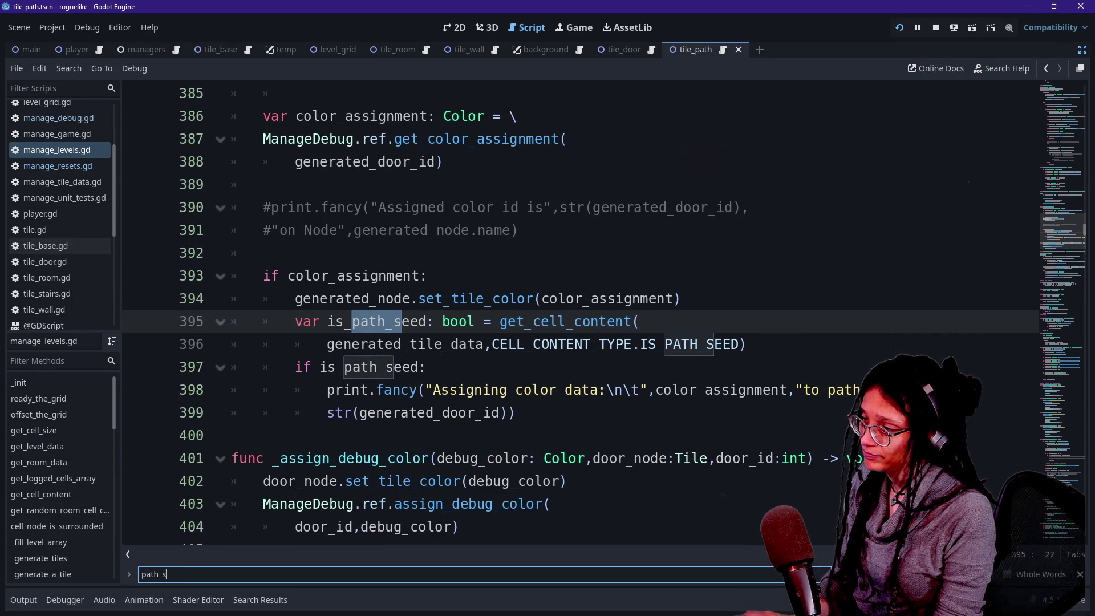
key("Return")
key("Return")
key("Return")
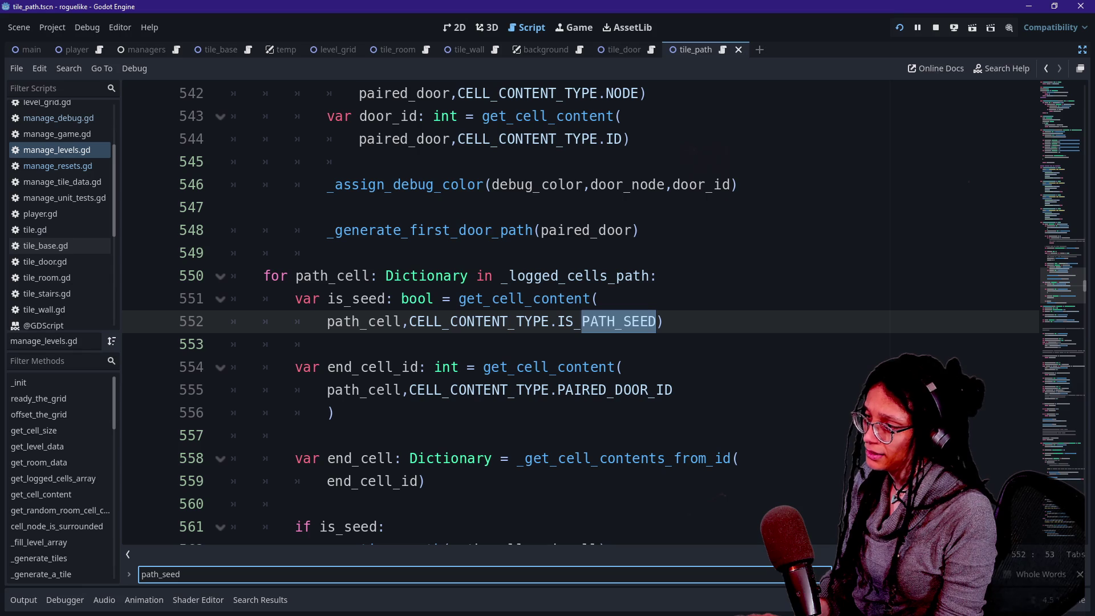
Step: Review the IS_PATH_SEED check and end_cell_id lines through line 559
scroll(570, 314, "up", 10)
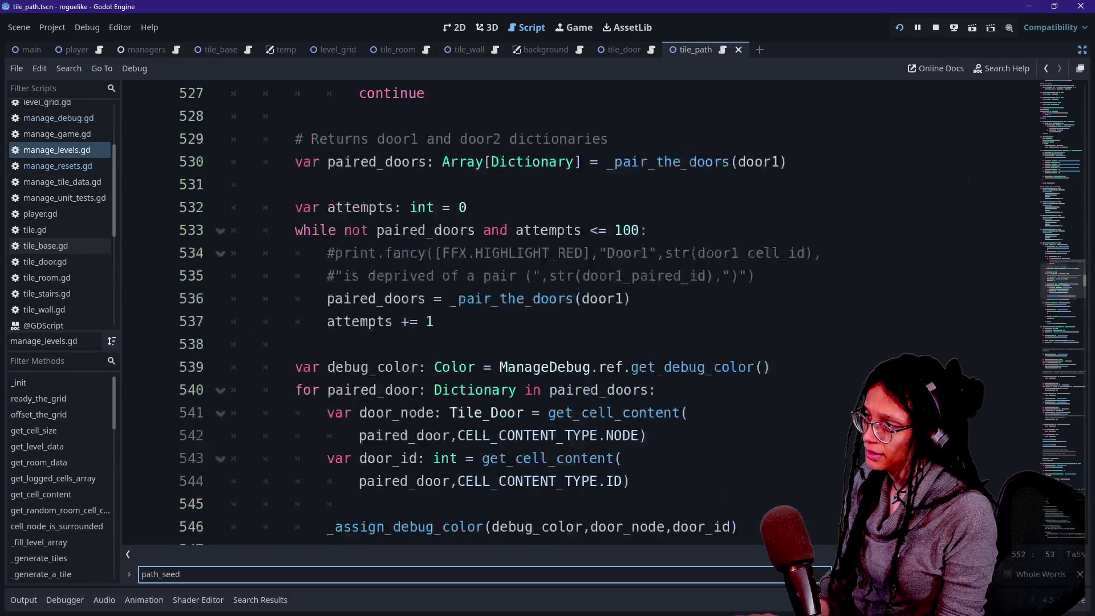
scroll(570, 313, "down", 11)
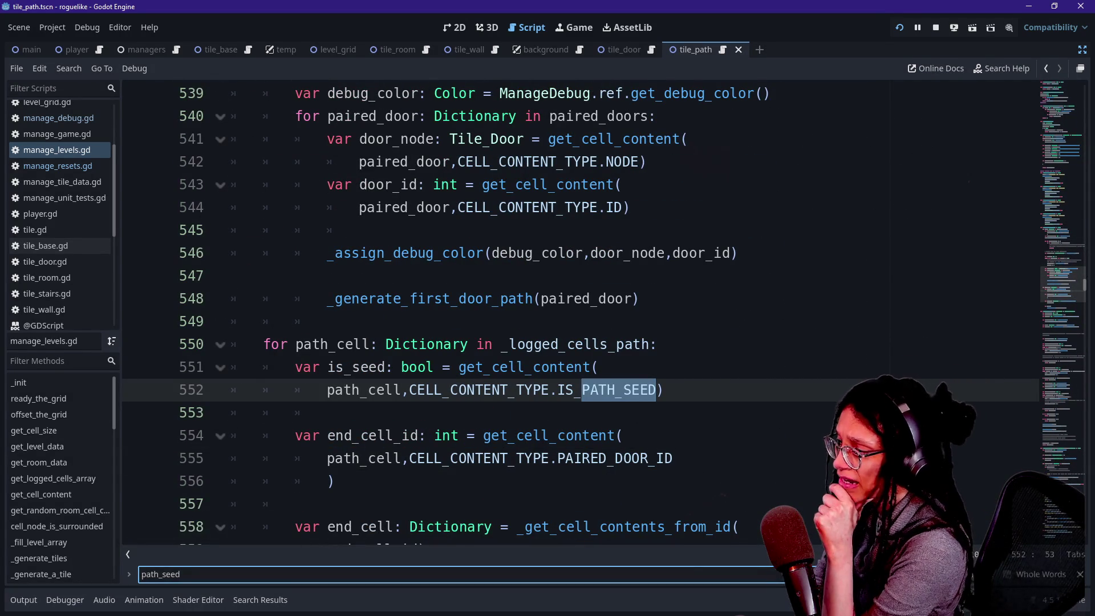
left_click(508, 390)
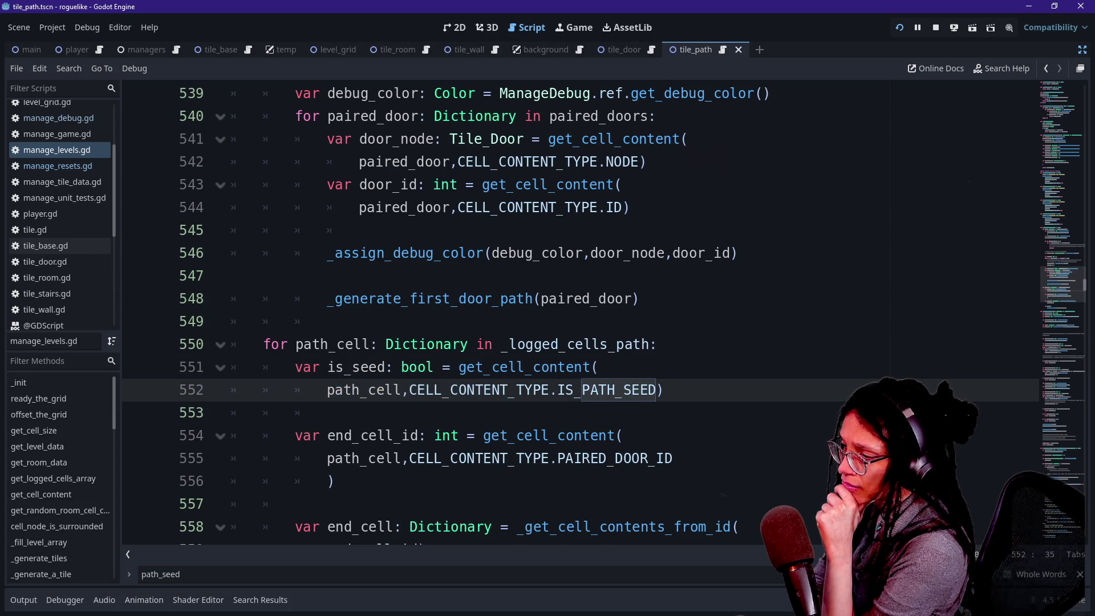
scroll(570, 394, "down", 1)
left_click_drag(409, 321, 330, 344)
left_click(501, 367)
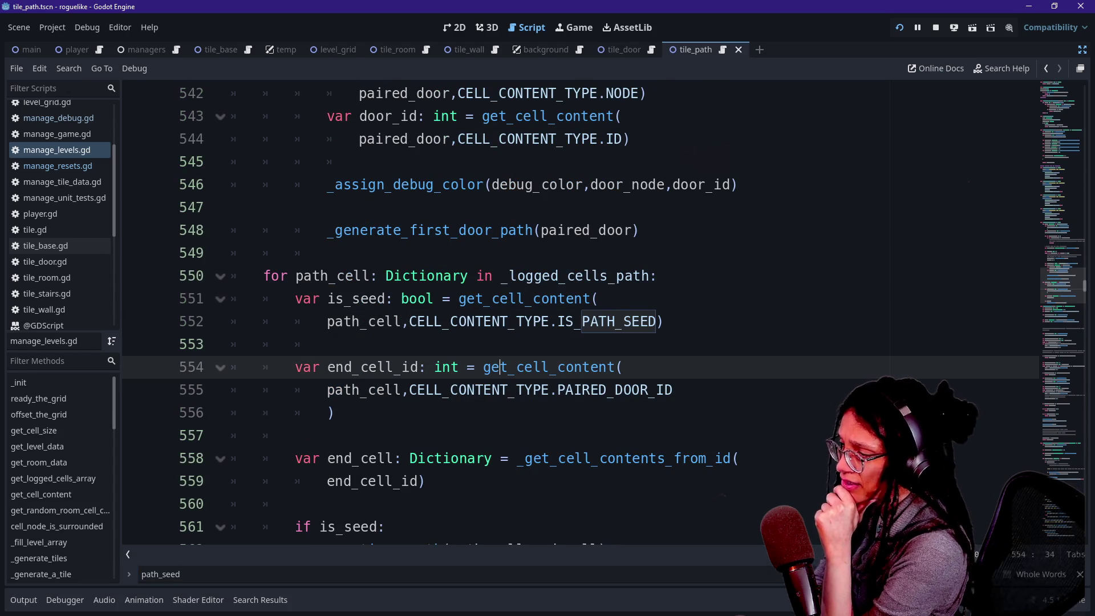
left_click_drag(508, 390, 333, 413)
scroll(334, 413, "down", 1)
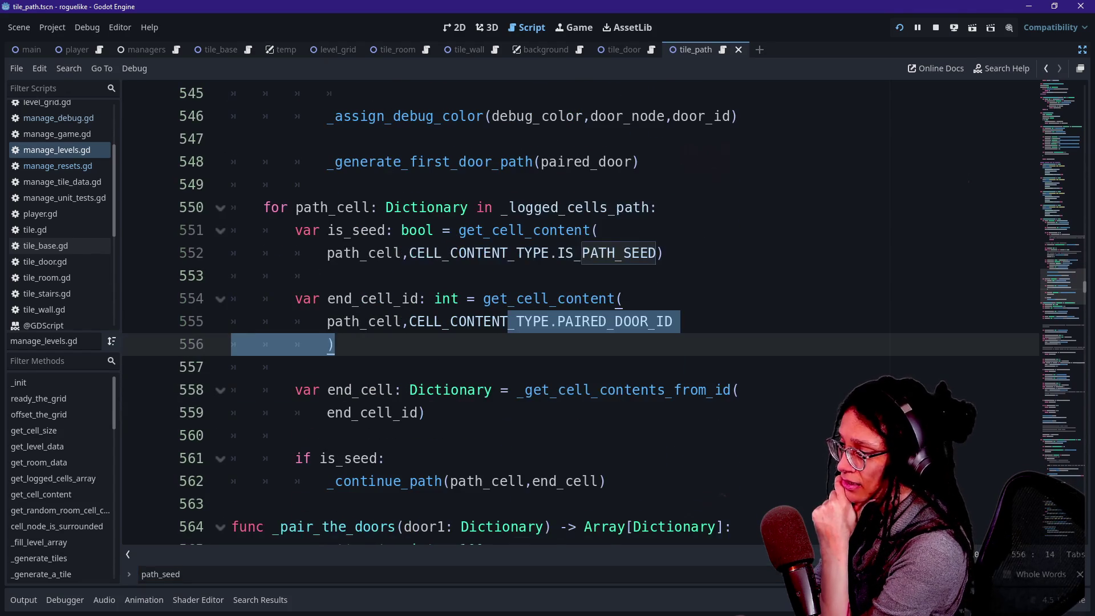
left_click_drag(232, 389, 426, 413)
left_click(426, 412)
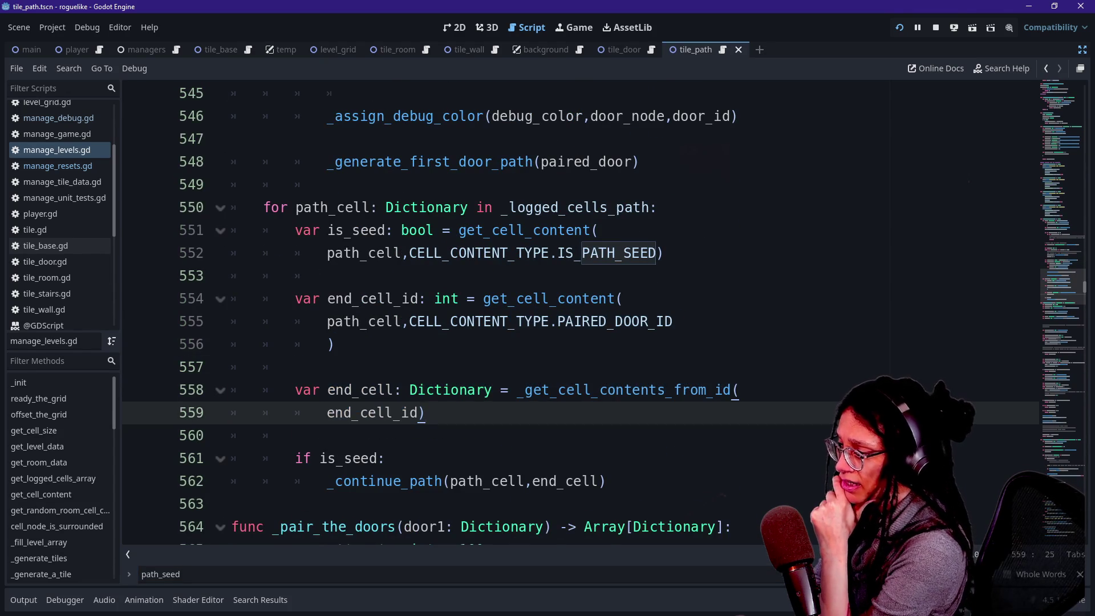
scroll(426, 412, "down", 2)
left_click_drag(426, 276, 527, 389)
Step: Inspect the _pair_the_doors header and the _continue_path call on line 562
left_click(527, 390)
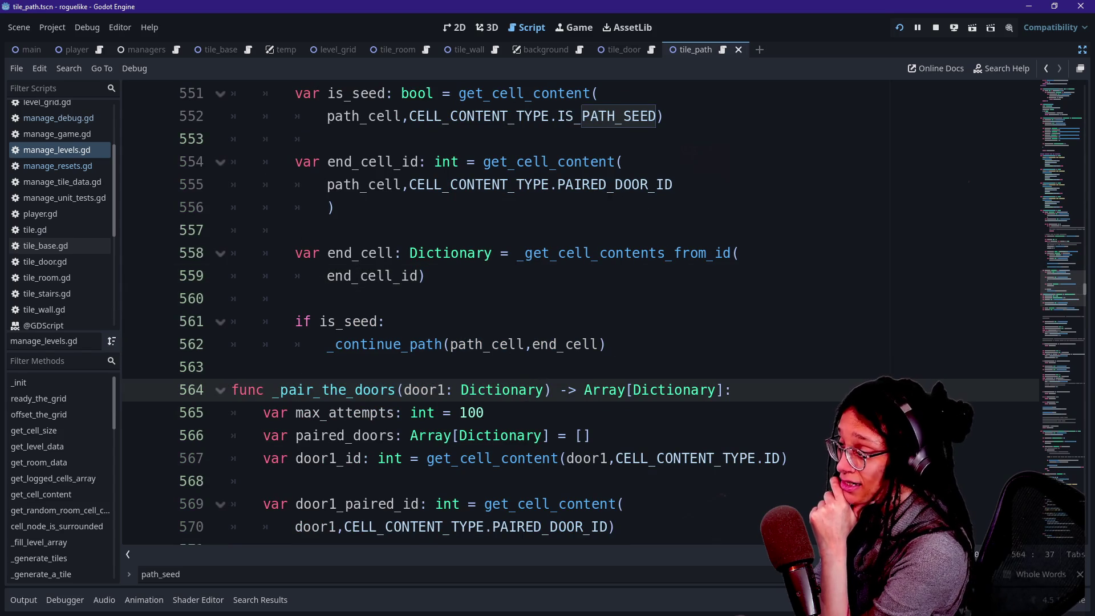
left_click_drag(328, 344, 606, 344)
left_click(392, 344)
mouse_move(392, 344)
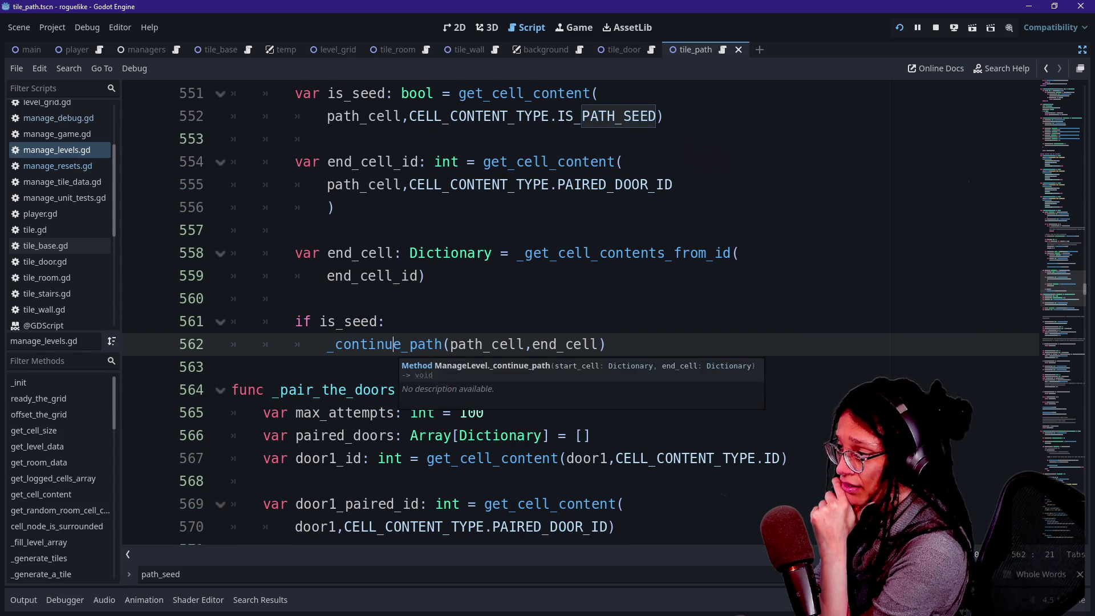
left_click(386, 321)
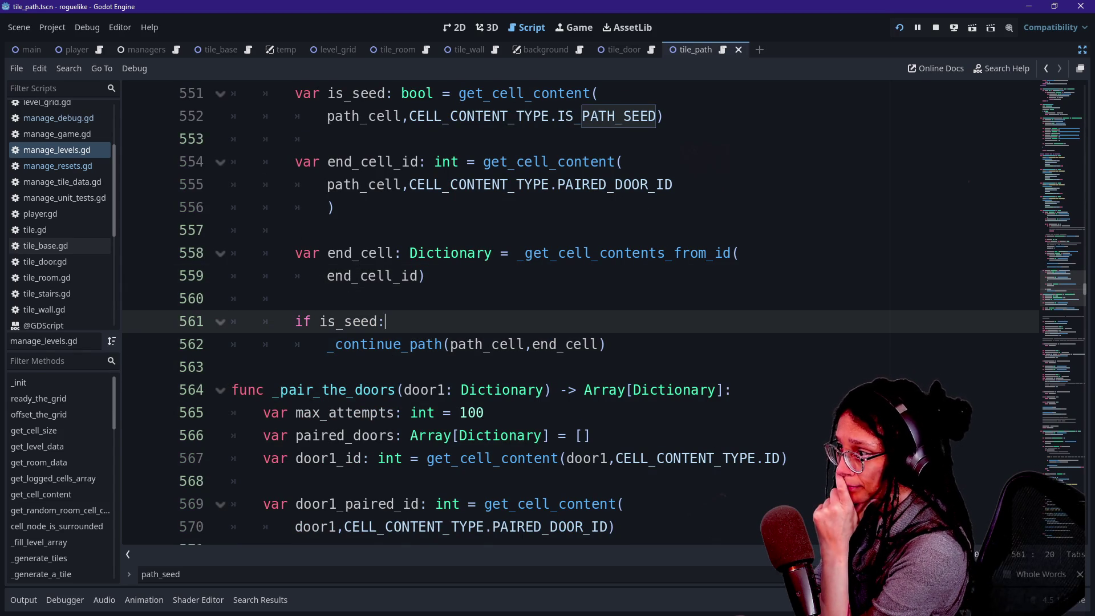
scroll(581, 312, "up", 3)
scroll(581, 312, "up", 1)
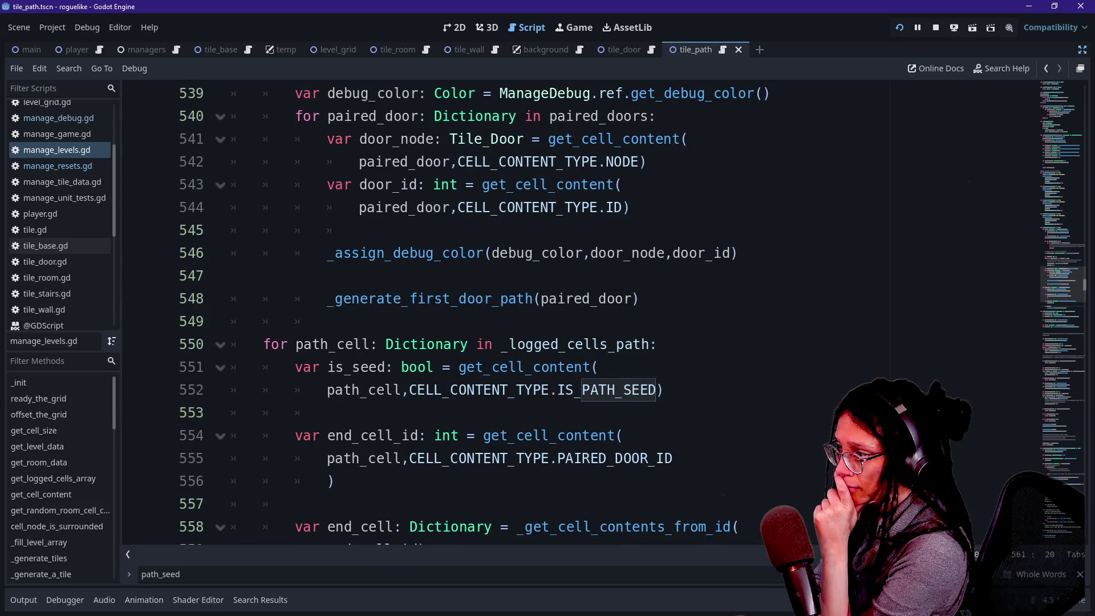
Step: Inspect the _generate_first_door_path and _assign_debug_color calls, ending on empty line 547
left_click(327, 299)
left_click_drag(327, 299, 516, 299)
left_click(517, 299)
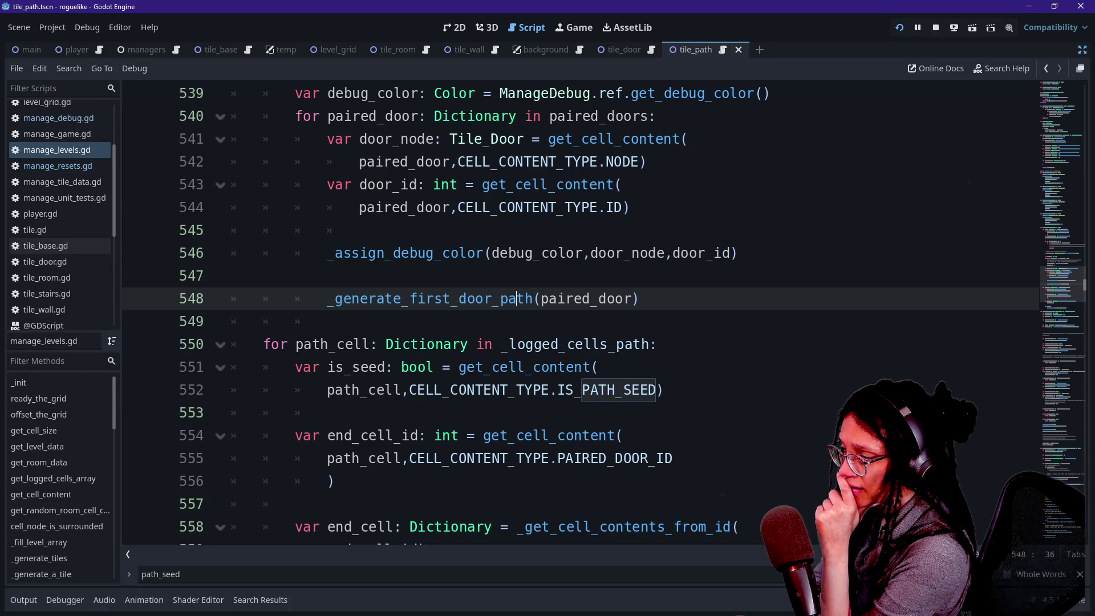
left_click_drag(328, 253, 434, 253)
left_click(443, 253)
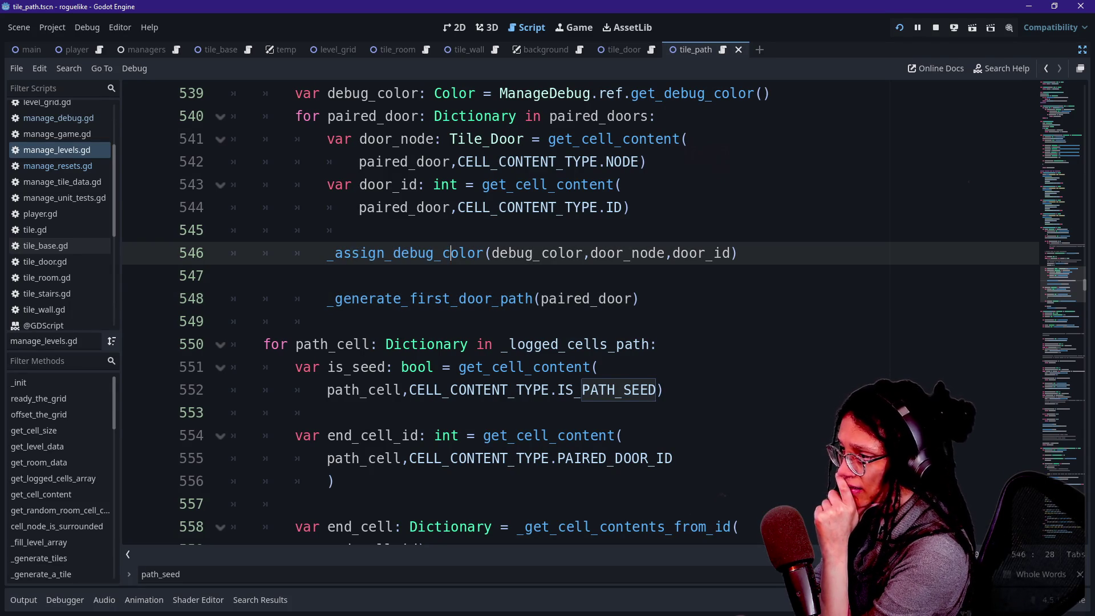
scroll(581, 312, "up", 2)
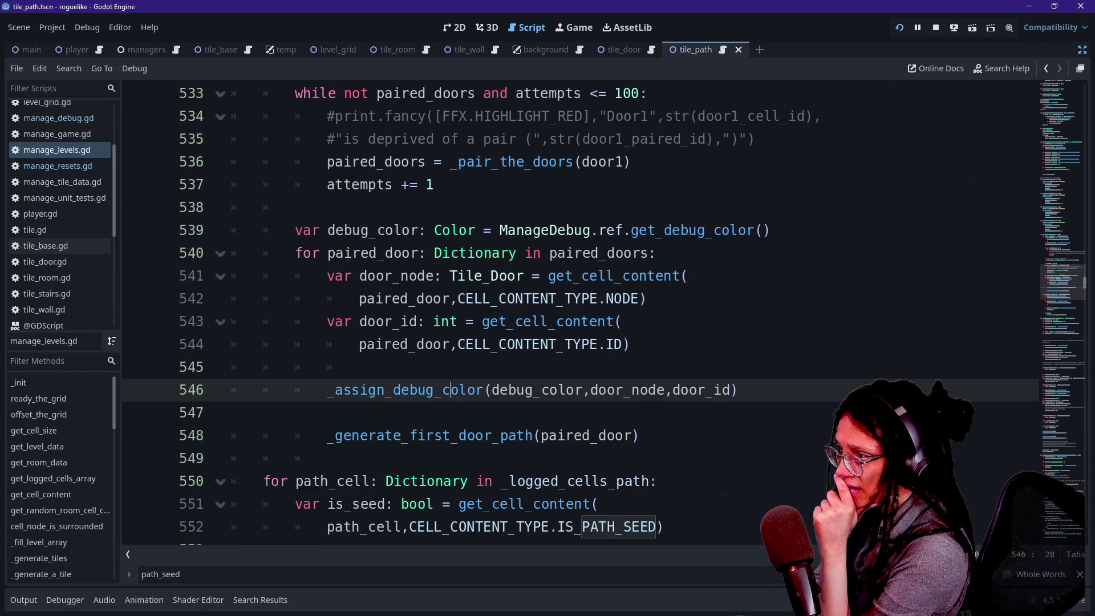
scroll(581, 312, "down", 1)
left_click(231, 344)
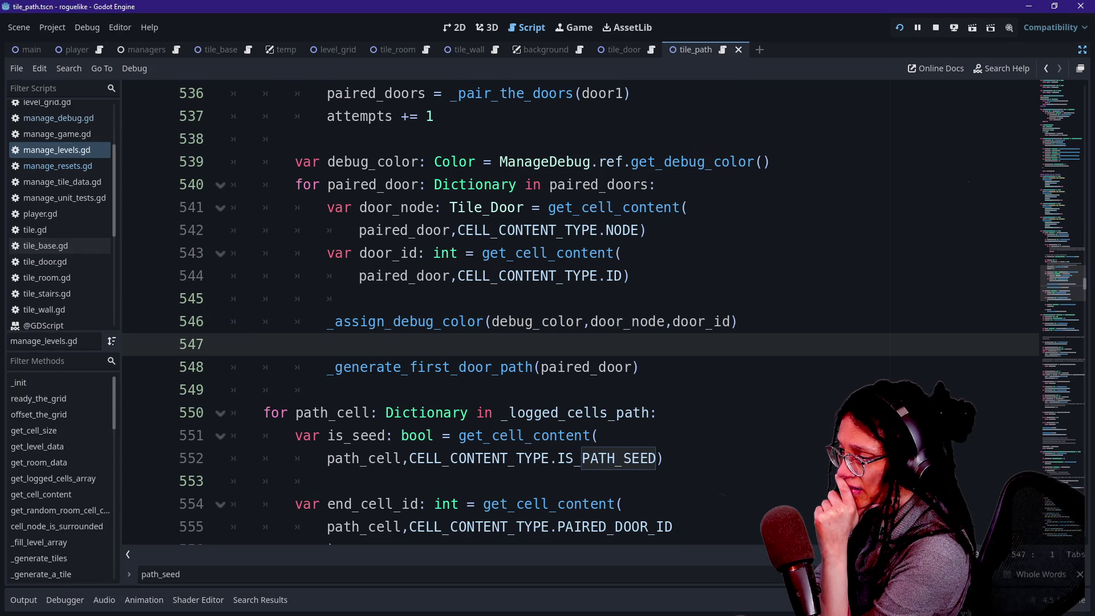
Step: Recreate indented blank line 547, paste a print statement above the path call, then undo it
key("BackSpace")
key("Return")
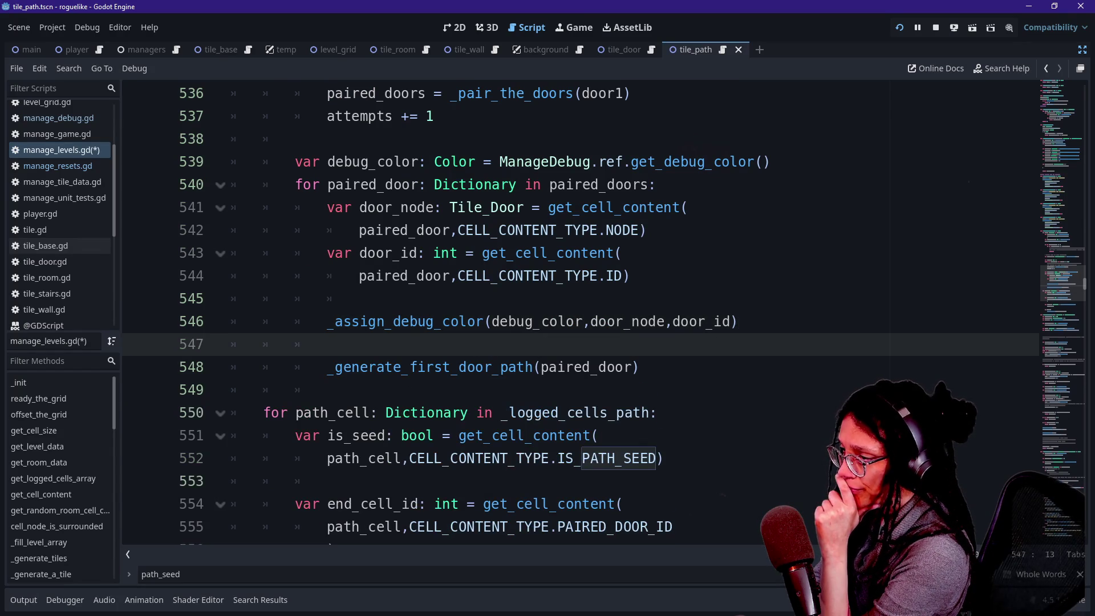
left_click(492, 367)
mouse_move(492, 367)
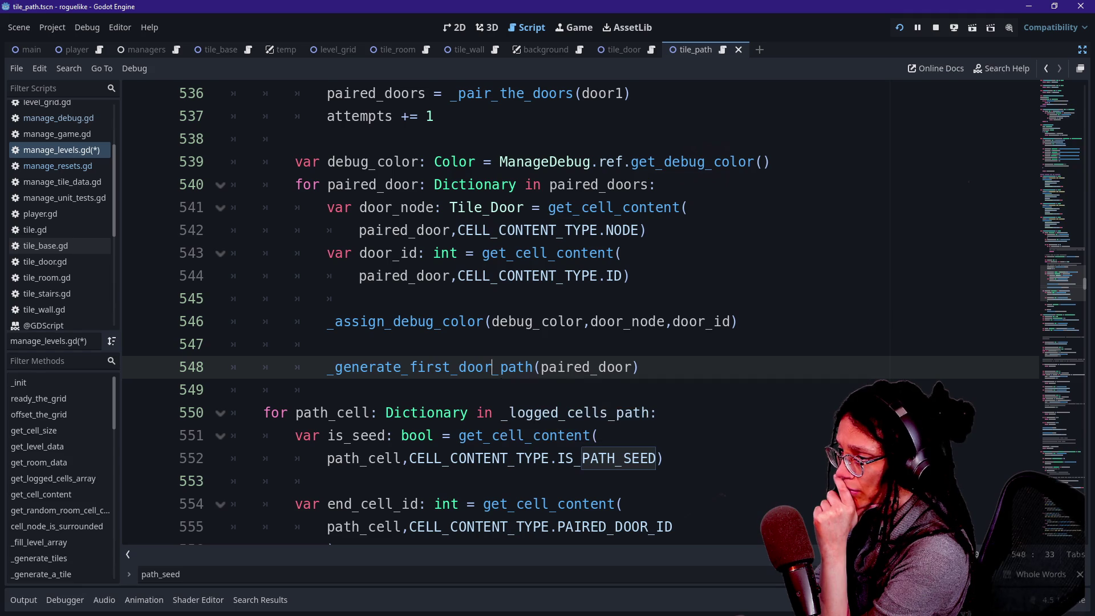
key("Up")
type("print.fancy(\"Assigning color data:\\n\\t\",color_assignment,\"to path\", \t\tstr(generated_door_id))")
key("ctrl+z")
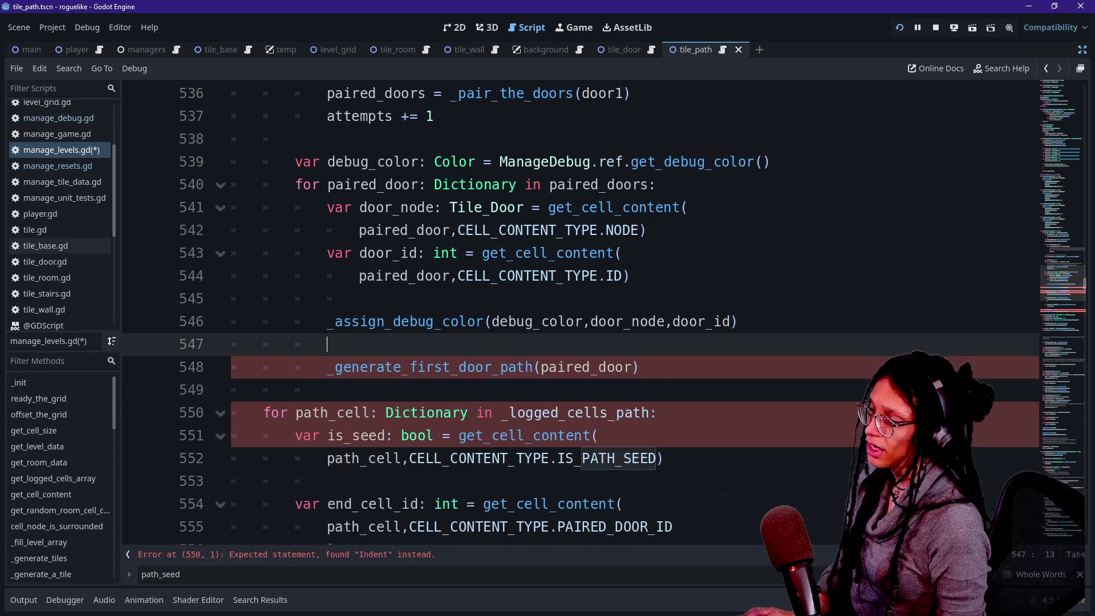
Step: Paste the _apply_debug_color call from clipboard history at line 548 and indent it
key("super+v")
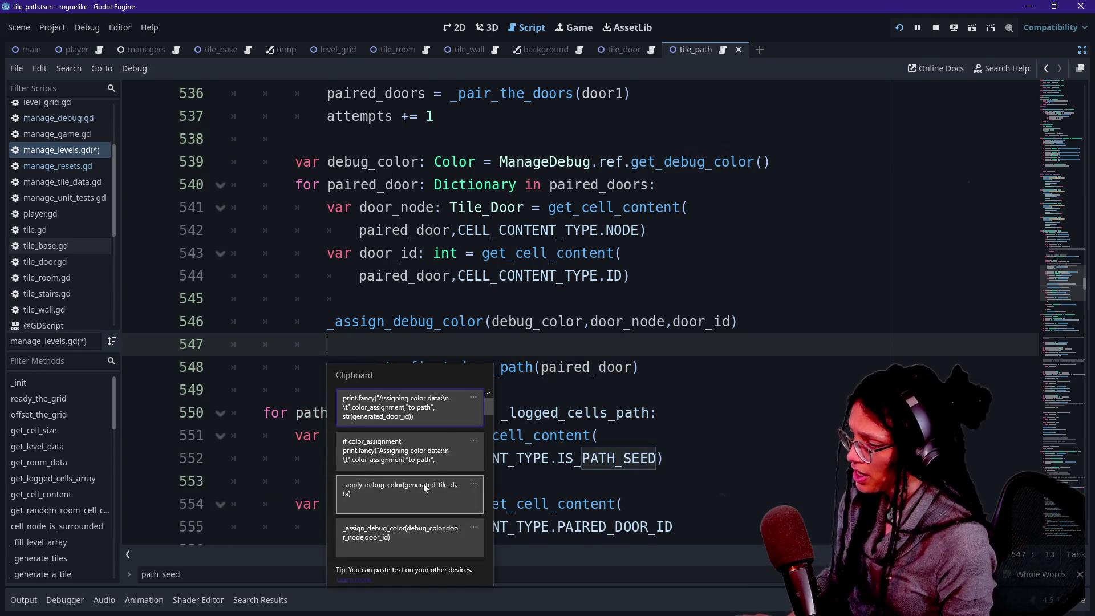
left_click(422, 484)
key("Home")
key("Tab")
key("Tab")
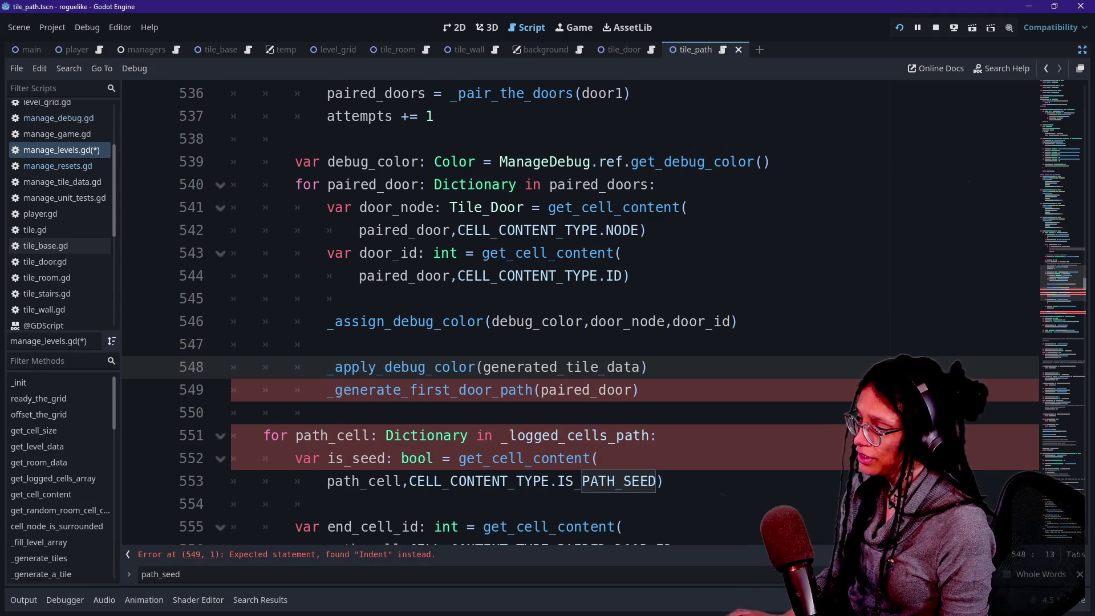
key("Up")
Step: Replace the generated_tile_data argument with 'p', then undo back to generated_tile_data
left_click_drag(489, 367, 643, 367)
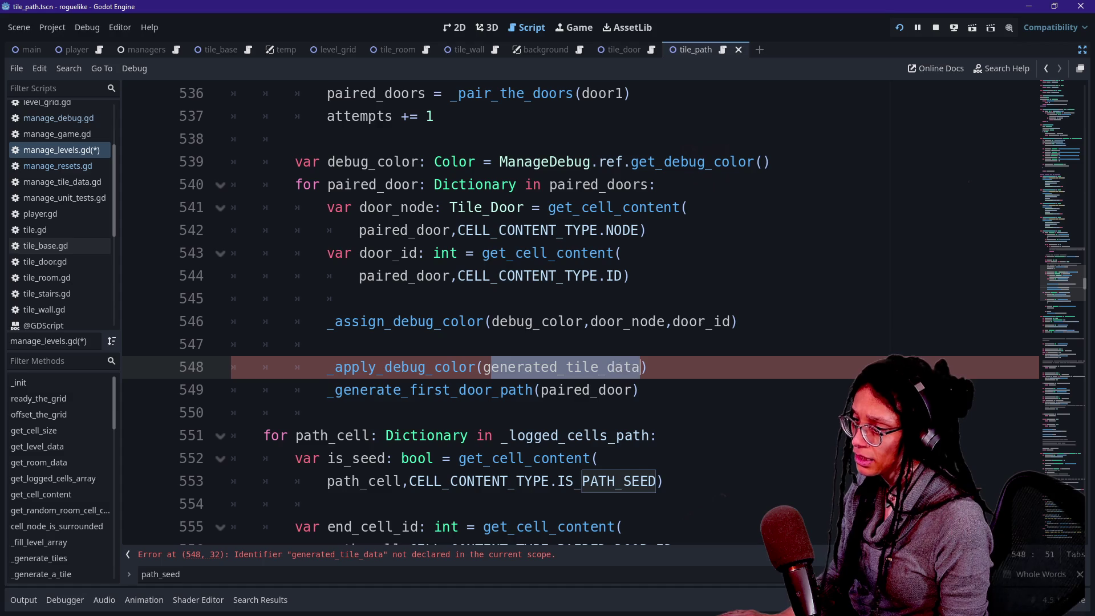
key("BackSpace")
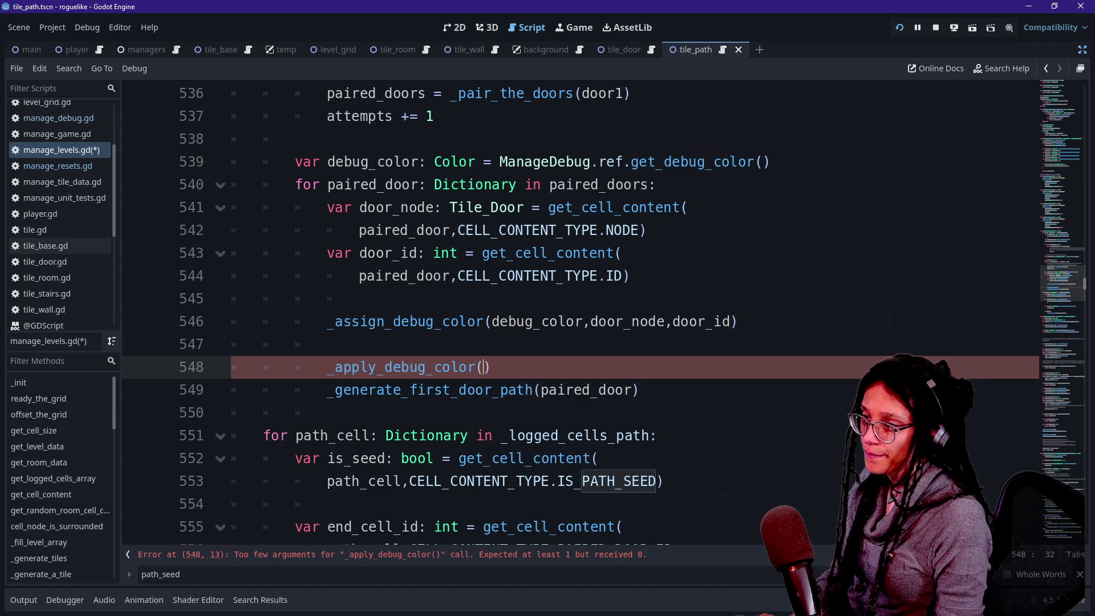
scroll(570, 313, "up", 1)
type("p")
key("ctrl+z")
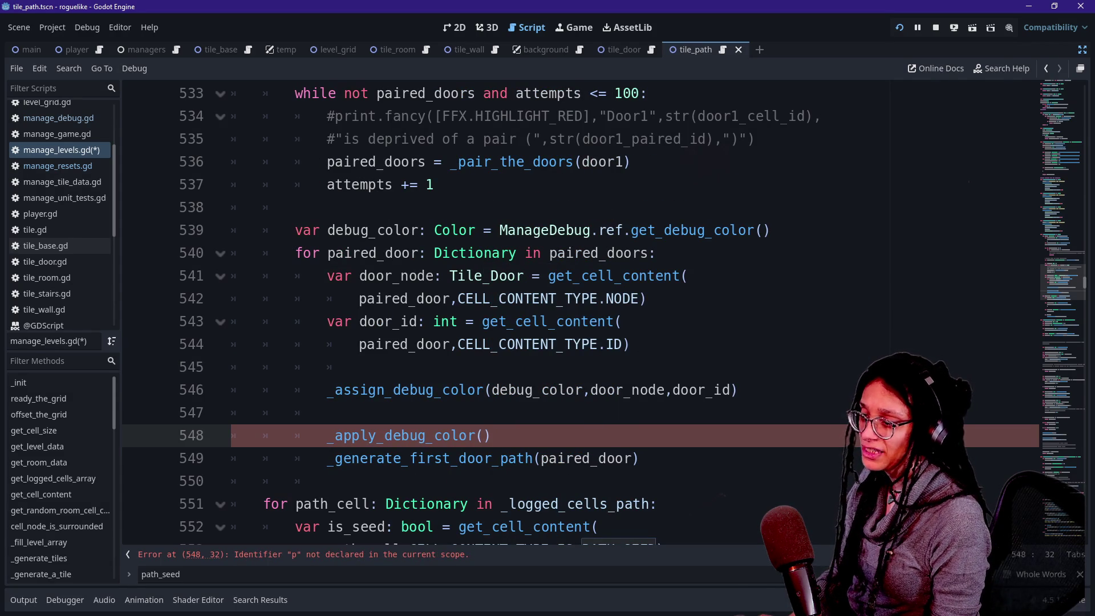
key("ctrl+z")
key("ctrl+z")
key("ctrl+z")
key("ctrl+z")
key("ctrl+z")
key("ctrl+z")
key("ctrl+z")
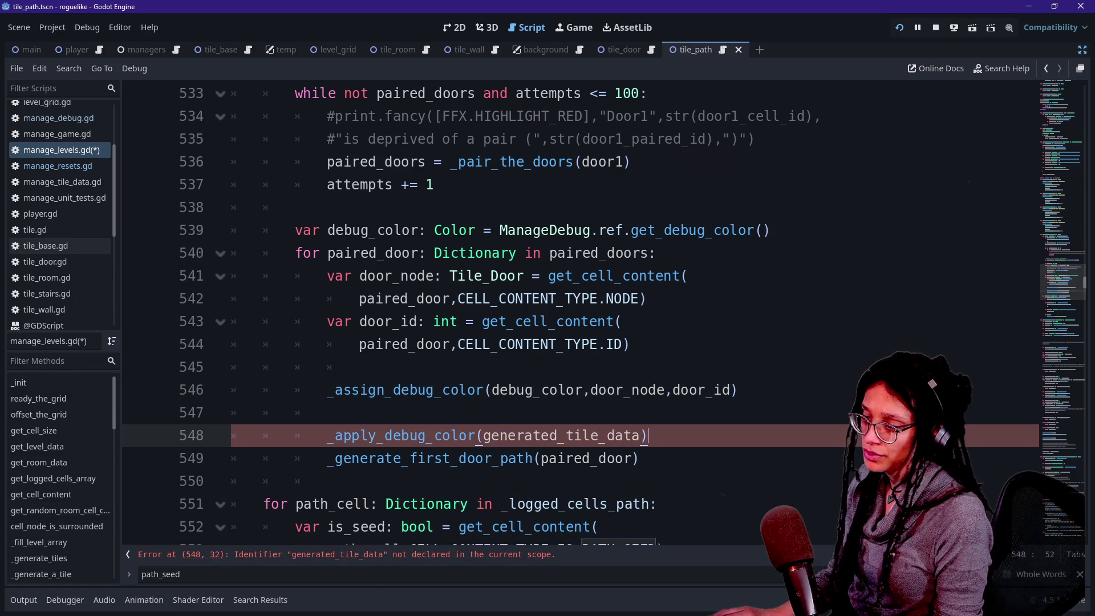
key("ctrl+z")
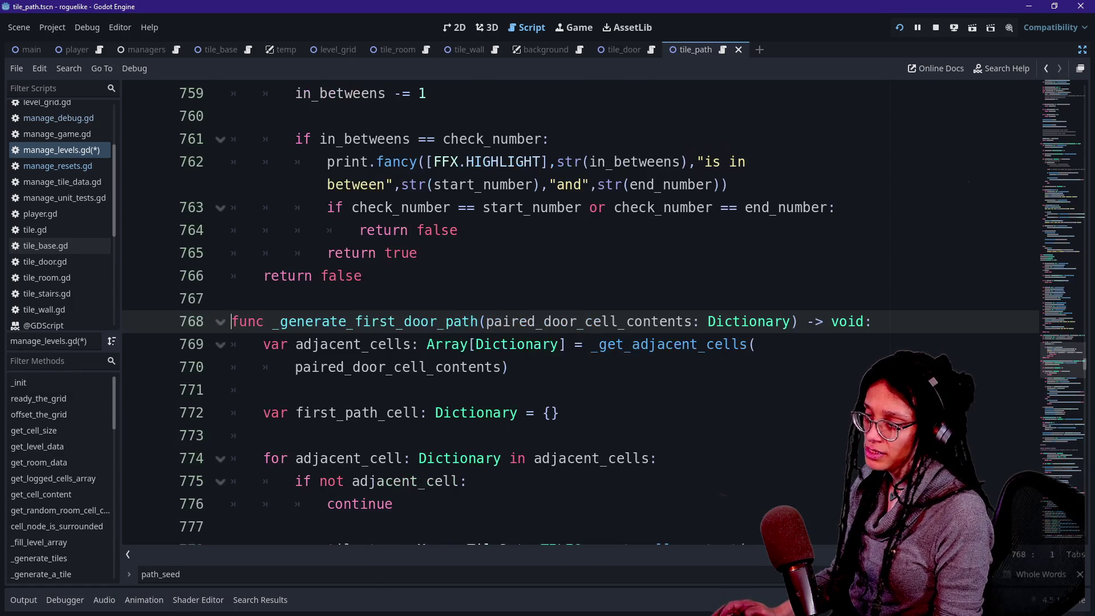
Step: Search for _generate_a_tile from line 796 and step through each of its calls
scroll(571, 314, "down", 5)
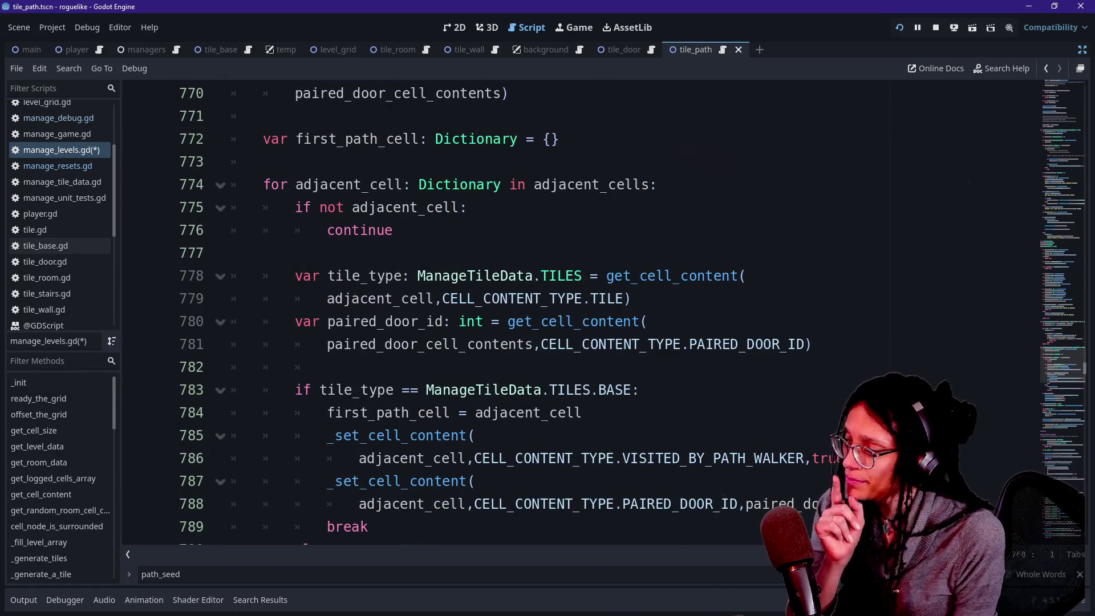
scroll(571, 314, "down", 4)
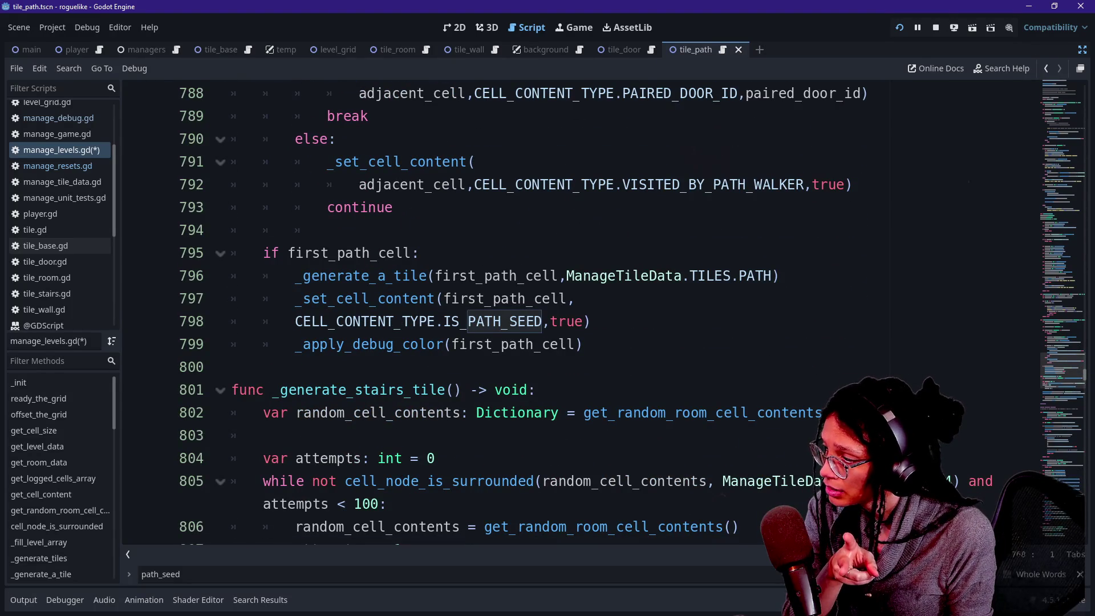
scroll(371, 342, "up", 1)
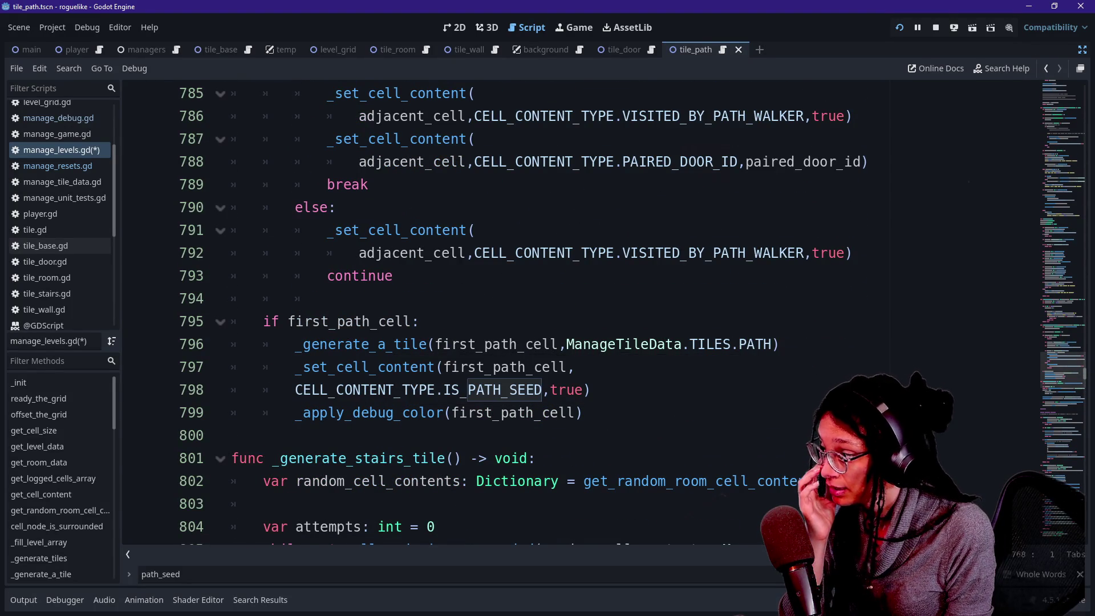
left_click_drag(296, 344, 428, 344)
scroll(427, 343, "down", 3)
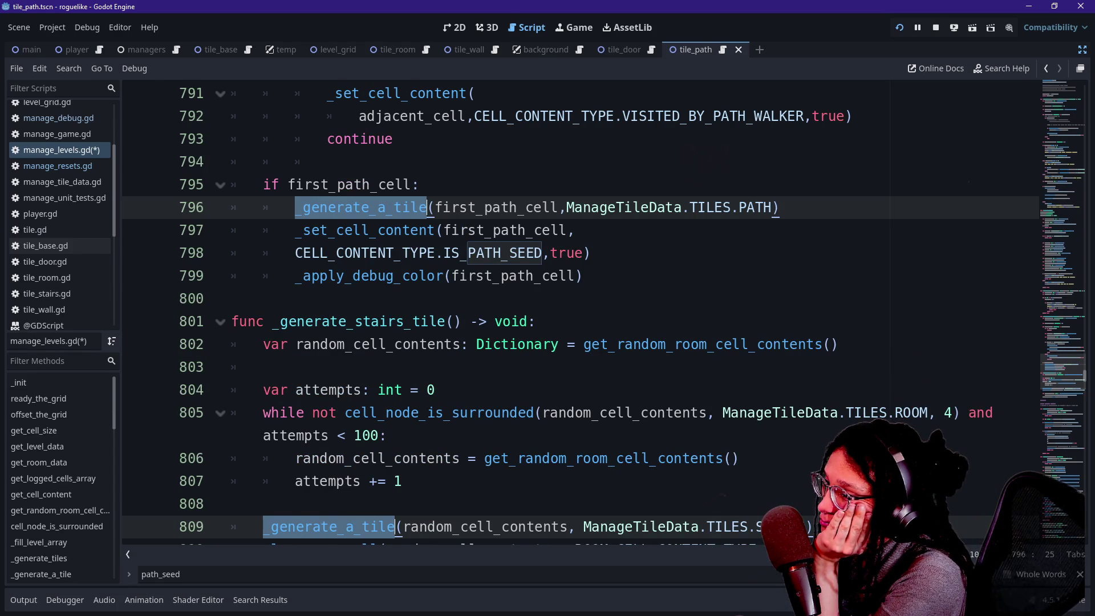
key("ctrl+f")
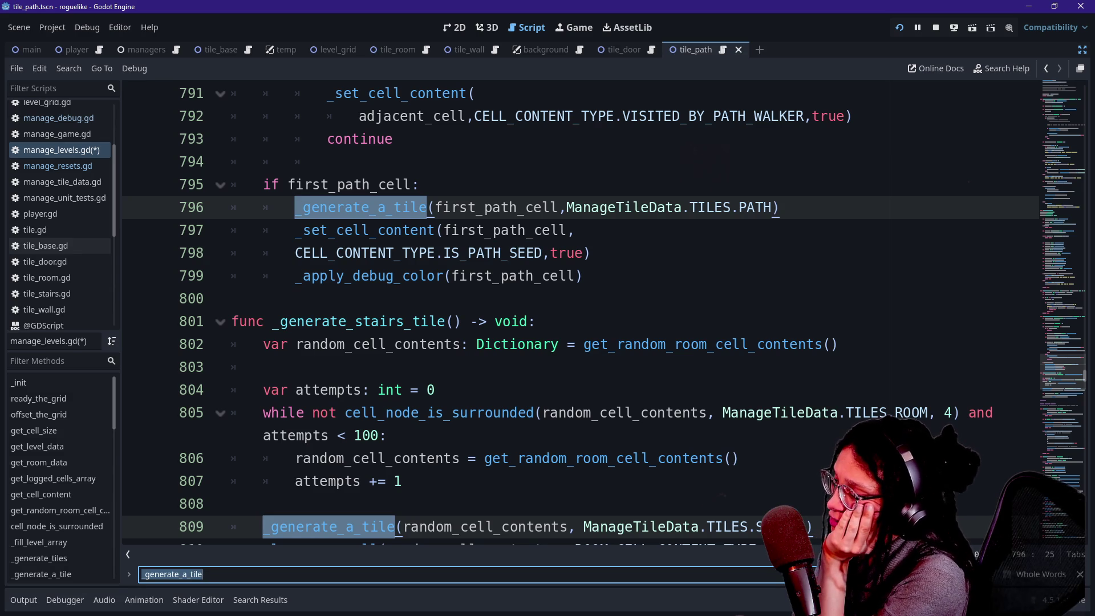
key("Return")
key("Return")
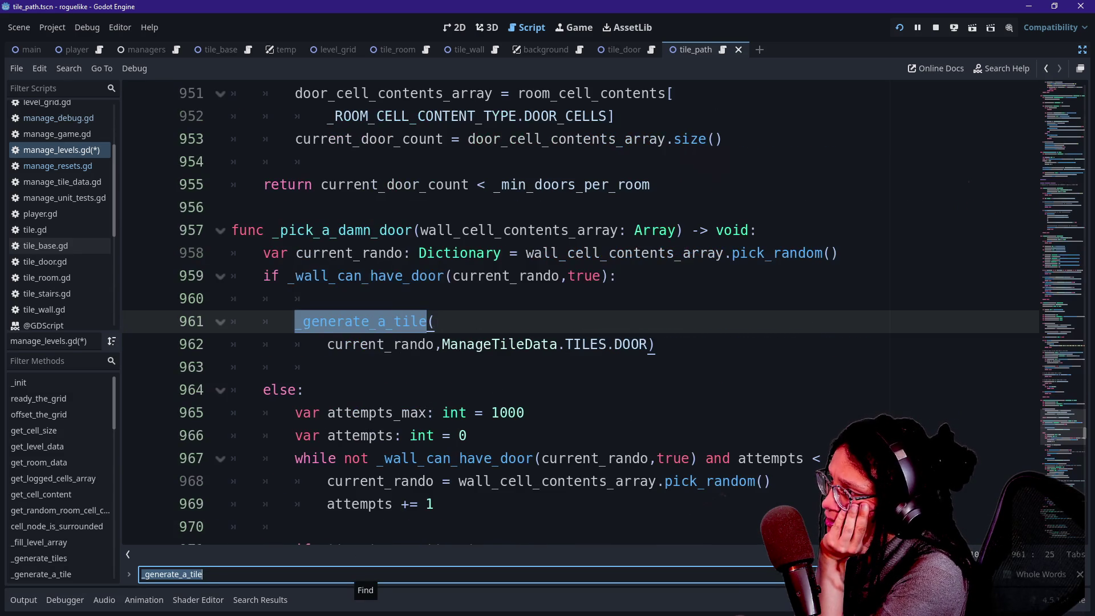
key("Return")
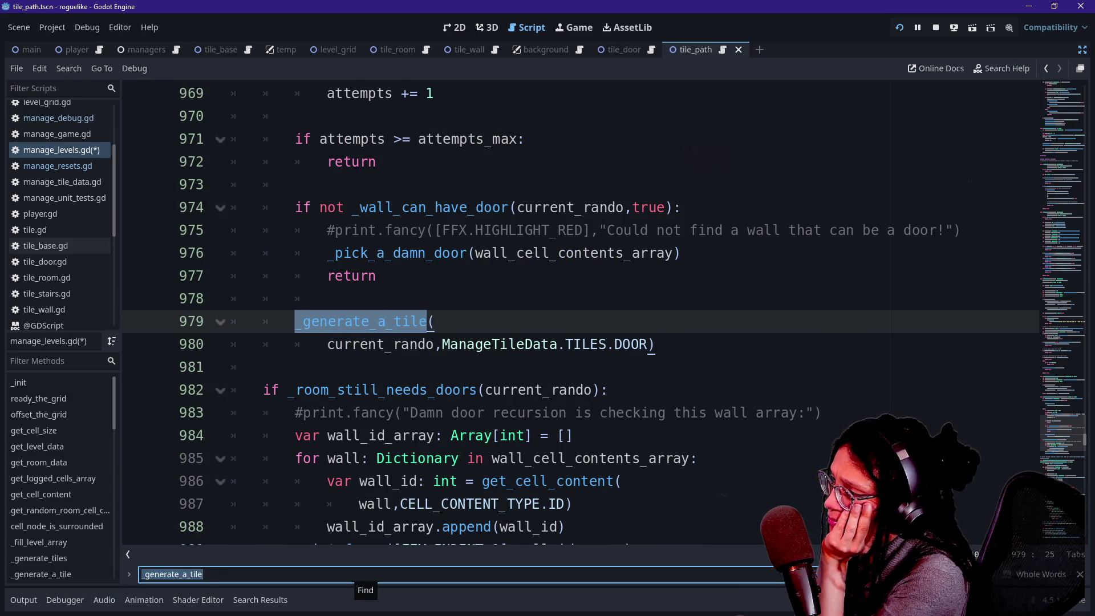
scroll(580, 309, "up", 4)
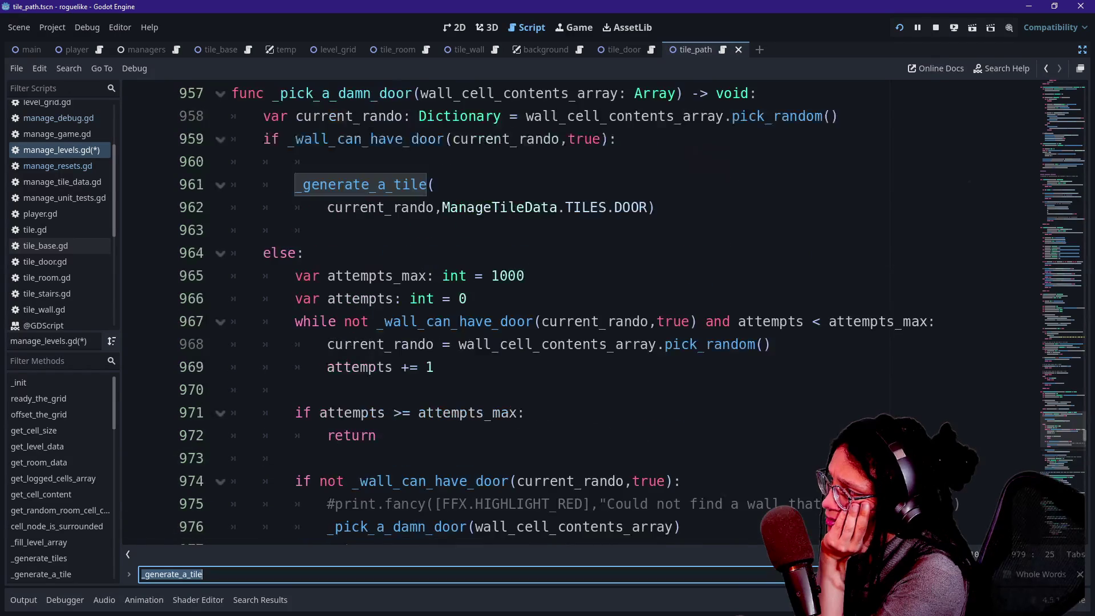
scroll(580, 310, "down", 3)
key("Return")
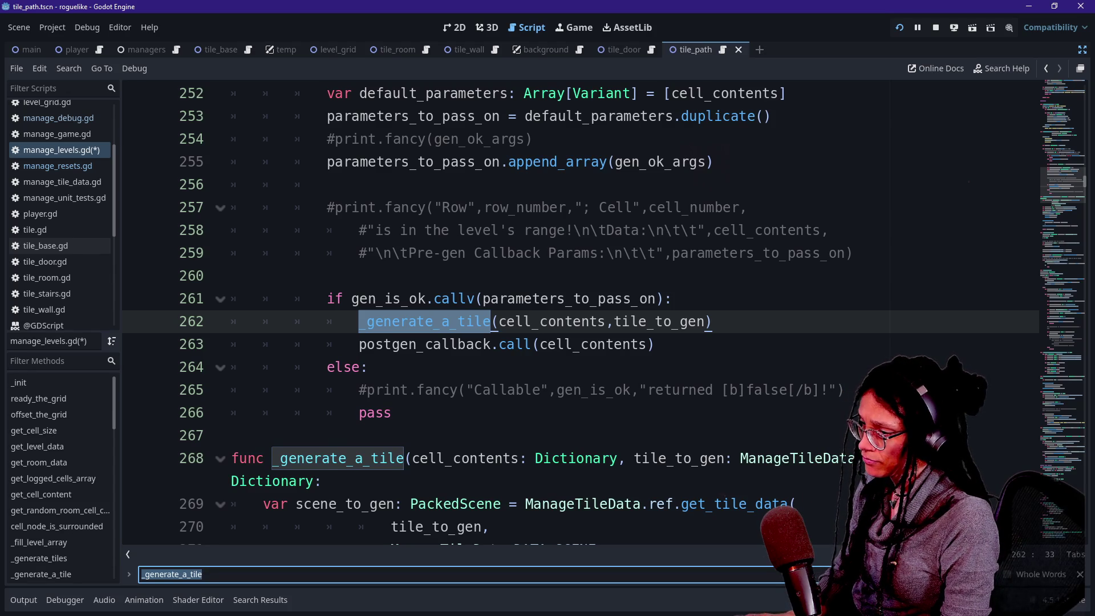
Step: Search TILES.PATH and inspect _apply_debug_color on line 698 and generated_path_cell on line 675
type("TILES.PATH")
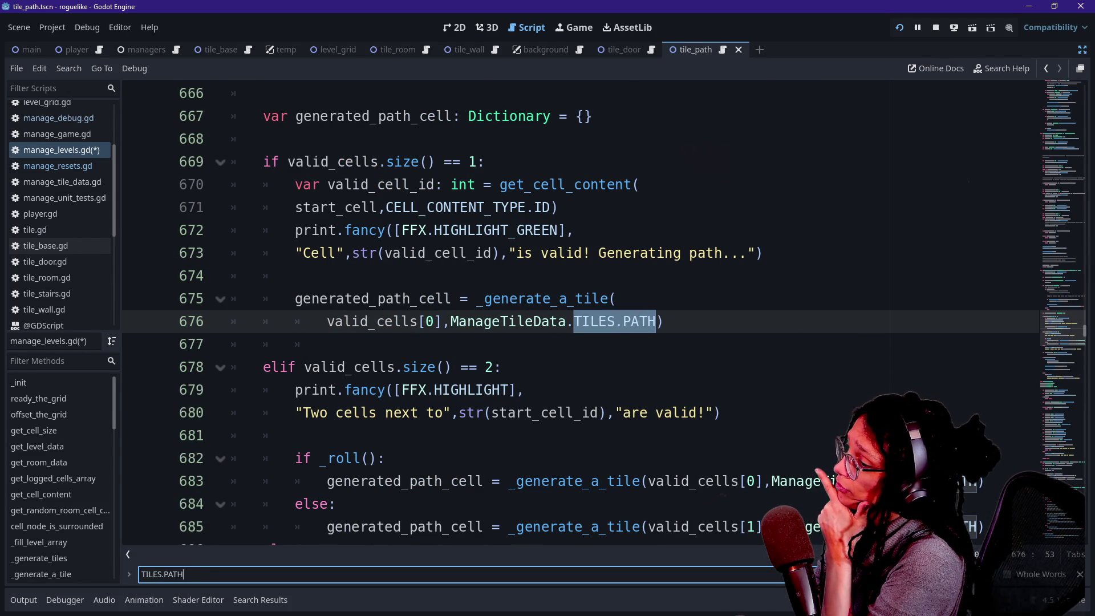
scroll(399, 308, "up", 3)
scroll(399, 308, "down", 3)
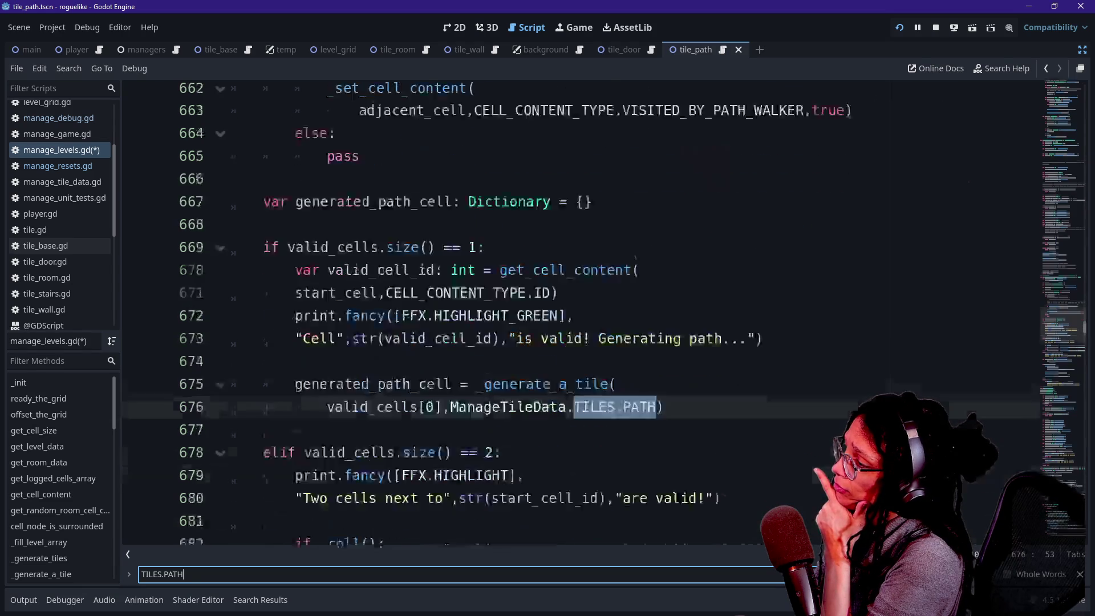
scroll(581, 313, "down", 3)
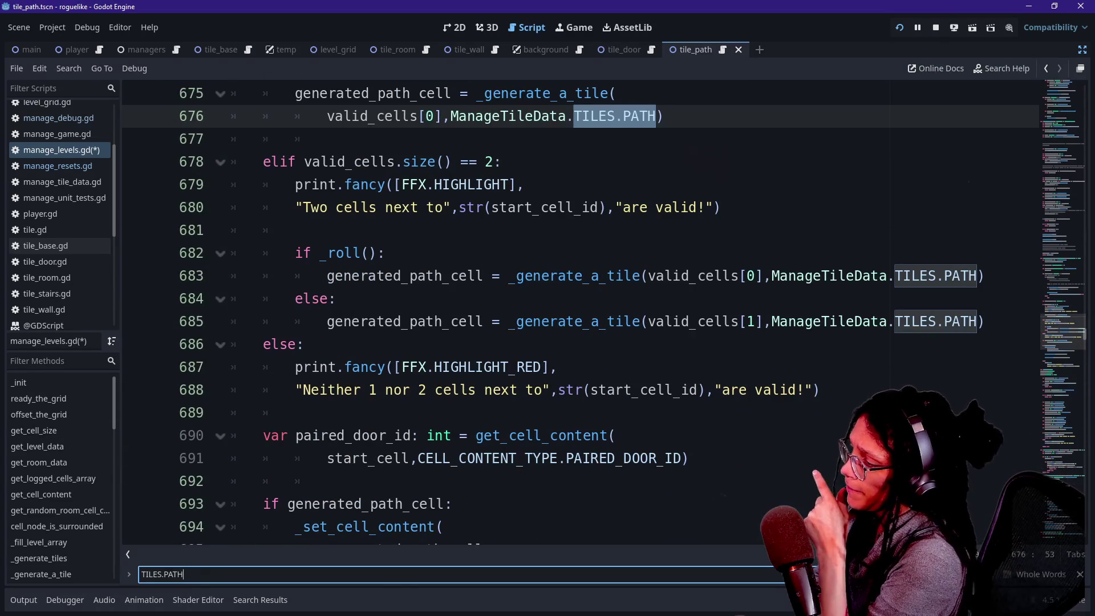
scroll(580, 314, "down", 1)
scroll(580, 314, "down", 2)
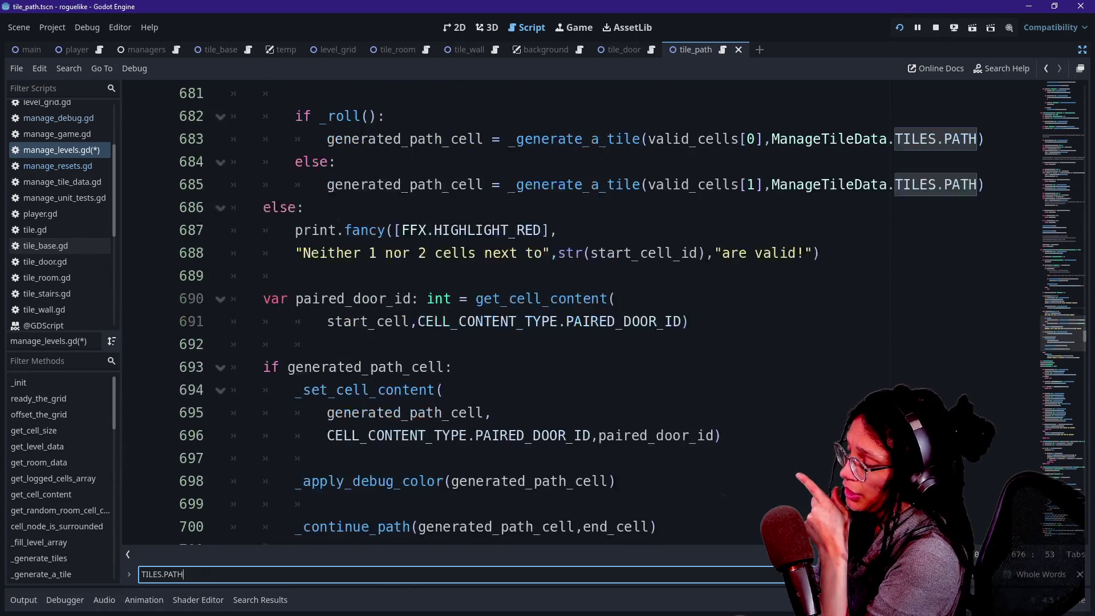
left_click(431, 412)
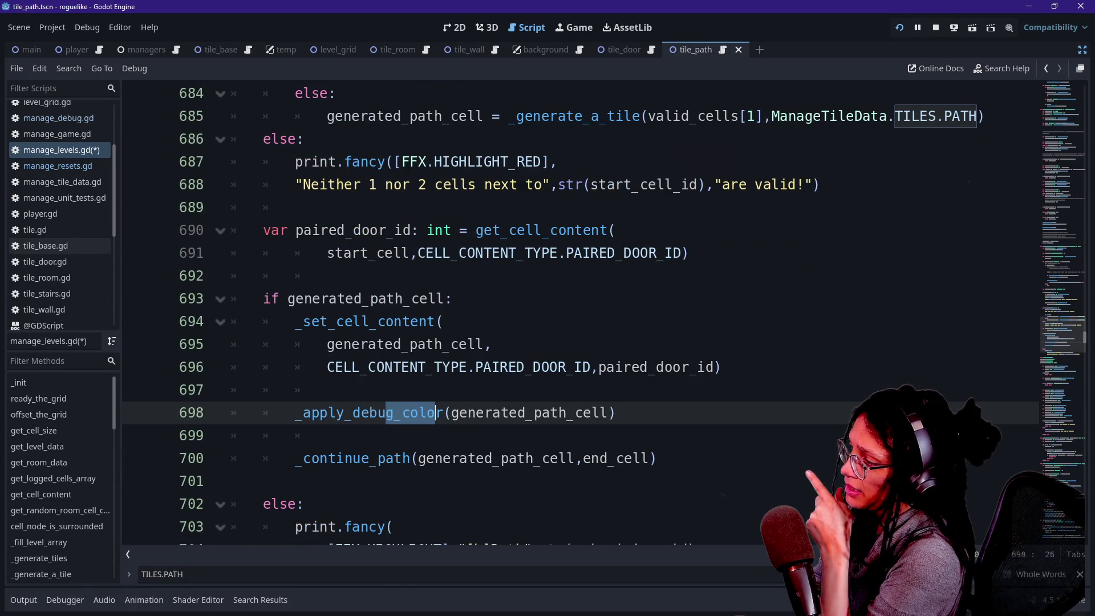
scroll(432, 413, "up", 5)
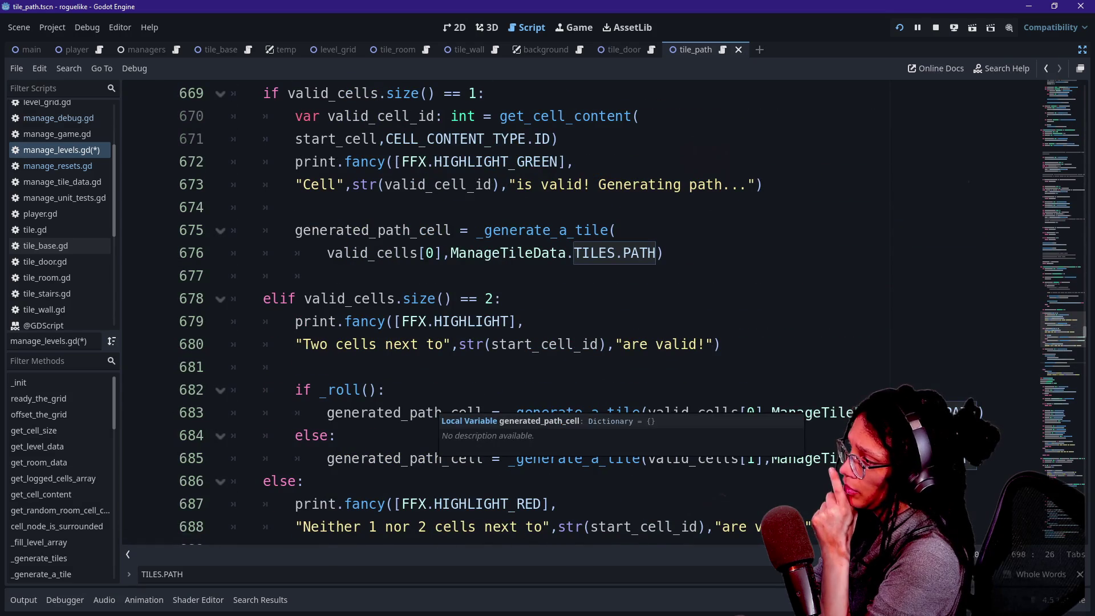
left_click(436, 230)
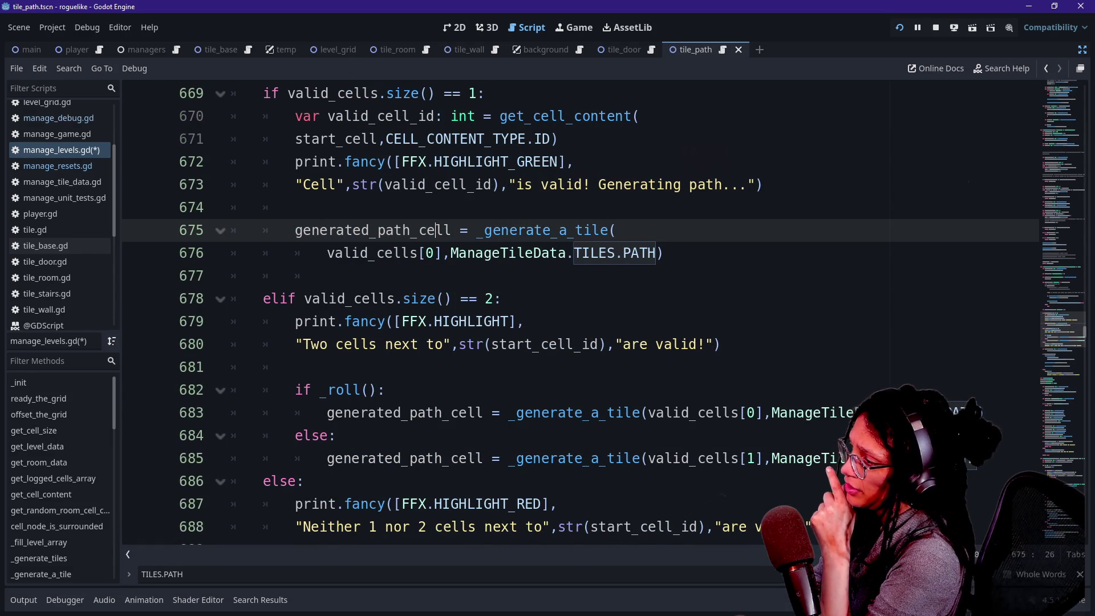
scroll(435, 230, "down", 1)
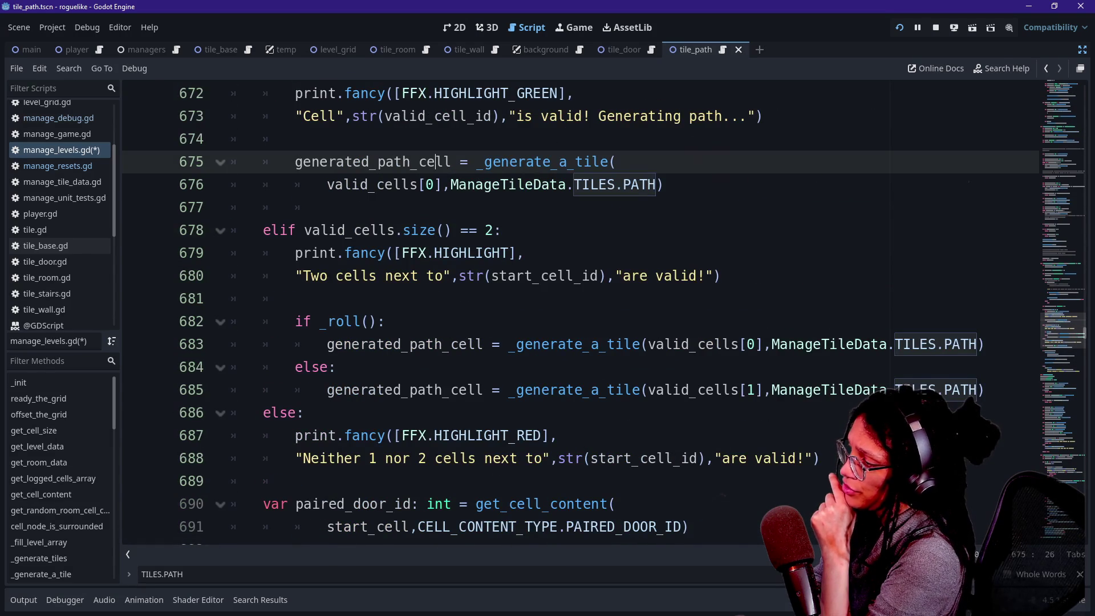
scroll(435, 230, "down", 2)
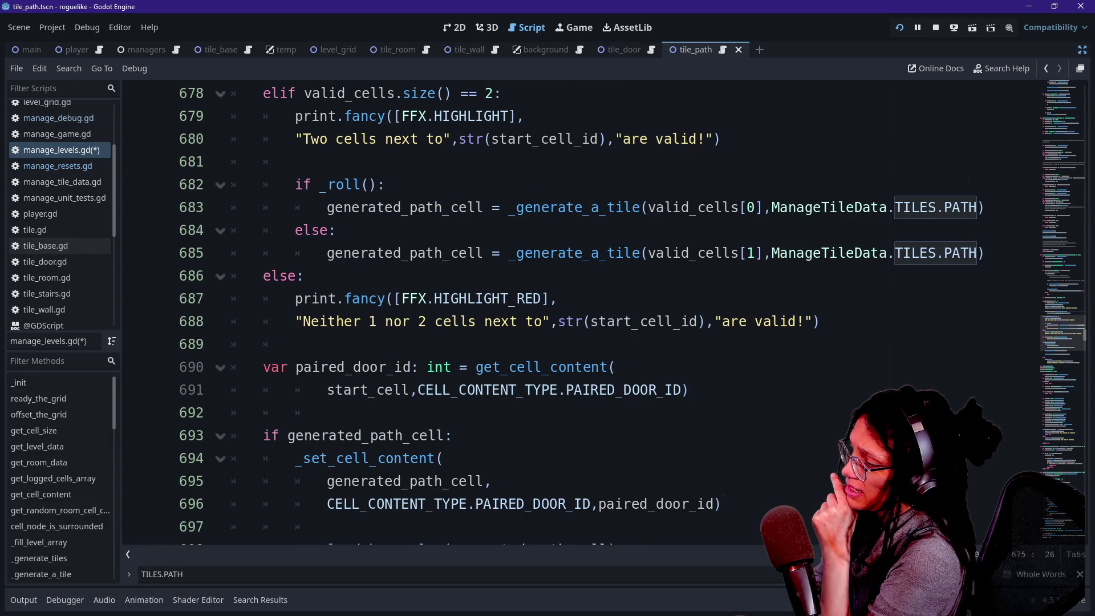
scroll(434, 427, "down", 1)
scroll(434, 428, "up", 2)
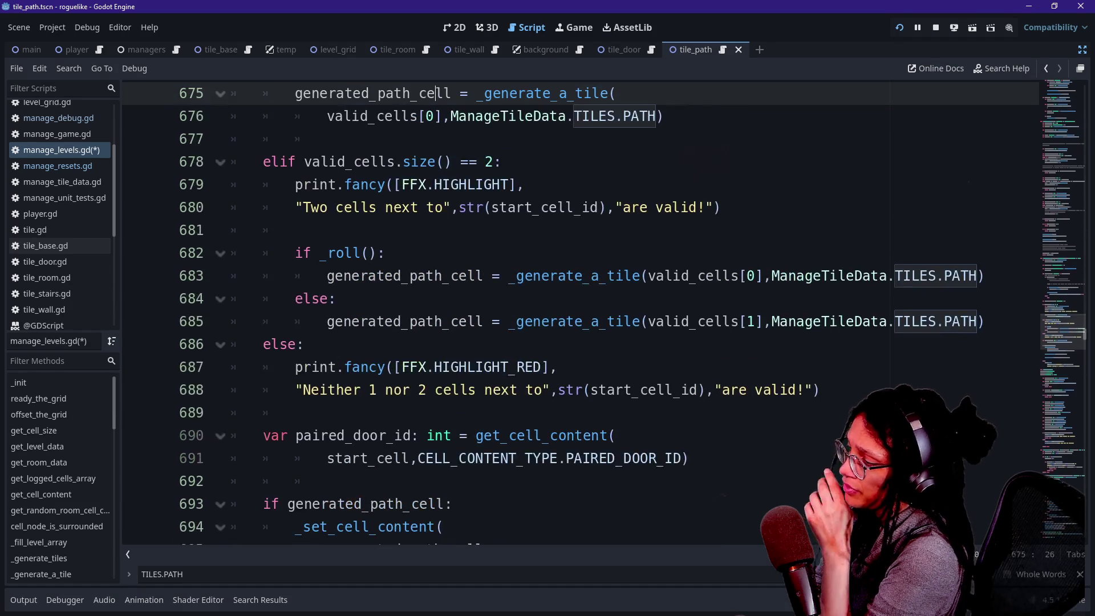
Step: Cycle through the remaining TILES.PATH matches up to _generate_first_door_path
left_click(365, 577)
key("Return")
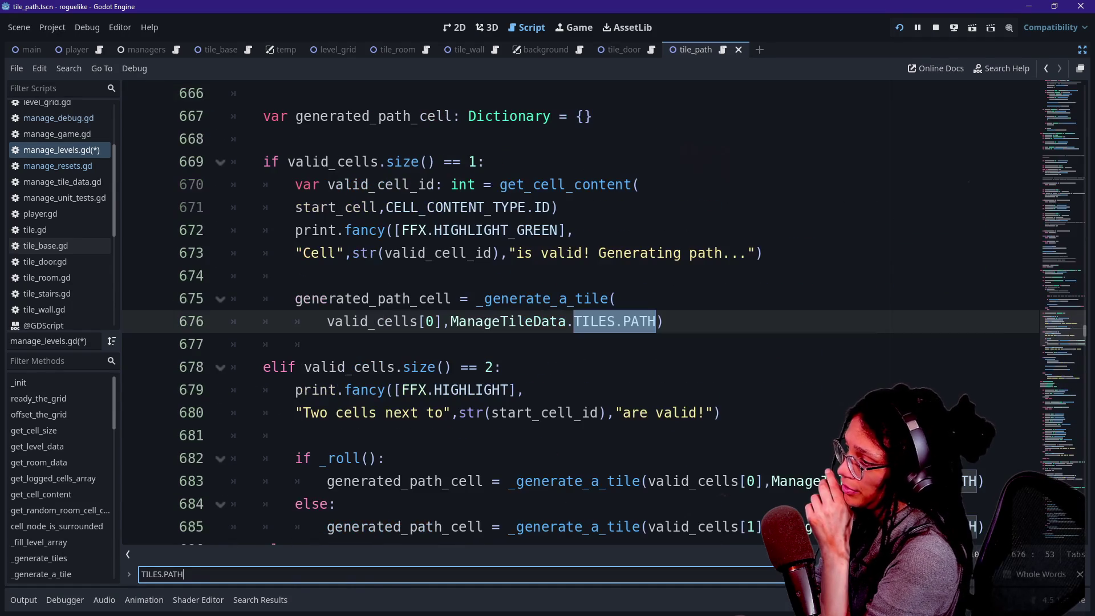
key("Return")
key("Return")
key("Return")
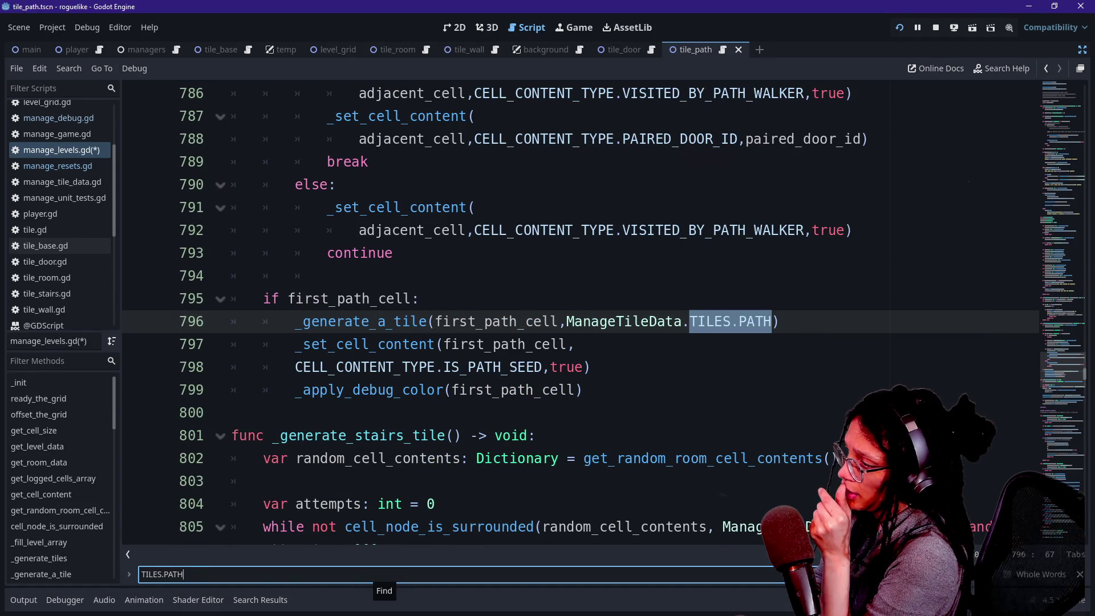
key("Return")
key("Return")
key("Return")
key("Return")
key("Return")
key("Return")
key("Return")
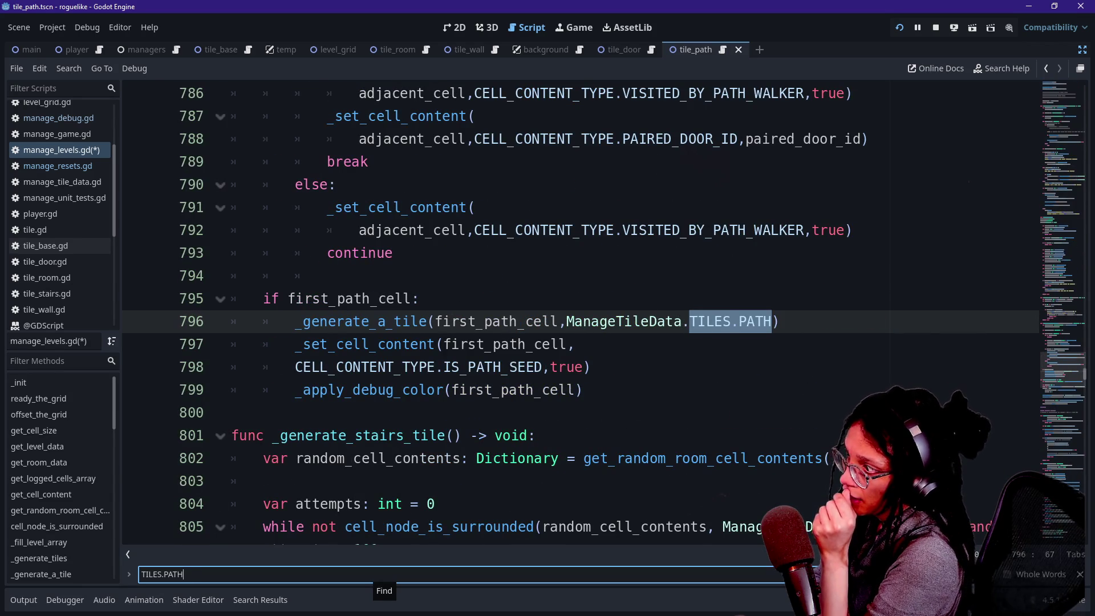
key("Return")
key("Return")
key("Return")
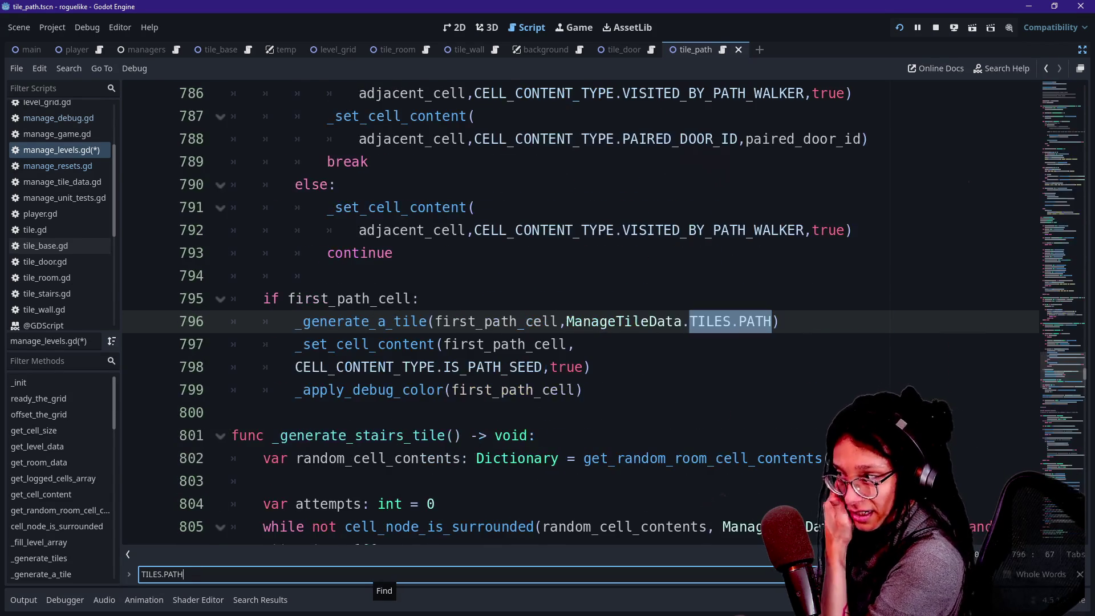
scroll(580, 314, "up", 6)
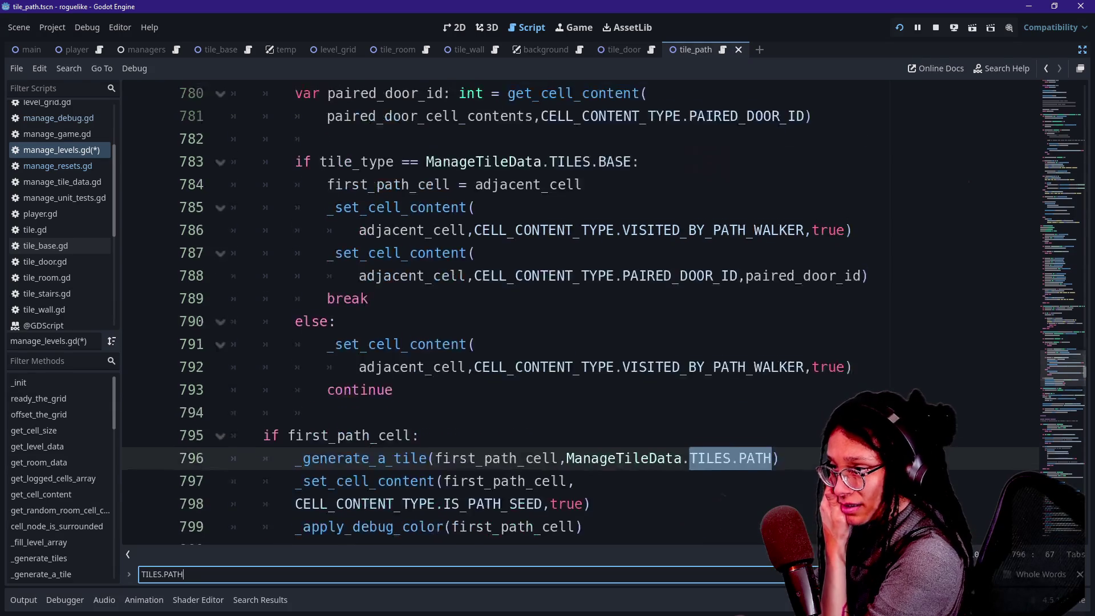
scroll(580, 313, "up", 2)
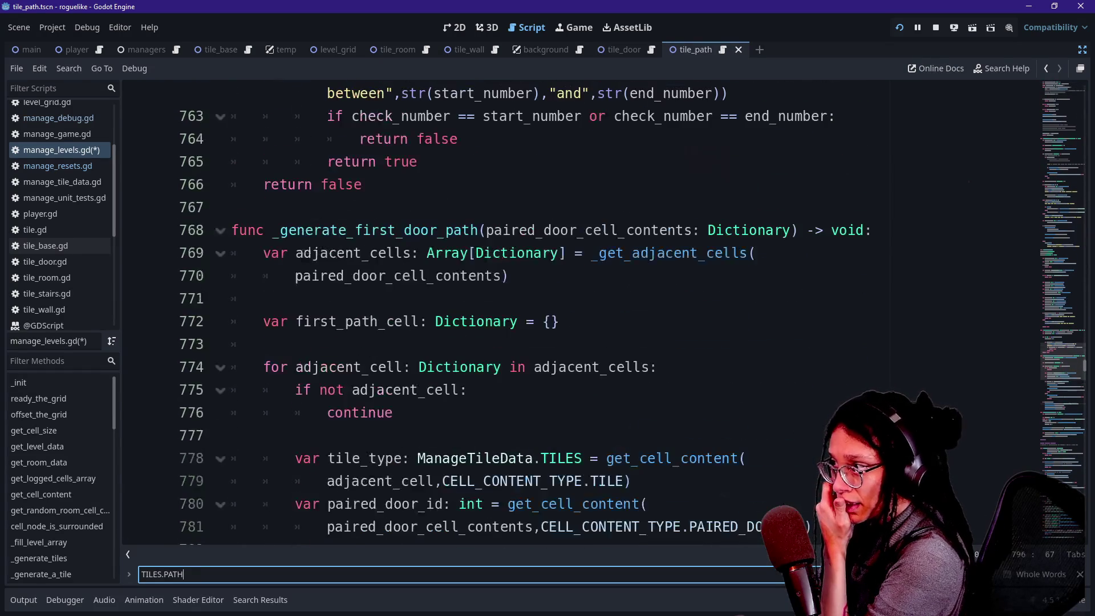
Step: Read through the first path cell code around line 773 and the stairs function below
right_click(393, 352)
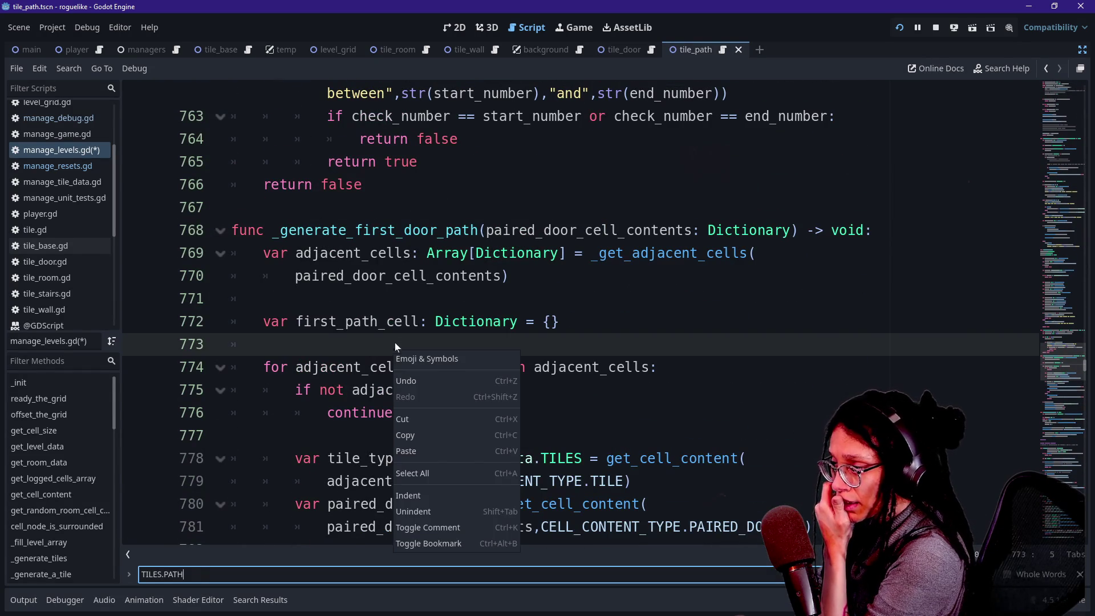
key("Escape")
left_click(263, 344)
key("Down")
key("Down")
key("Down")
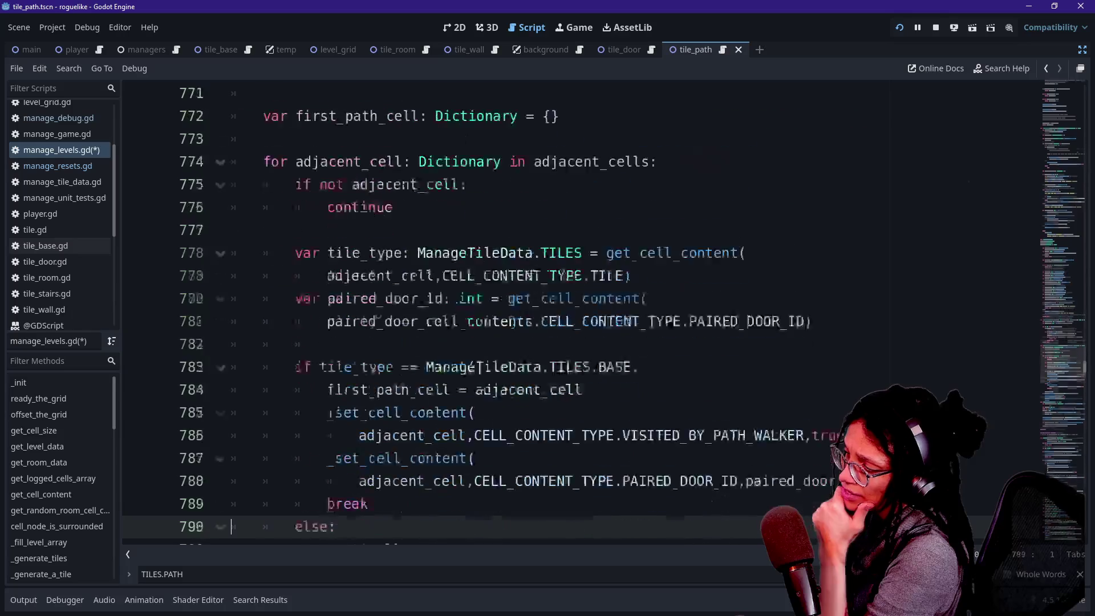
key("Up")
key("Up")
key("Up")
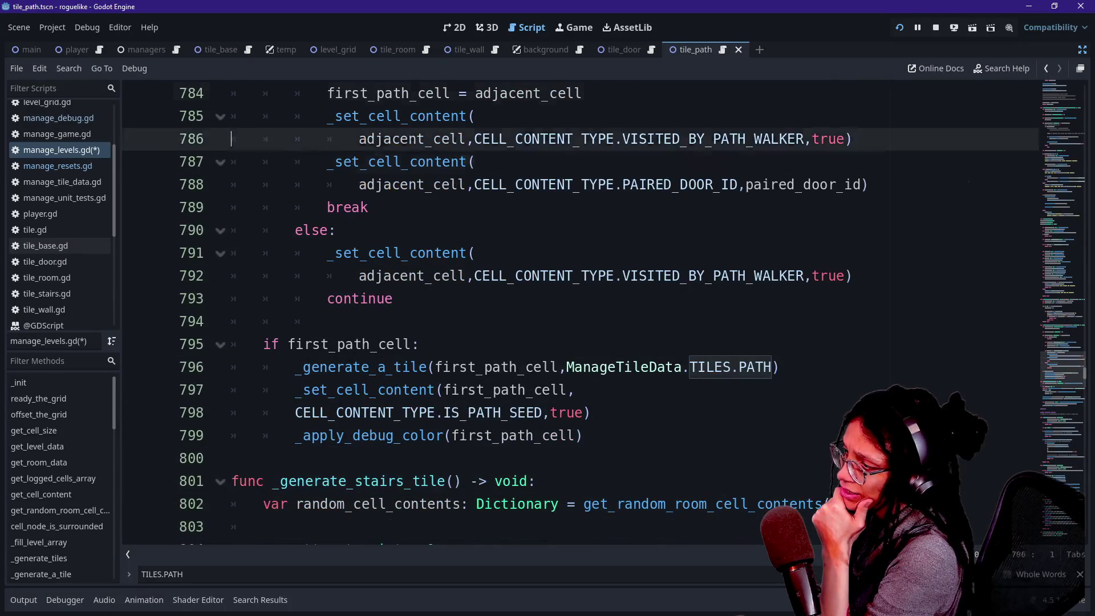
key("Up")
key("Up")
key("Up")
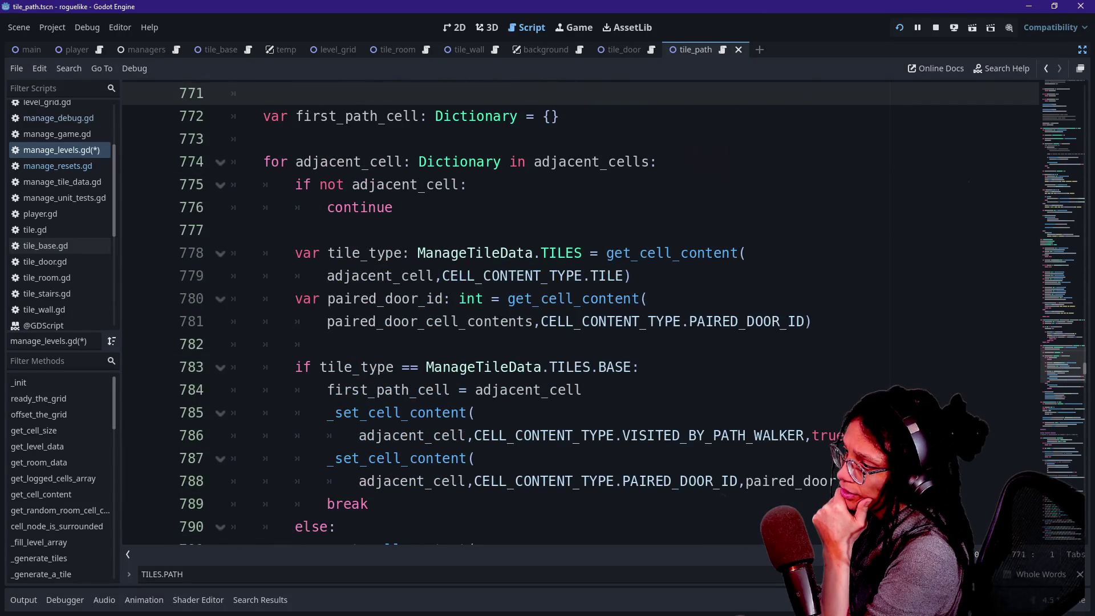
key("Down")
key("Down")
key("Down")
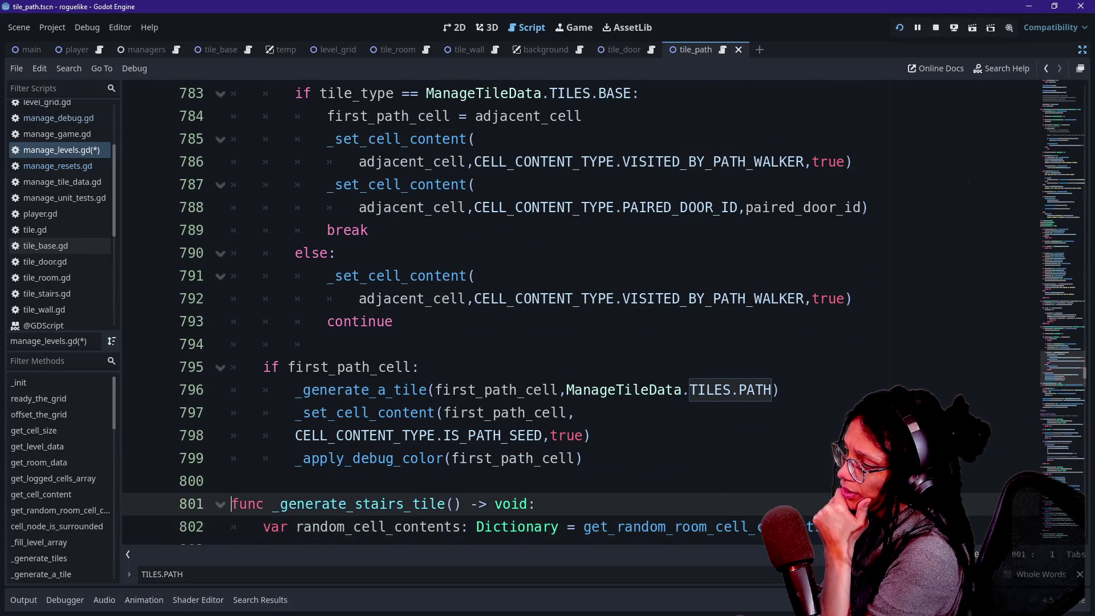
key("Down")
key("Down")
key("Down")
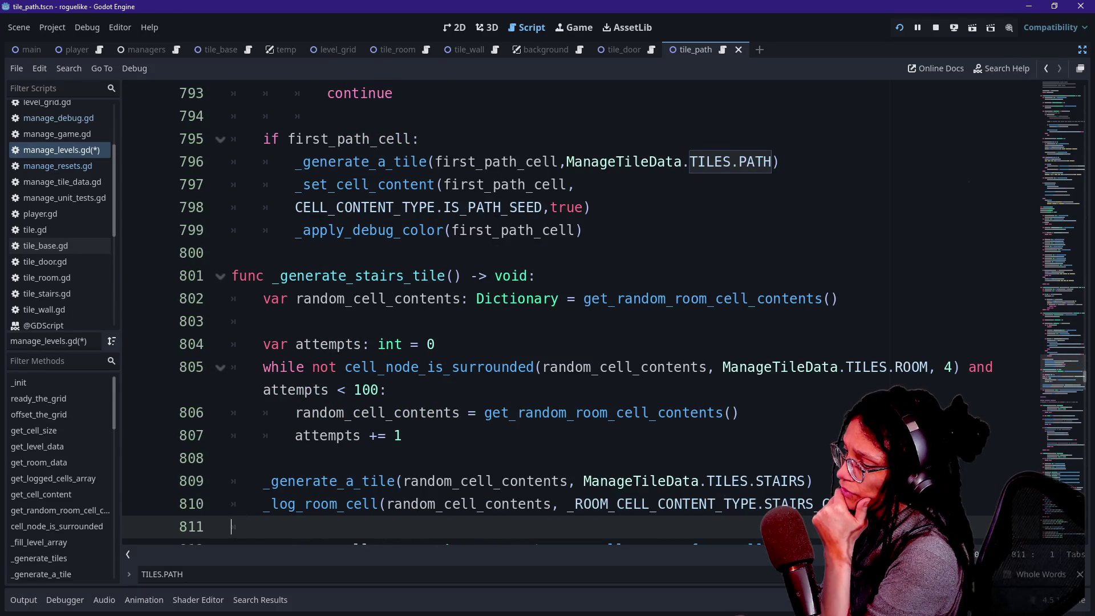
key("Up")
key("Up")
key("Up")
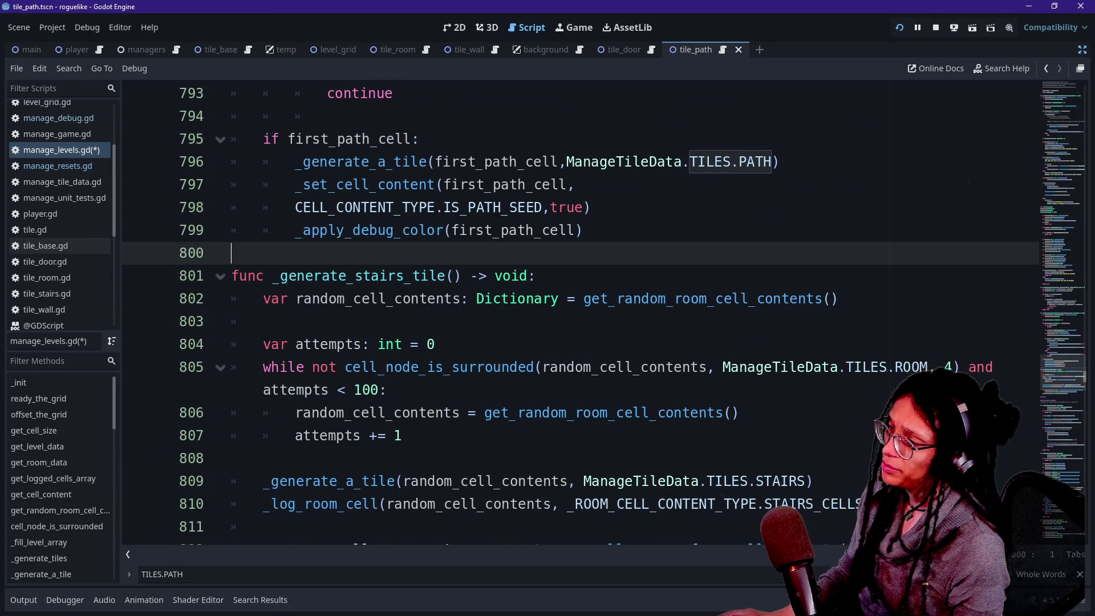
Step: Move _apply_debug_color(first_path_cell) from the block's end to the top of the if first_path_cell block
key("shift+Up")
key("shift+Up")
key("shift+End")
key("BackSpace")
key("Up")
key("Up")
key("Up")
key("Return")
key("ctrl+v")
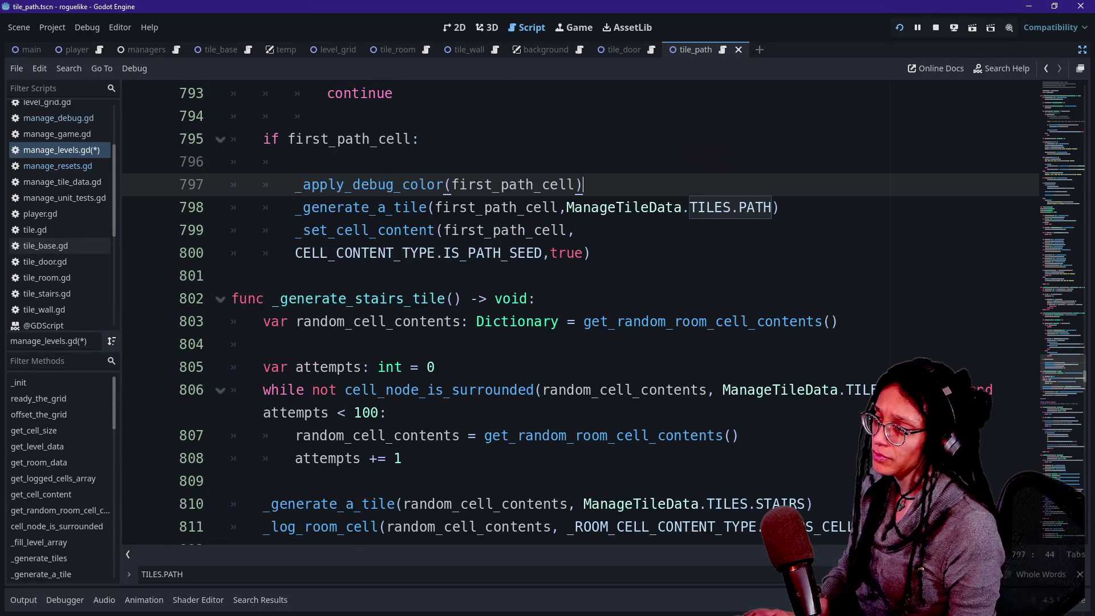
left_click(900, 27)
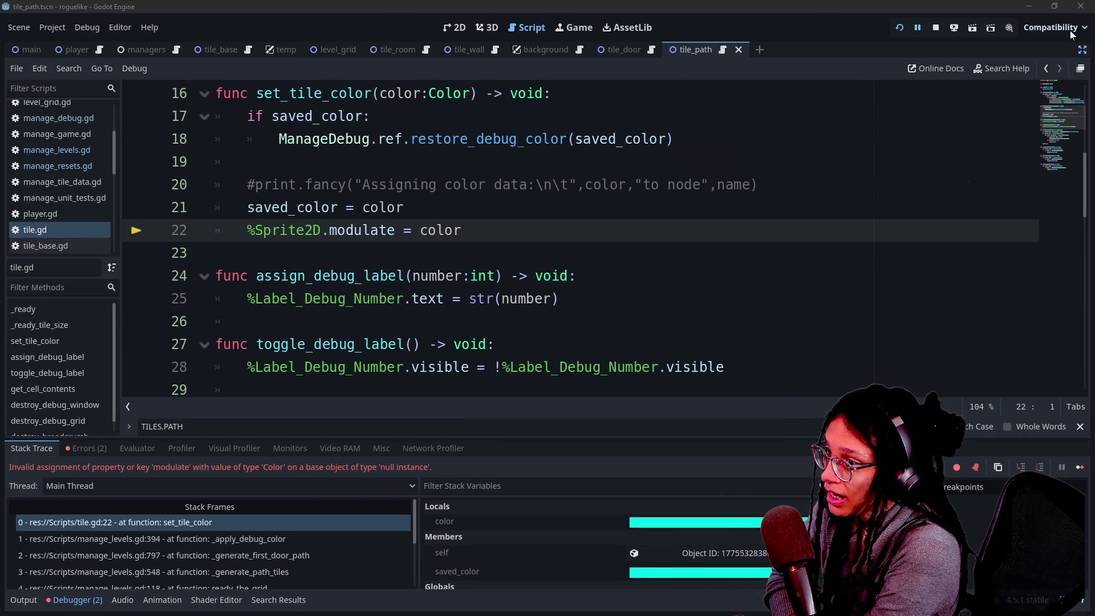
Step: Stop the game halted by the null-instance 'modulate' error at tile.gd line 22
left_click(939, 29)
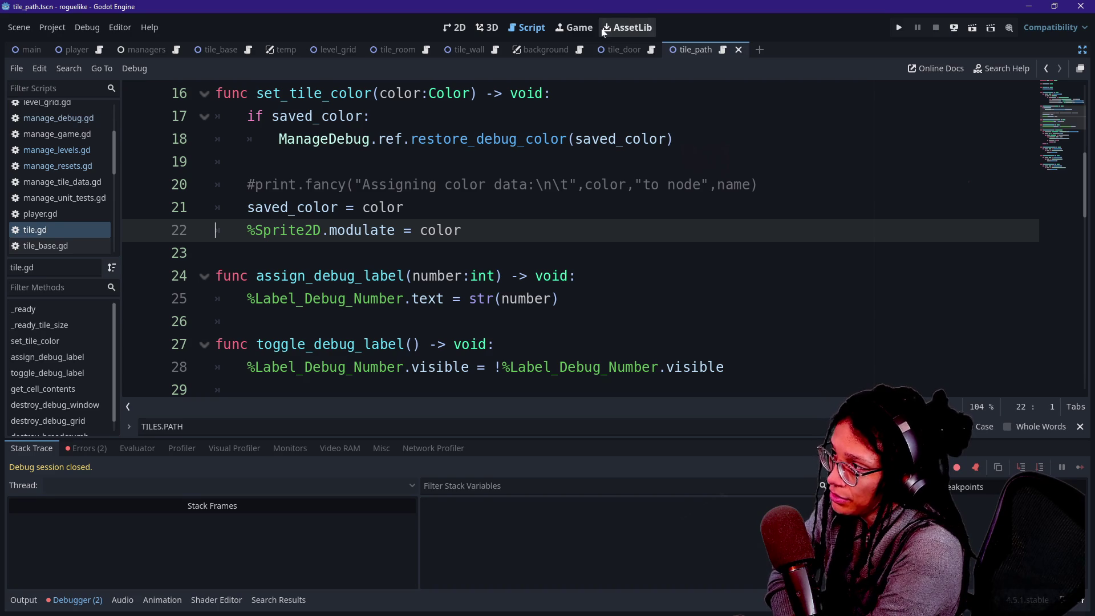
Step: Toggle the side docks and reopen manage_levels.gd through Quick Open
left_click(1081, 51)
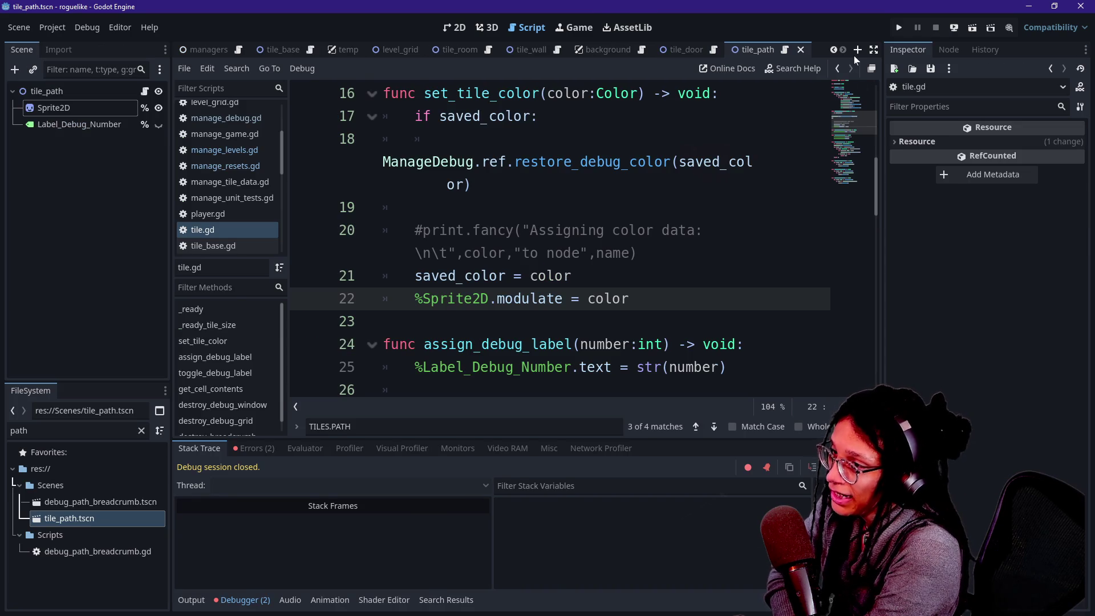
left_click(1082, 51)
left_click(371, 116)
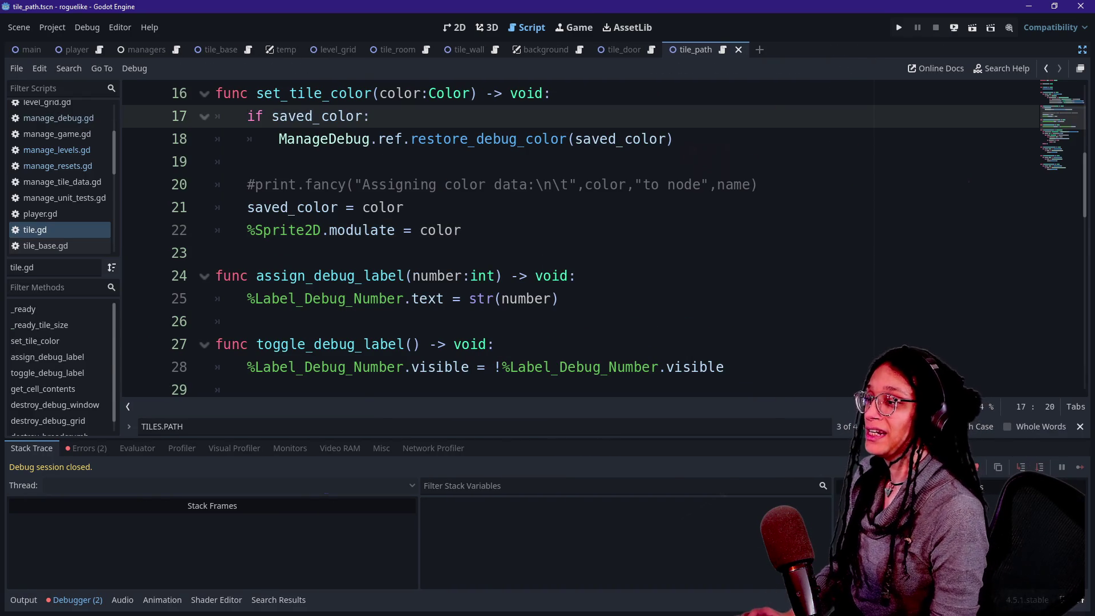
key("shift+alt+o")
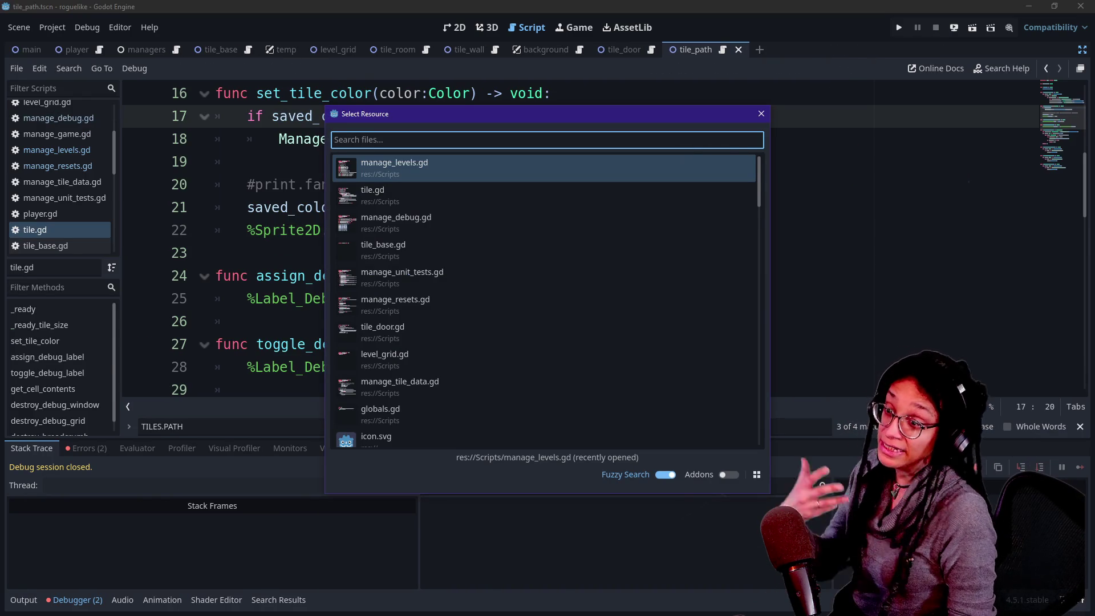
key("Down")
key("Up")
key("Return")
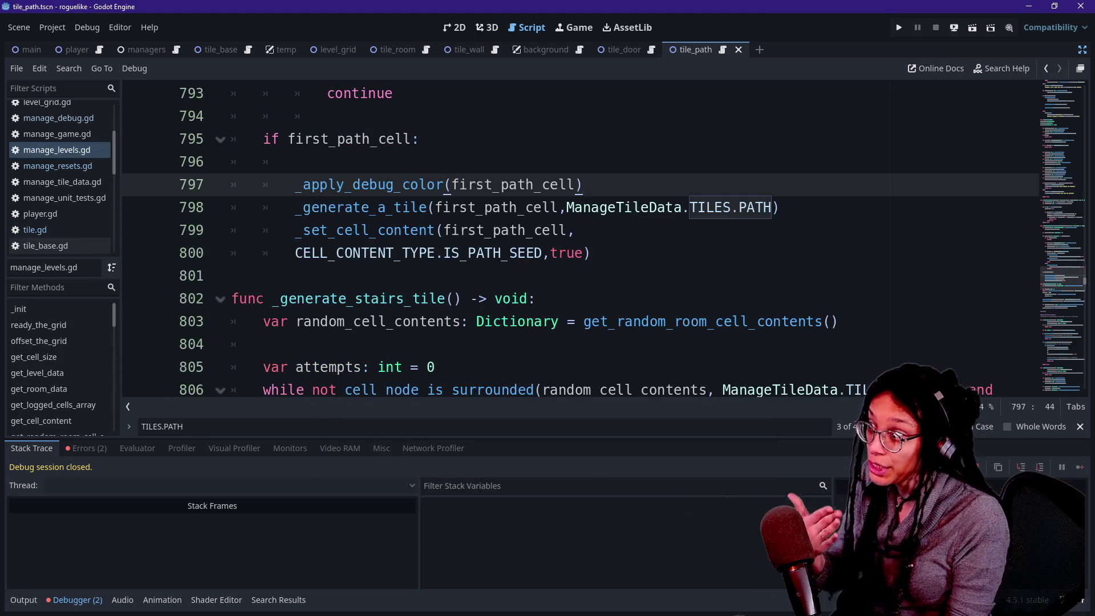
Step: Cut _apply_debug_color(first_path_cell), paste it below _generate_a_tile, and remove the blank line
key("shift+Up")
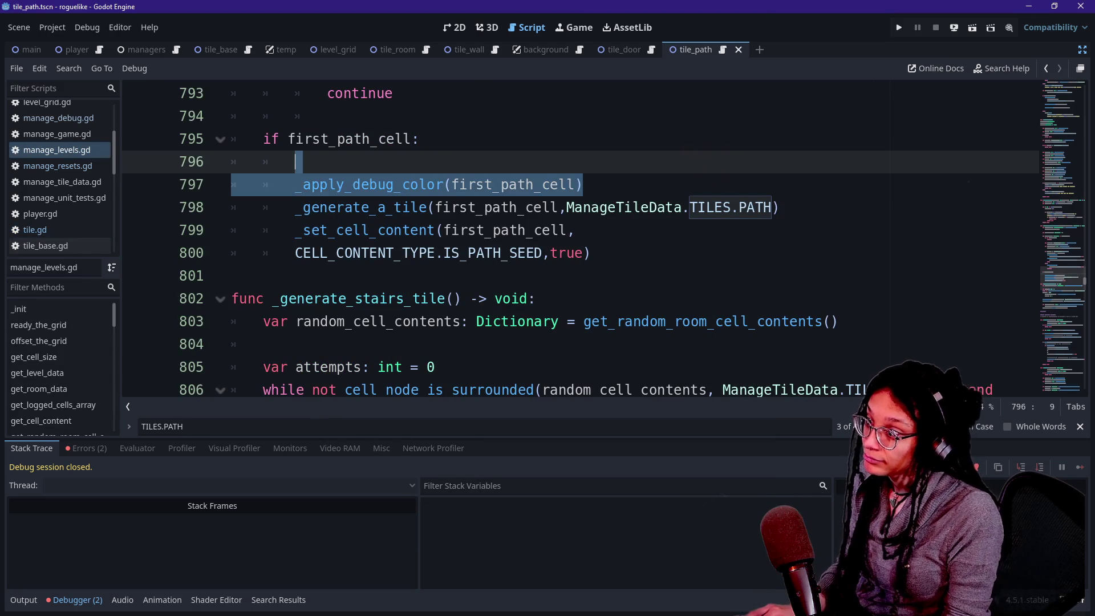
key("ctrl+x")
key("Down")
key("End")
key("Return")
key("ctrl+v")
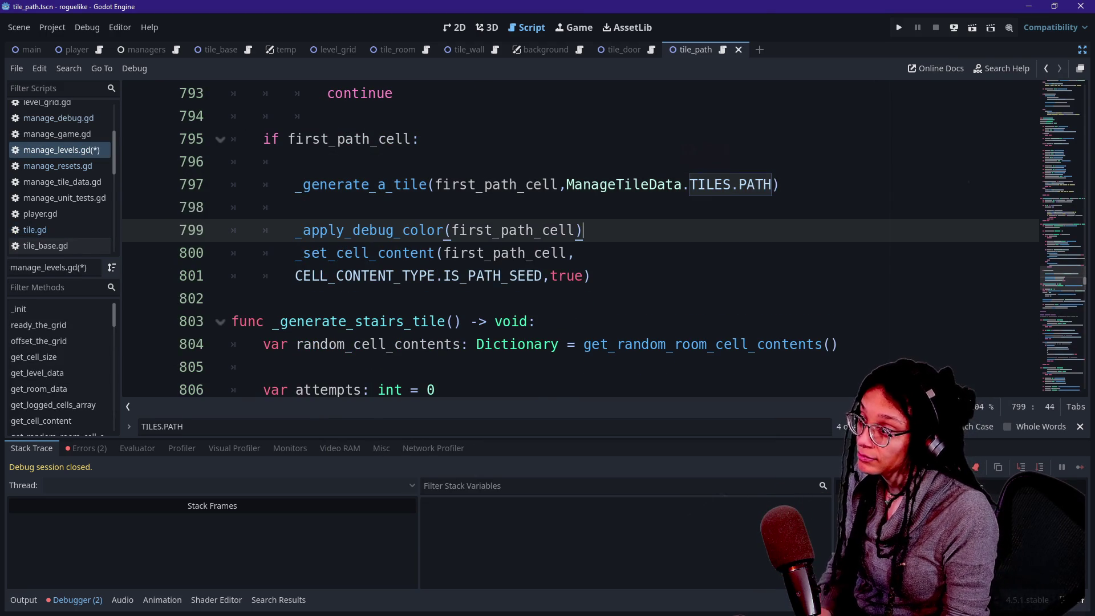
key("Up")
key("Home")
key("BackSpace")
key("Home")
key("Right")
key("Right")
key("Right")
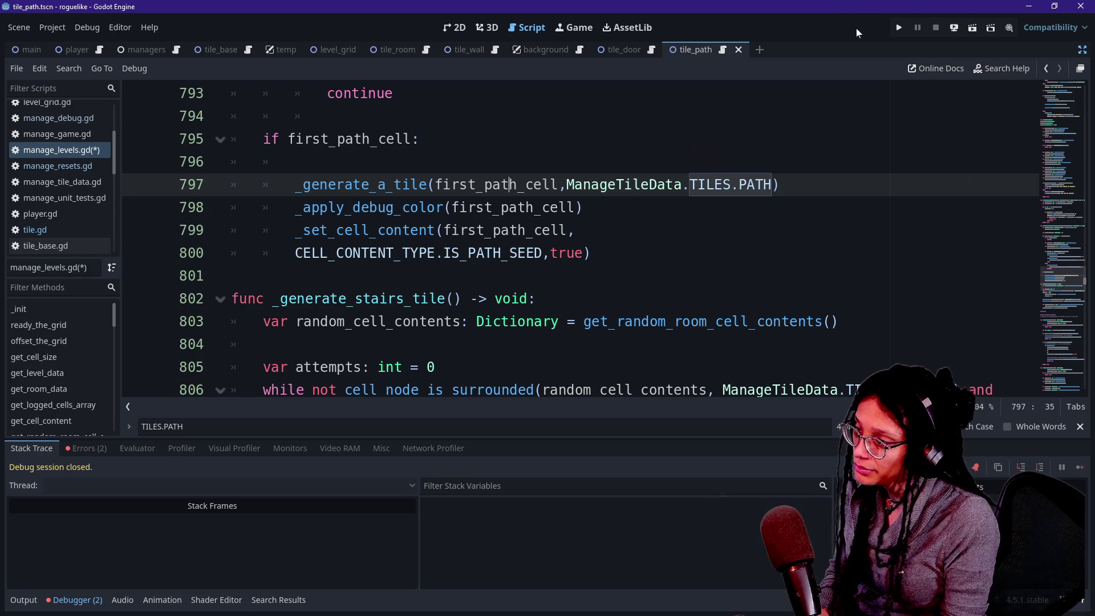
Step: Run the level, check a door tile's debug info, and restore the editor docks beside the game
left_click(897, 27)
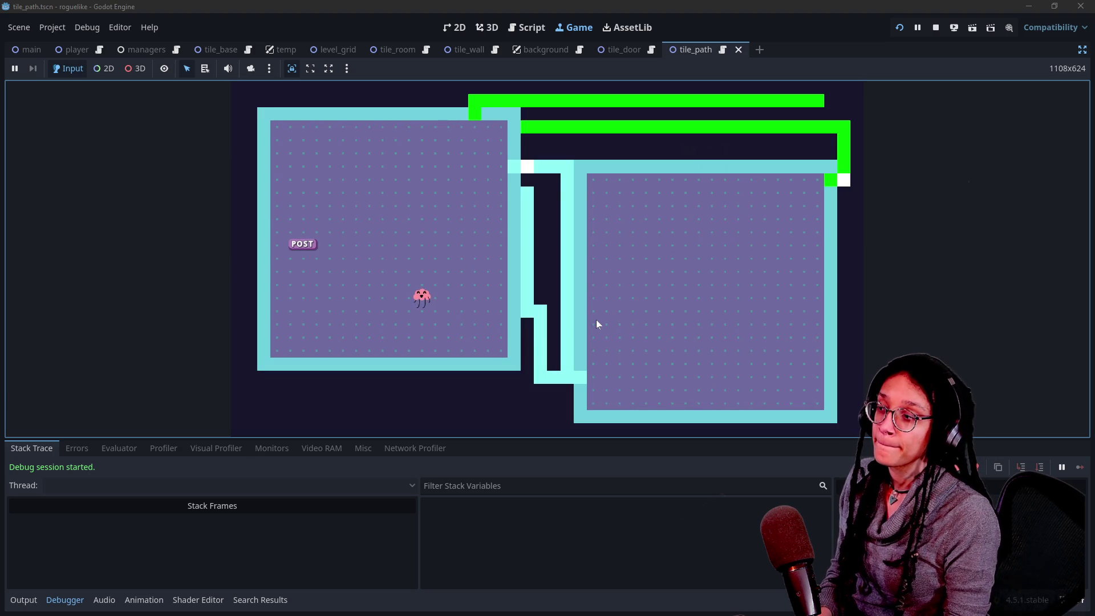
left_click(845, 181)
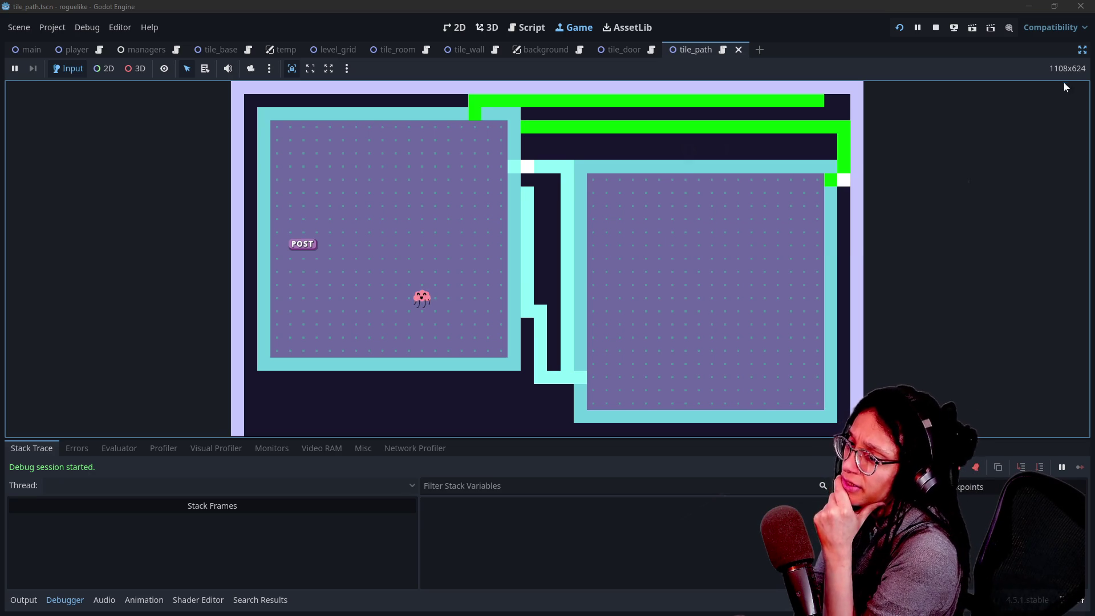
left_click(1082, 49)
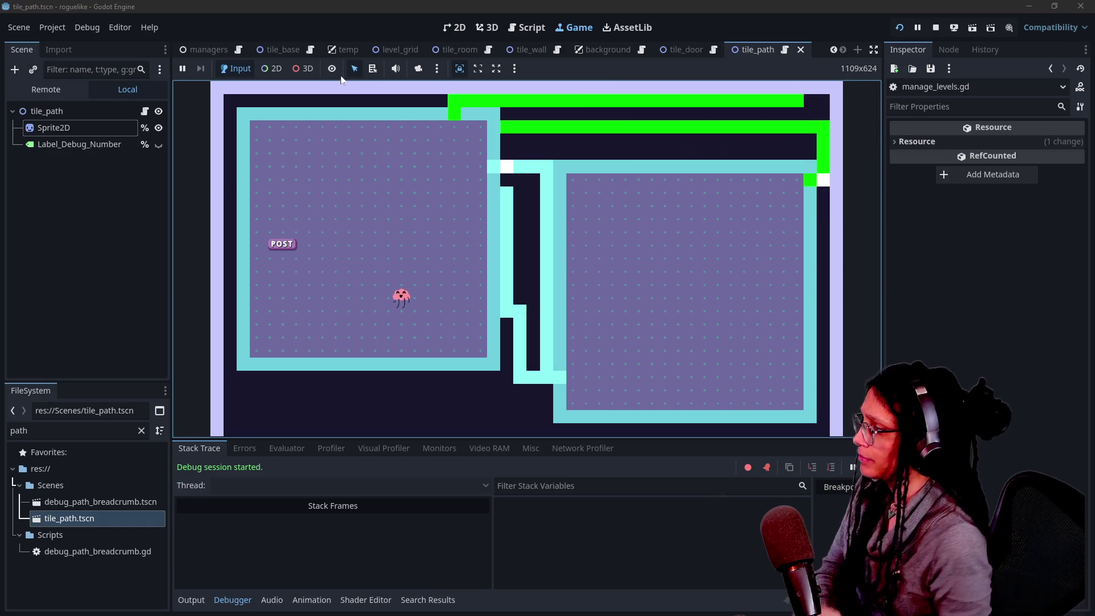
left_click(63, 87)
left_click(86, 69)
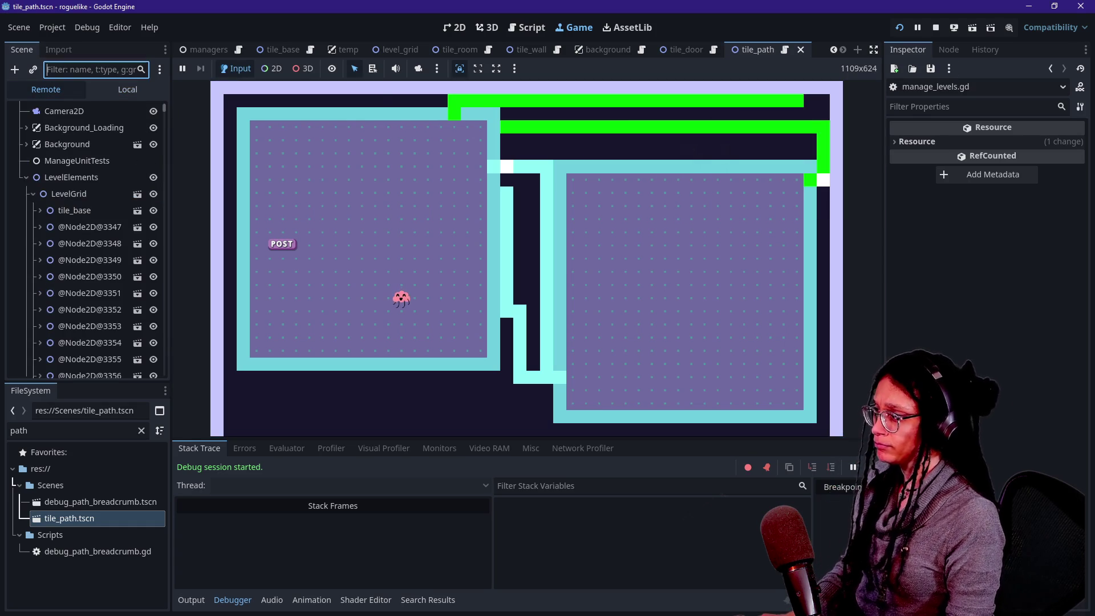
type("5496")
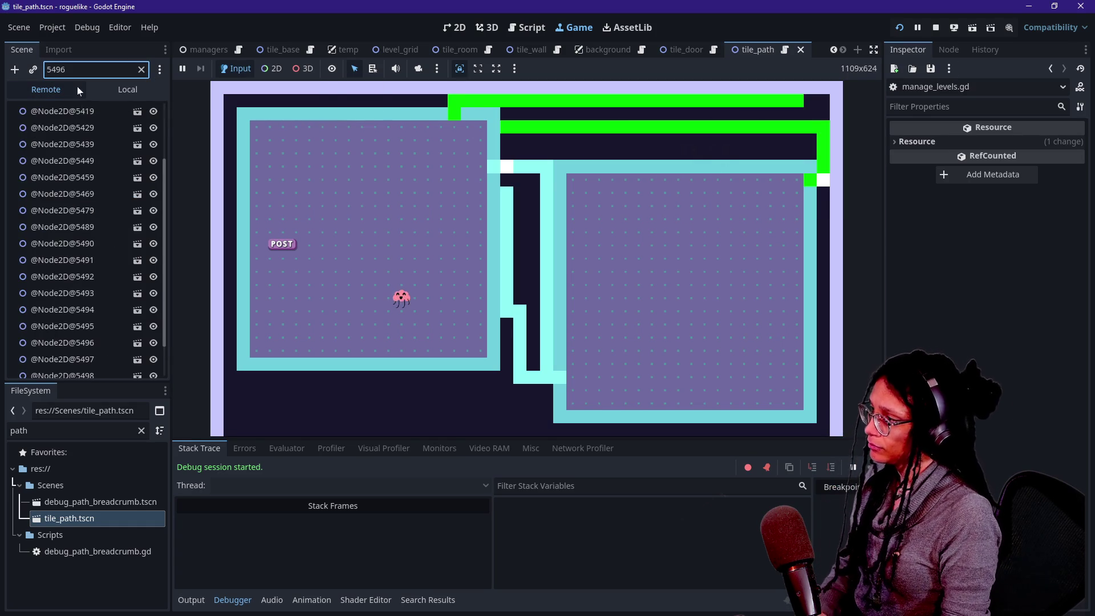
left_click(41, 122)
left_click(41, 116)
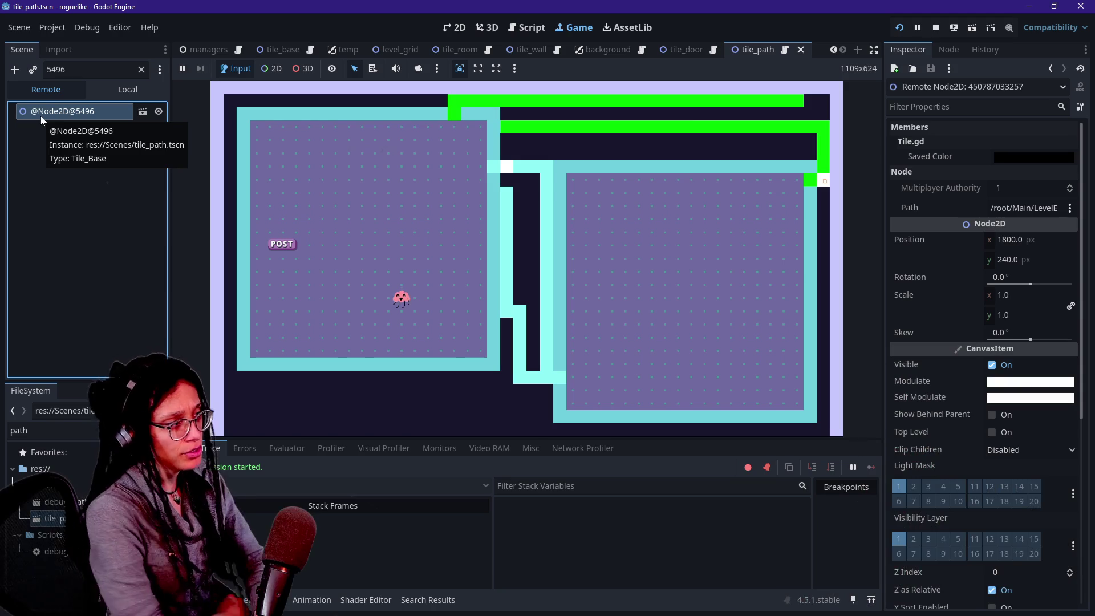
Step: Tint the tile's Modulate red, reset it to white, and return to the script
mouse_move(664, 368)
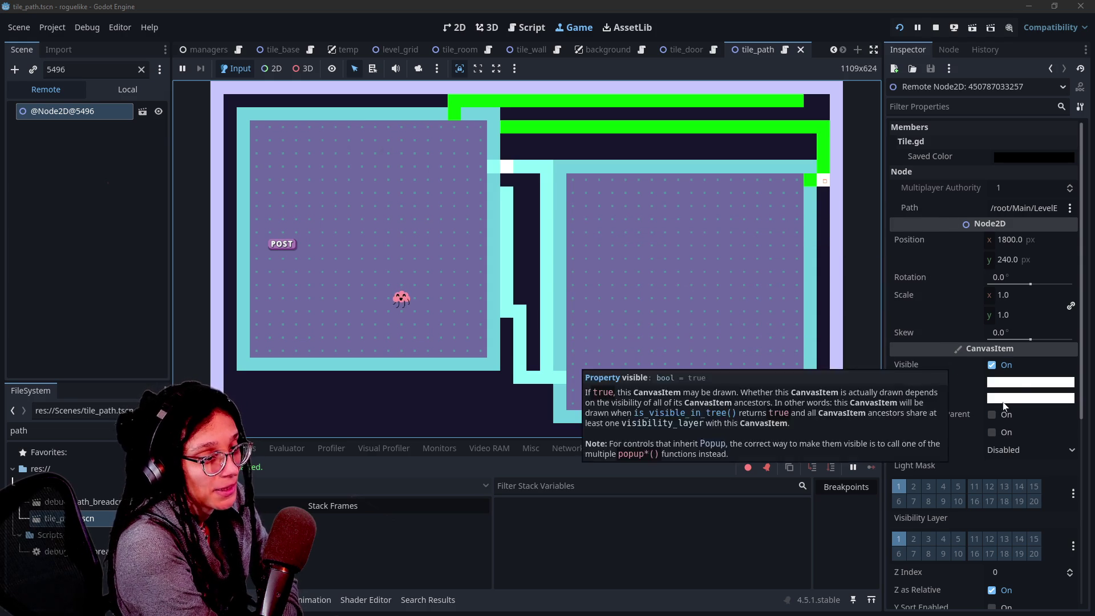
left_click(922, 382)
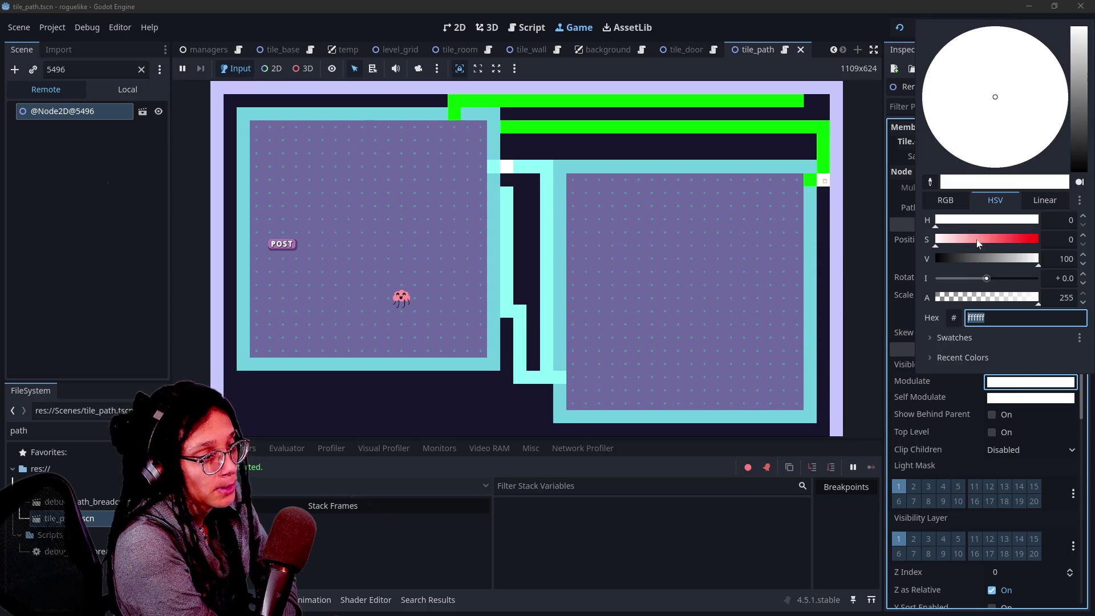
mouse_move(1011, 243)
left_mouse_down()
mouse_move(1052, 223)
mouse_move(977, 228)
mouse_move(932, 211)
left_mouse_up()
key("ctrl+z")
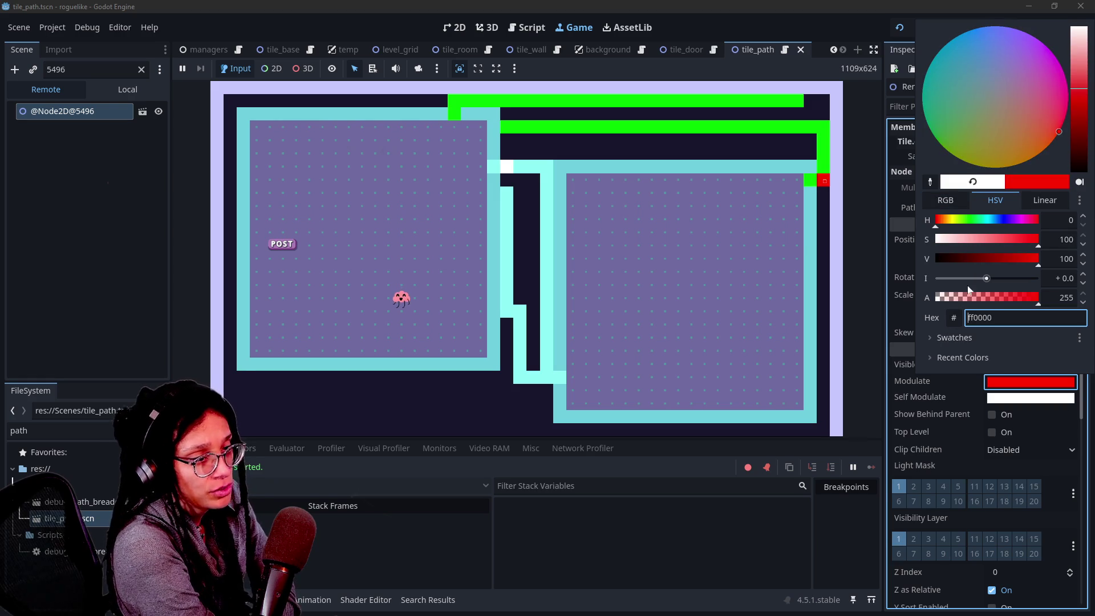
left_click(972, 182)
left_click(906, 410)
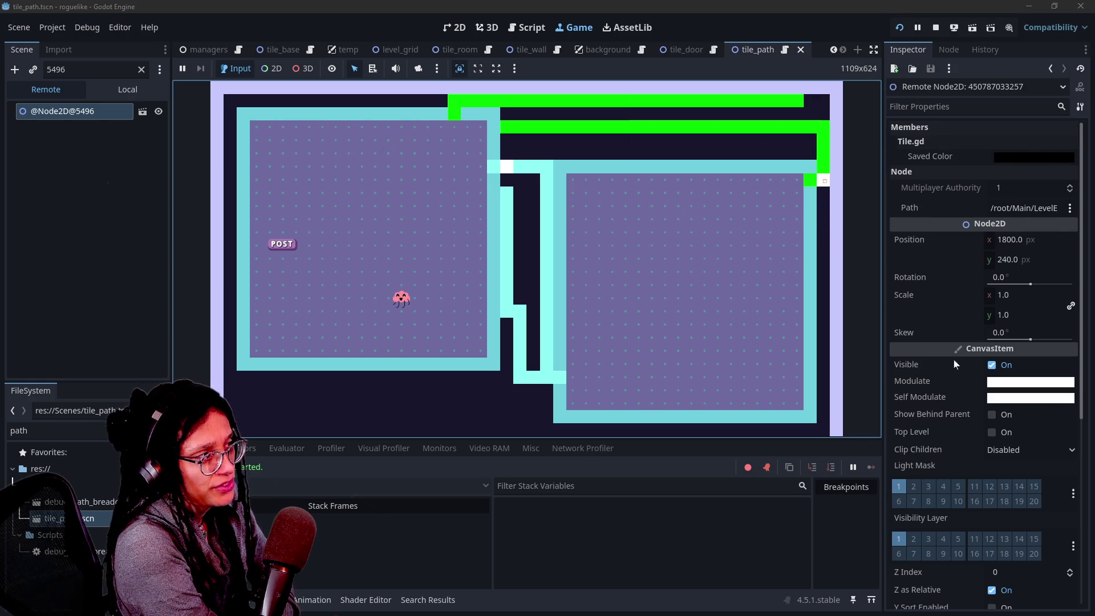
mouse_move(823, 185)
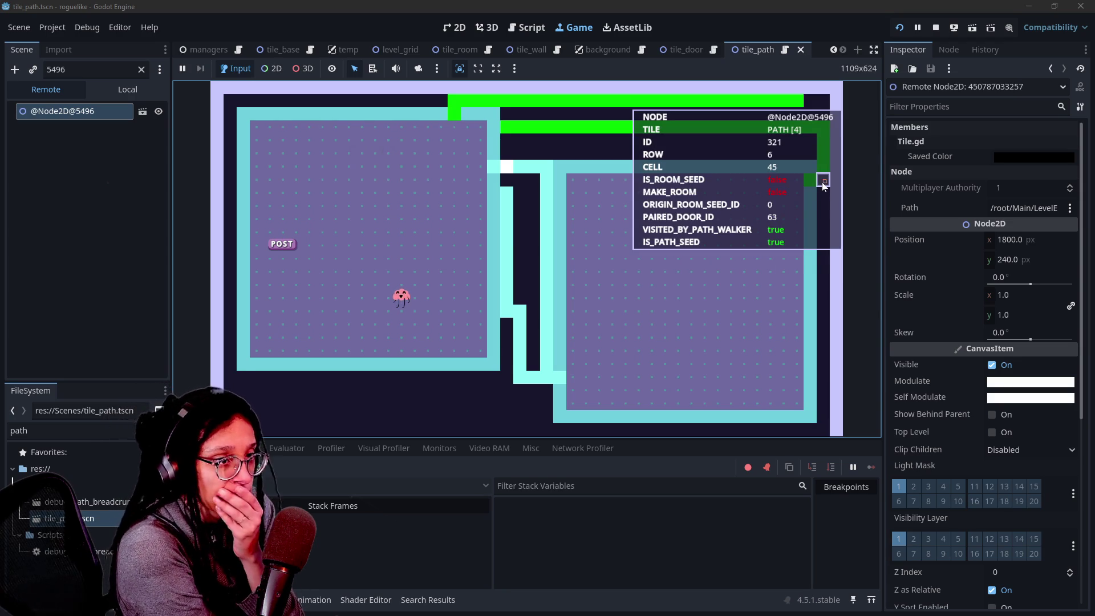
left_click(527, 27)
Step: Hide the docks and collapse the debugger panel to read more of manage_levels.gd
key("Home")
key("ctrl+shift+F11")
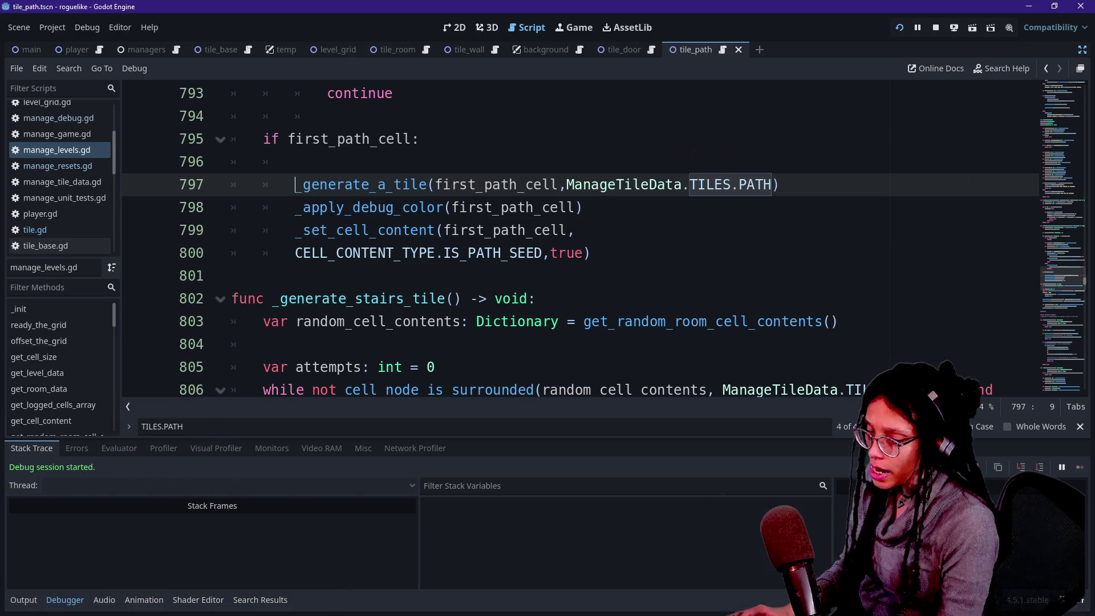
key("ctrl+j")
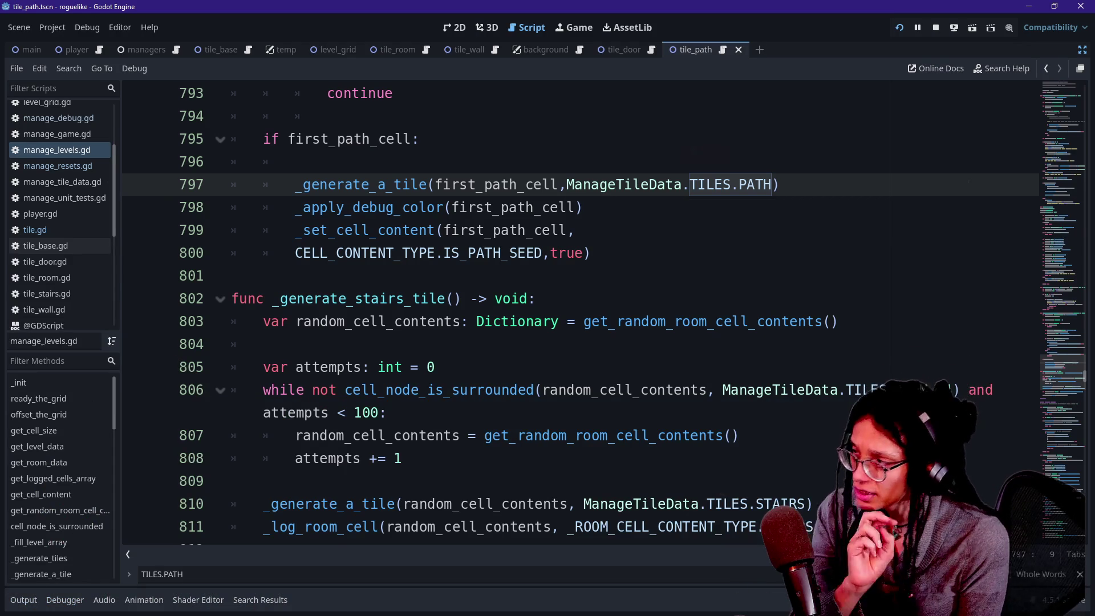
left_click(262, 344)
key("Down")
key("Down")
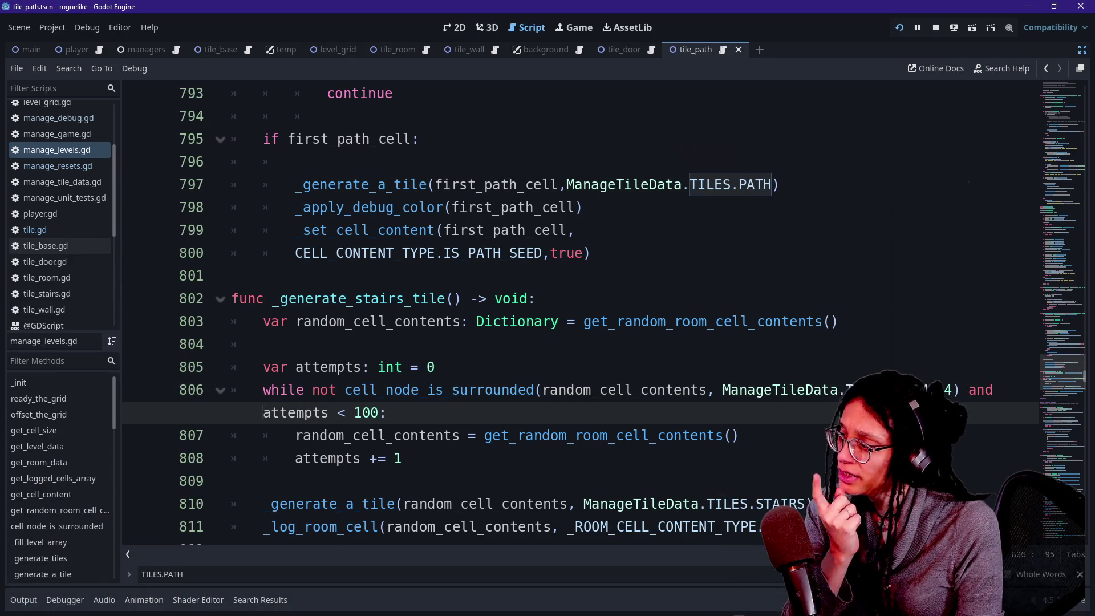
scroll(359, 254, "up", 2)
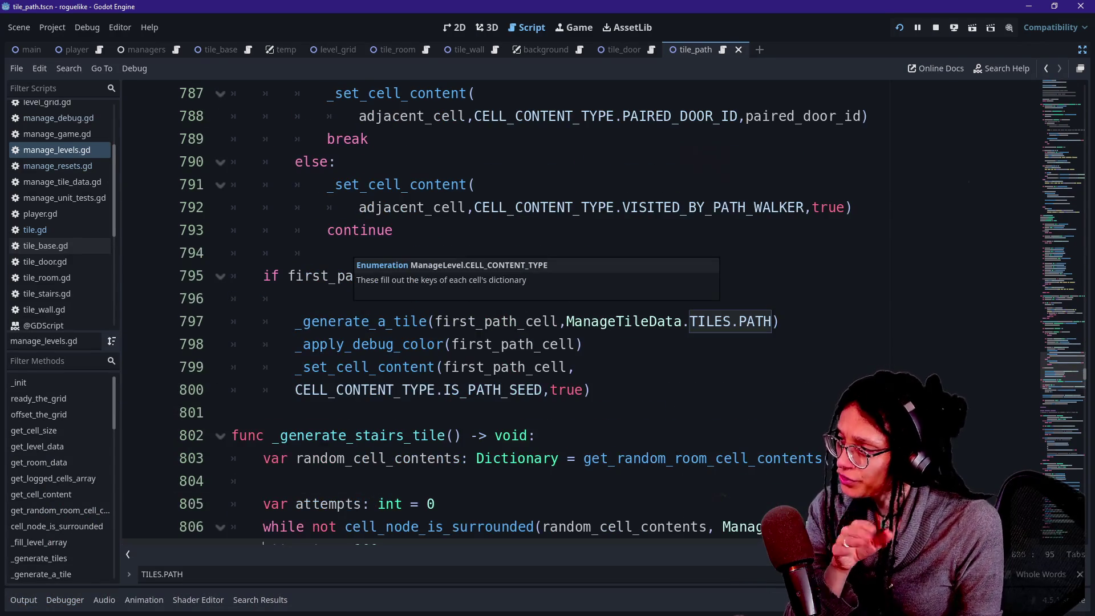
scroll(359, 268, "up", 7)
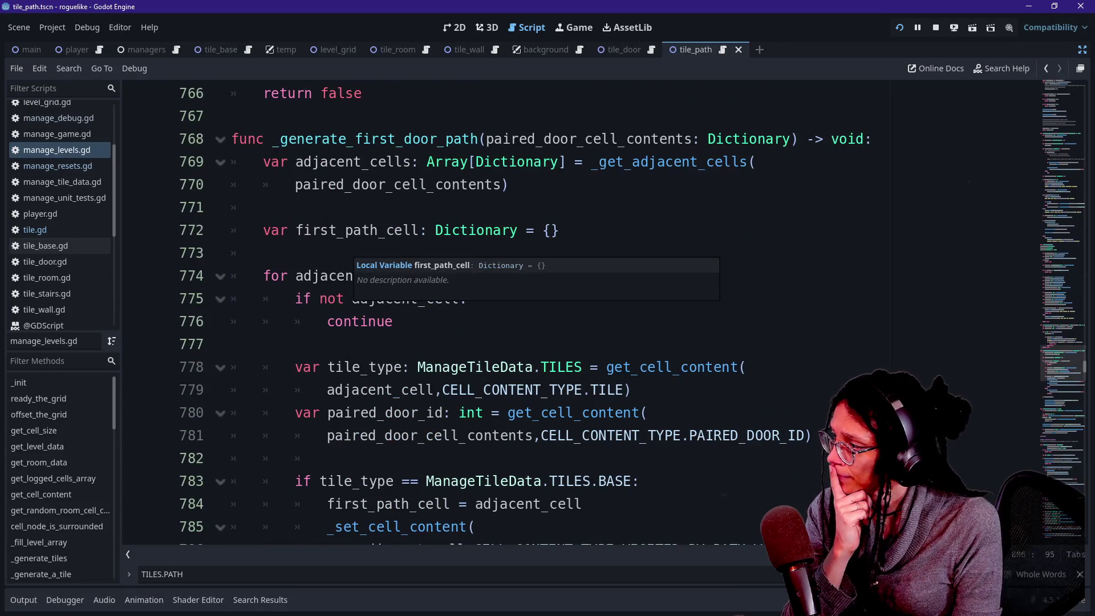
left_click(280, 275)
left_click_drag(262, 275, 543, 276)
left_click(533, 275)
left_click(467, 299)
left_click(541, 413)
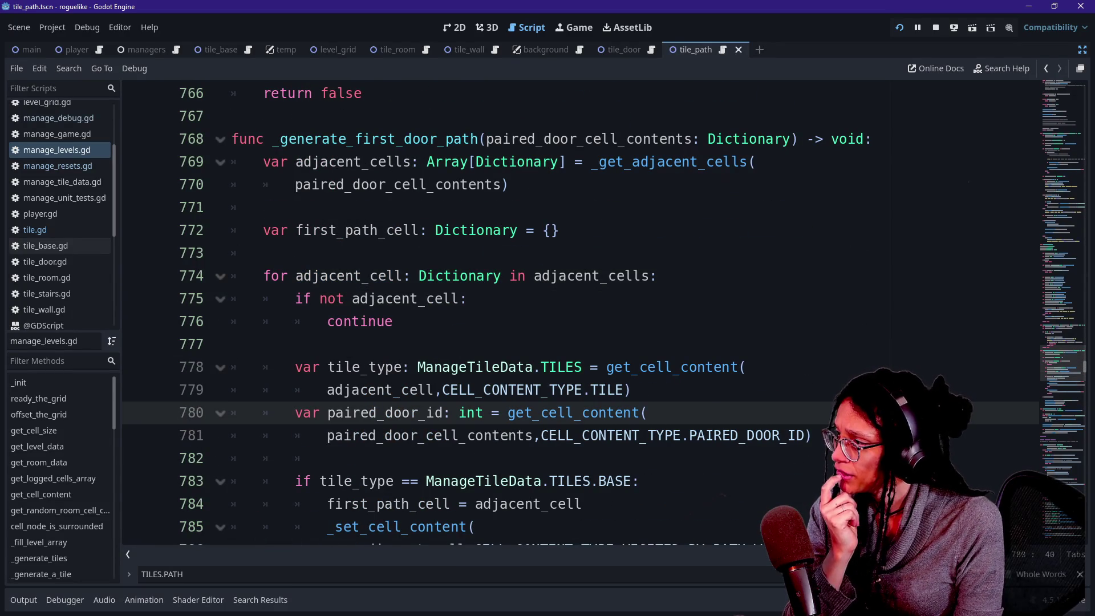
Step: Select the _generate_first_door_path name and jump to its call on line 548
double_click(411, 139)
left_click(478, 139)
left_click_drag(264, 139, 471, 139)
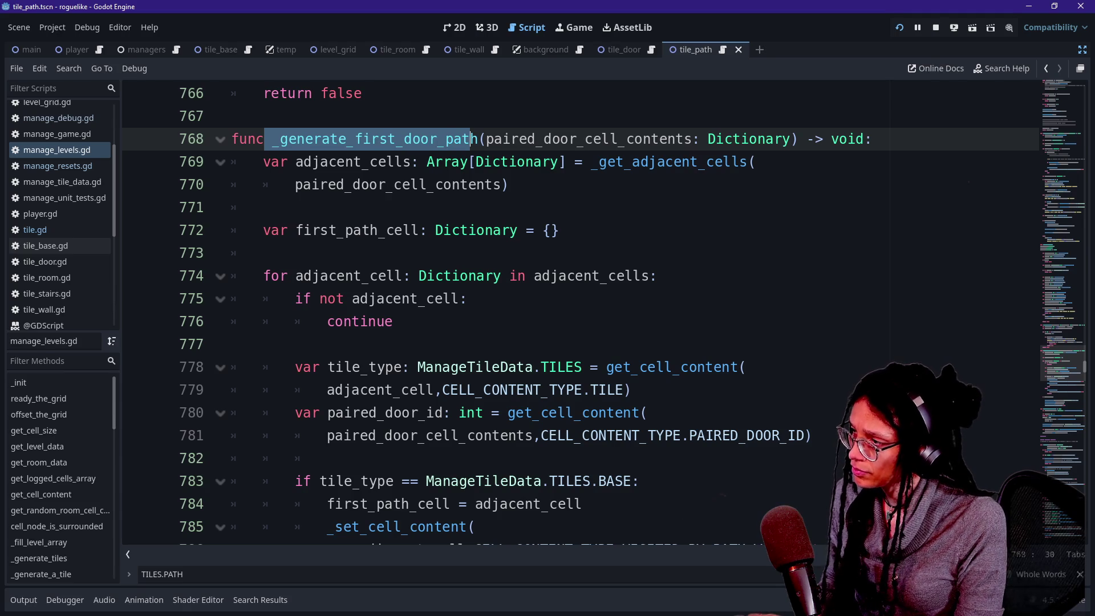
left_click(288, 138)
left_click_drag(272, 138, 486, 138)
key("ctrl+d")
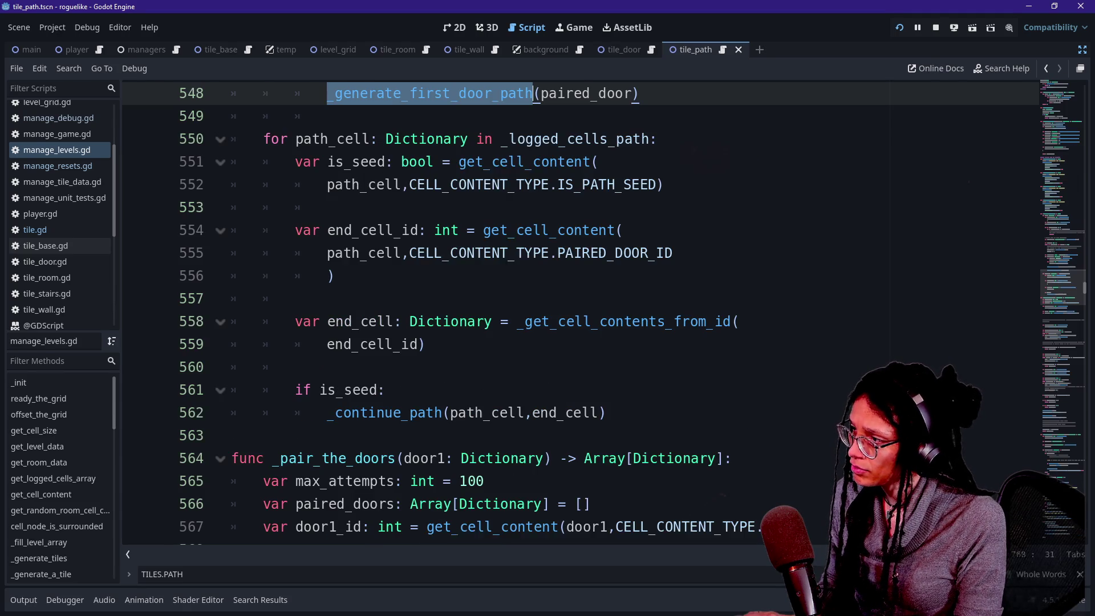
scroll(570, 314, "up", 1)
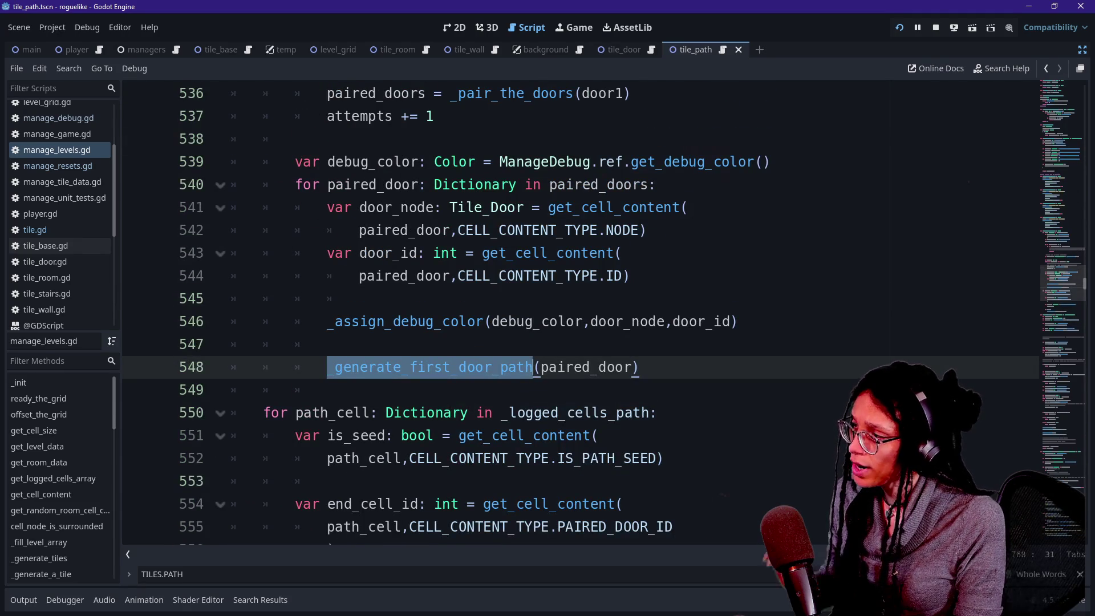
left_click(368, 367)
left_click_drag(327, 367, 625, 367)
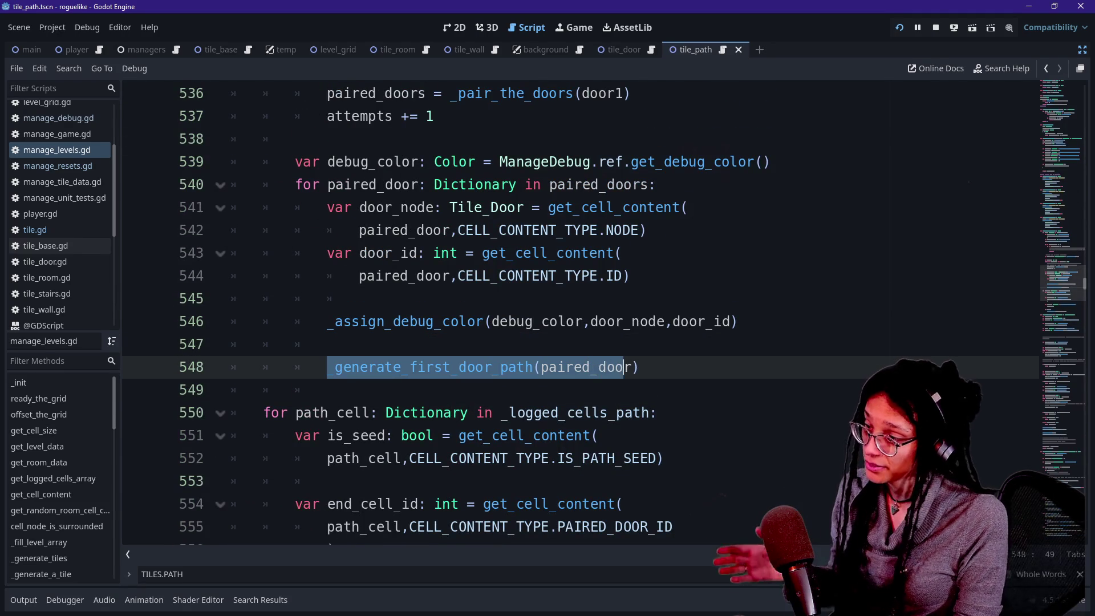
left_click(624, 367)
key("shift+Tab")
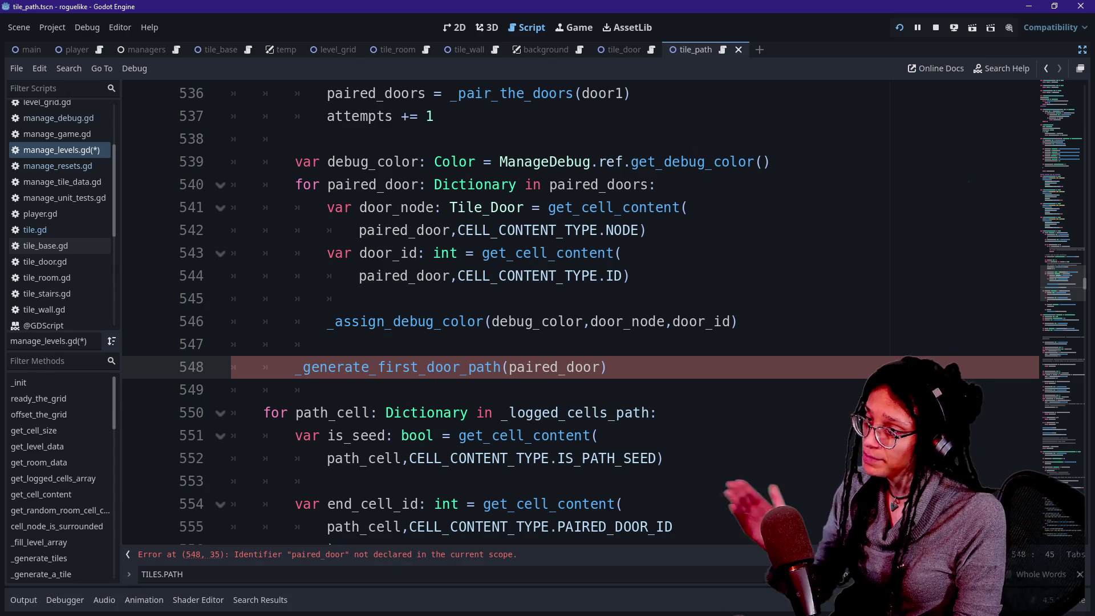
left_click(326, 344)
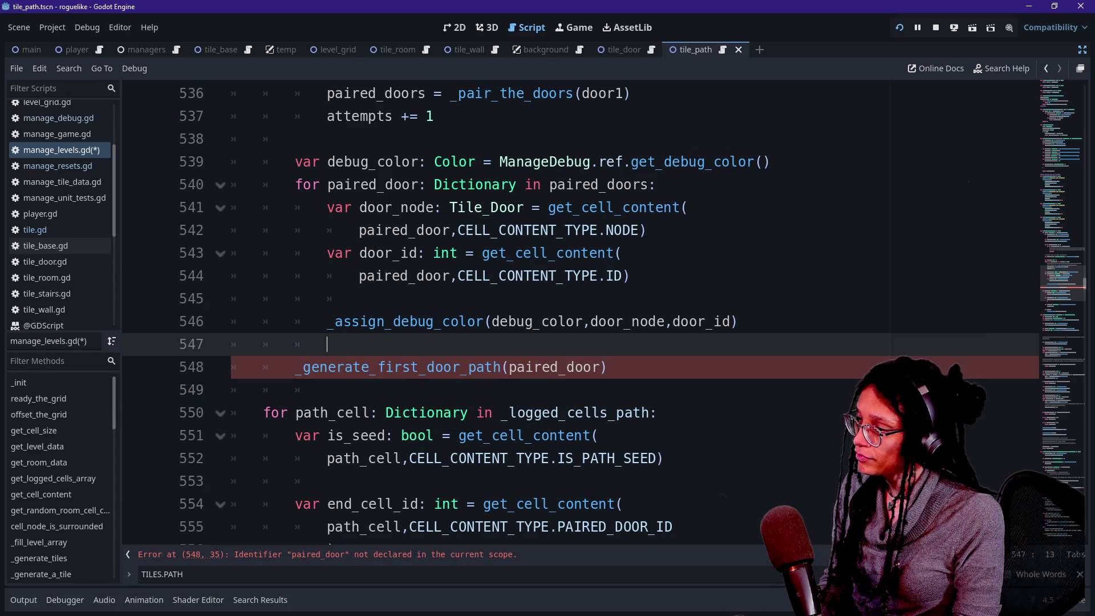
left_click(412, 367)
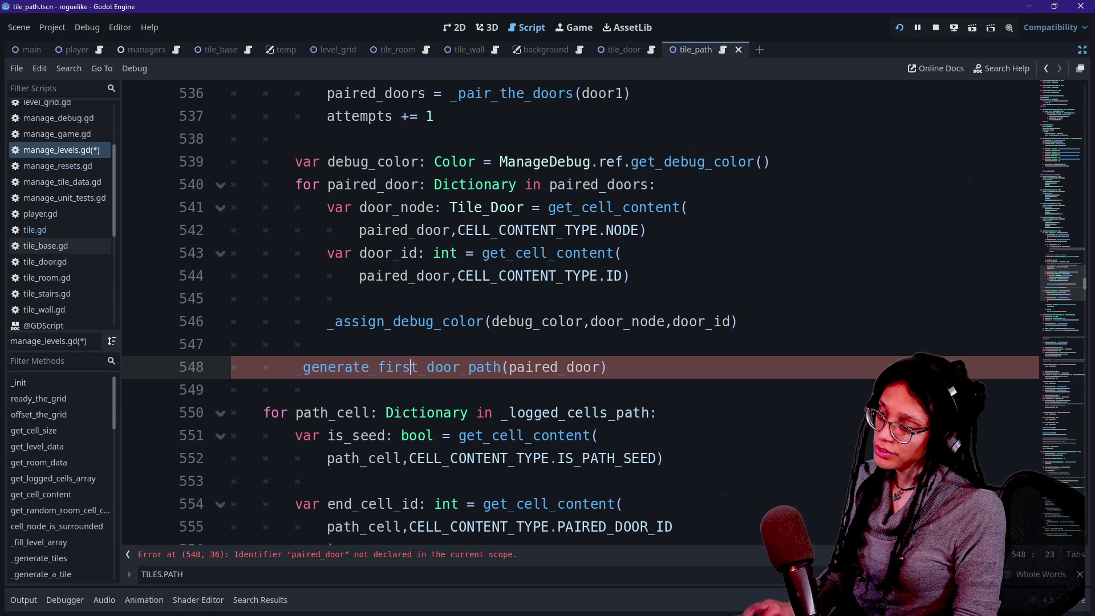
key("Home")
key("Tab")
key("ctrl+s")
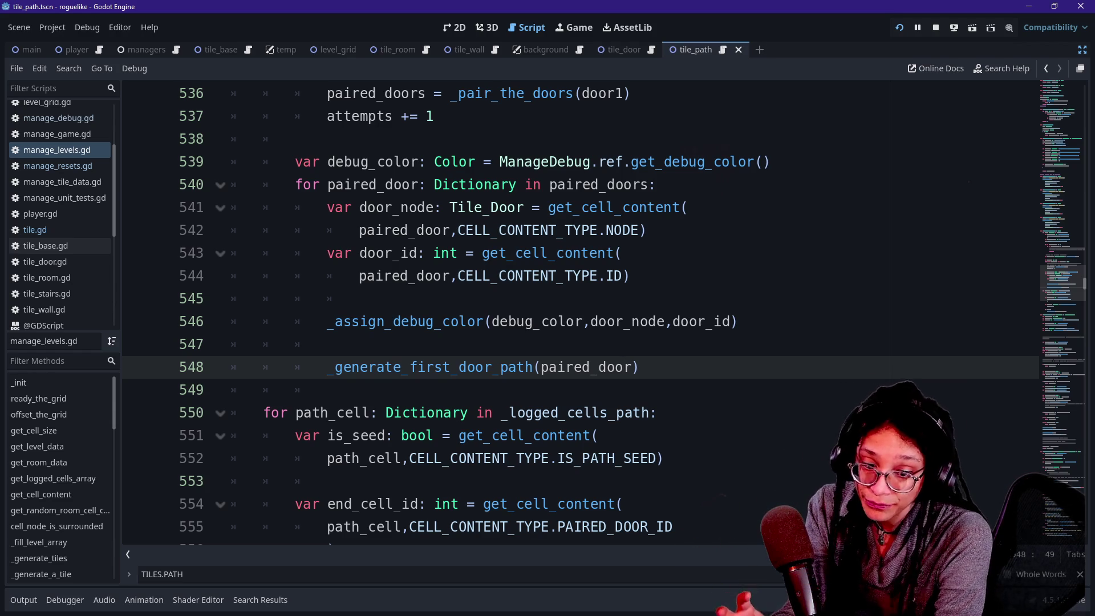
left_click(328, 344)
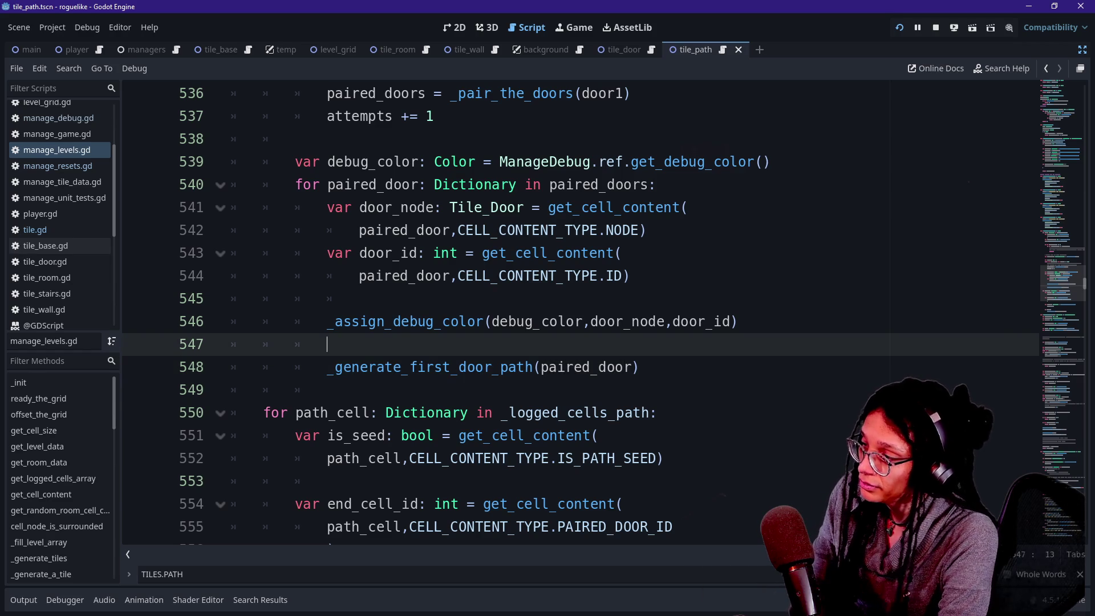
Step: Read through the path-cell loop, including the end cell lookup and PAIRED_DOOR_ID line 555
key("Down")
key("Down")
key("Down")
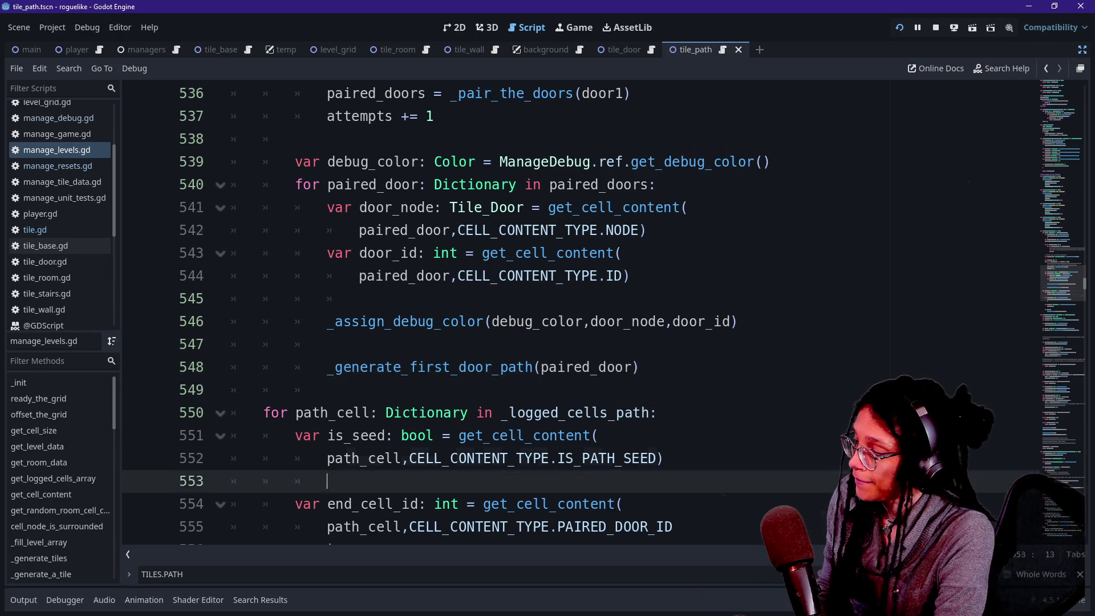
key("Down")
key("Down")
key("Down")
key("Up")
key("Up")
key("Up")
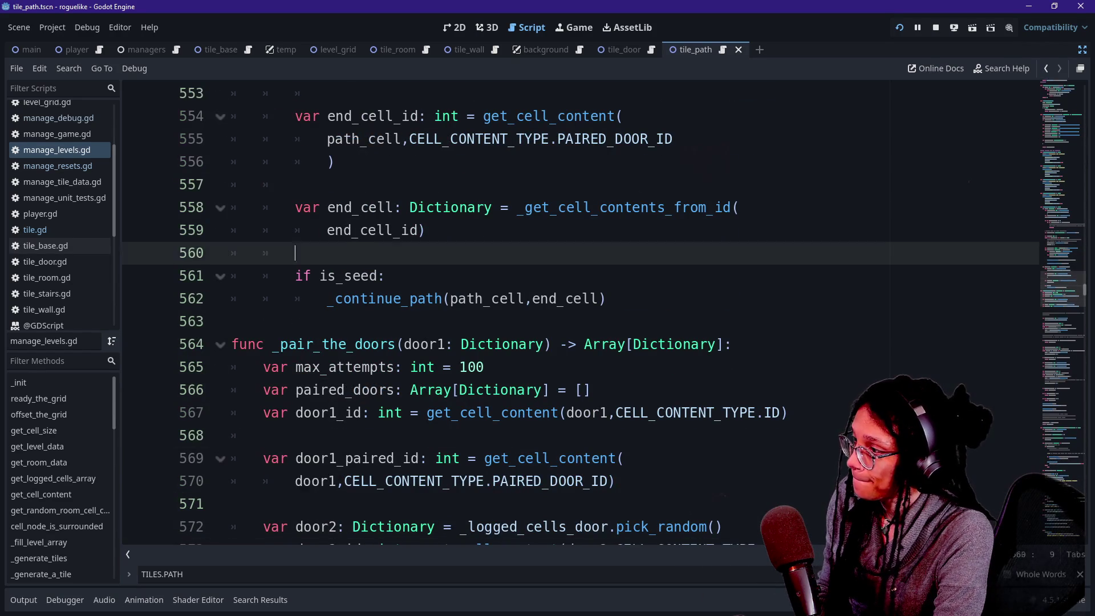
key("Up")
key("Down")
key("Down")
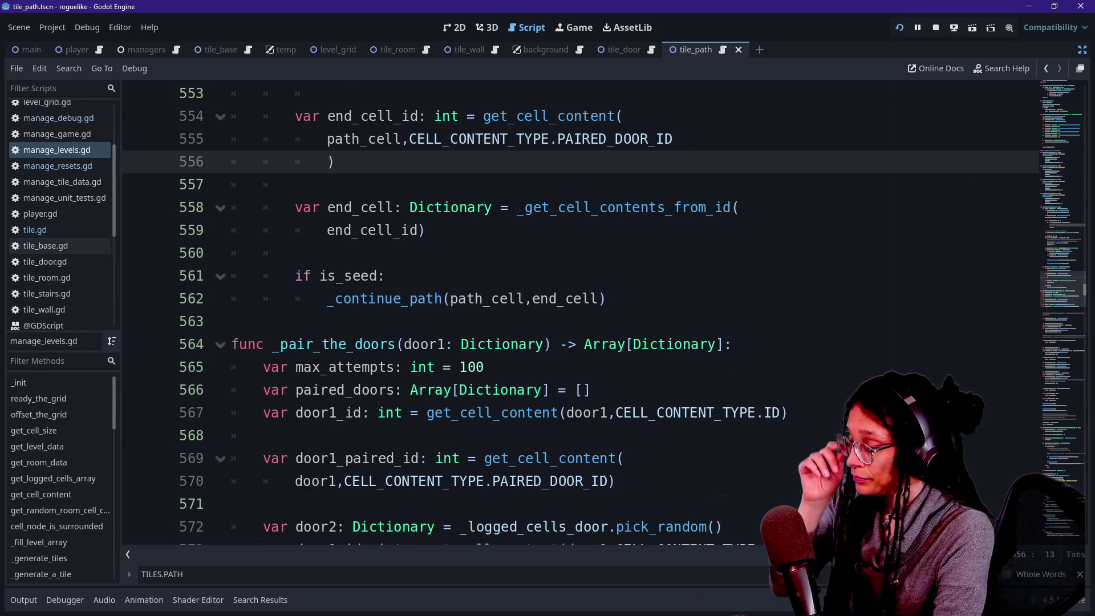
key("Down")
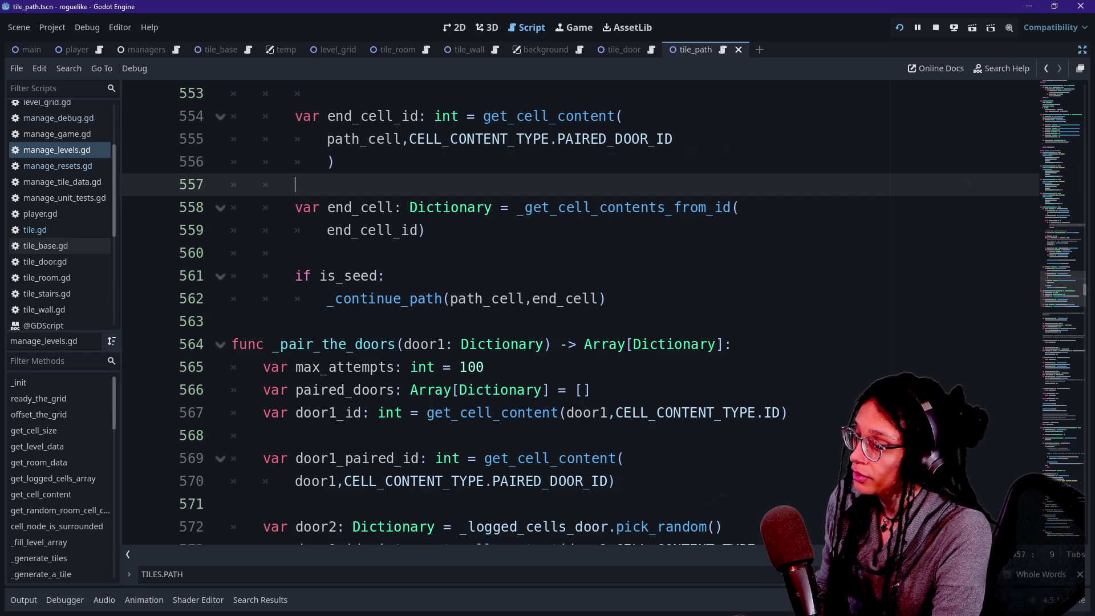
key("Up")
key("Up")
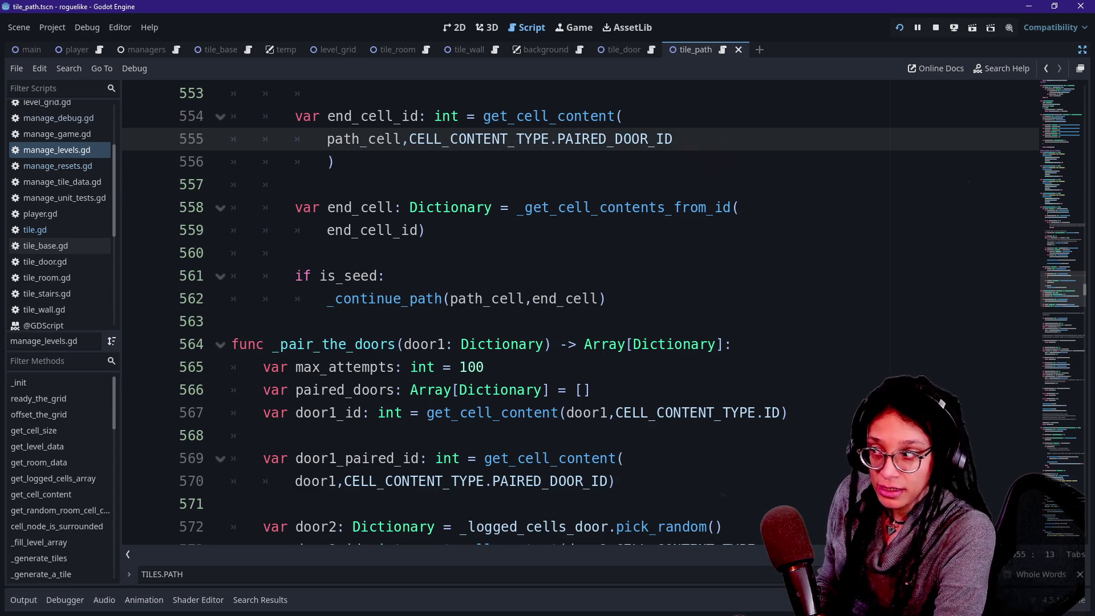
key("Down")
key("Down")
key("Up")
key("Up")
key("Up")
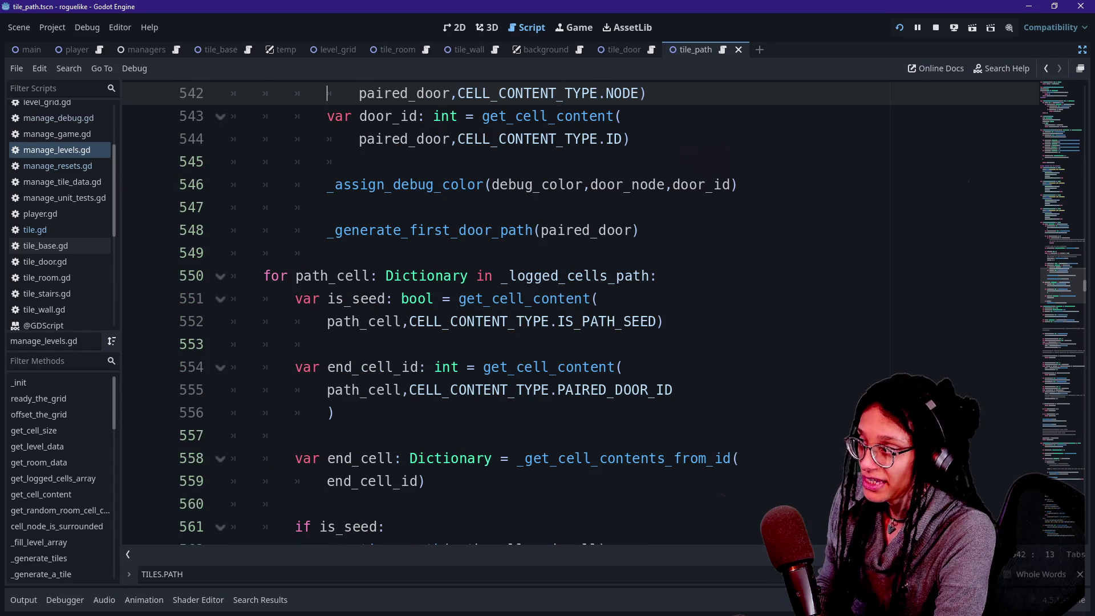
key("Down")
key("Up")
key("Up")
key("Up")
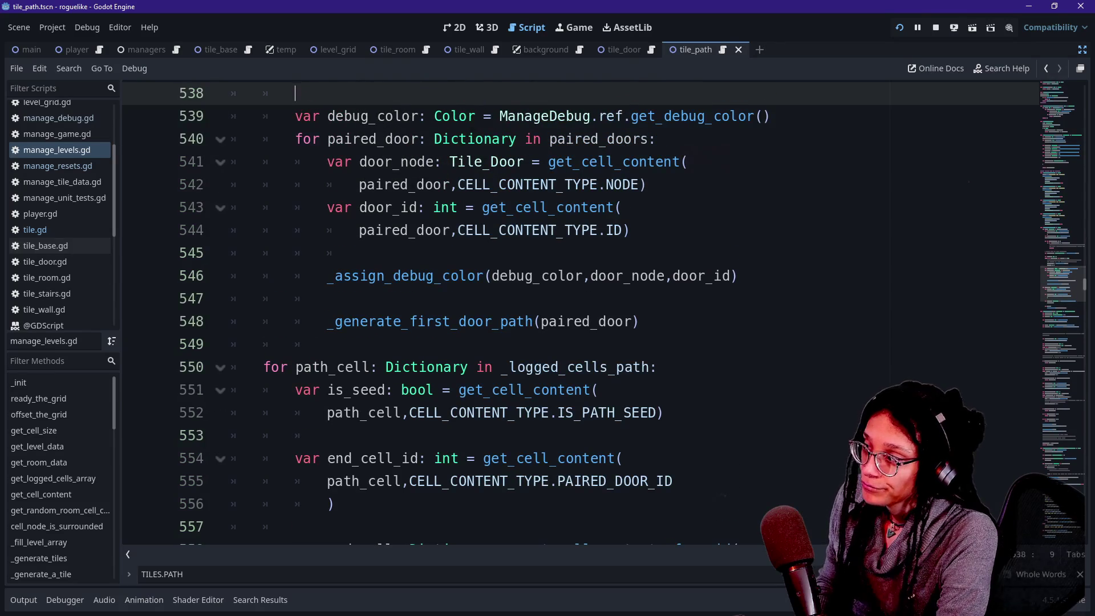
Step: Review the door-pairing retry loop and door_node lookup, ending on blank line 547
left_click(393, 139)
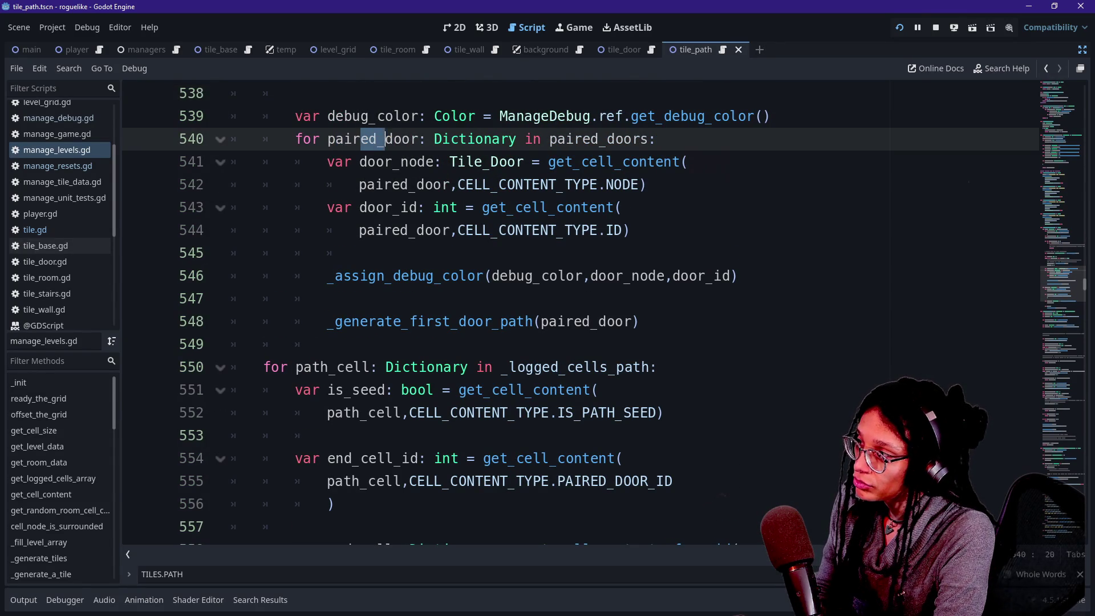
left_click(472, 229)
key("Up")
key("Up")
key("Up")
key("Up")
key("Up")
key("Up")
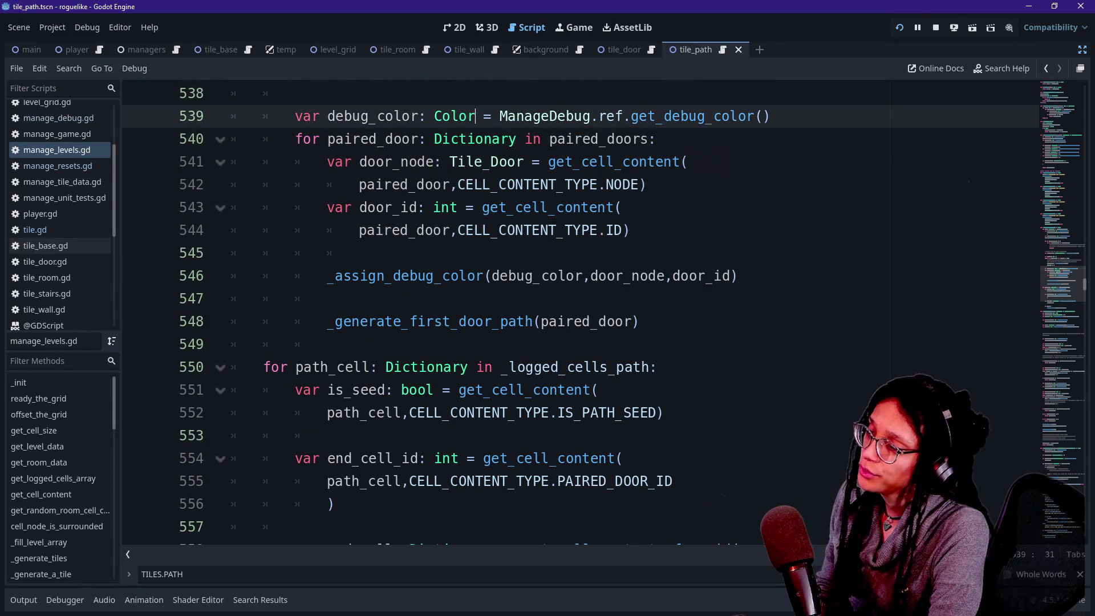
key("Down")
key("Down")
key("Down")
key("Up")
key("Up")
key("Up")
key("Up")
key("Up")
key("Up")
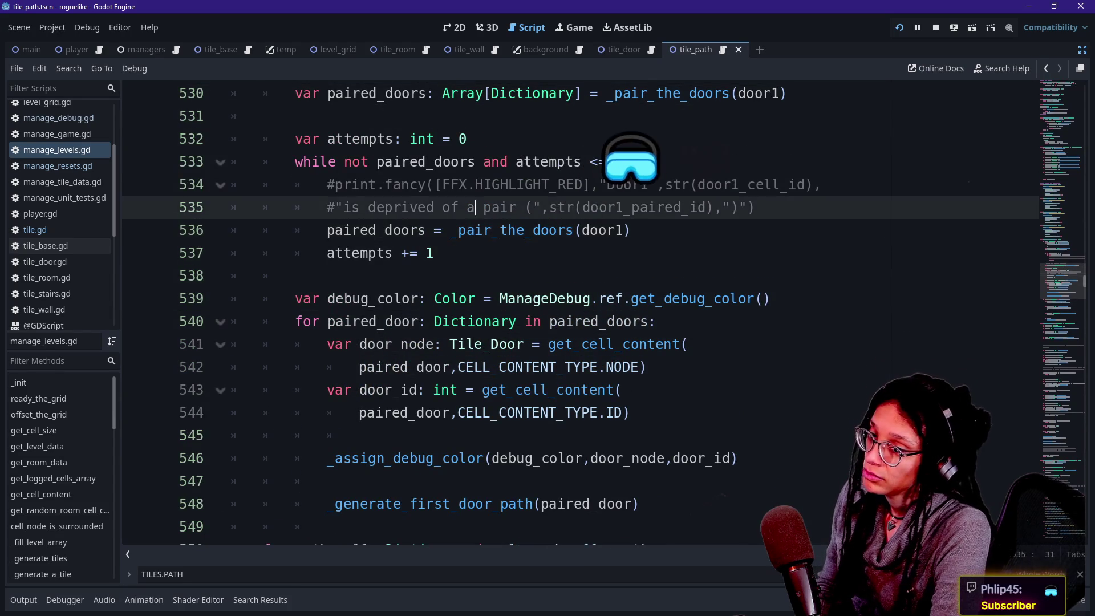
key("Down")
key("Down")
key("Down")
key("Down")
key("Down")
key("Down")
key("Up")
key("Up")
key("Up")
key("Up")
key("Up")
key("Up")
key("Down")
key("Up")
key("Up")
key("Down")
key("Down")
key("Down")
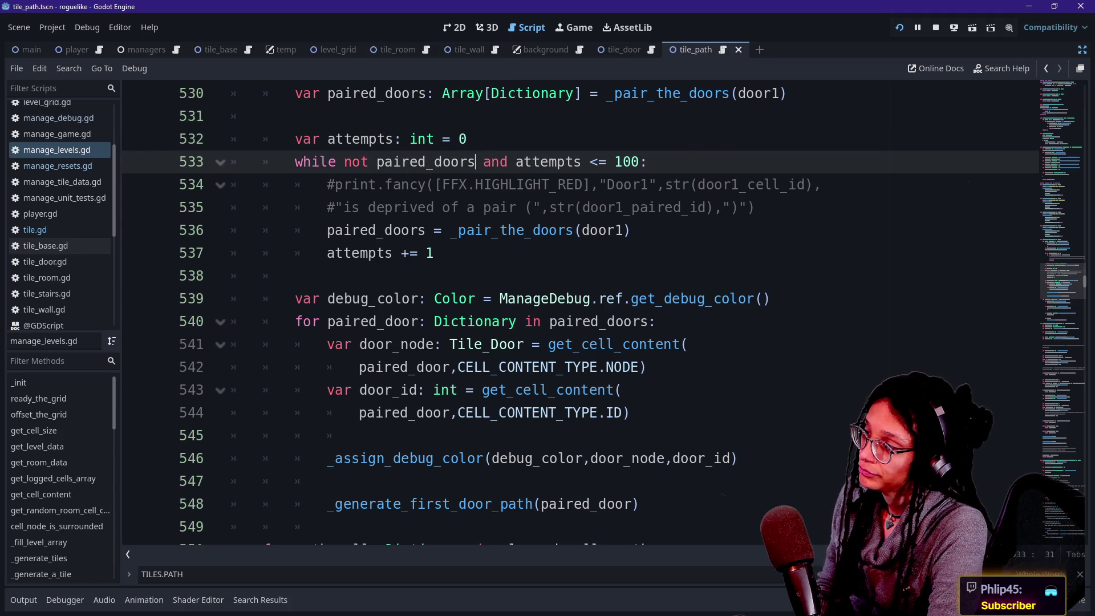
left_click(359, 435)
key("Down")
key("Down")
key("Down")
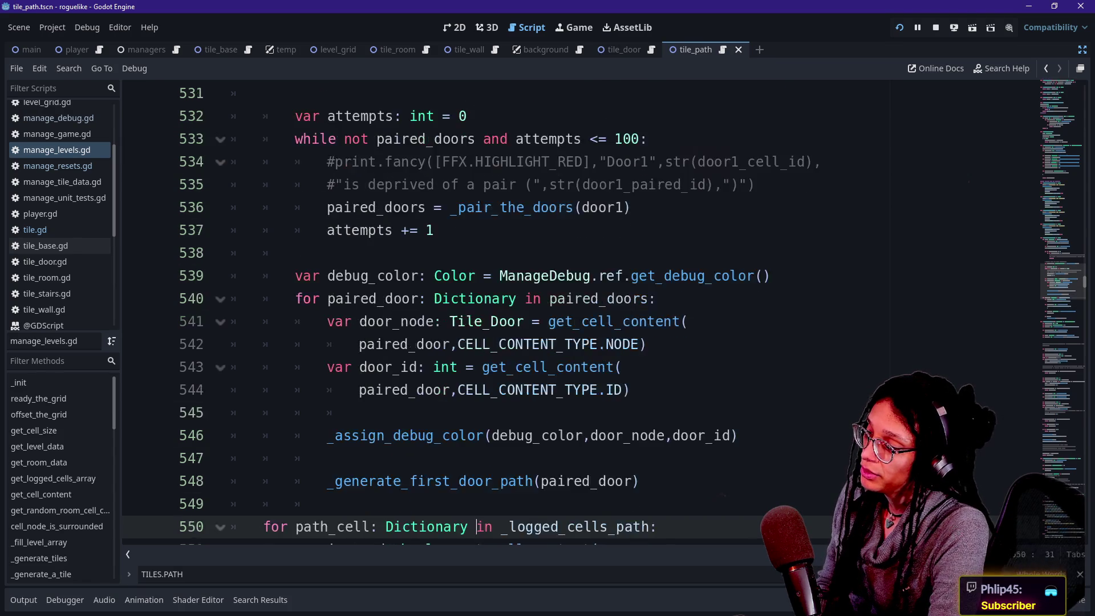
key("Up")
key("Up")
key("Up")
key("Up")
key("Down")
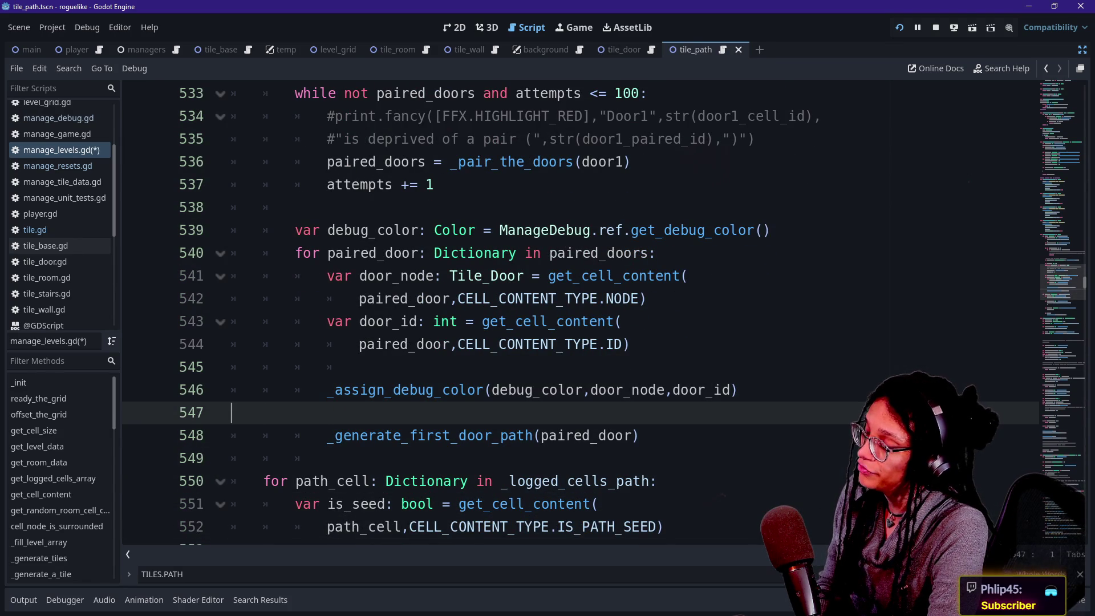
Step: Check the indentation of blank lines 547–549 around the door-path call
key("Up")
key("Down")
key("Down")
key("Down")
key("Up")
key("Up")
key("Down")
key("Down")
key("Down")
key("Down")
key("Down")
key("Up")
key("Up")
key("Up")
key("Right")
key("Right")
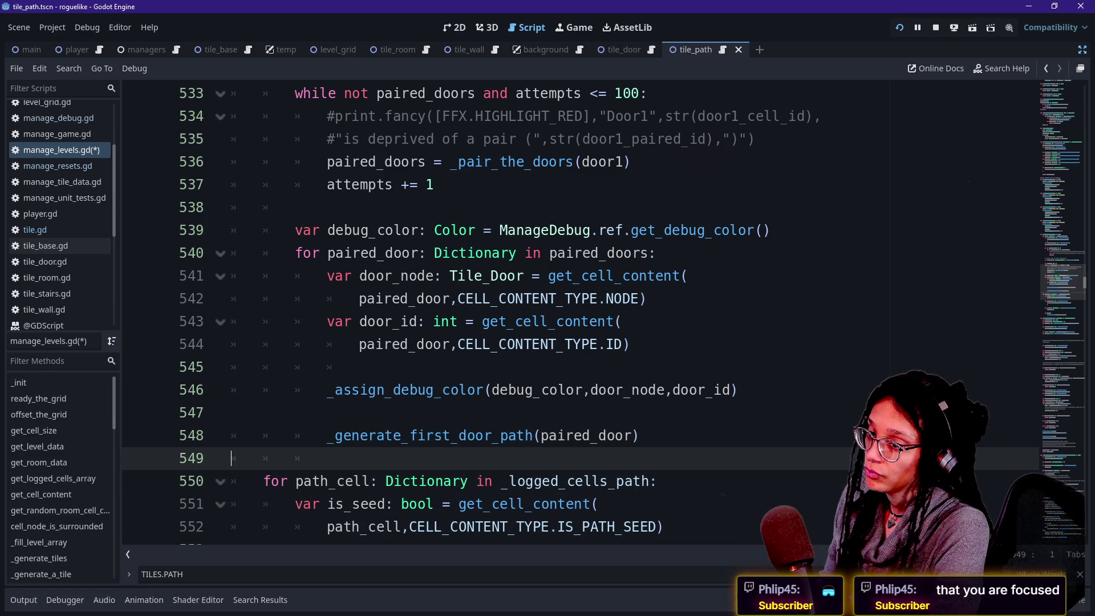
key("Down")
key("Up")
key("Right")
key("Right")
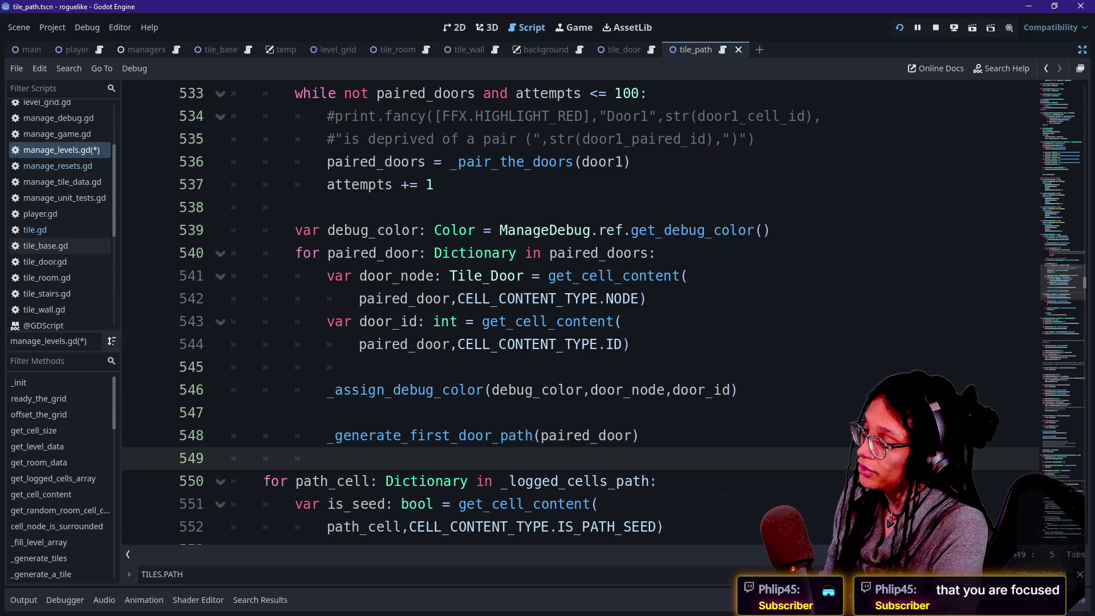
key("Down")
key("Up")
key("Up")
key("Down")
key("Up")
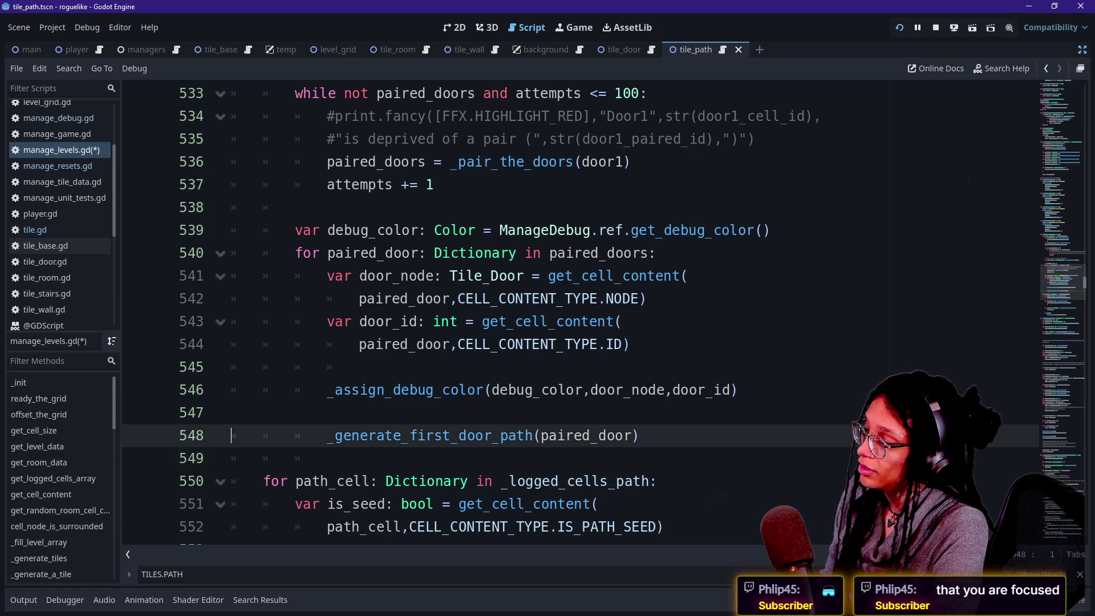
key("Up")
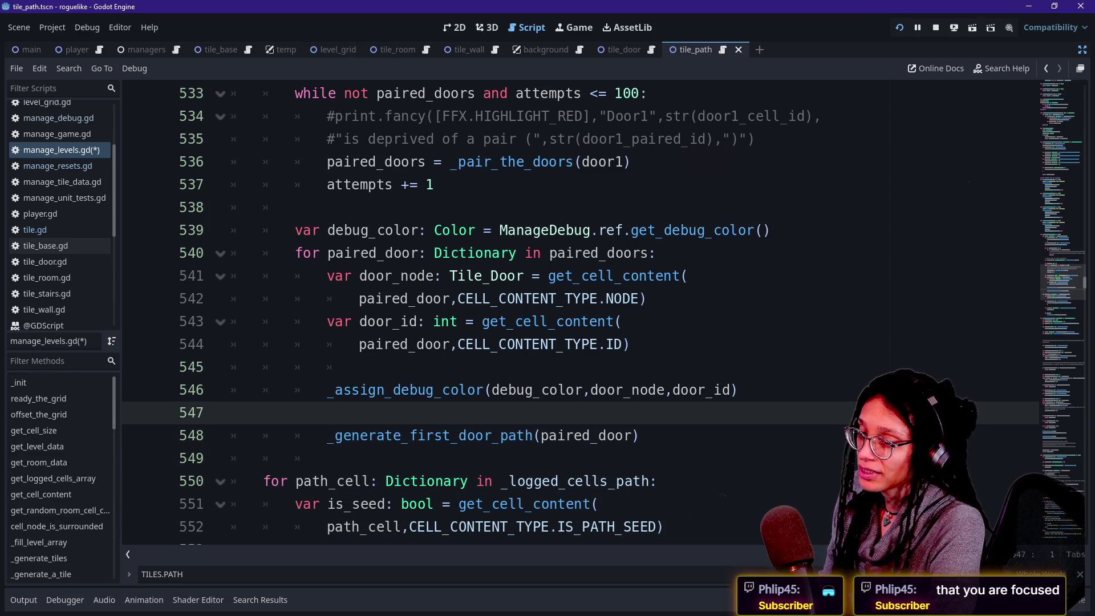
key("Down")
key("Up")
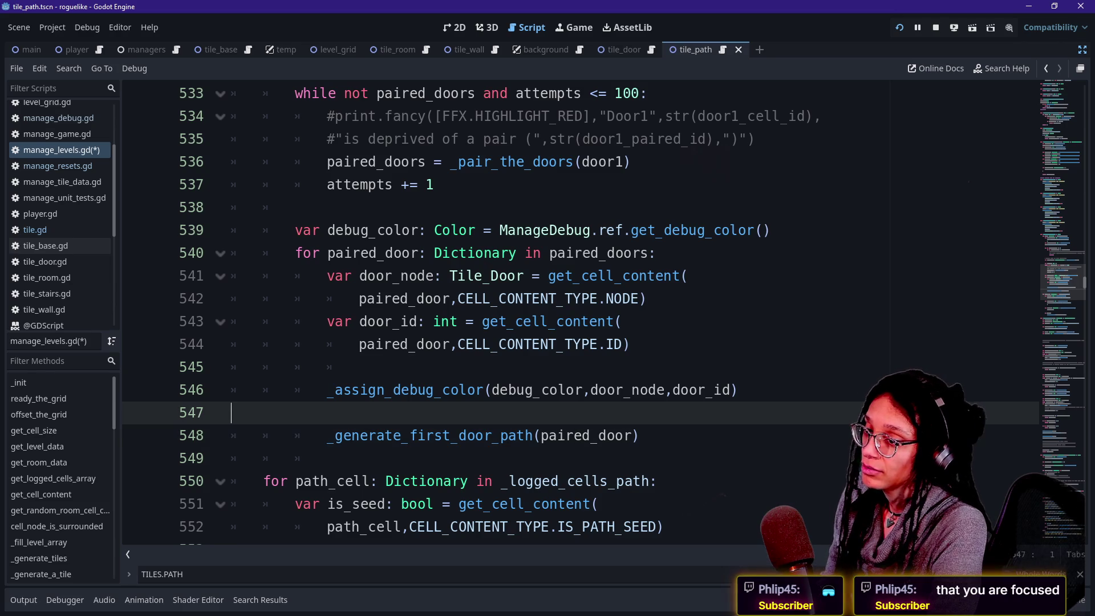
key("Down")
key("Down")
key("Up")
key("Up")
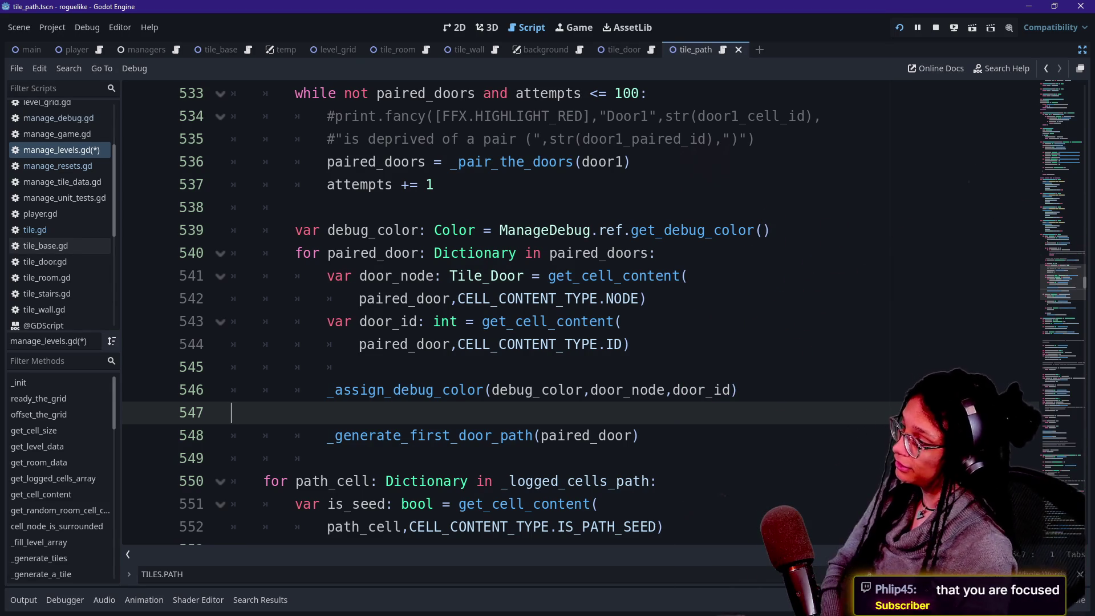
Step: Look over the paired_doors loop header, door_node lookup and _generate_first_door_path(paired_door) call
mouse_move(621, 344)
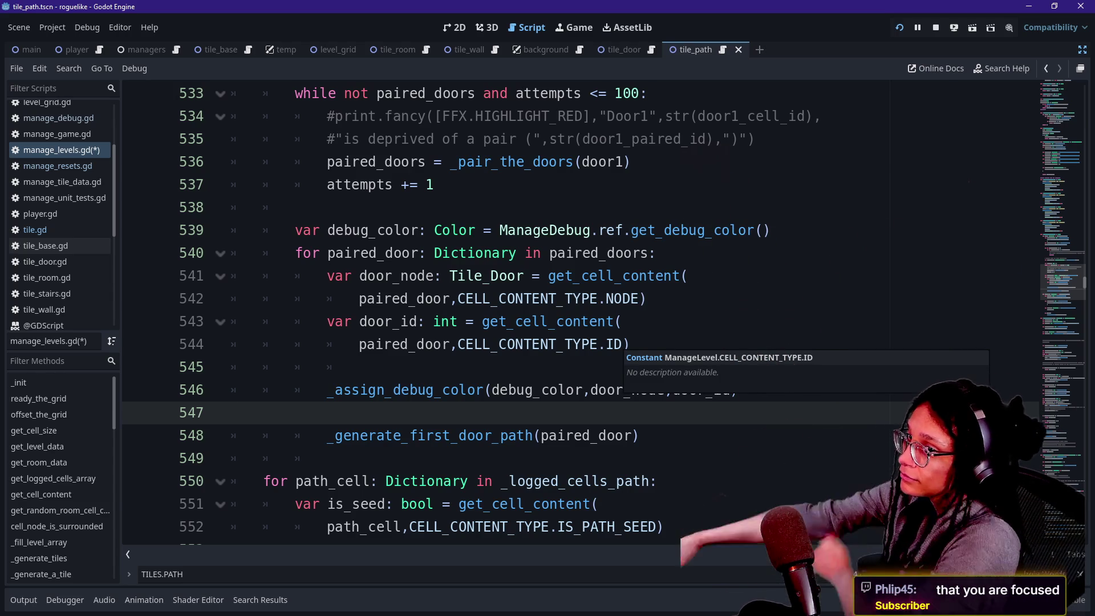
key("Up")
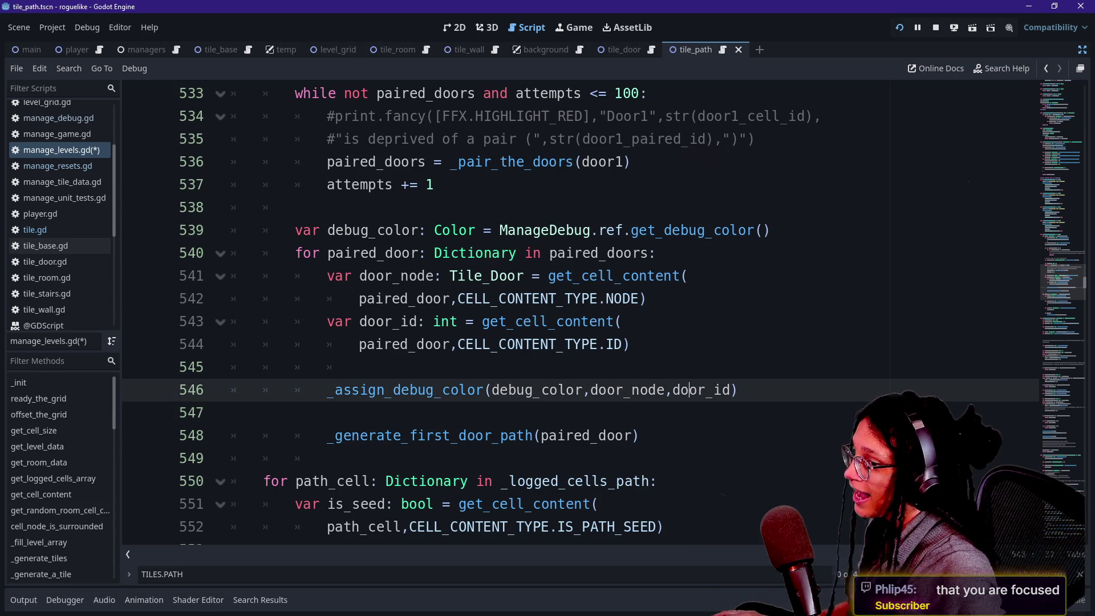
key("Down")
key("Down")
left_click(231, 412)
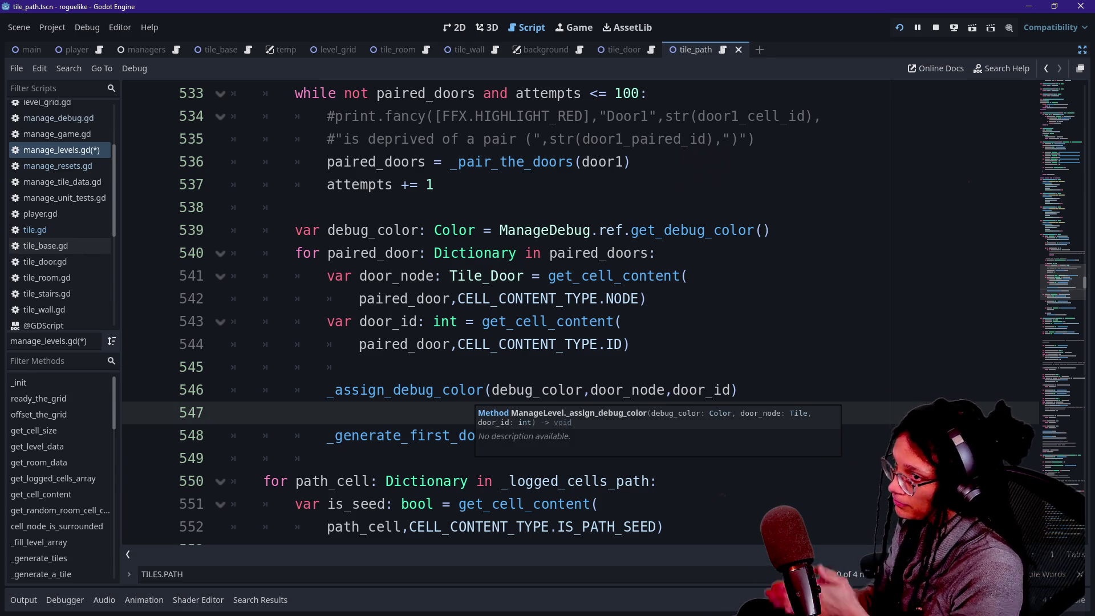
left_click(295, 207)
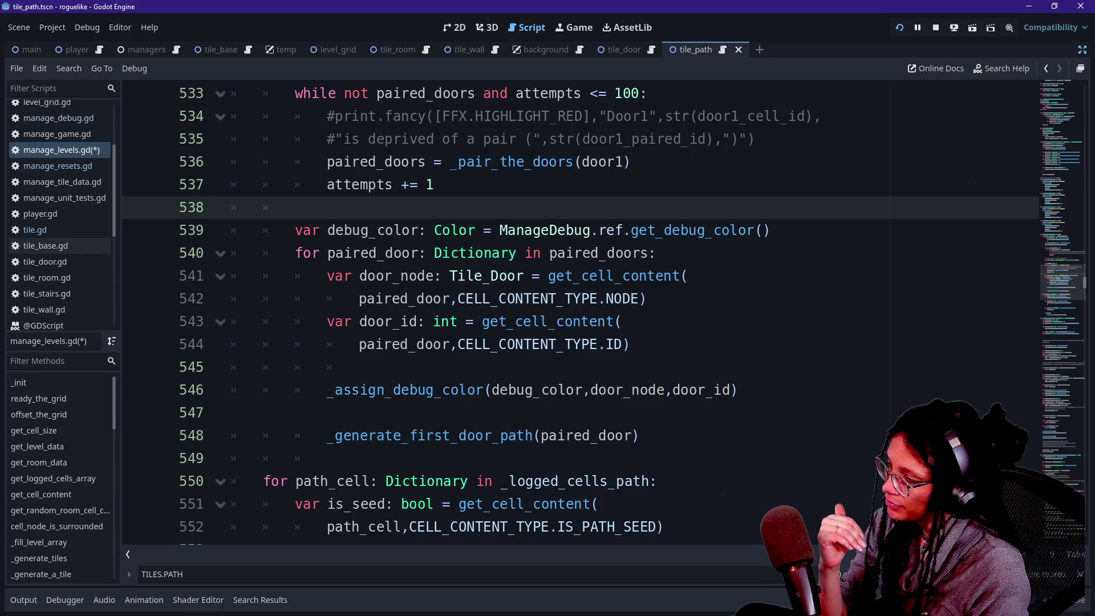
left_click(688, 276)
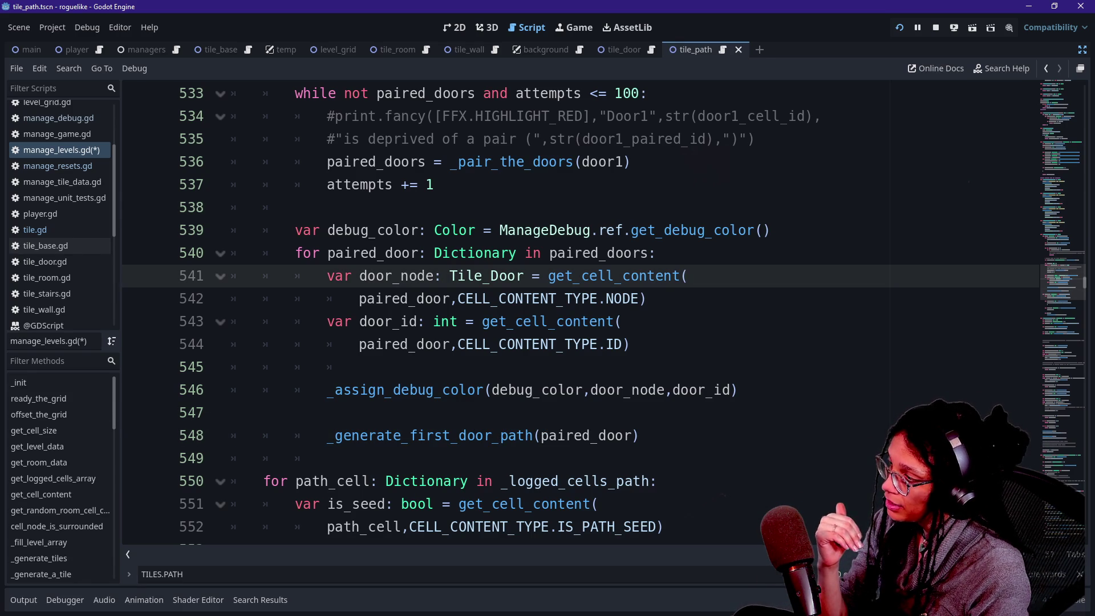
left_click_drag(327, 435, 640, 435)
left_click(640, 435)
left_click(542, 252)
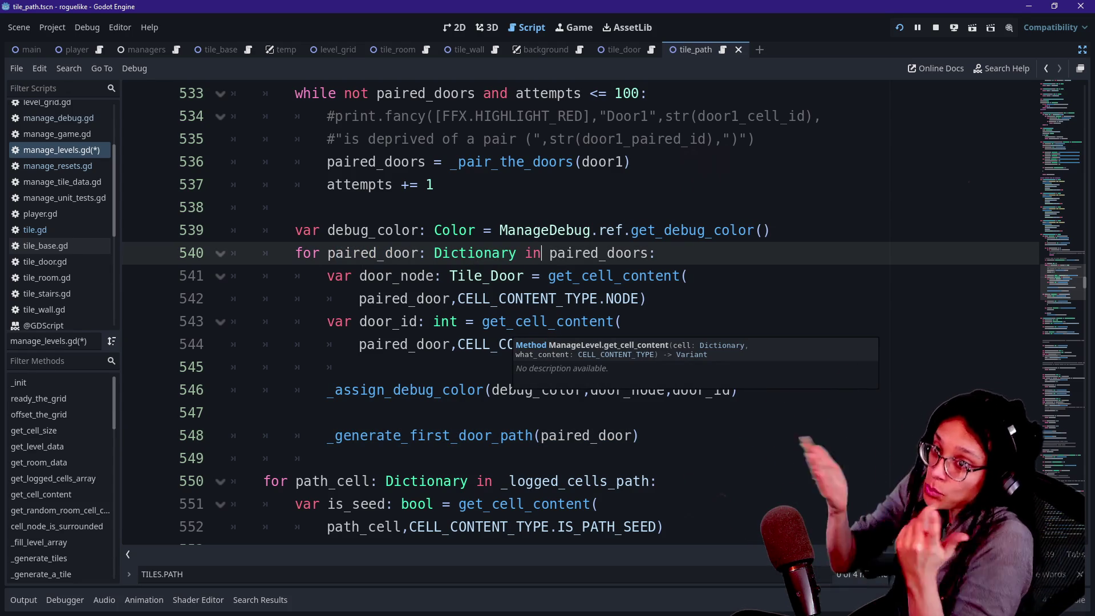
left_click_drag(359, 435, 460, 435)
left_click(460, 435)
scroll(459, 435, "down", 1)
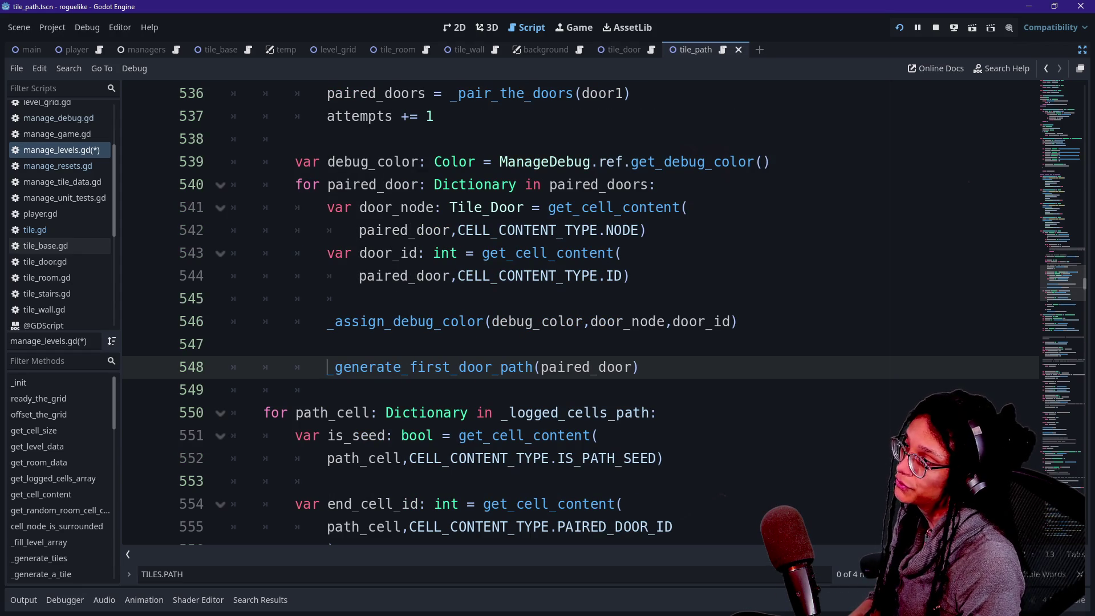
Step: Unindent the _generate_first_door_path call out of the for loop and restore the blank line above it
scroll(580, 314, "up", 3)
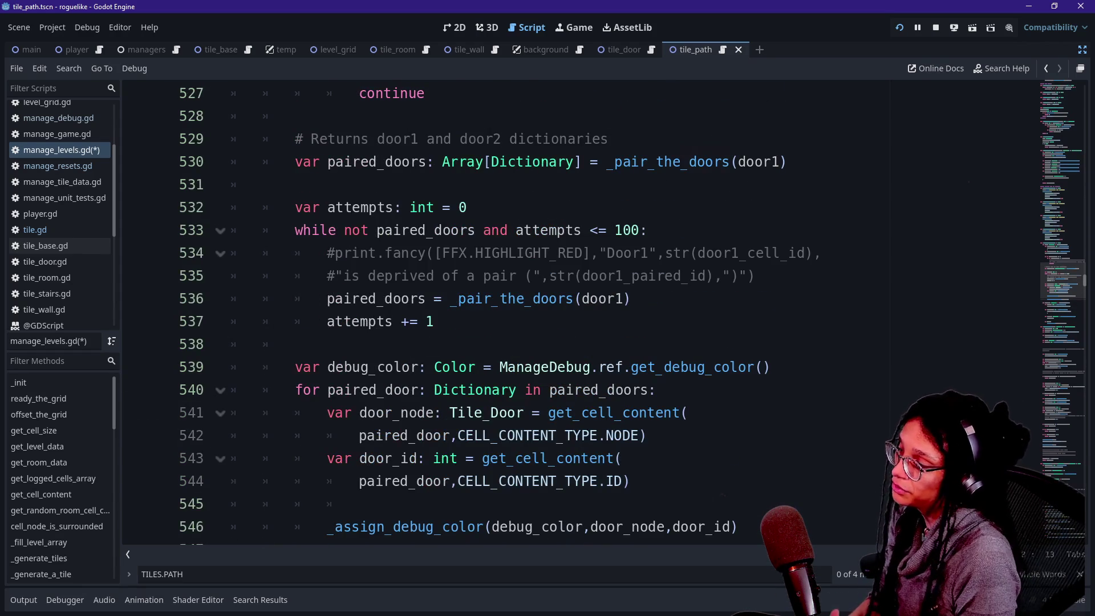
scroll(502, 314, "down", 1)
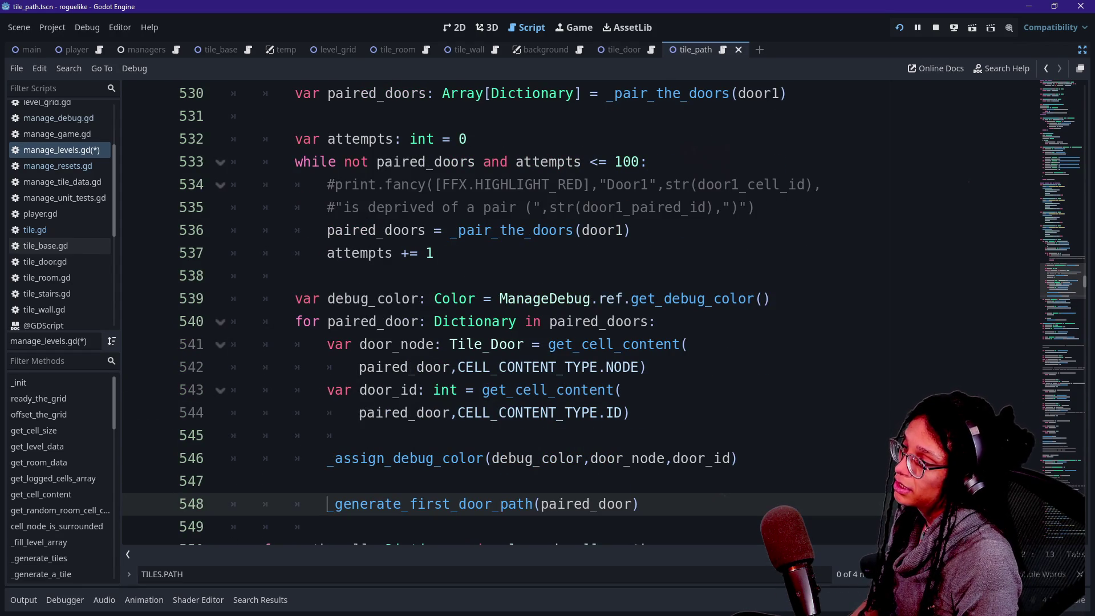
scroll(502, 314, "up", 6)
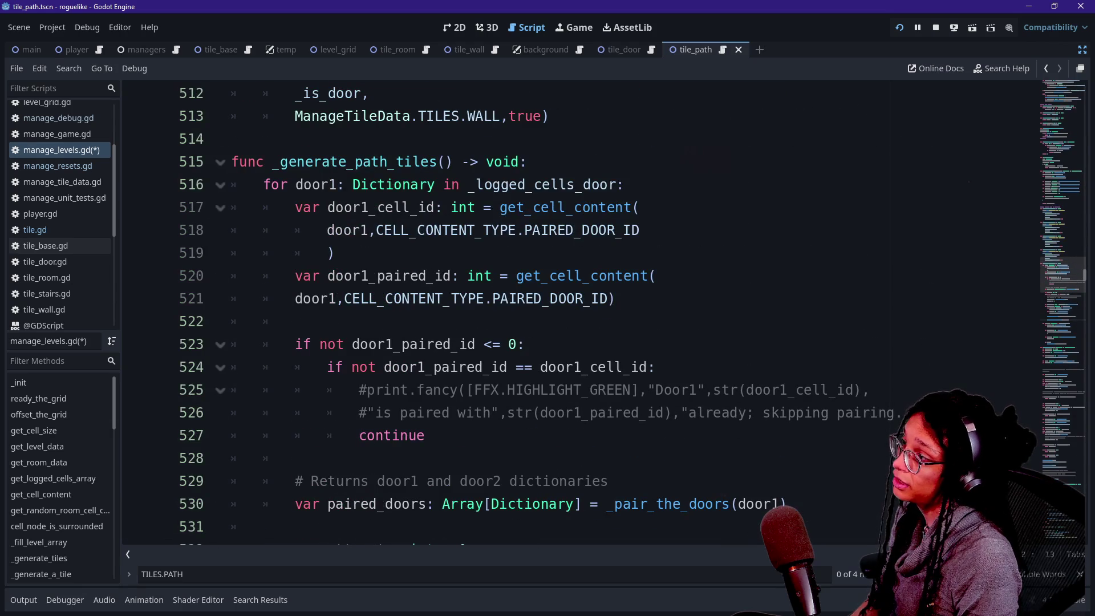
scroll(502, 313, "down", 1)
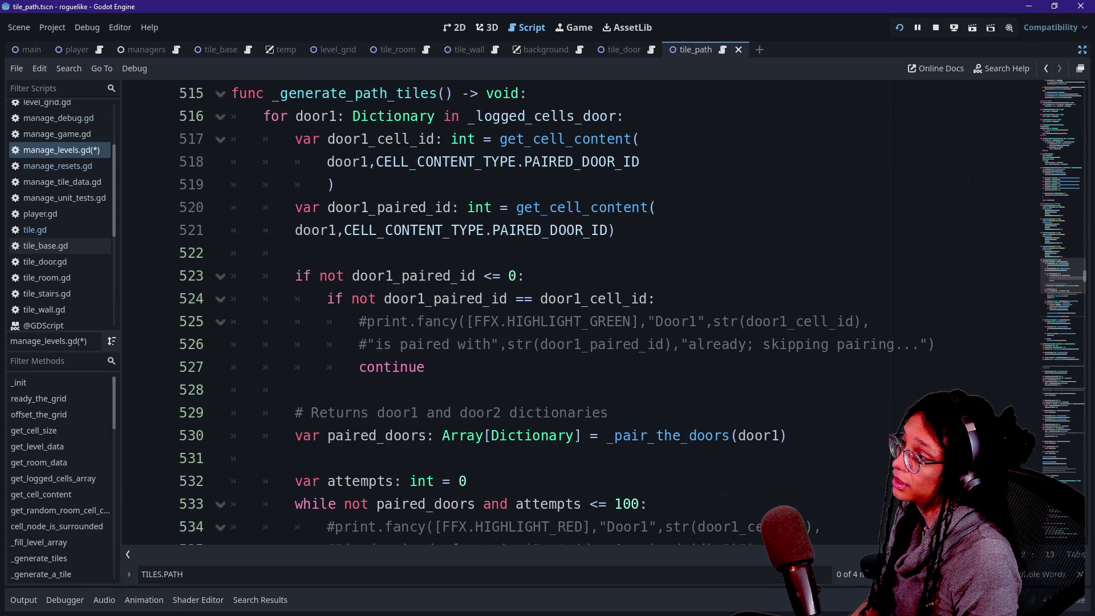
scroll(570, 314, "down", 6)
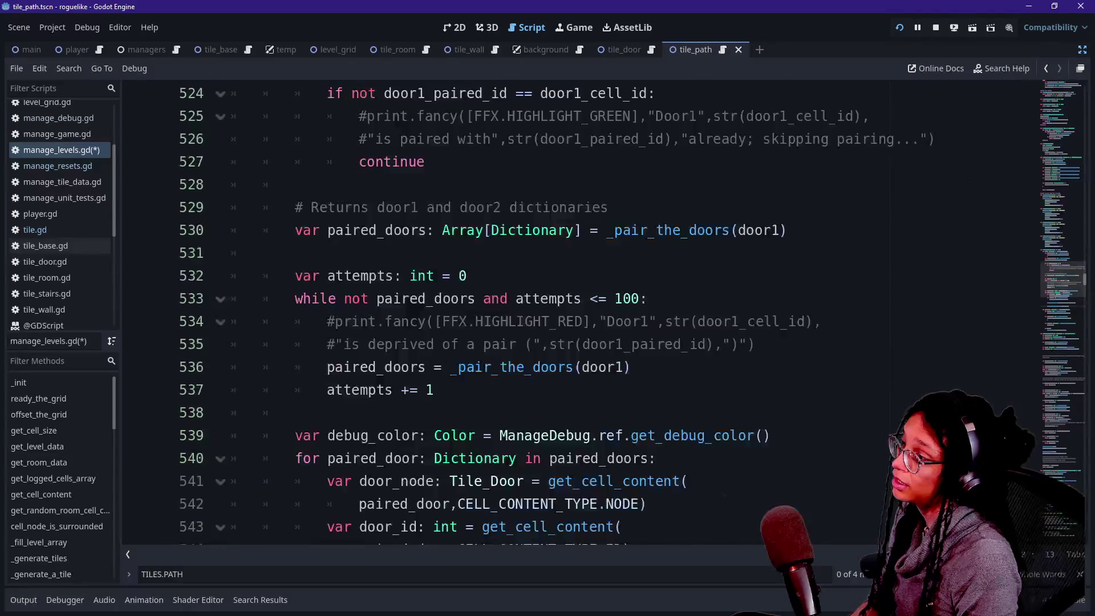
key("BackSpace")
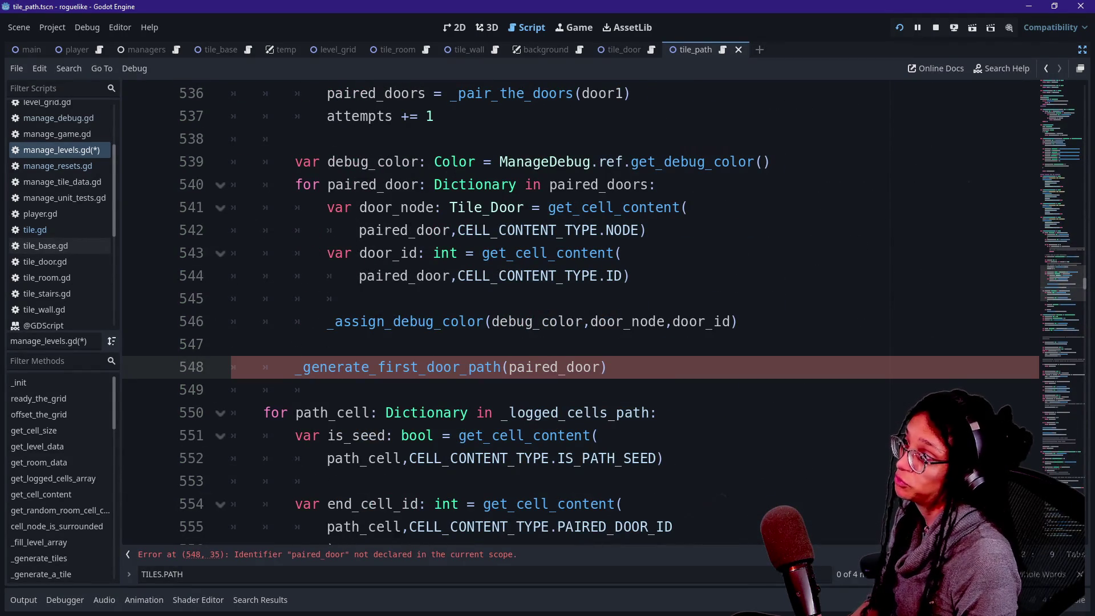
left_click(231, 344)
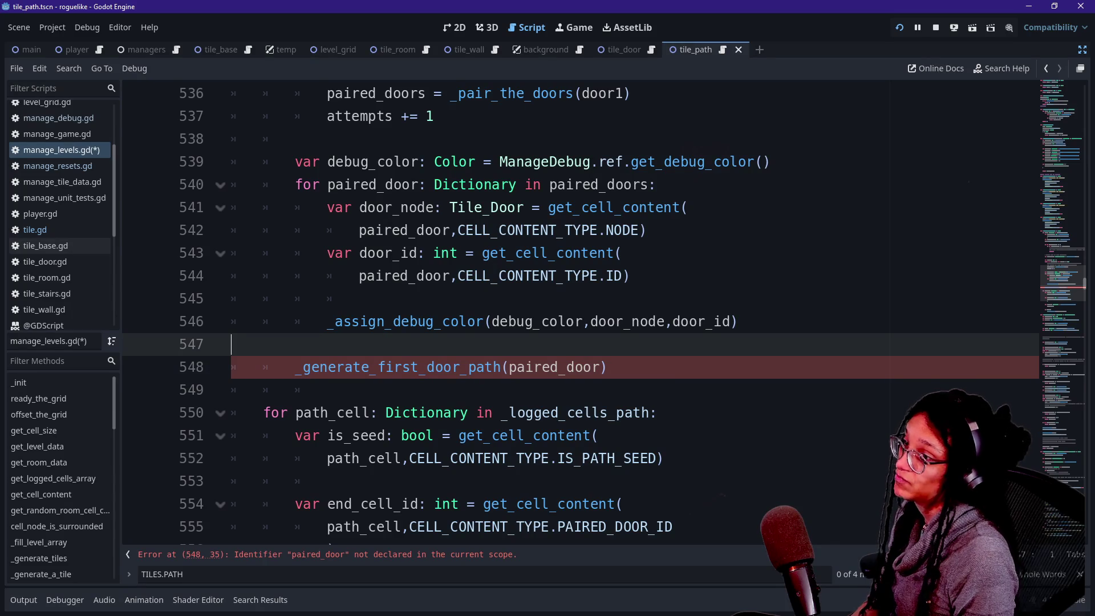
left_click(231, 367)
left_click(231, 344)
key("BackSpace")
key("Return")
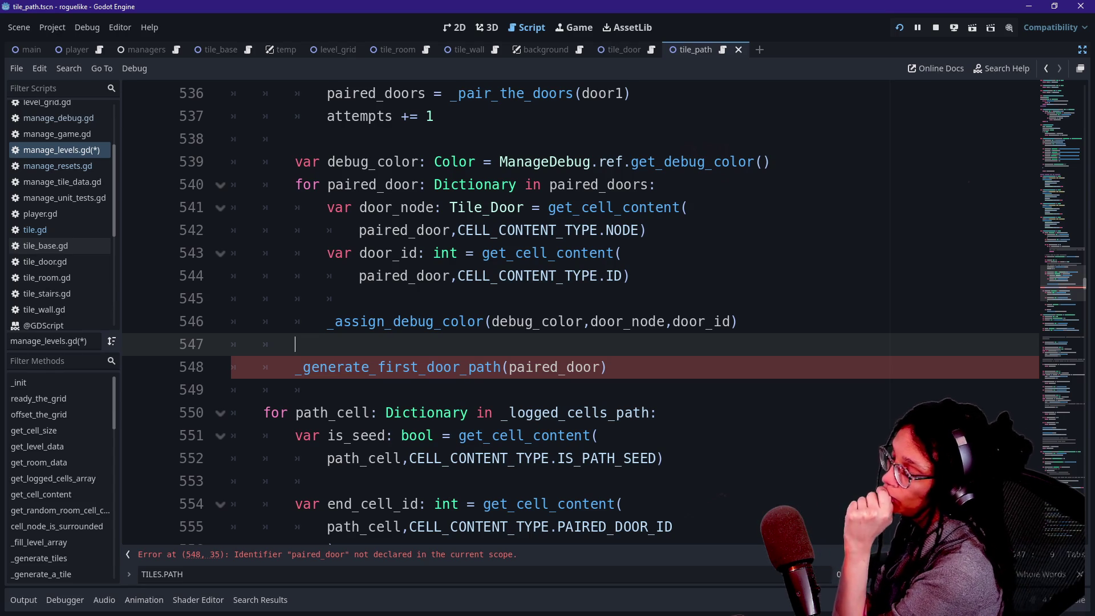
Step: Change the call's argument to paired_doors[0] and rerun the project
left_click_drag(351, 321, 508, 321)
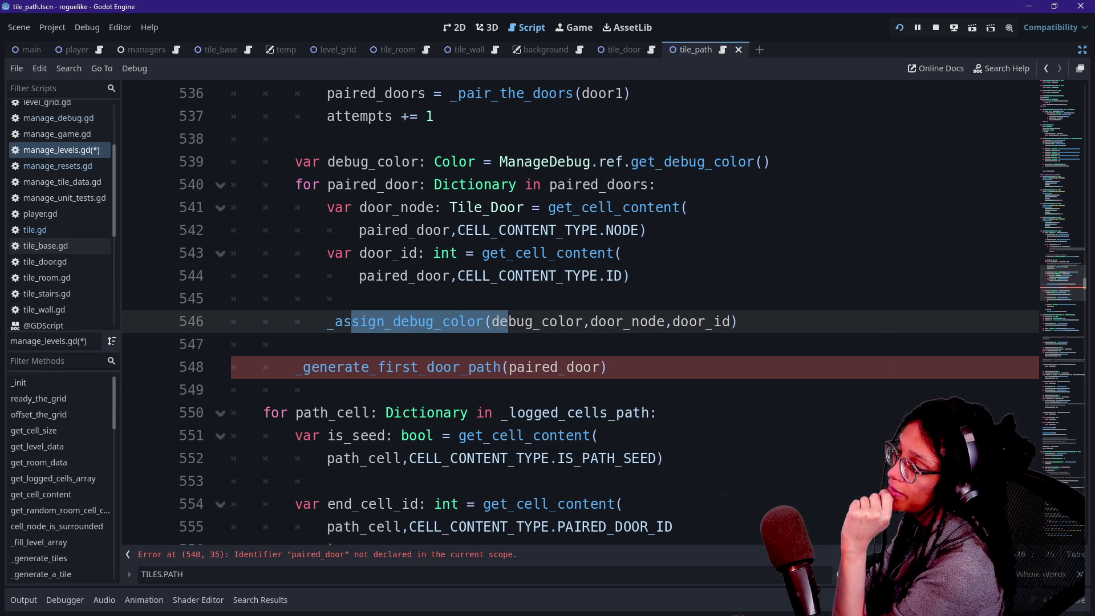
left_click(468, 322)
left_click(295, 344)
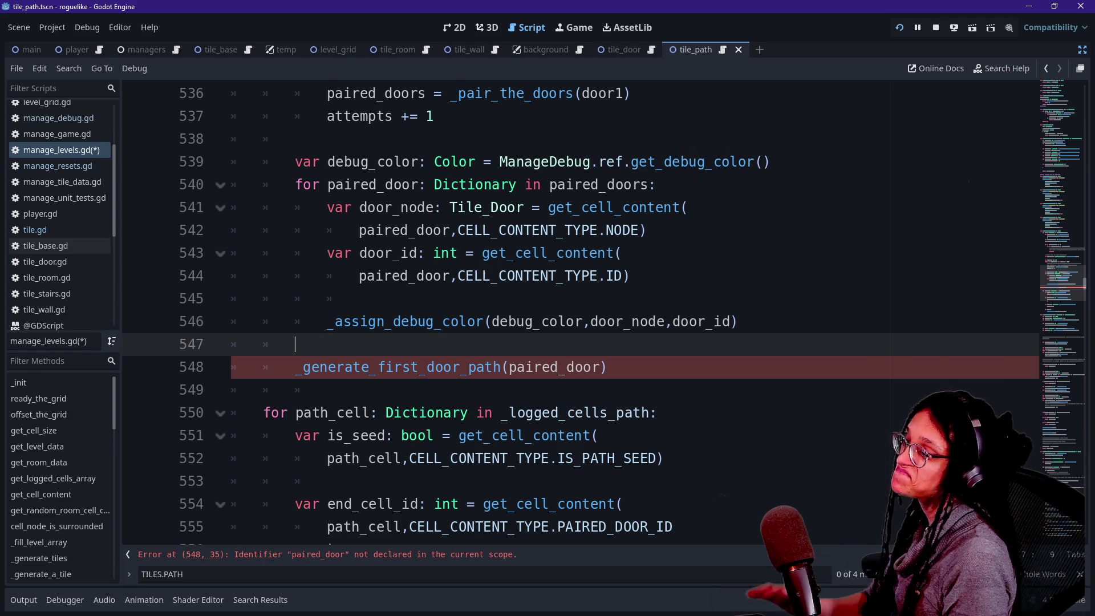
left_click(600, 366)
key("BackSpace")
key("BackSpace")
key("BackSpace")
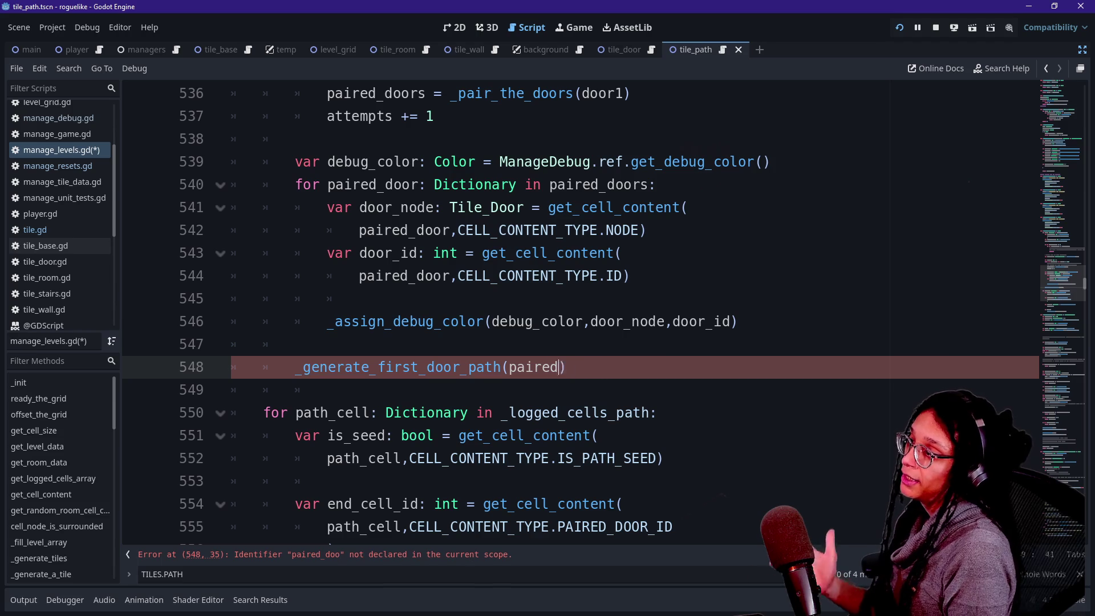
type("ed_doors[0]")
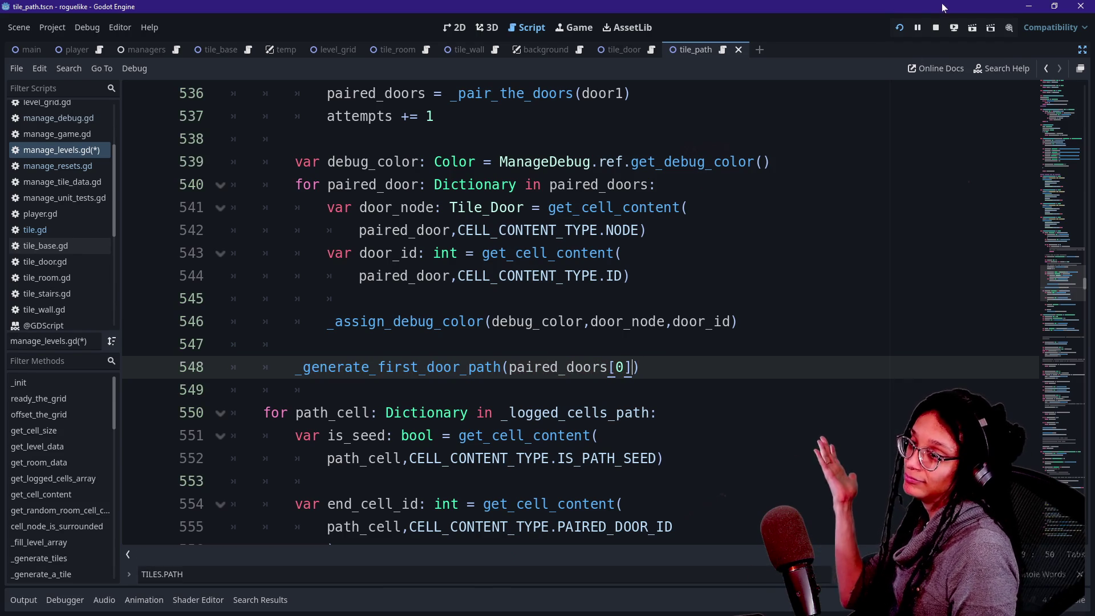
left_click(901, 27)
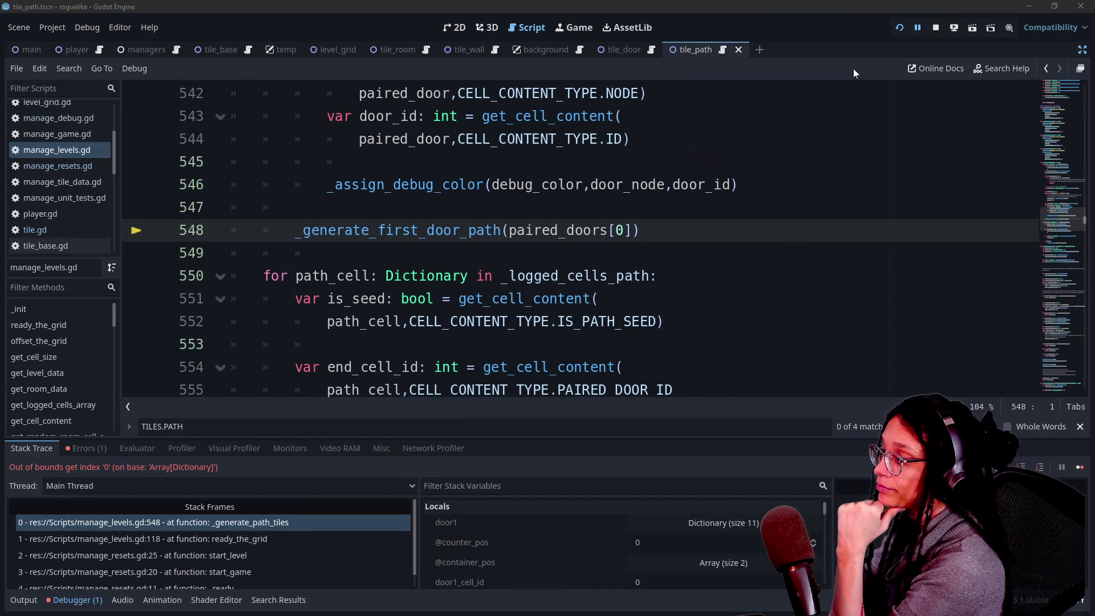
left_click(363, 276)
left_click(327, 253)
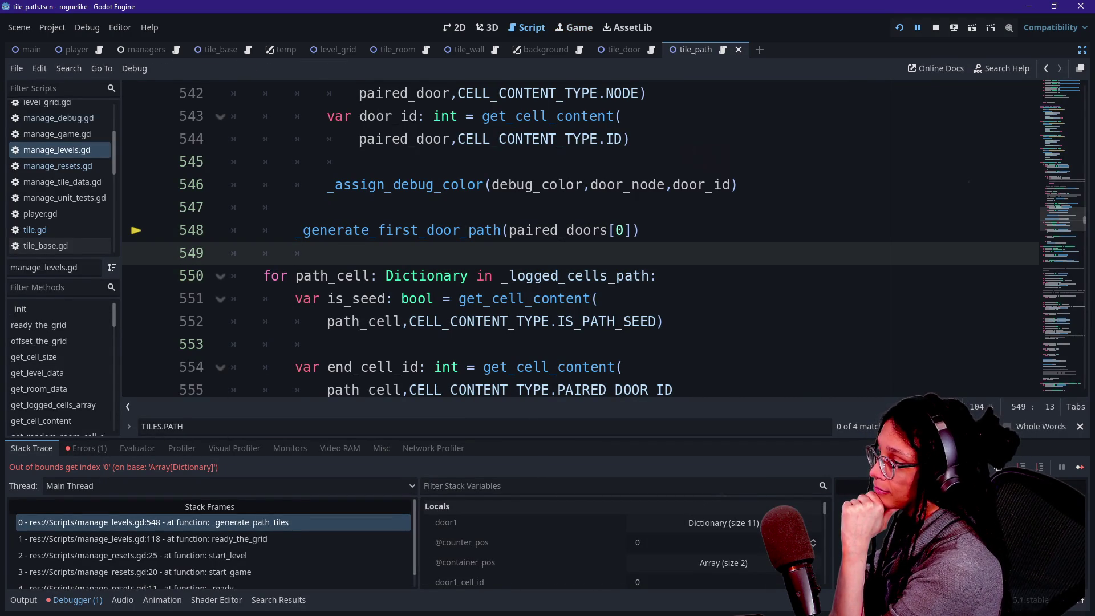
scroll(326, 253, "up", 1)
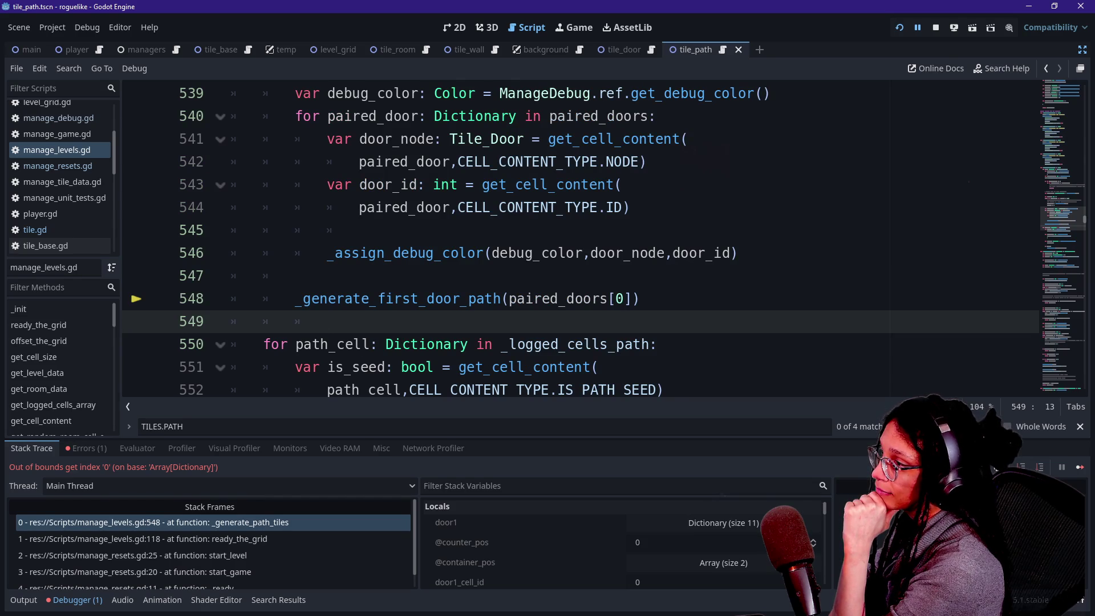
mouse_move(422, 207)
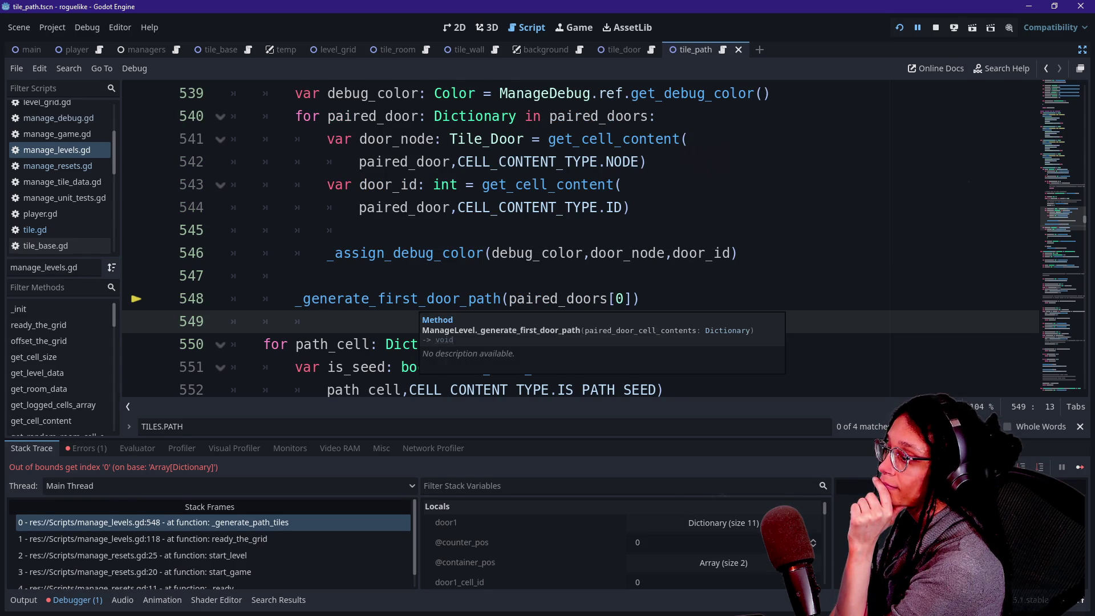
scroll(561, 506, "down", 4)
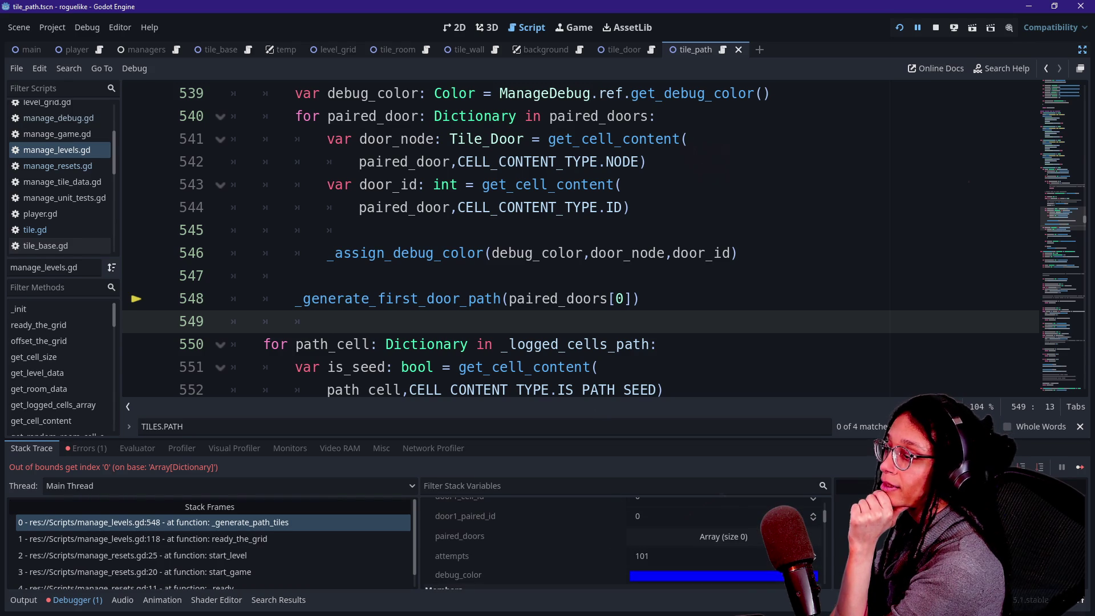
left_click(624, 299)
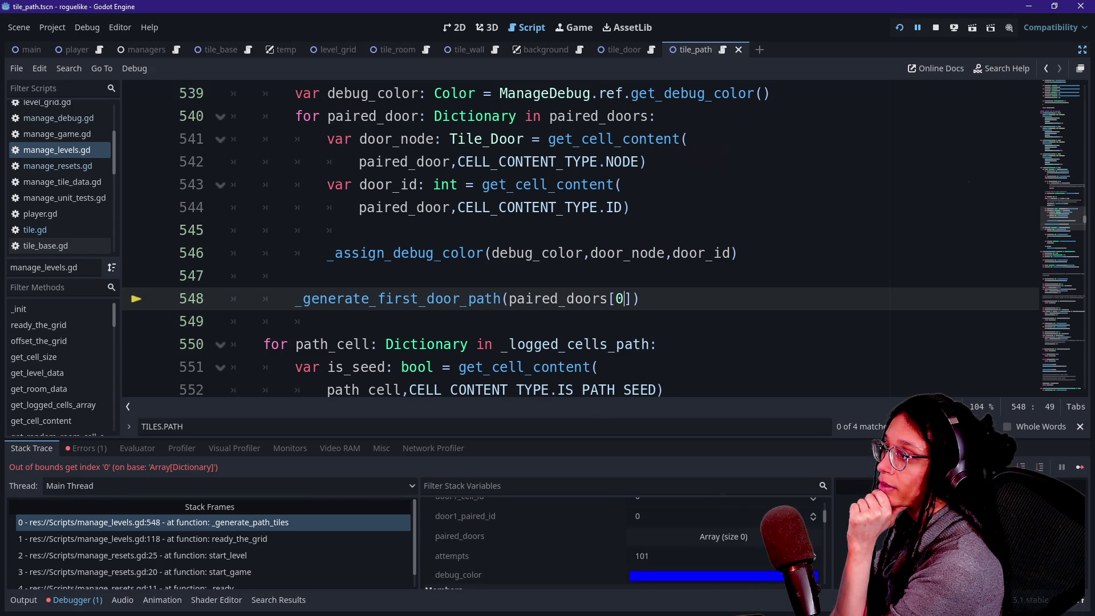
scroll(603, 238, "up", 1)
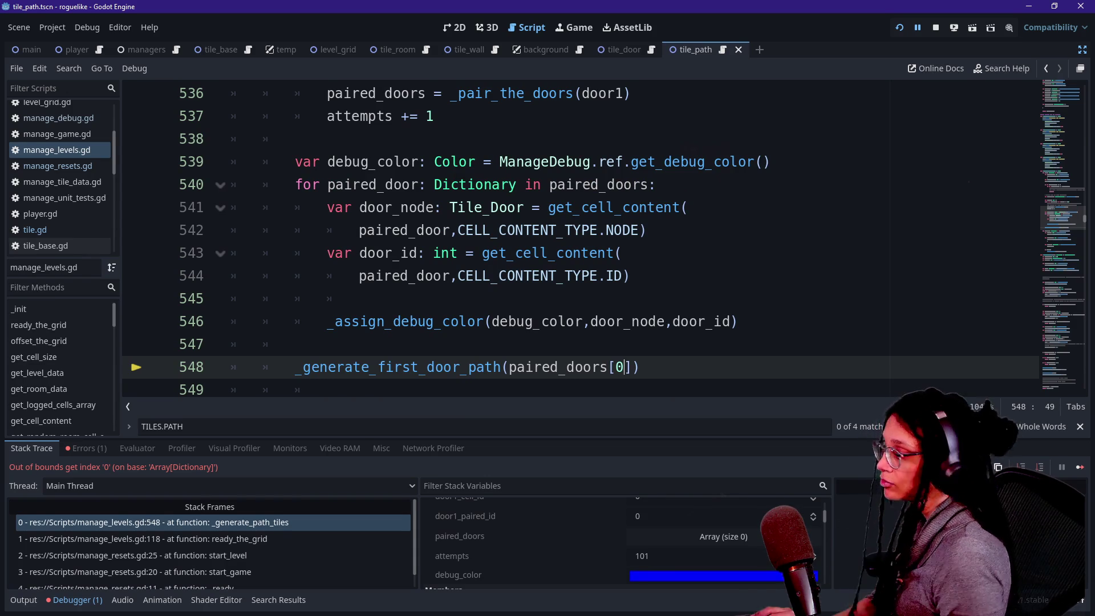
key("BackSpace")
key("BackSpace")
key("BackSpace")
type("ed_door")
left_click(327, 344)
key("BackSpace")
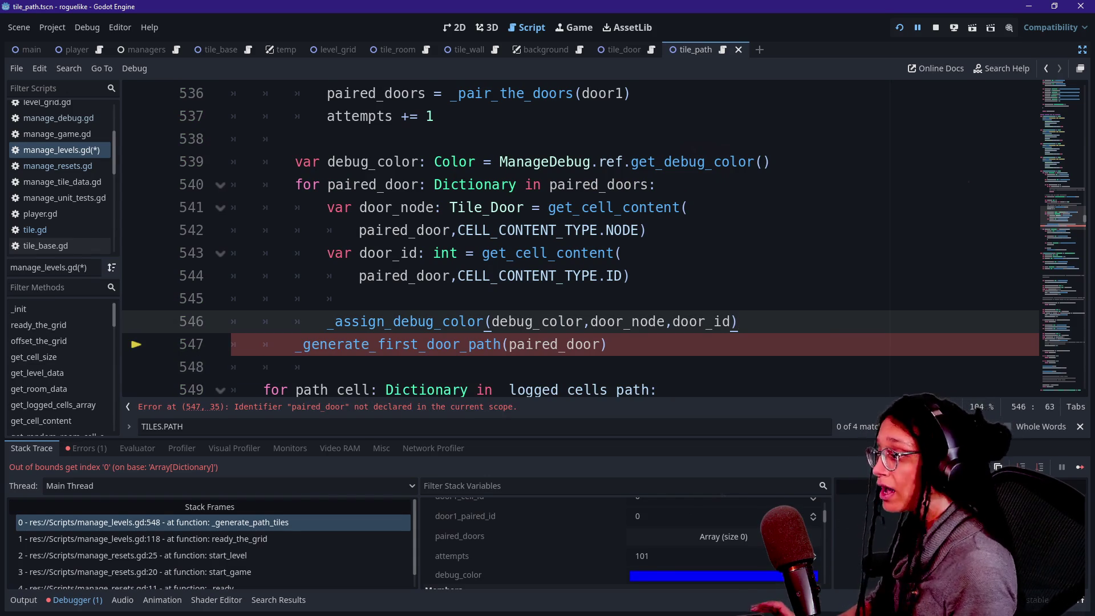
key("ctrl+z")
key("Tab")
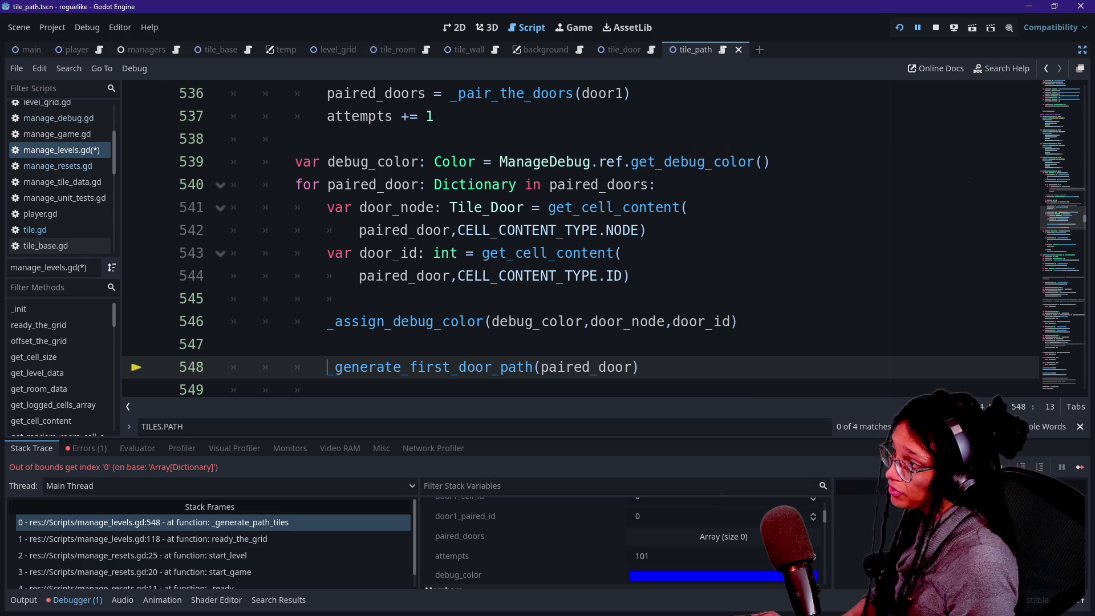
left_click(656, 184)
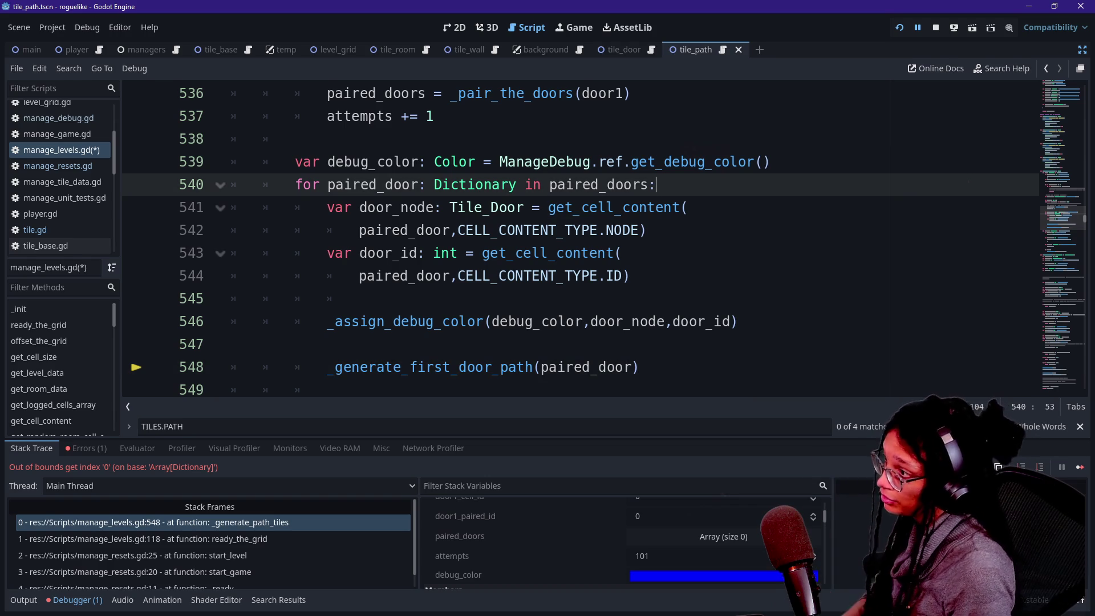
mouse_move(676, 212)
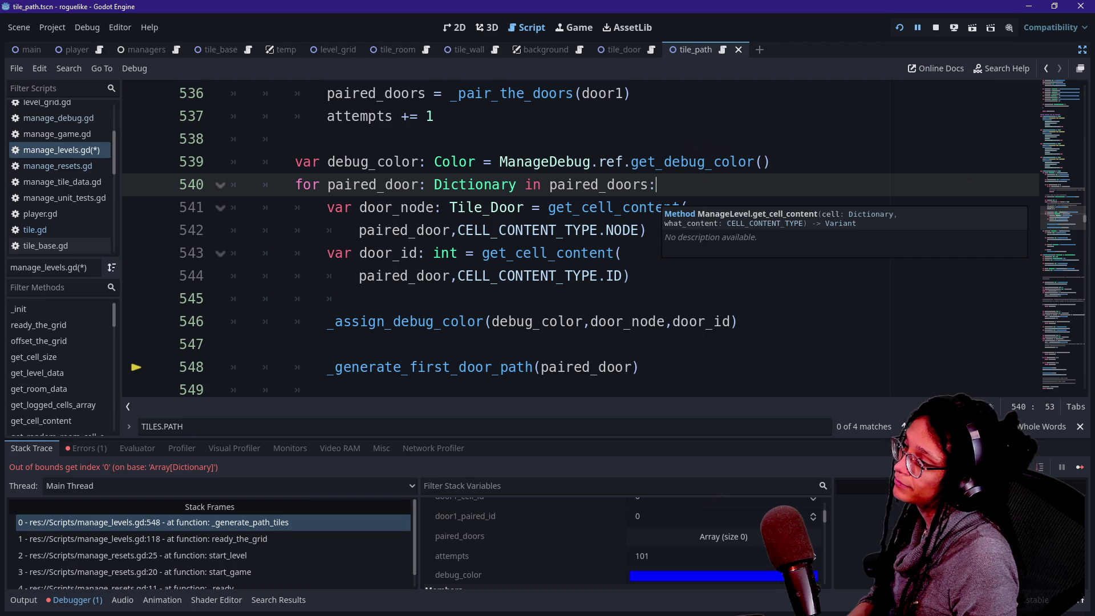
left_click(231, 344)
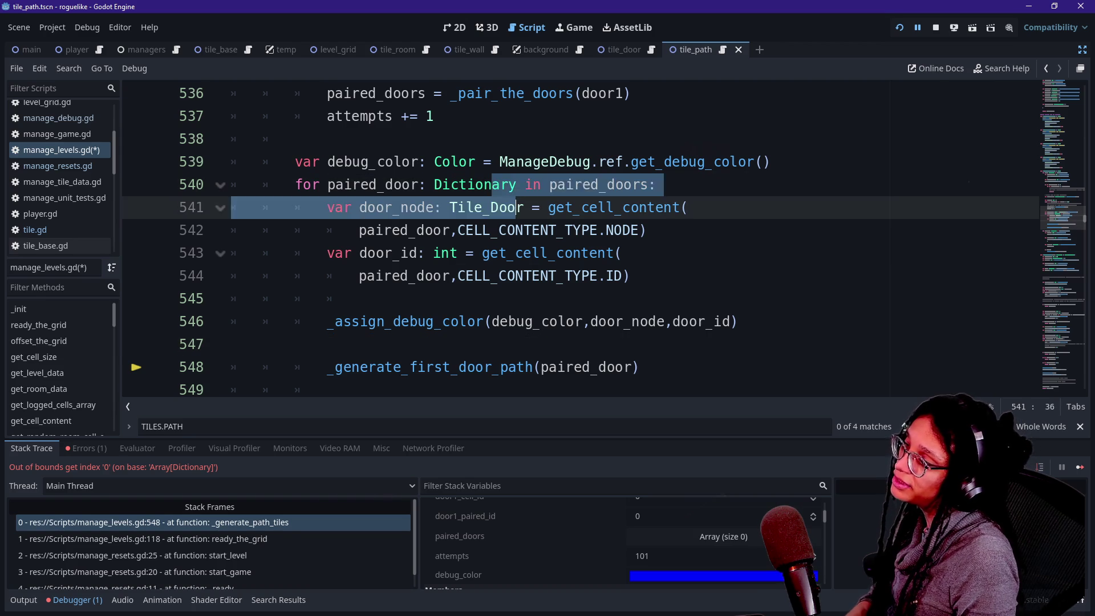
left_click(623, 252)
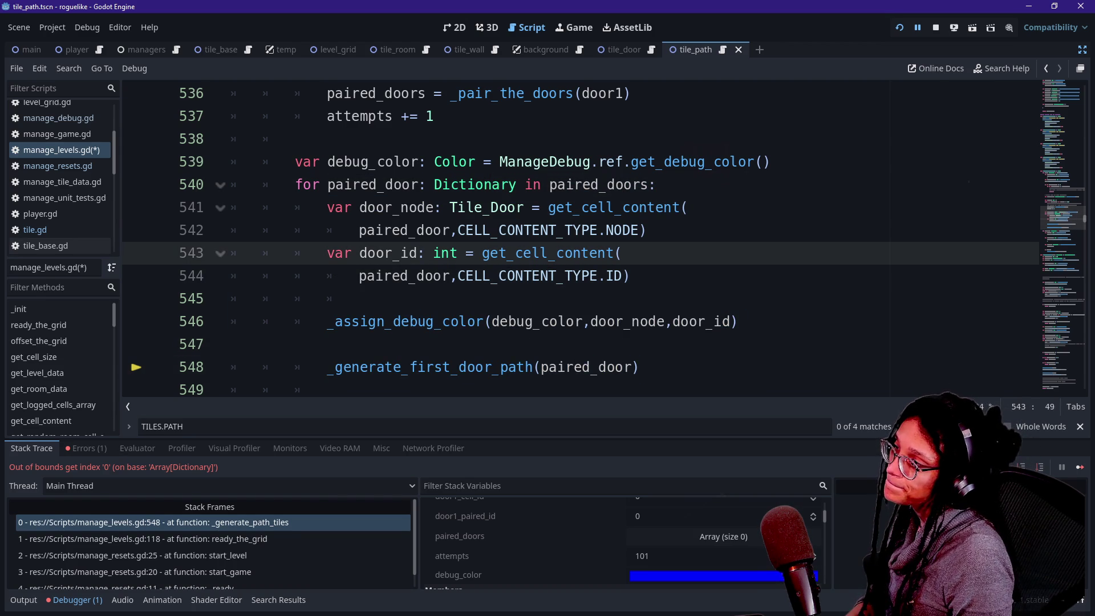
scroll(570, 240, "up", 2)
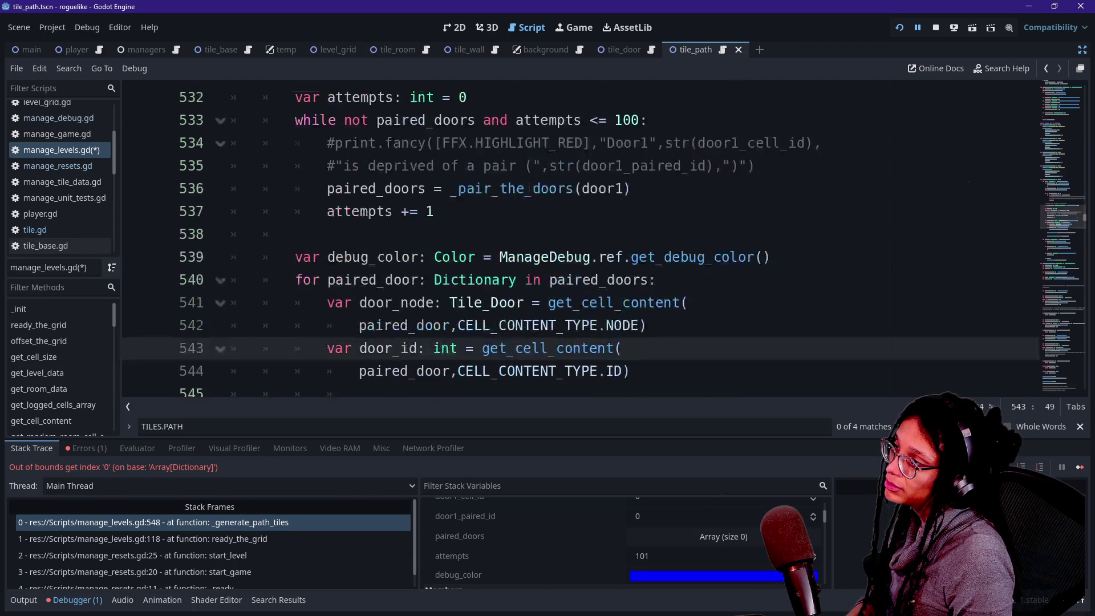
left_click(458, 230)
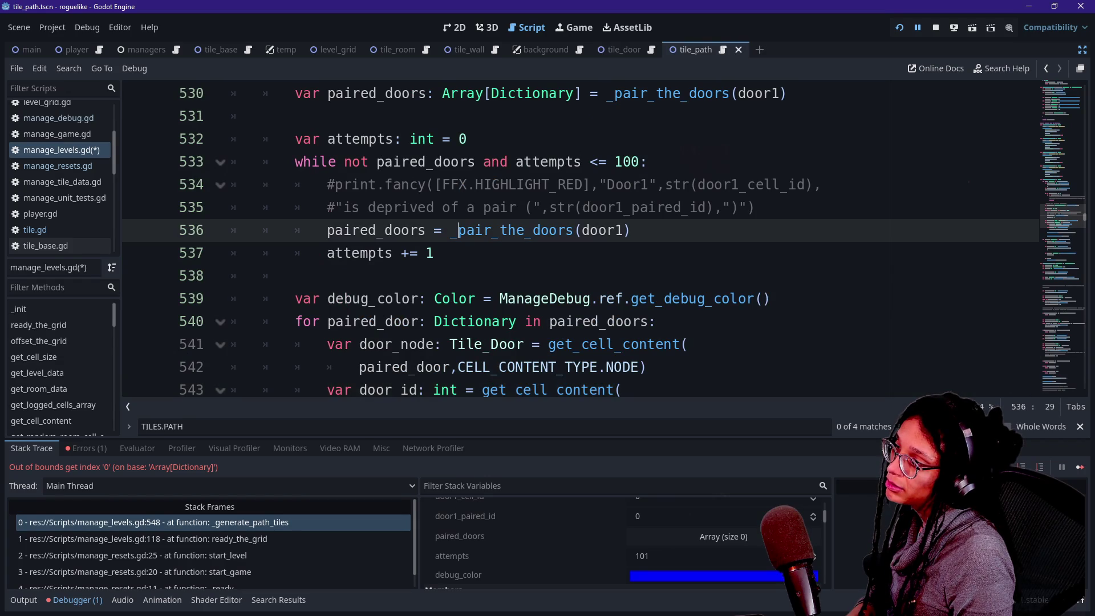
scroll(580, 240, "down", 2)
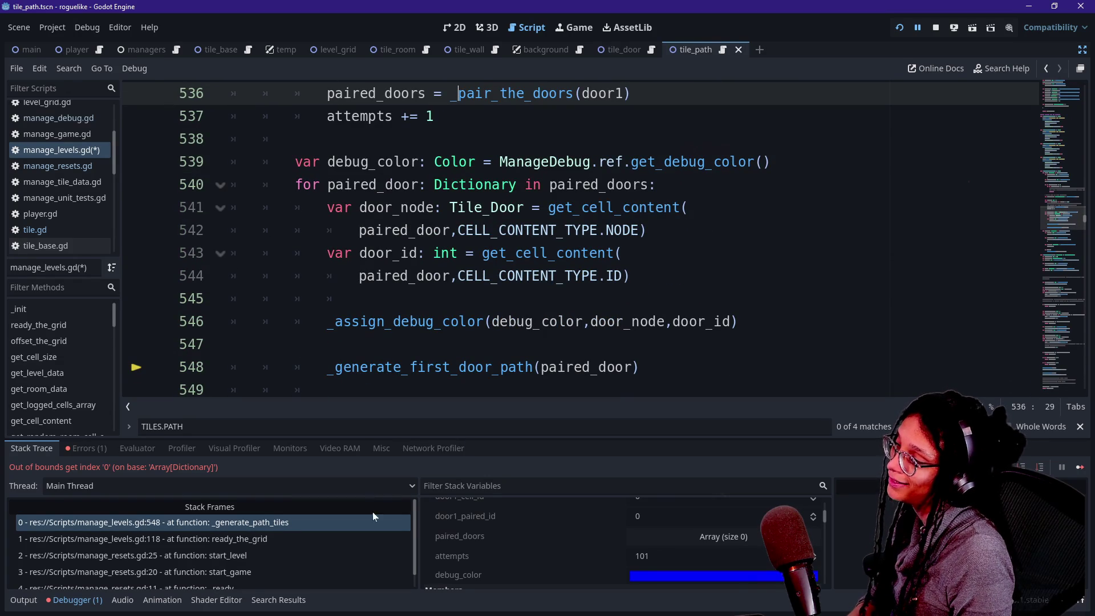
left_click(119, 539)
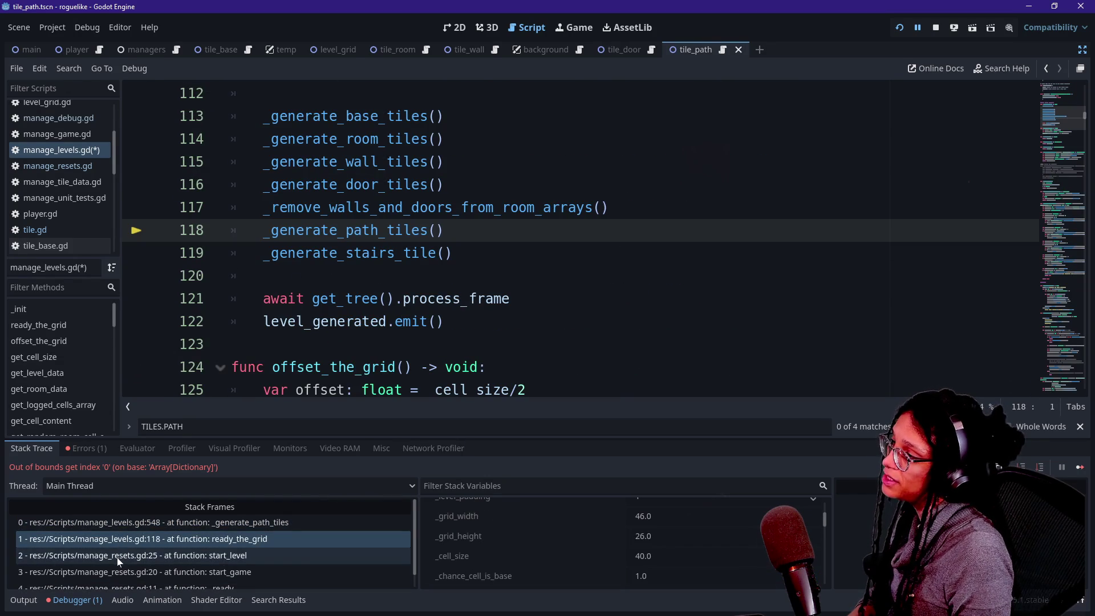
left_click(118, 557)
left_click(114, 527)
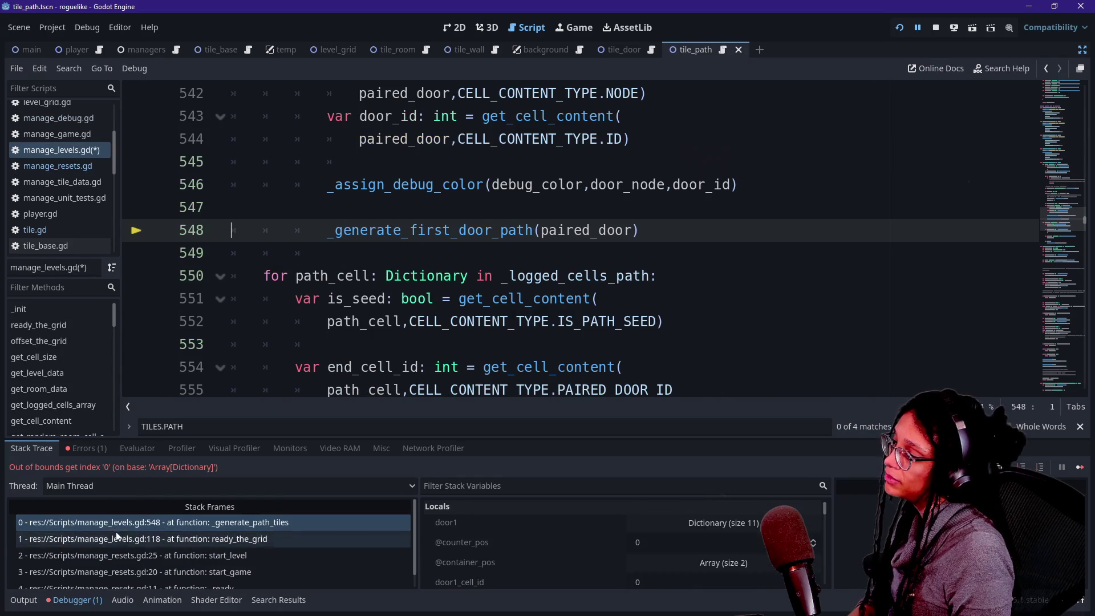
left_click(116, 536)
left_click(116, 526)
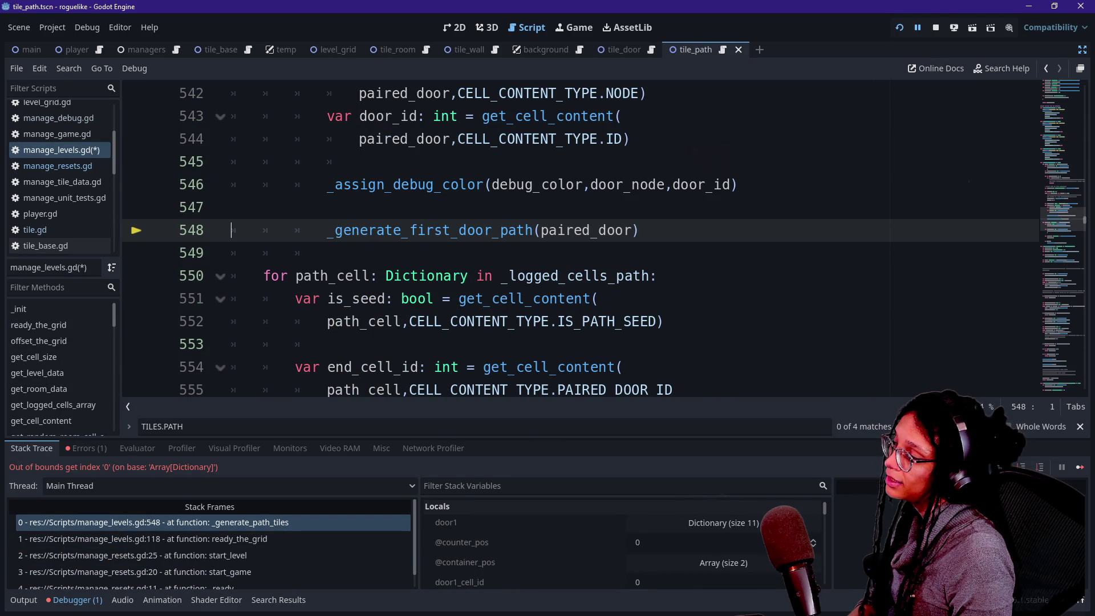
scroll(571, 240, "up", 2)
scroll(570, 240, "up", 1)
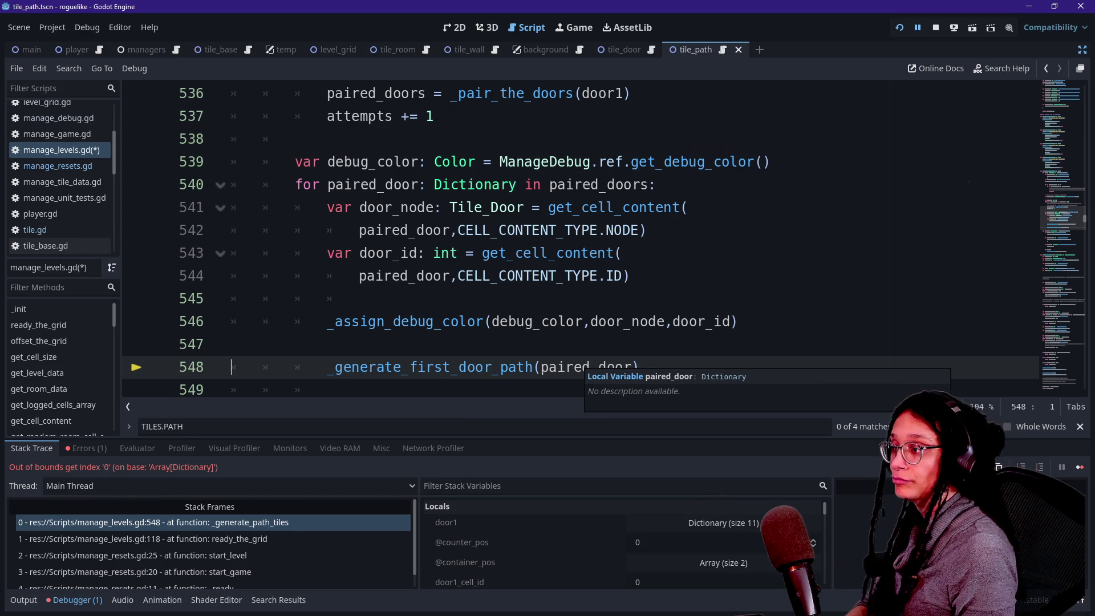
left_click(231, 344)
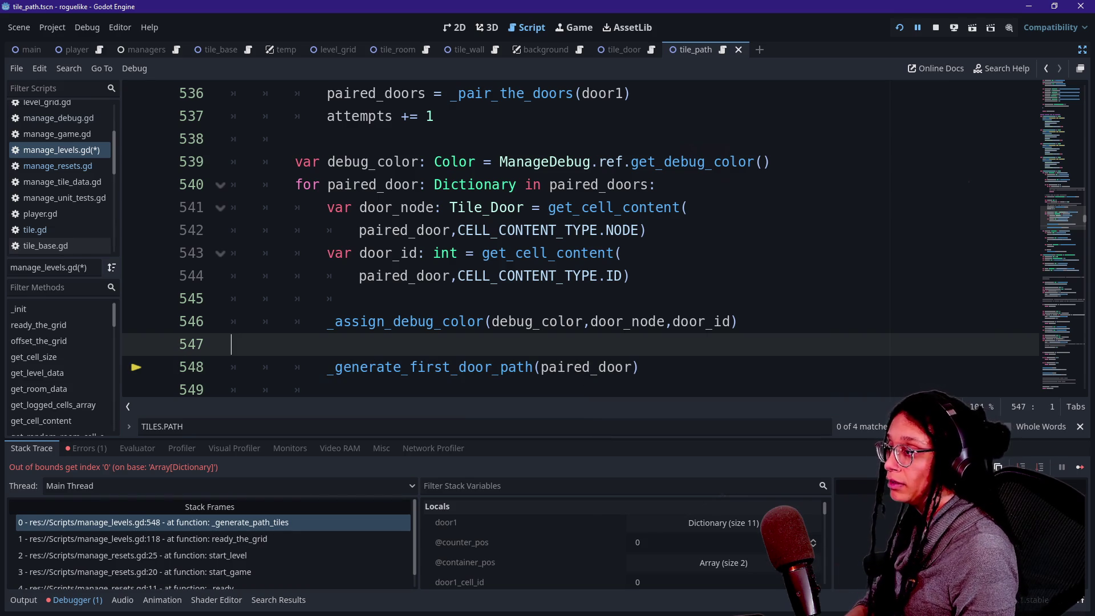
Step: Declare 'var pair_counter: int = 0' above the debug_color declaration
key("Up")
key("Down")
key("Return")
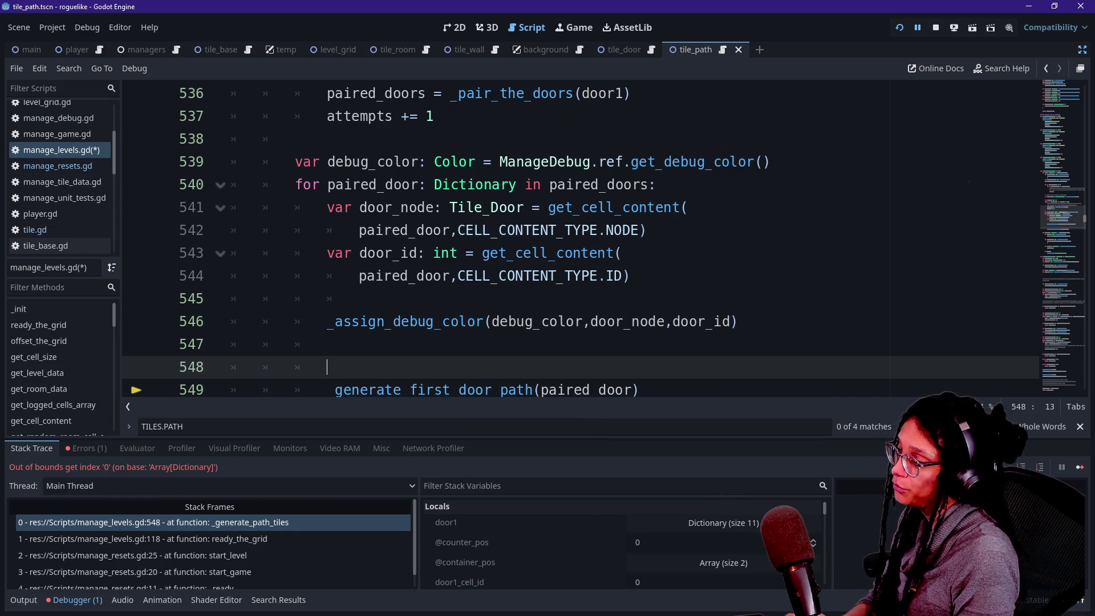
left_click(295, 161)
key("ctrl+shift+Return")
type("var ")
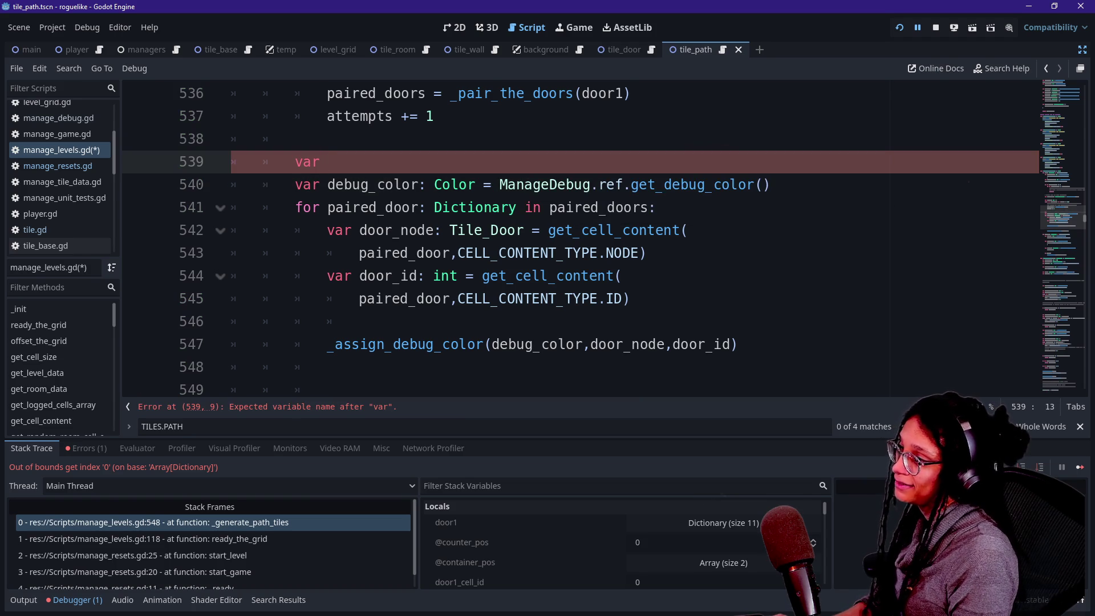
type("pair_co")
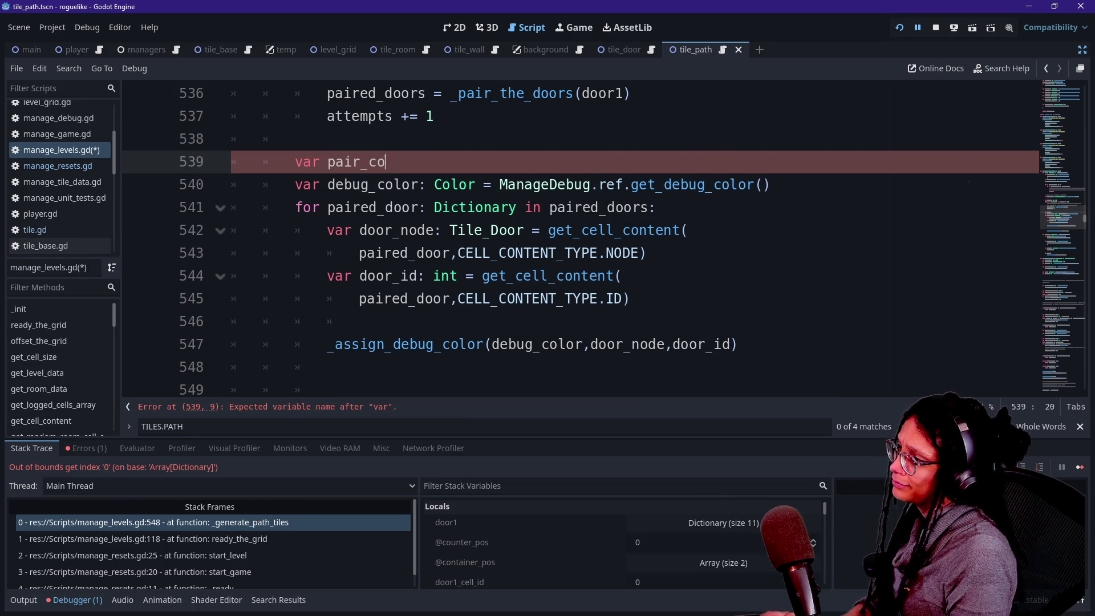
type("unter: int =")
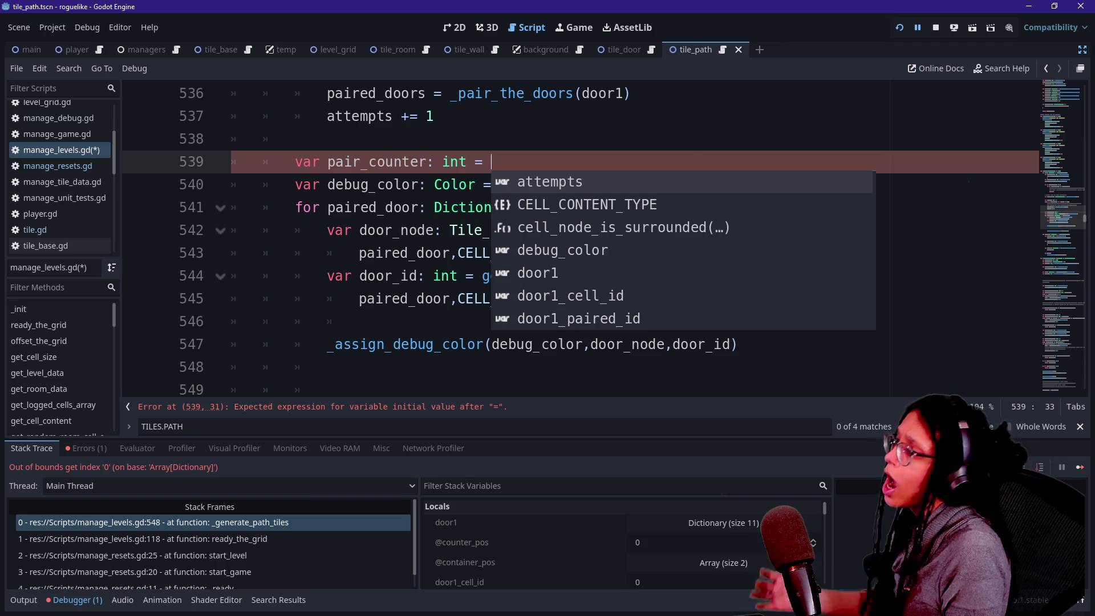
type(" 0")
left_click(411, 253)
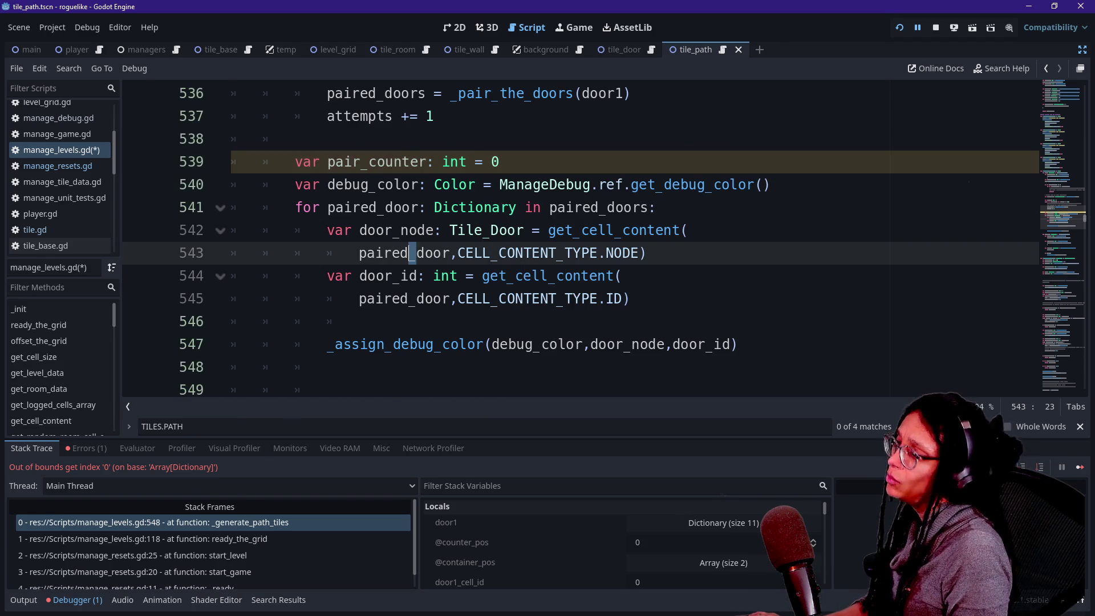
Step: Wrap the _generate_first_door_path call in 'if not pair_counter > 1:'
scroll(411, 252, "down", 1)
left_click(342, 344)
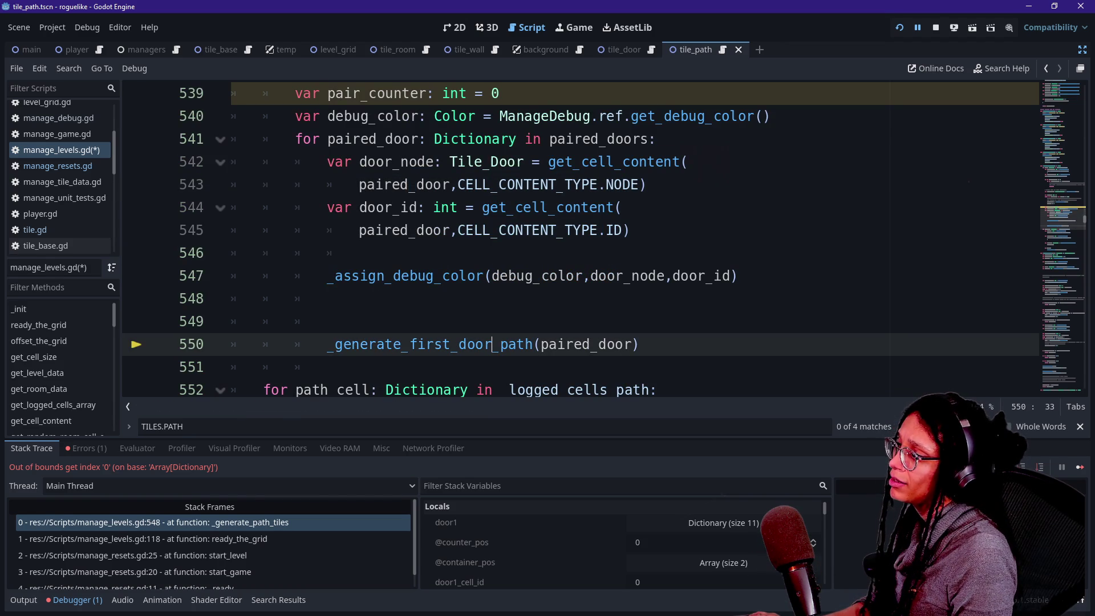
key("Up")
key("BackSpace")
key("BackSpace")
key("BackSpace")
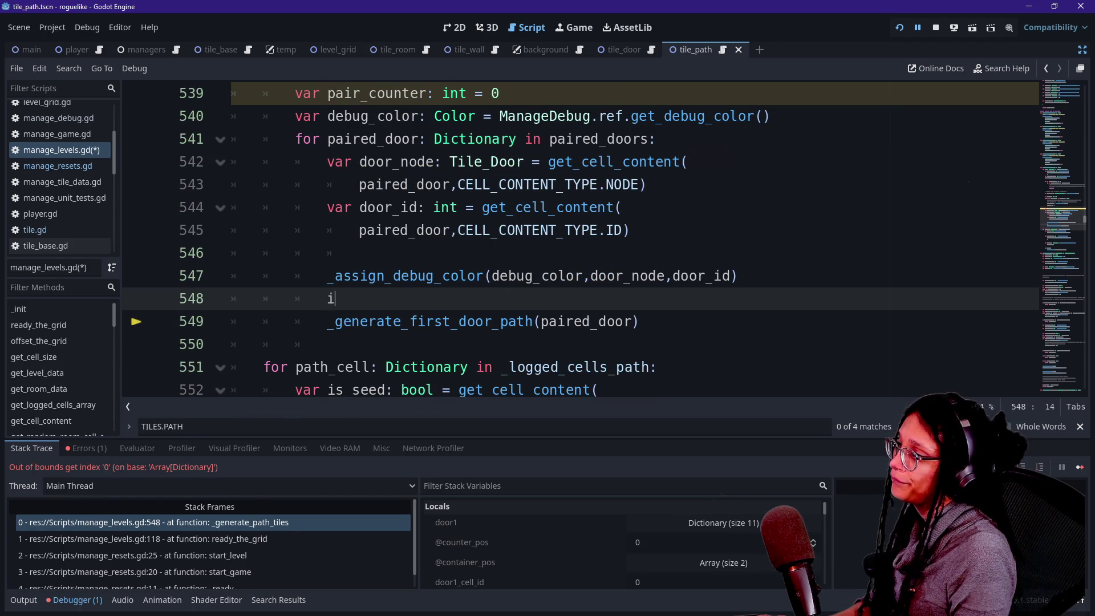
type("if")
key("BackSpace")
key("BackSpace")
key("Return")
type("if pair_counter")
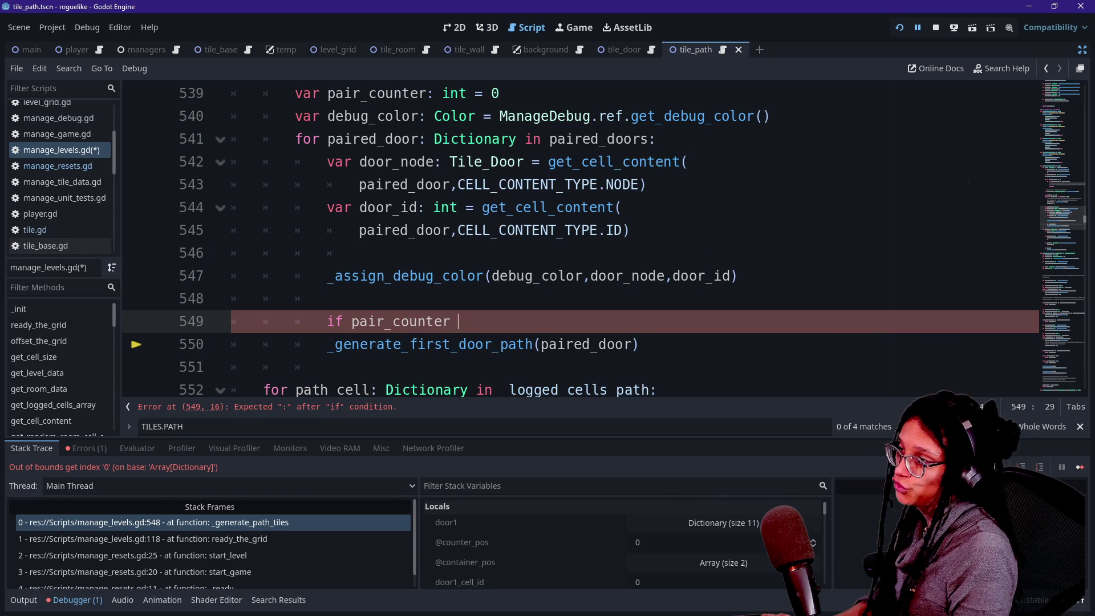
type(" > 1")
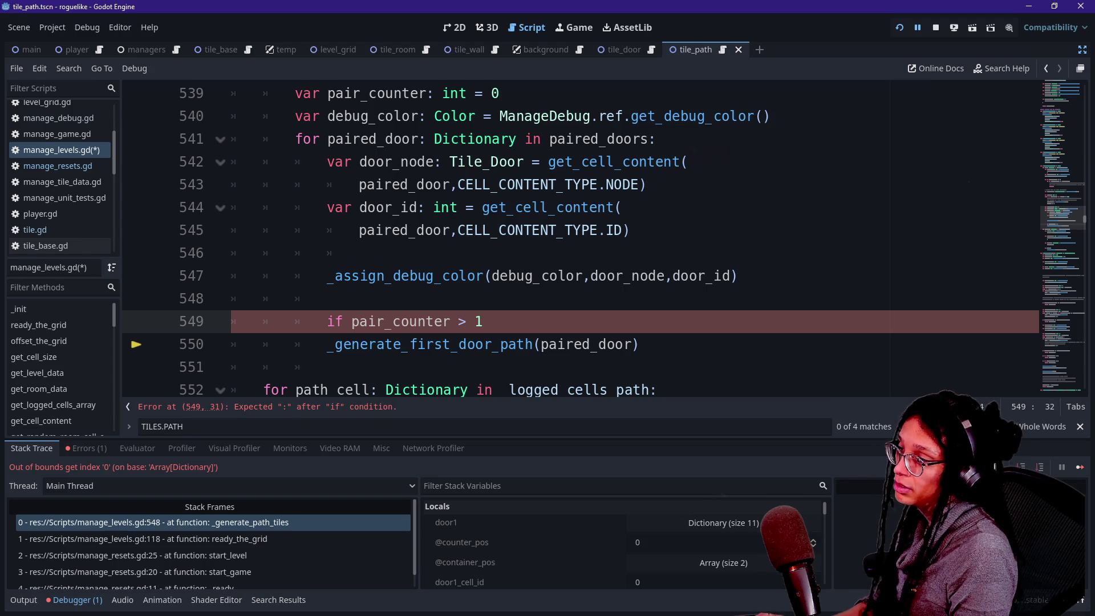
type("not")
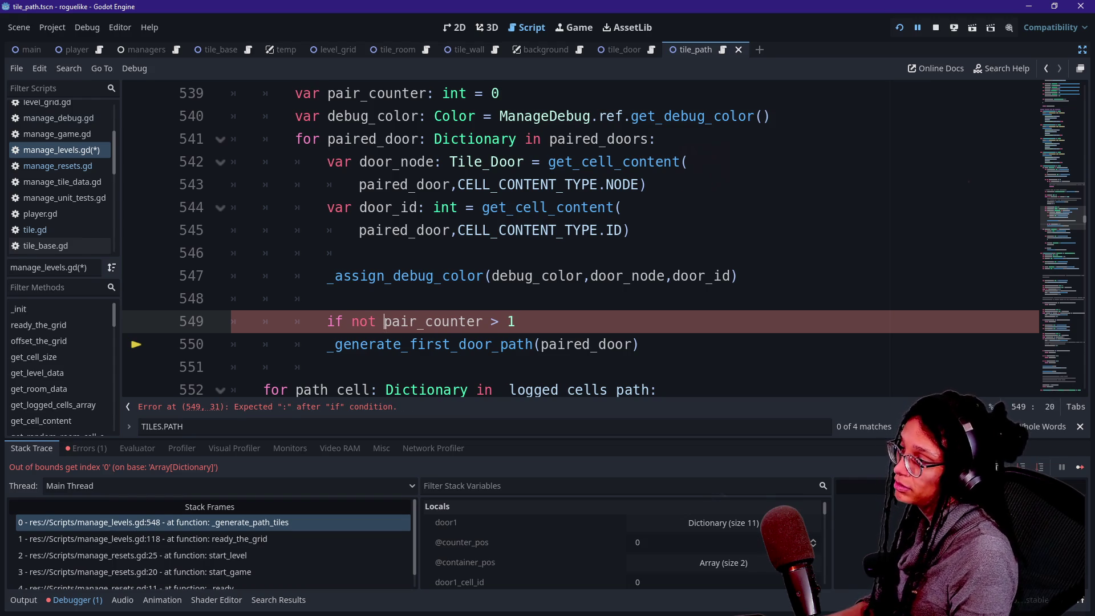
left_click(515, 321)
type(":")
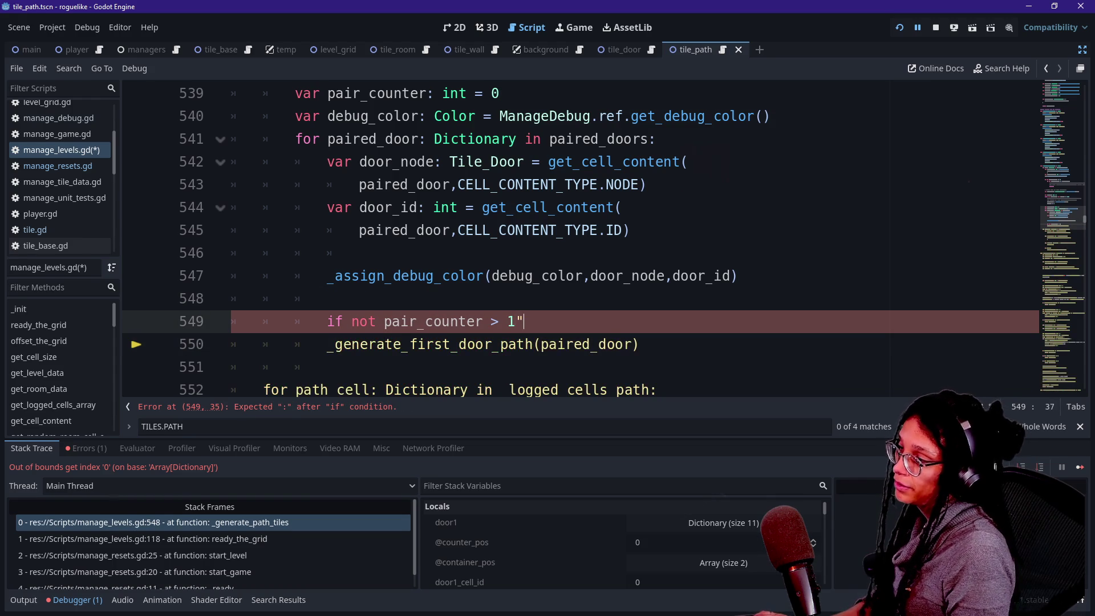
left_click(327, 344)
key("Tab")
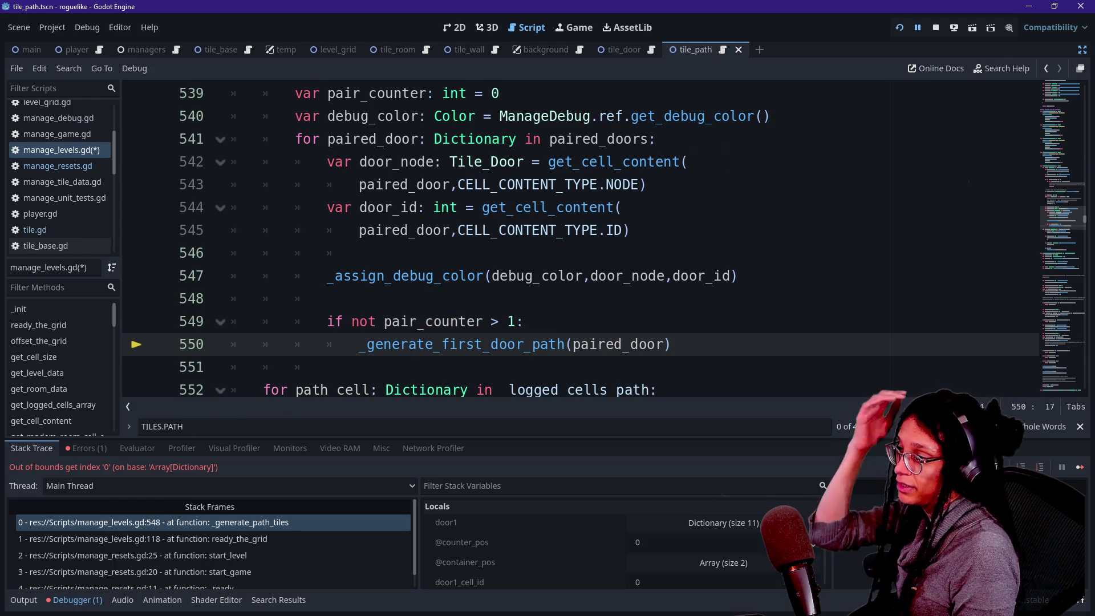
Step: Add 'pair_counter += 1' after the call, outside the if block
left_click(672, 344)
key("Down")
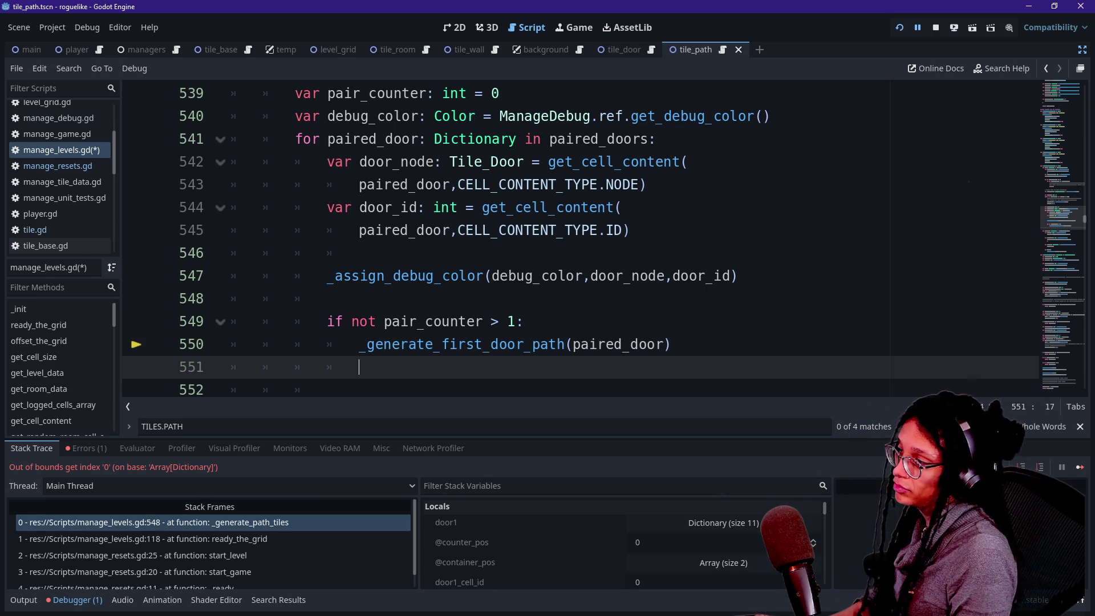
key("Return")
type("_")
key("BackSpace")
type("pa")
key("BackSpace")
key("BackSpace")
key("BackSpace")
key("BackSpace")
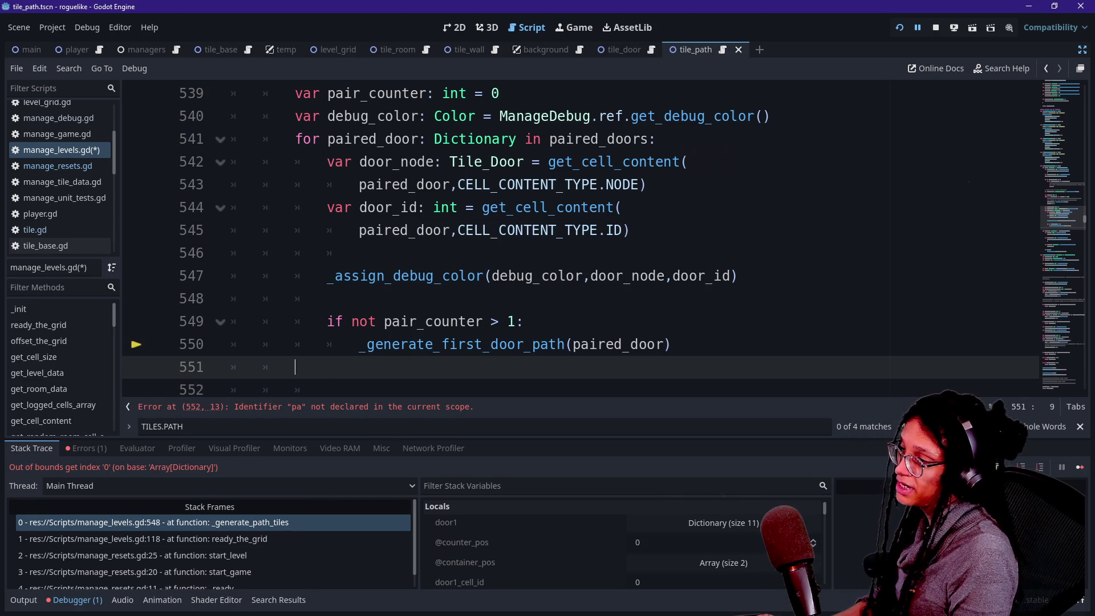
key("ctrl+z")
key("ctrl+shift+z")
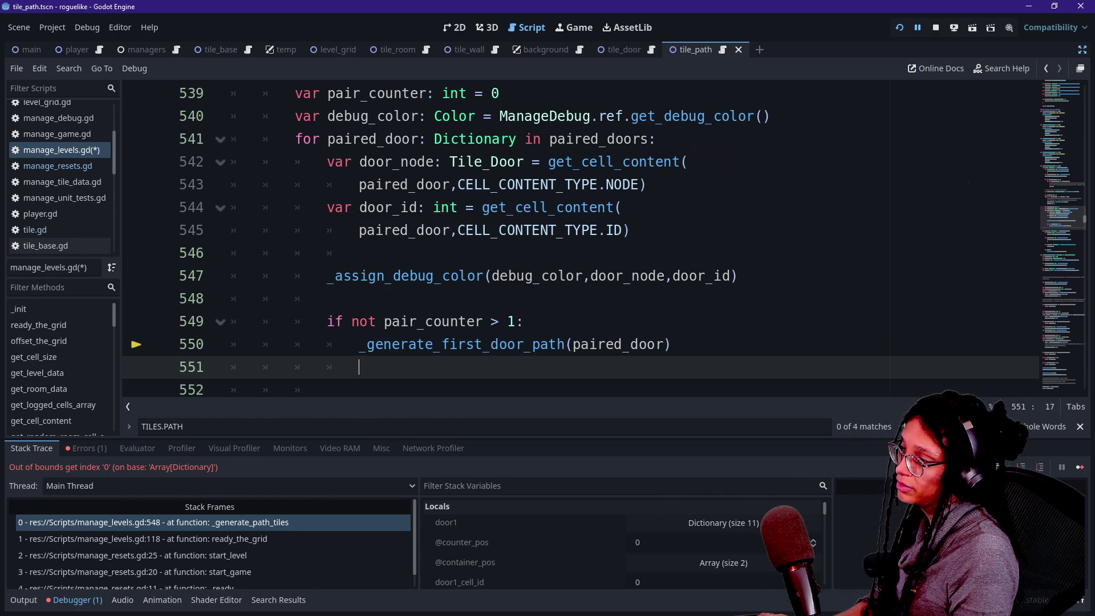
type("pair_counter += 1")
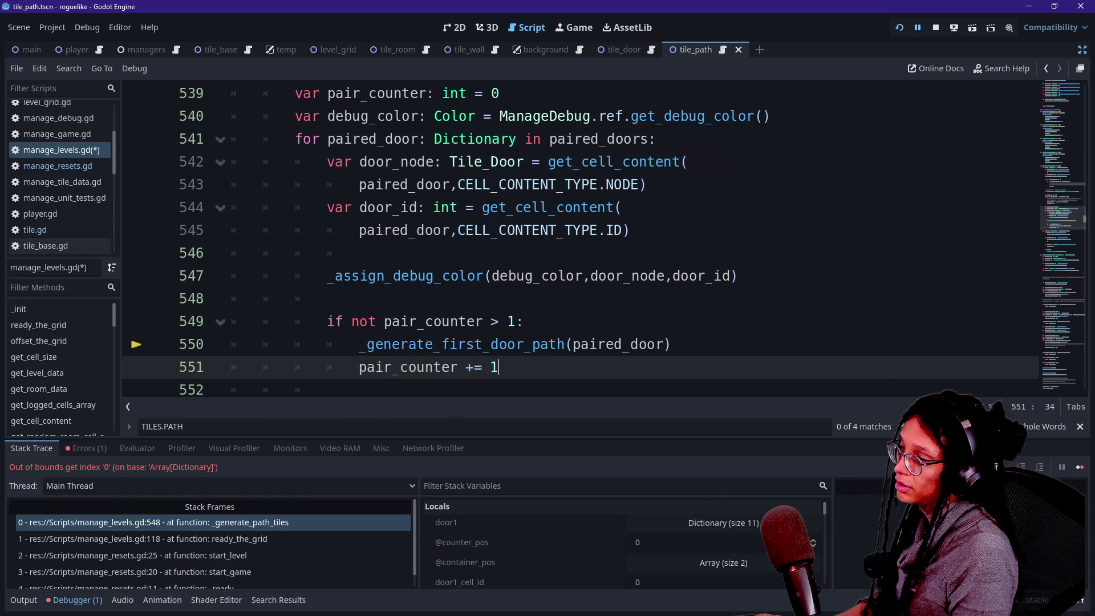
key("shift+Tab")
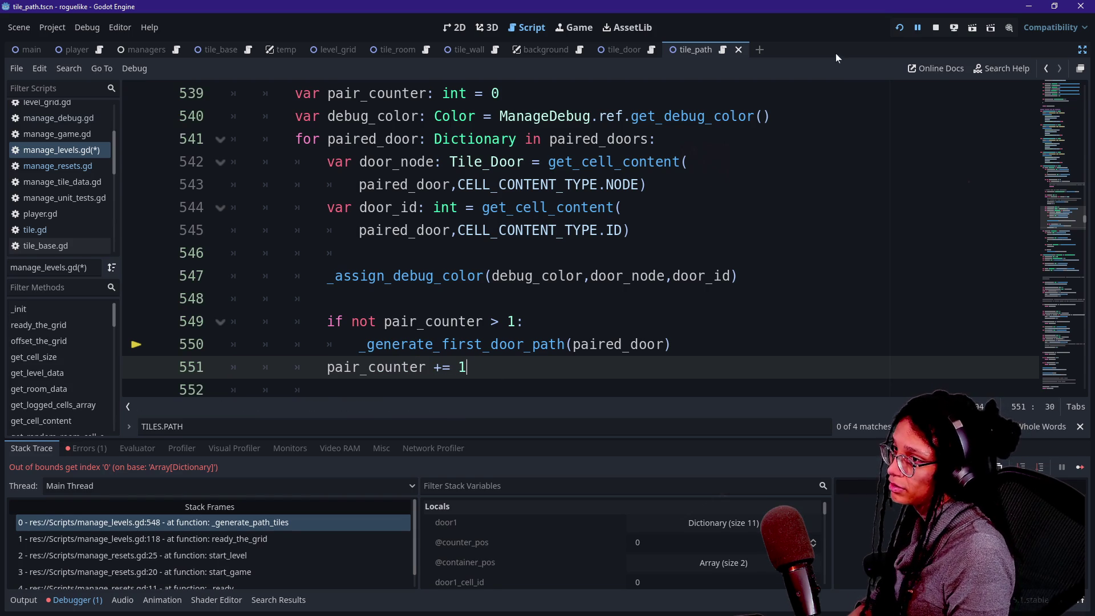
Step: Run the project, generate a new level, inspect a path tile's debug data, then stop the game
left_click(901, 30)
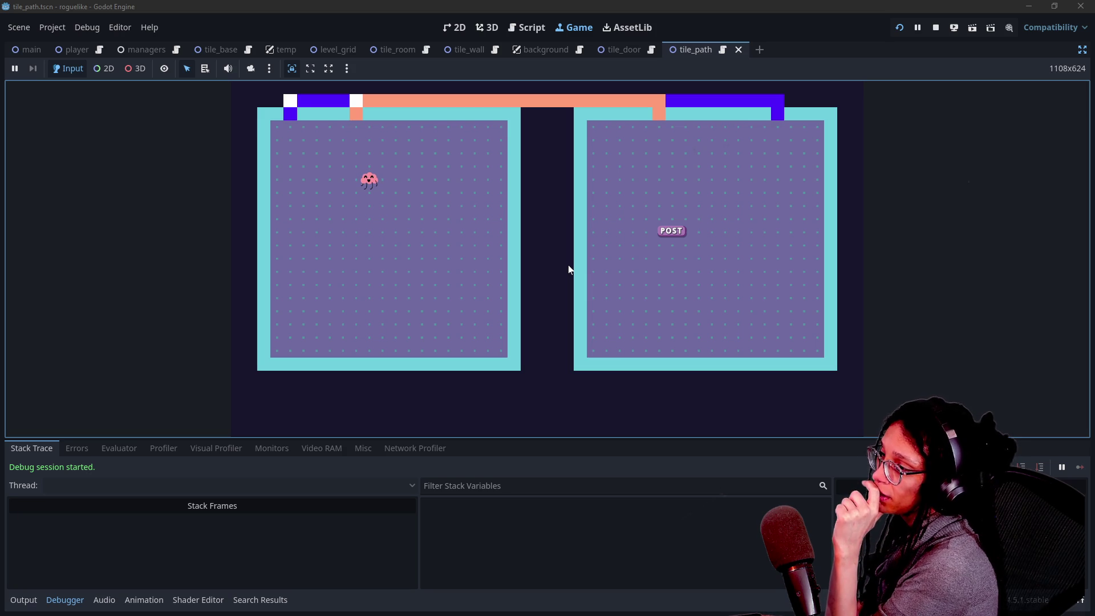
left_click(547, 233)
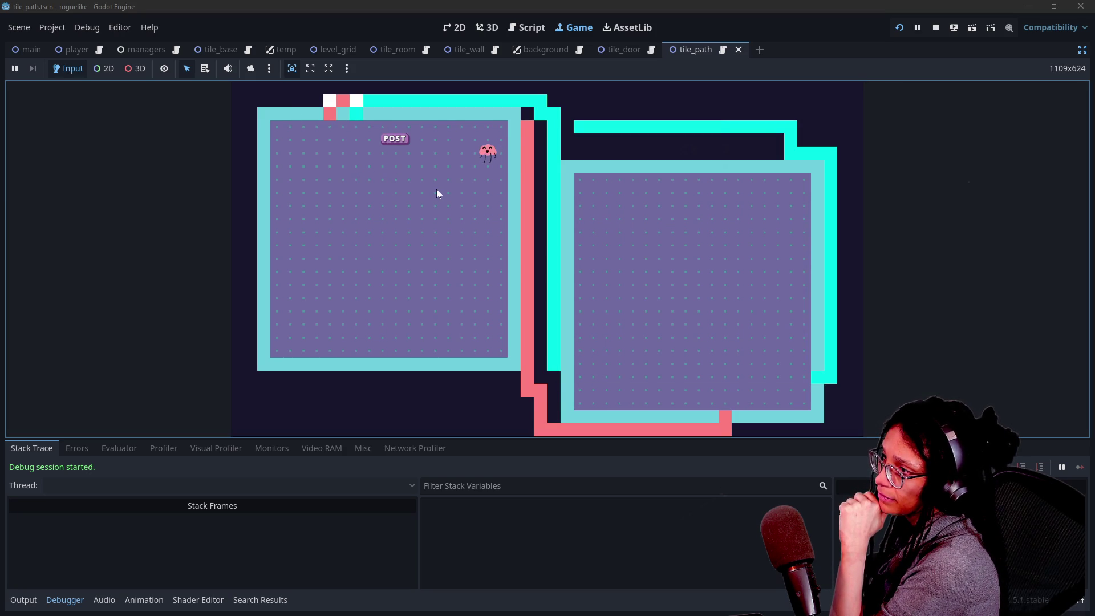
left_click(436, 189)
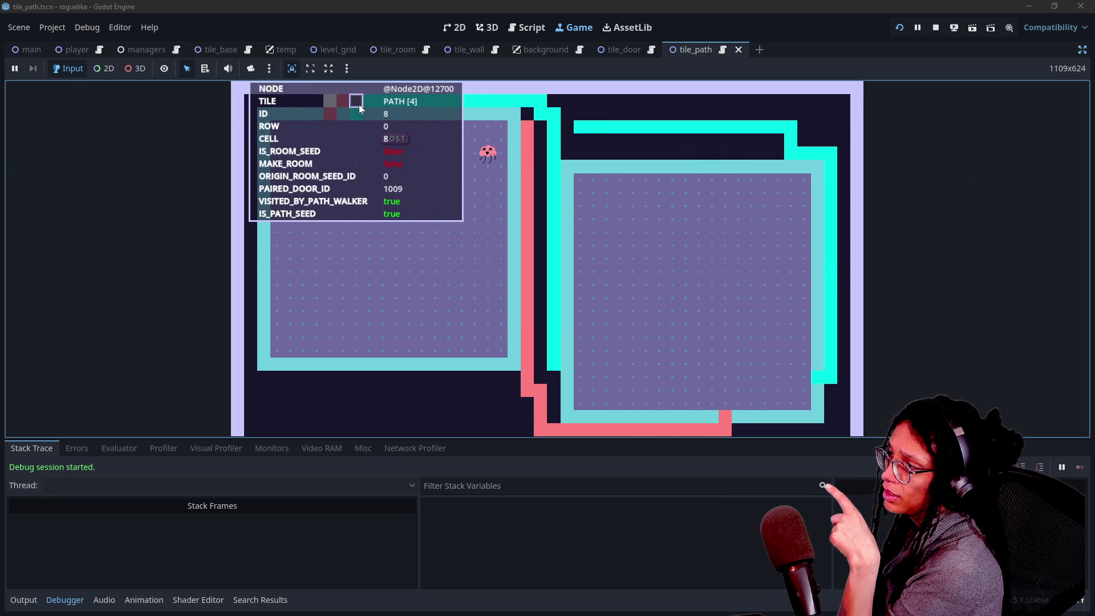
left_click(935, 28)
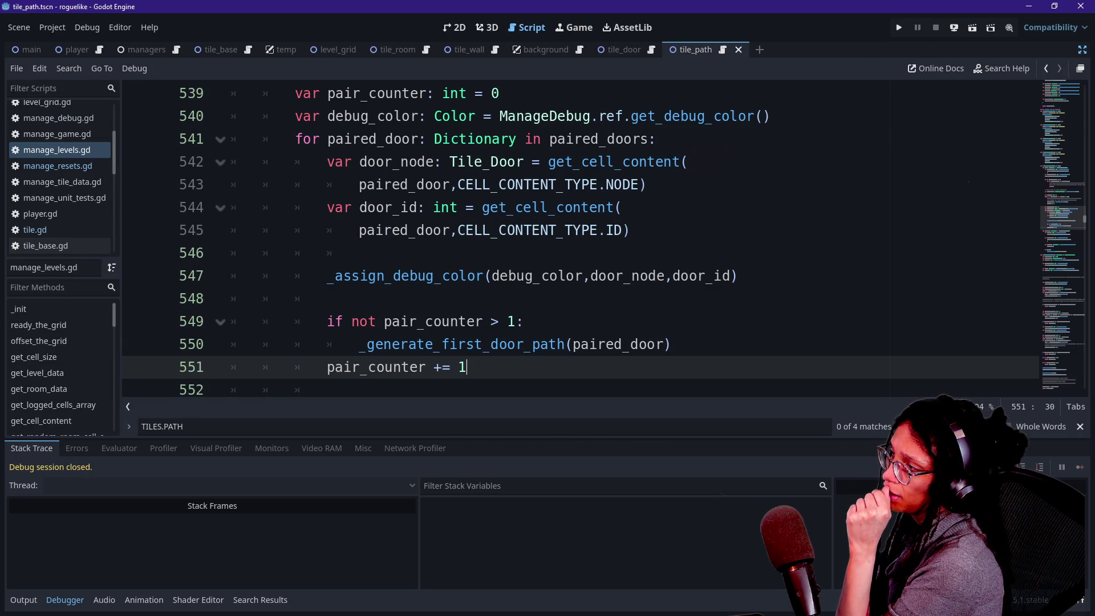
mouse_move(407, 367)
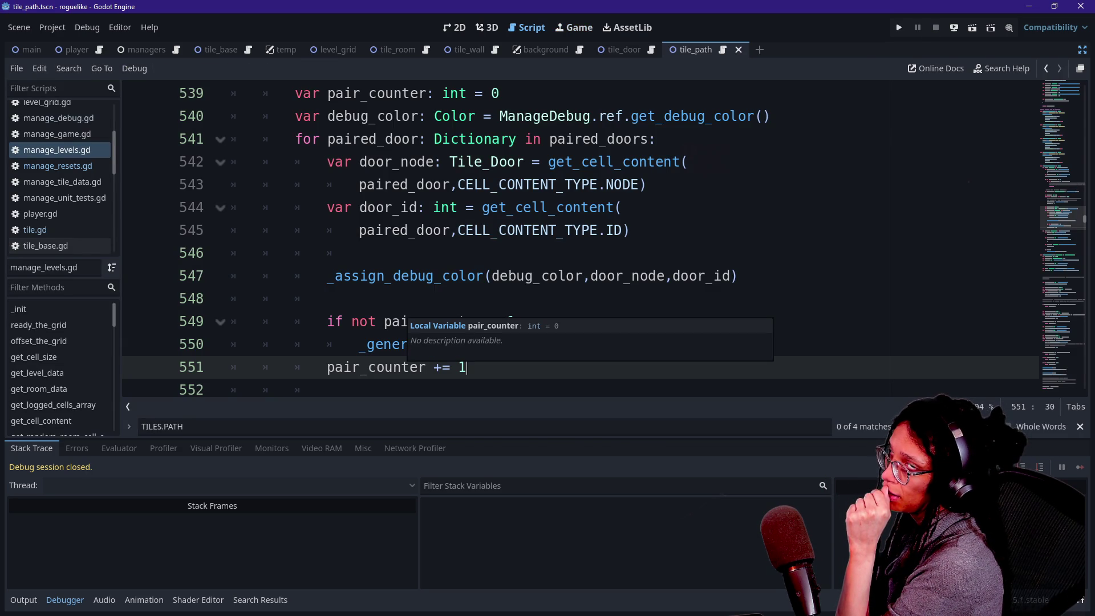
Step: Change line 549's comparison operator to '<' so it reads 'if pair_counter < 1:', then run the project
left_click(360, 344)
left_click(377, 322)
key("BackSpace")
key("BackSpace")
key("BackSpace")
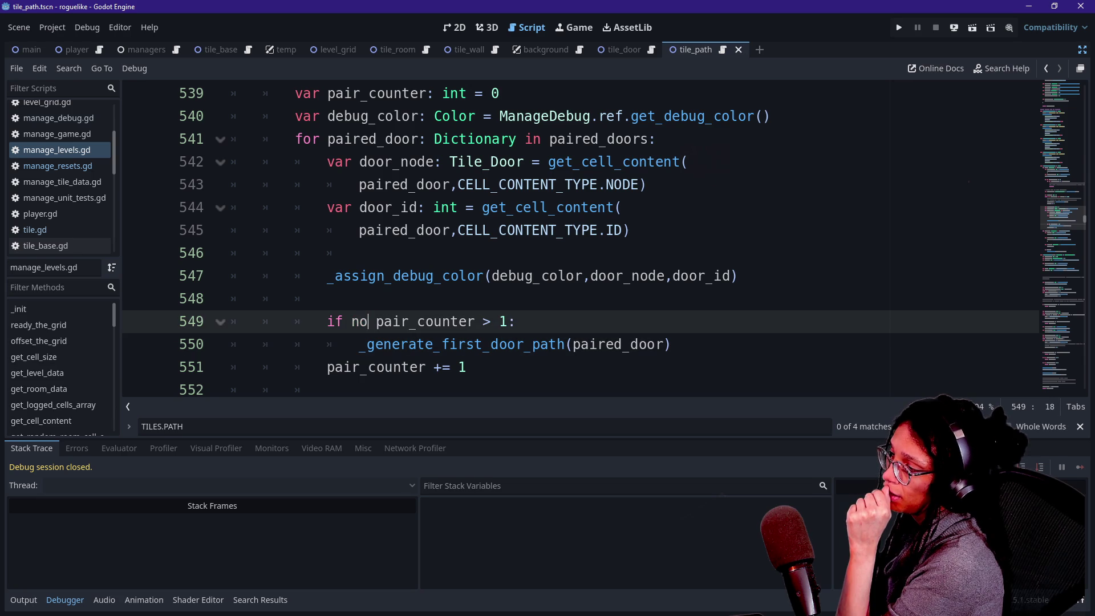
key("BackSpace")
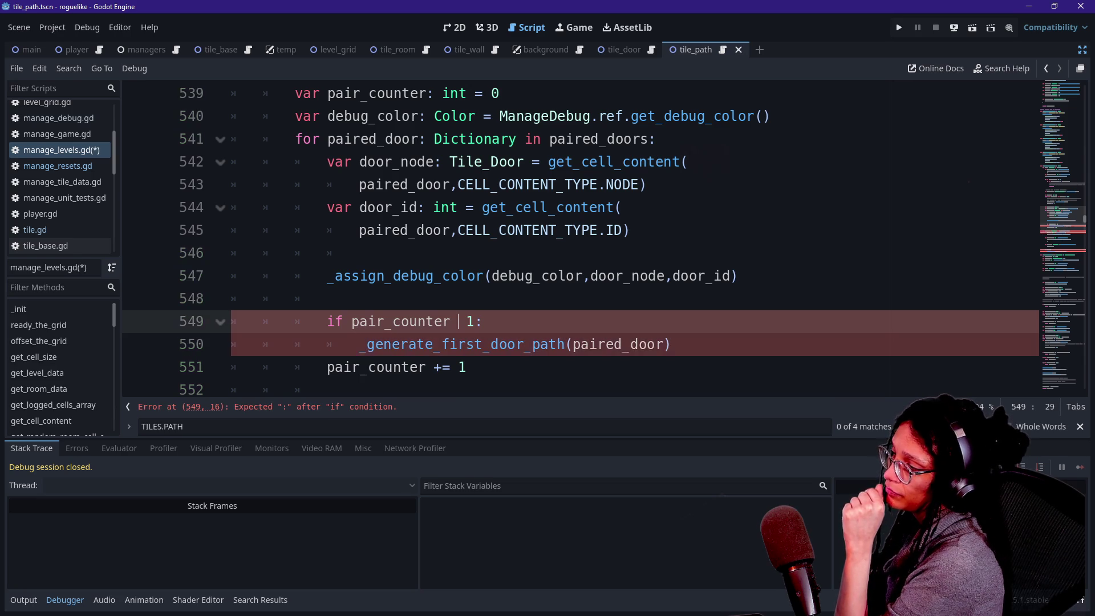
type("<")
key("Right")
key("Right")
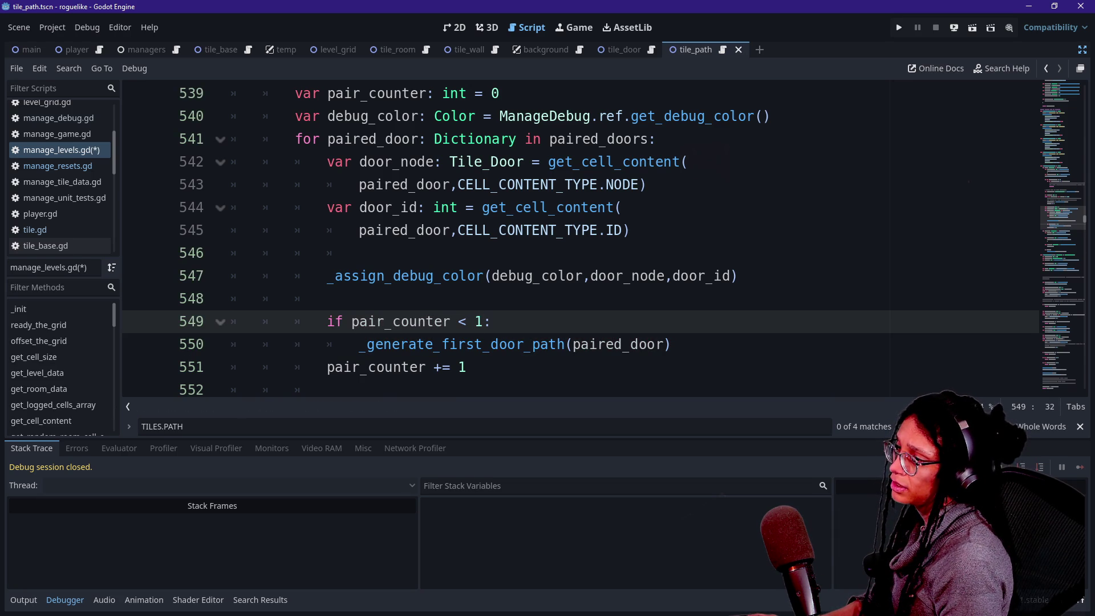
key("BackSpace")
type("2")
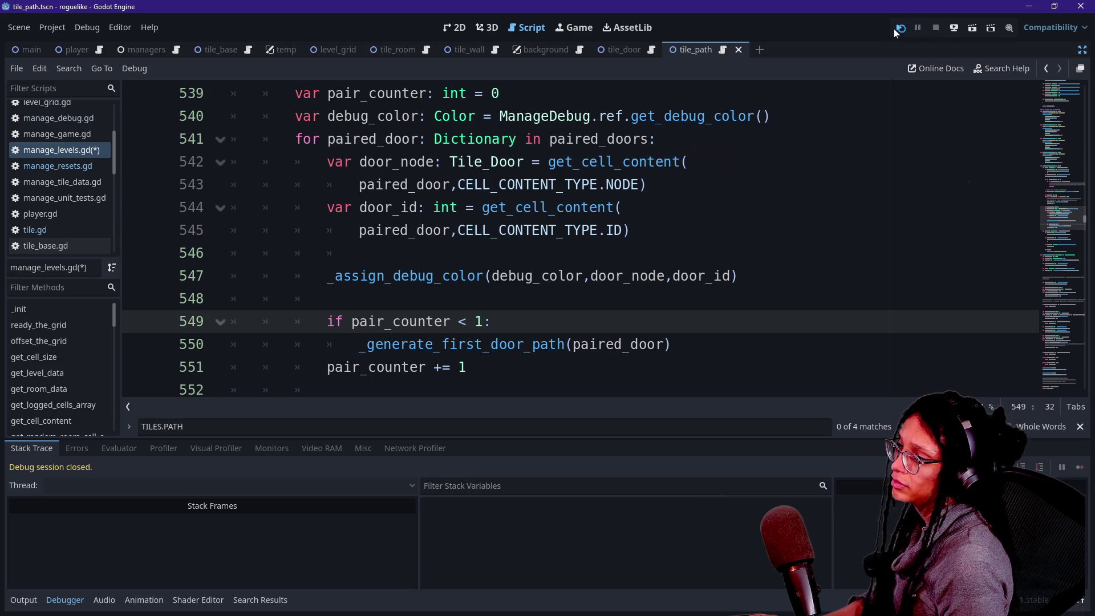
left_click(896, 29)
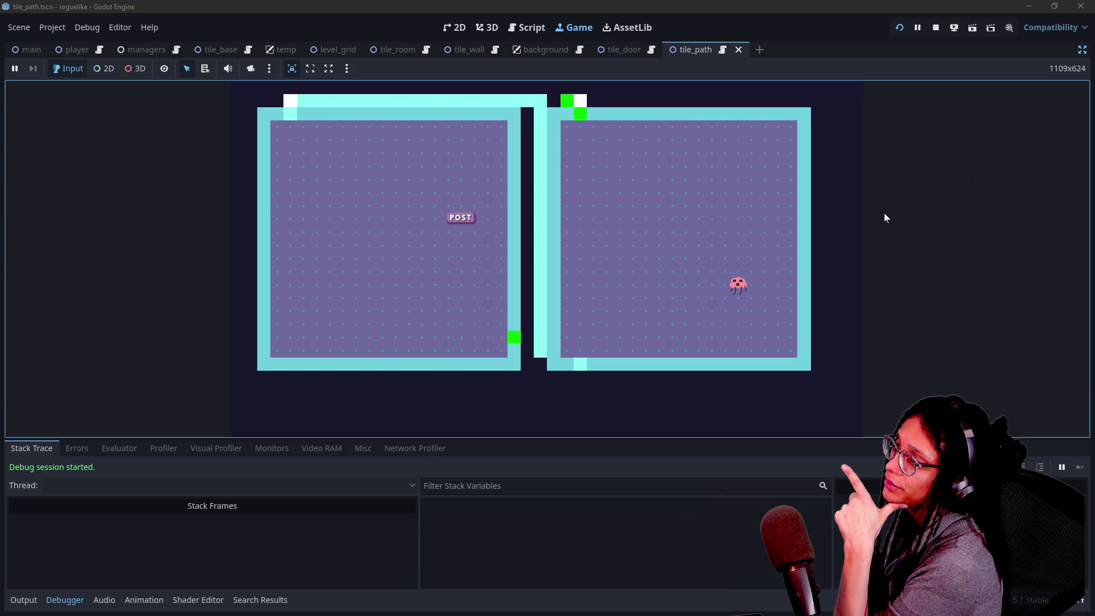
Step: Turn on the F3 tile debug view and read tile info over the rooms
key("F3")
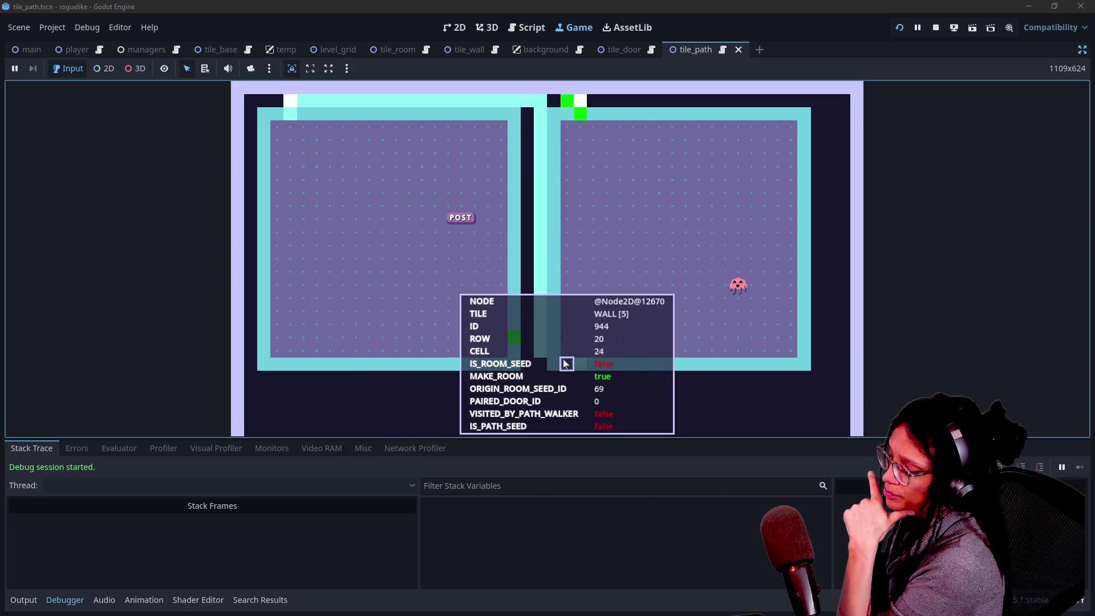
key("F3")
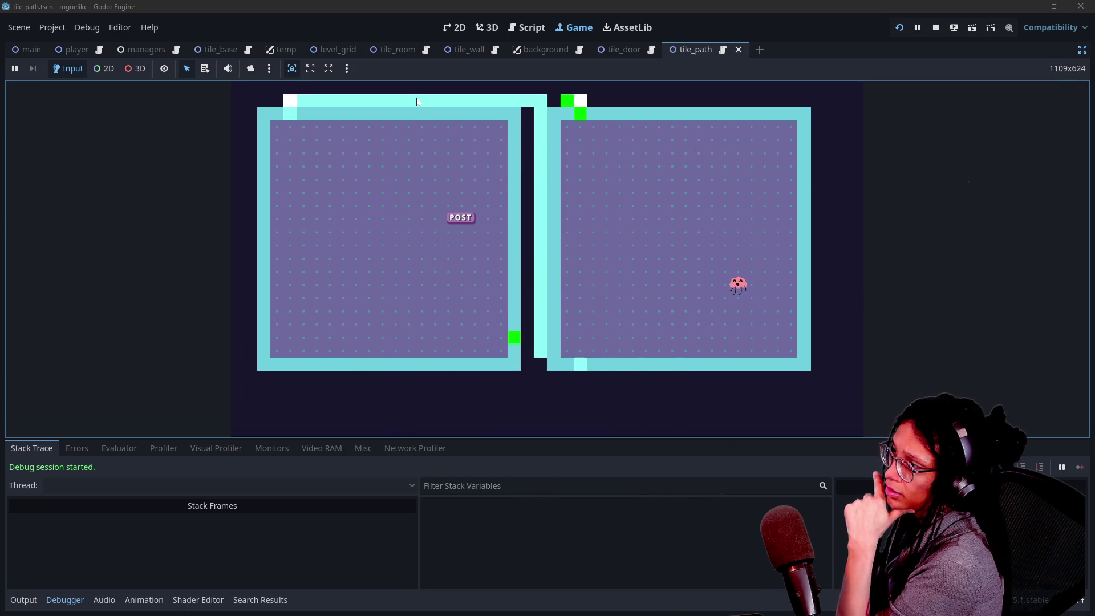
key("F3")
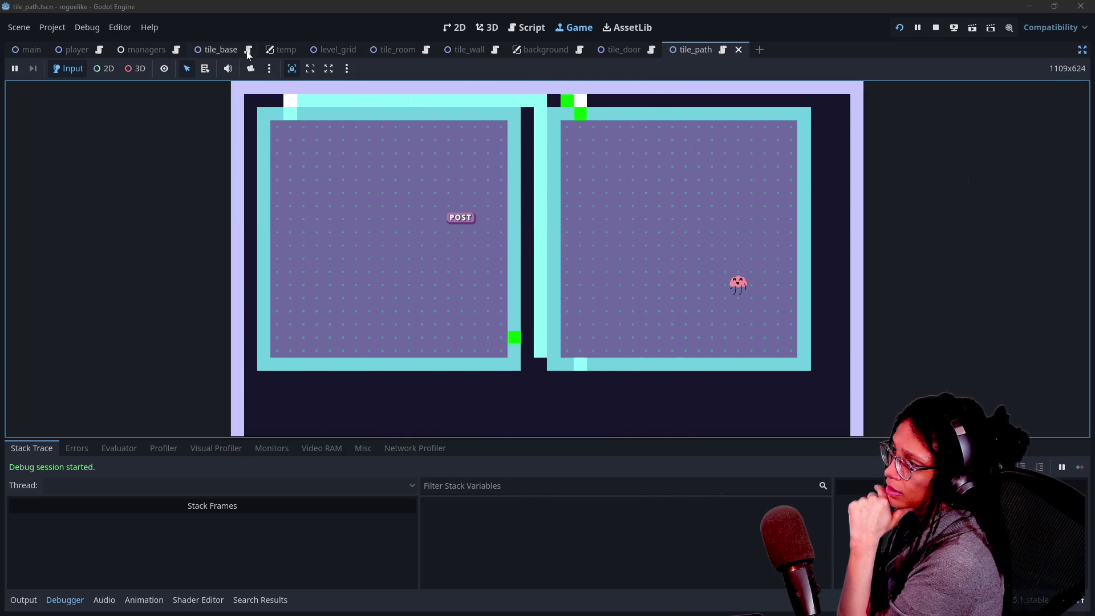
mouse_move(290, 103)
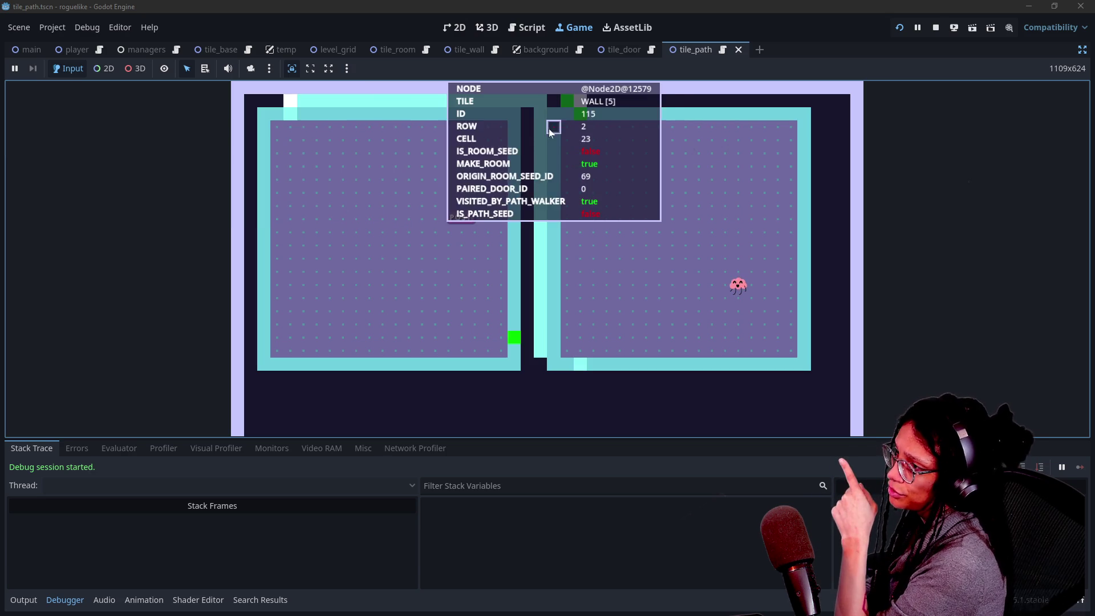
mouse_move(577, 105)
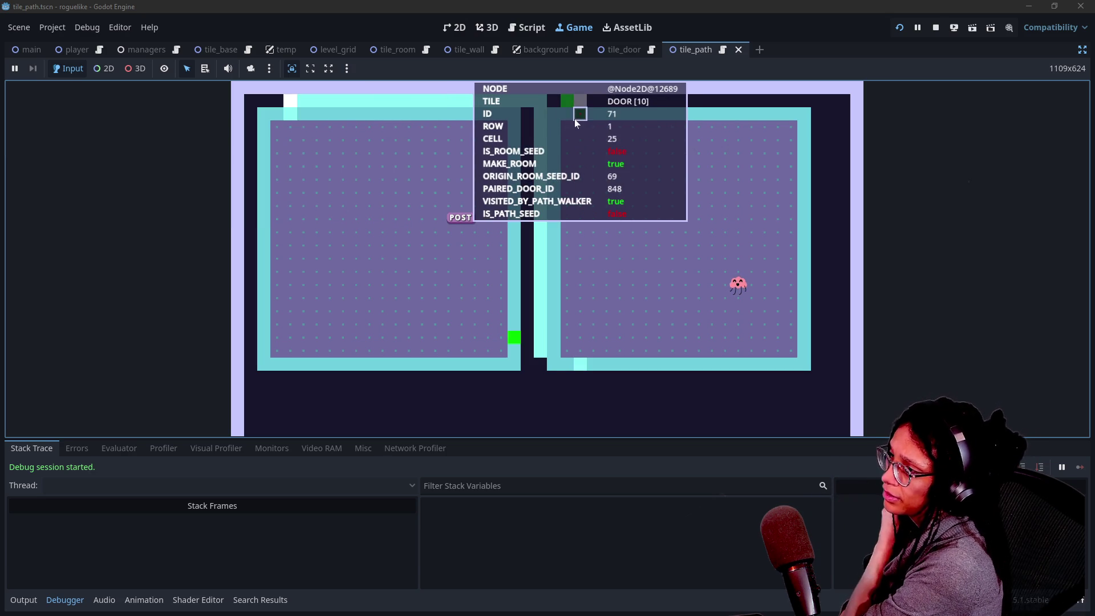
mouse_move(299, 147)
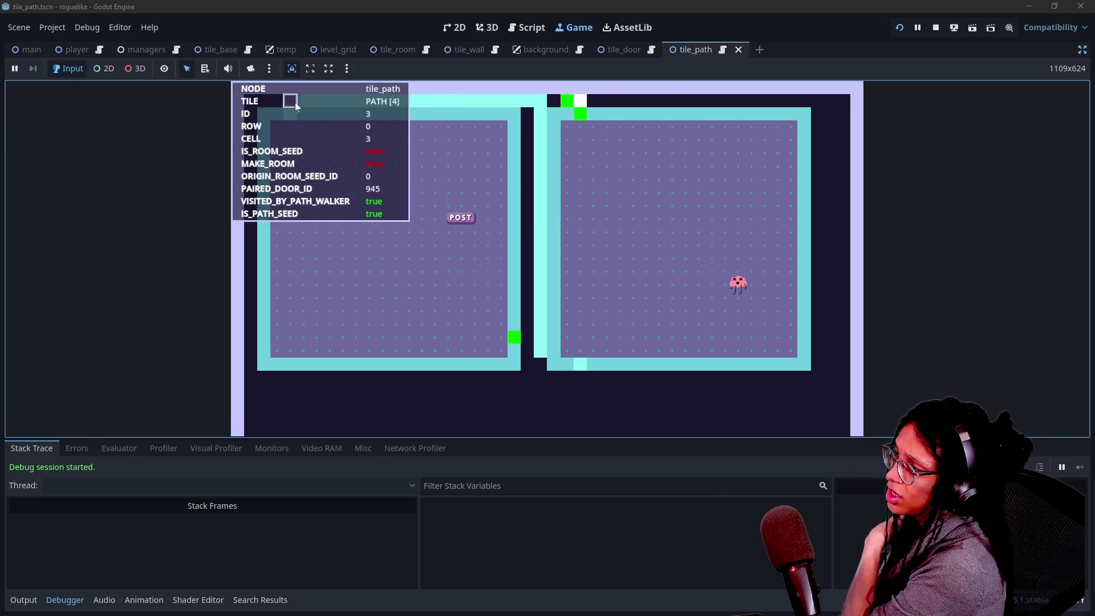
Step: Check more path tiles, regenerate the dungeon, and switch to the Excalidraw plan in Chrome
mouse_move(829, 361)
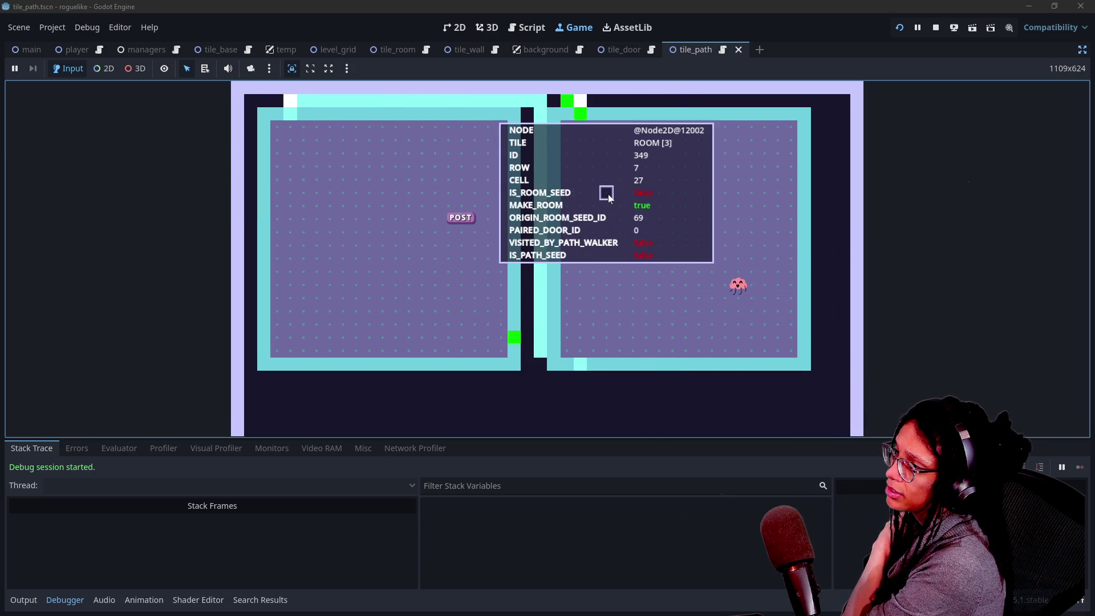
mouse_move(660, 289)
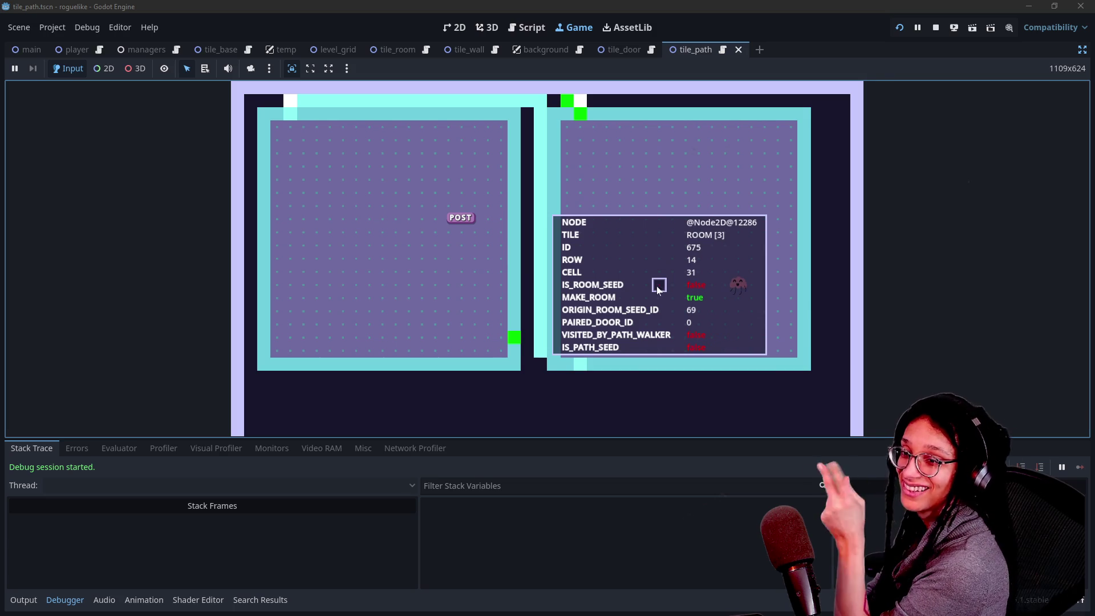
mouse_move(514, 139)
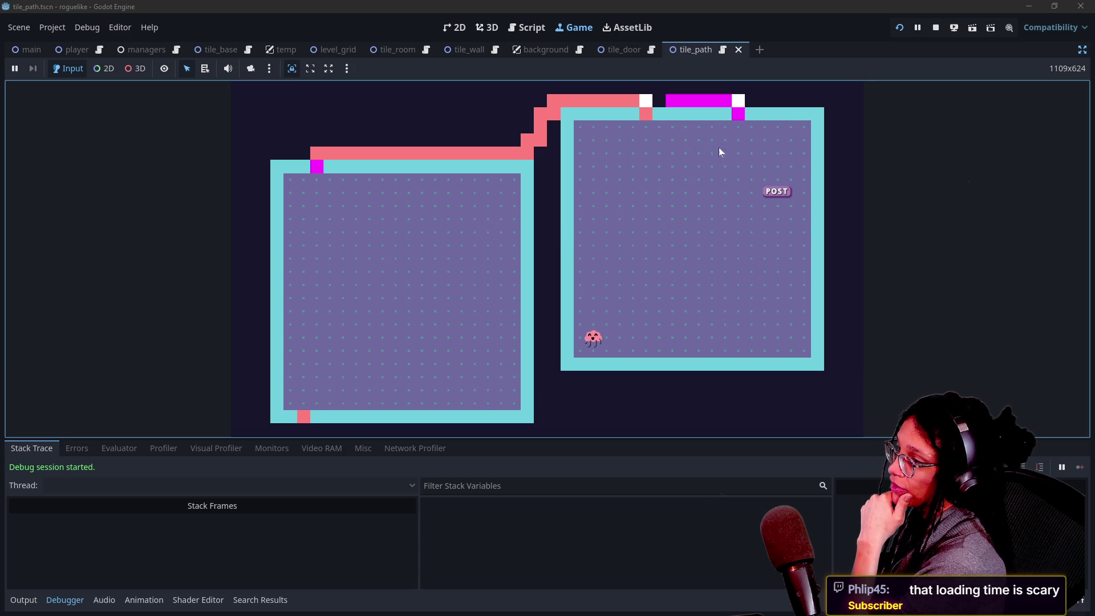
left_click(773, 194)
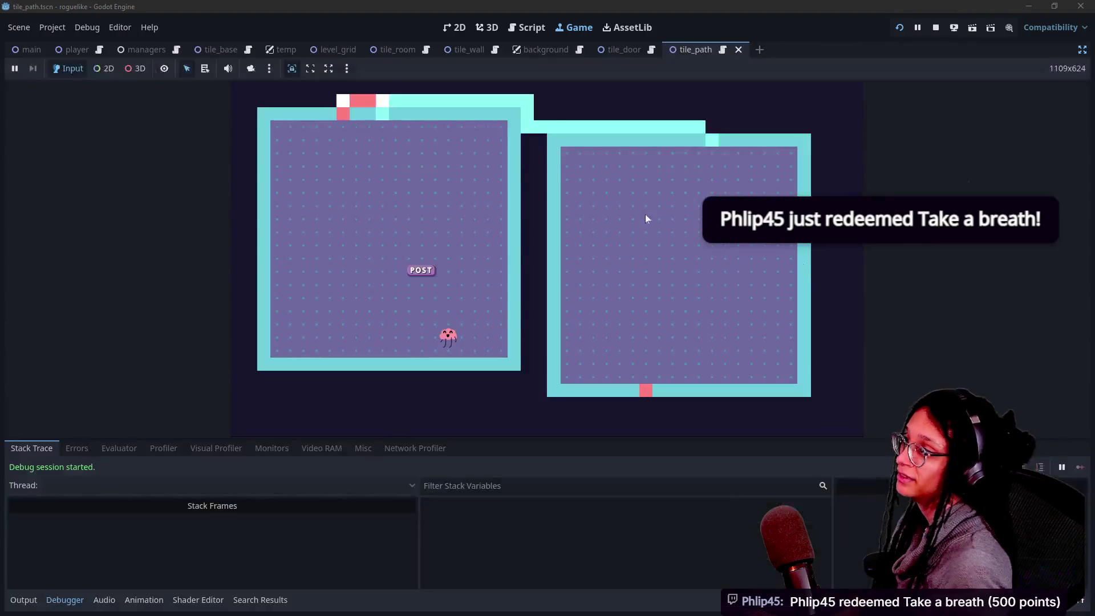
left_click(1028, 6)
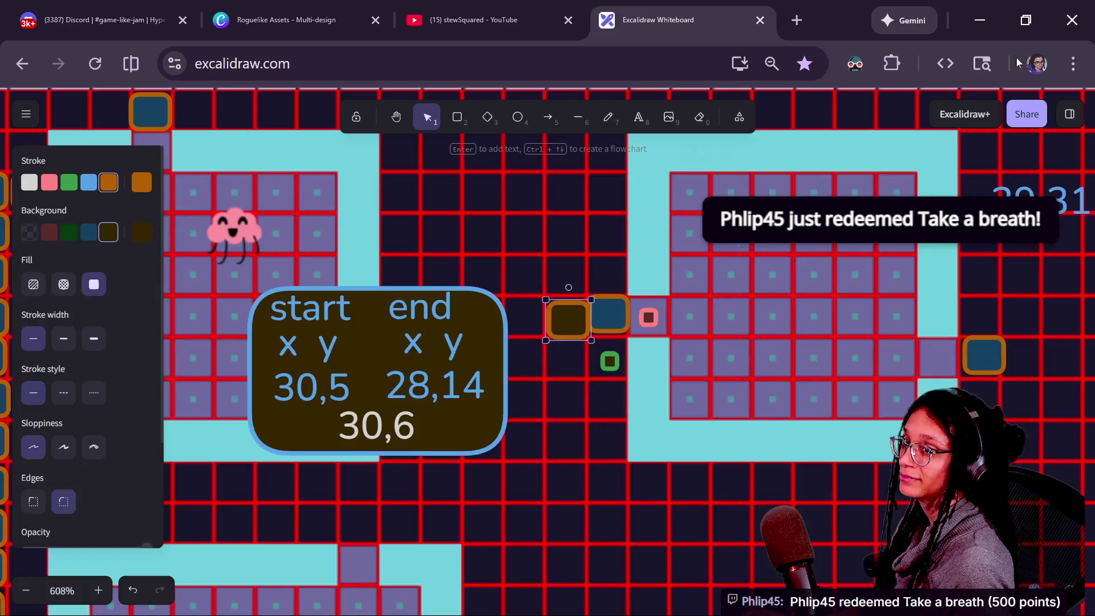
Step: Open the mindfuldevmag breathing-timer page in a new tab and select its URL
left_click(797, 20)
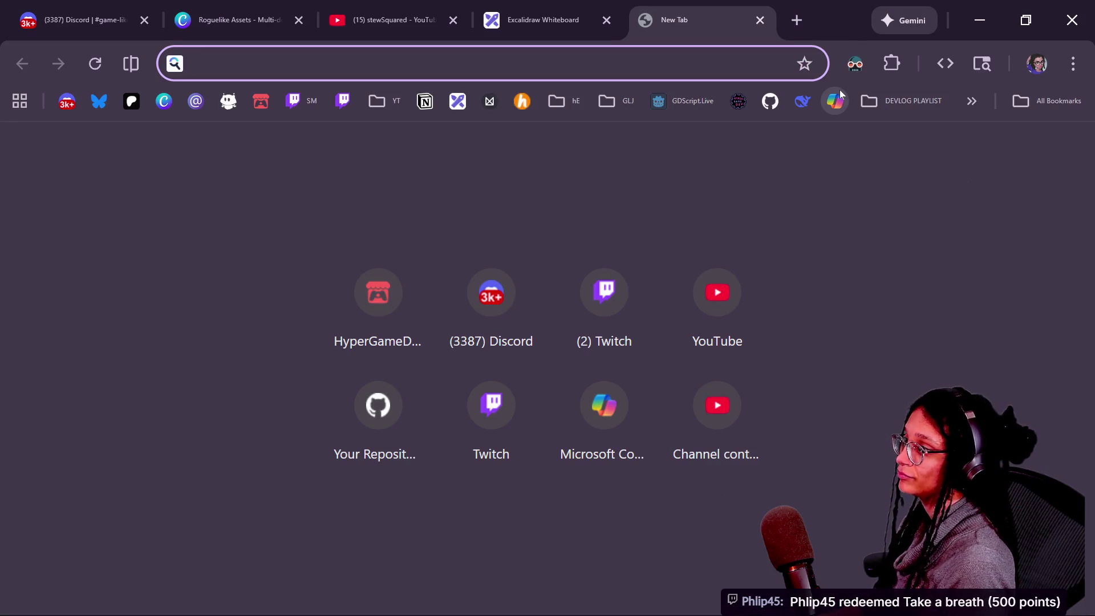
type("breathing")
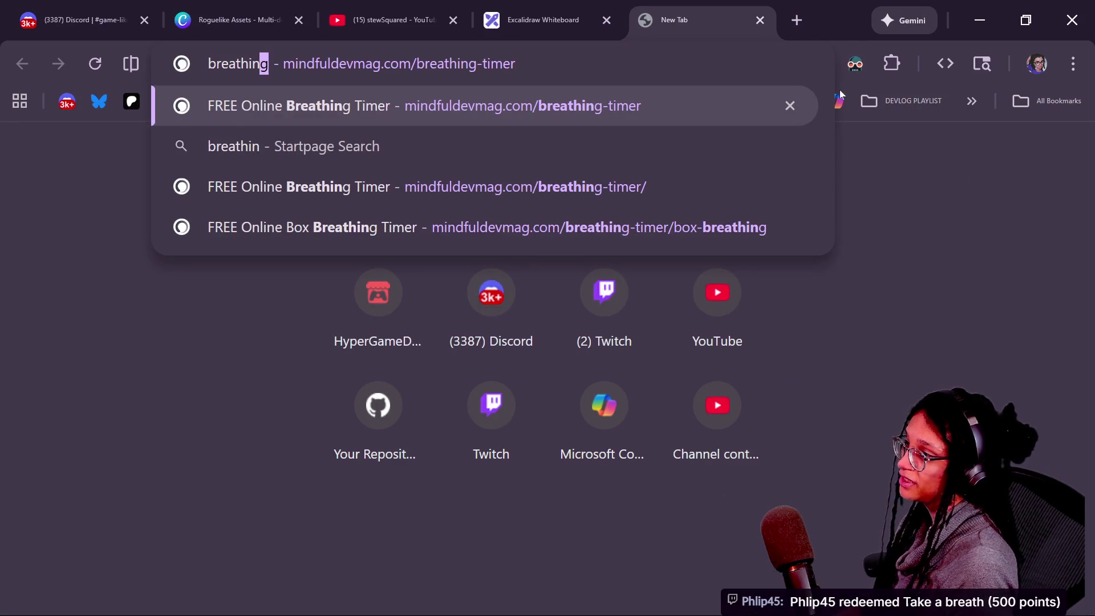
key("Return")
left_click(400, 63)
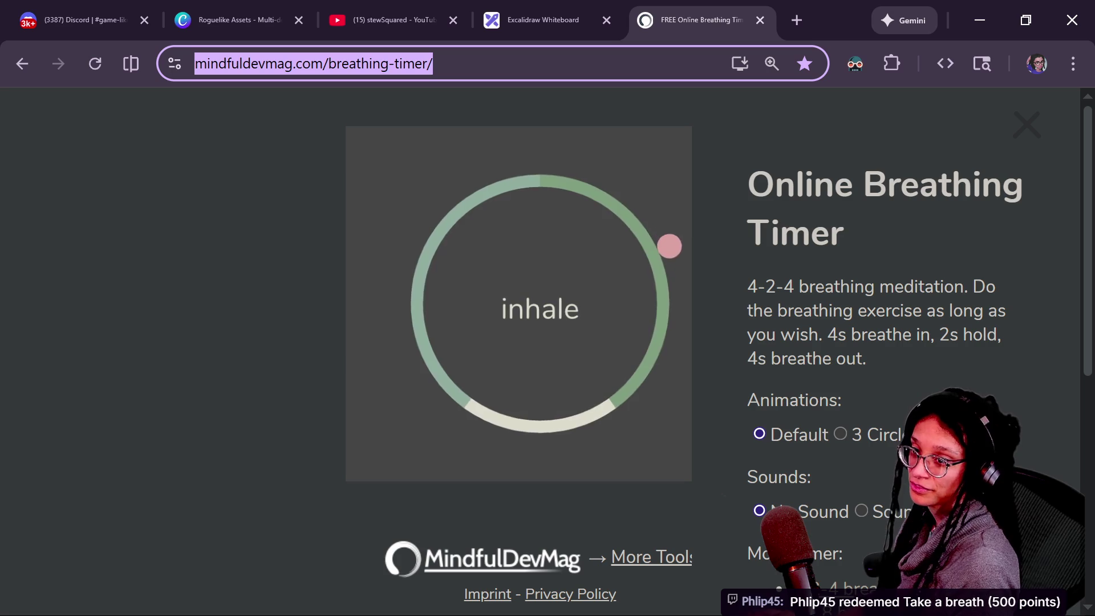
Step: Paste and send the breathing-timer link in both the Twitch and YouTube chats
key("alt+Tab")
type("https://mindfuldevmag.com/breathing-timer/")
key("Return")
key("alt+Tab")
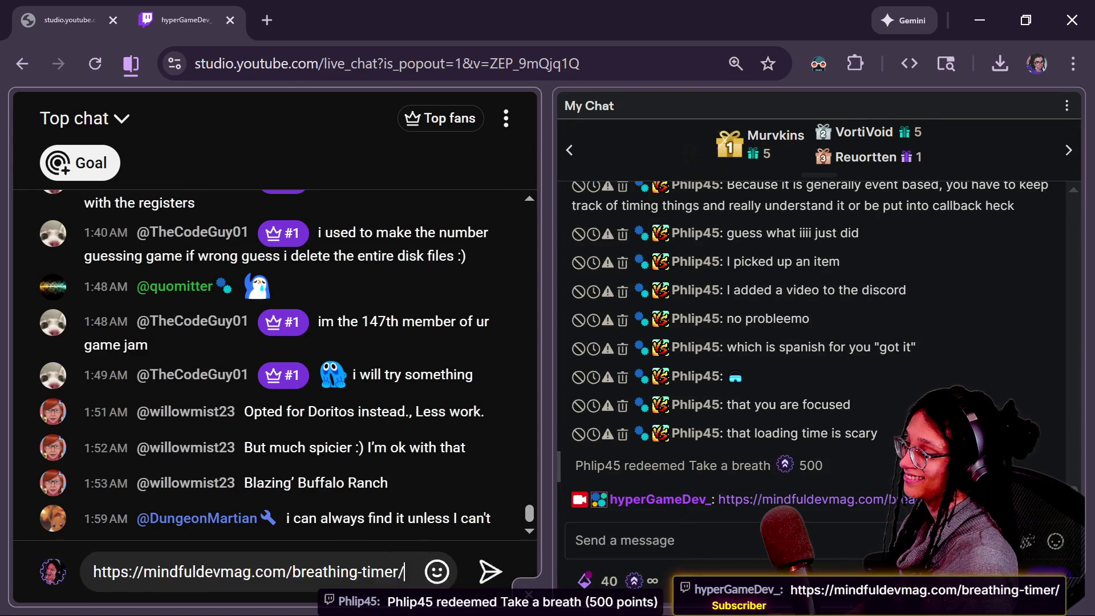
type("https://mindfuldevmag.com/breathing-timer/")
key("Return")
key("alt+Tab")
key("alt+Tab")
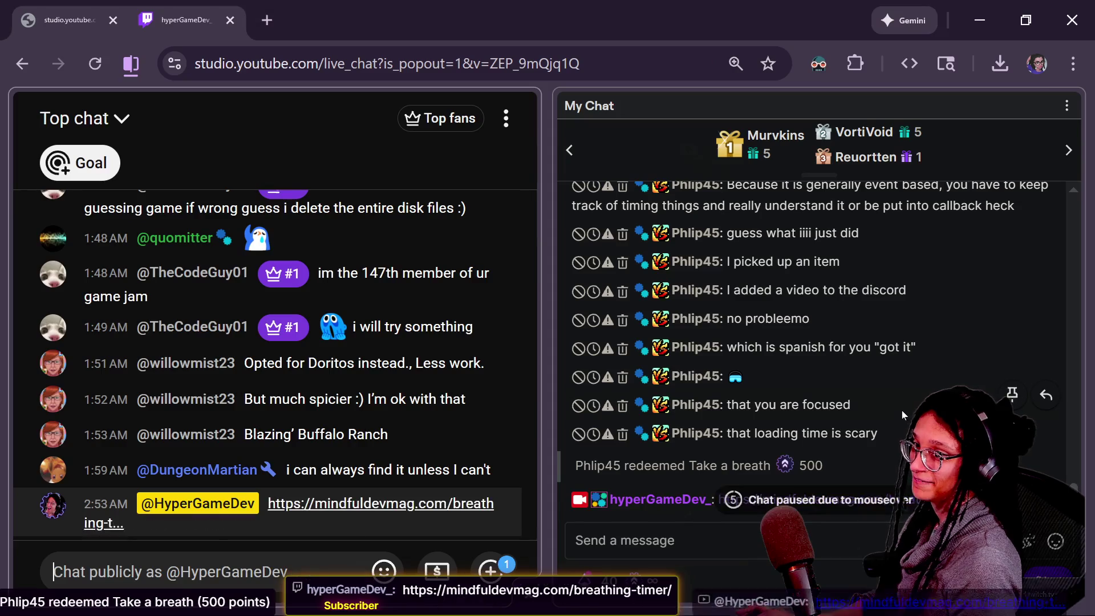
key("alt+Tab")
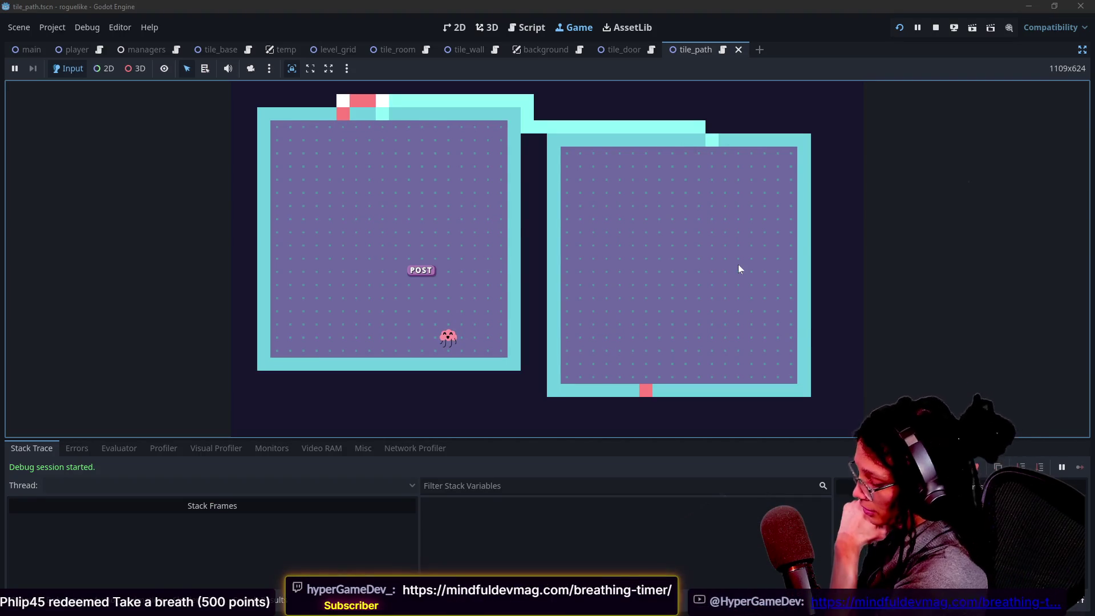
Step: Enable the in-game tile debug view, then return to manage_levels.gd near line 546
left_click(738, 264)
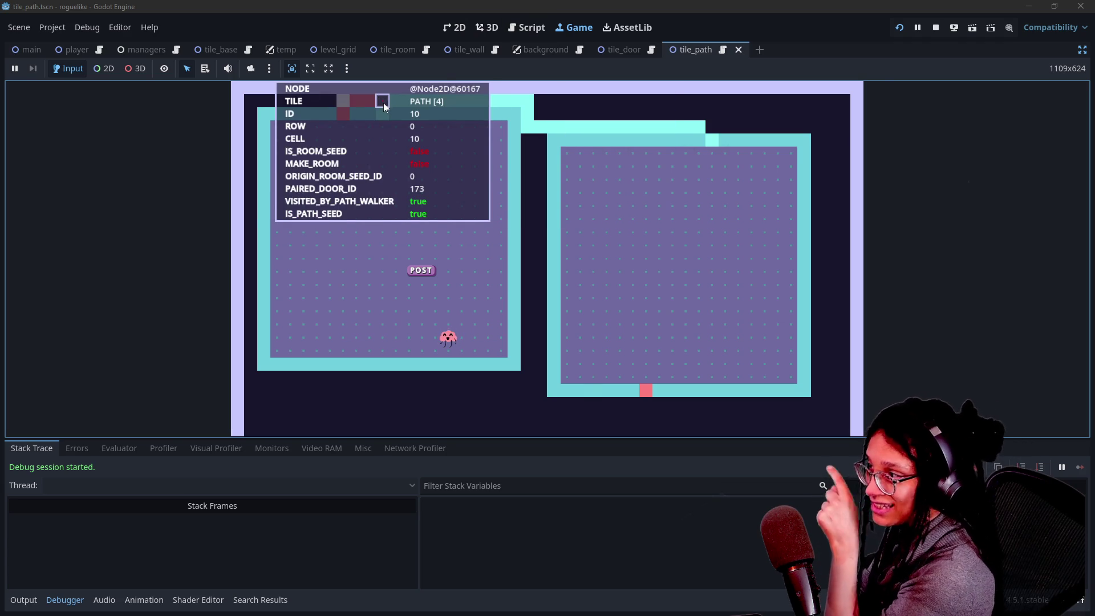
left_click(530, 29)
left_click(359, 253)
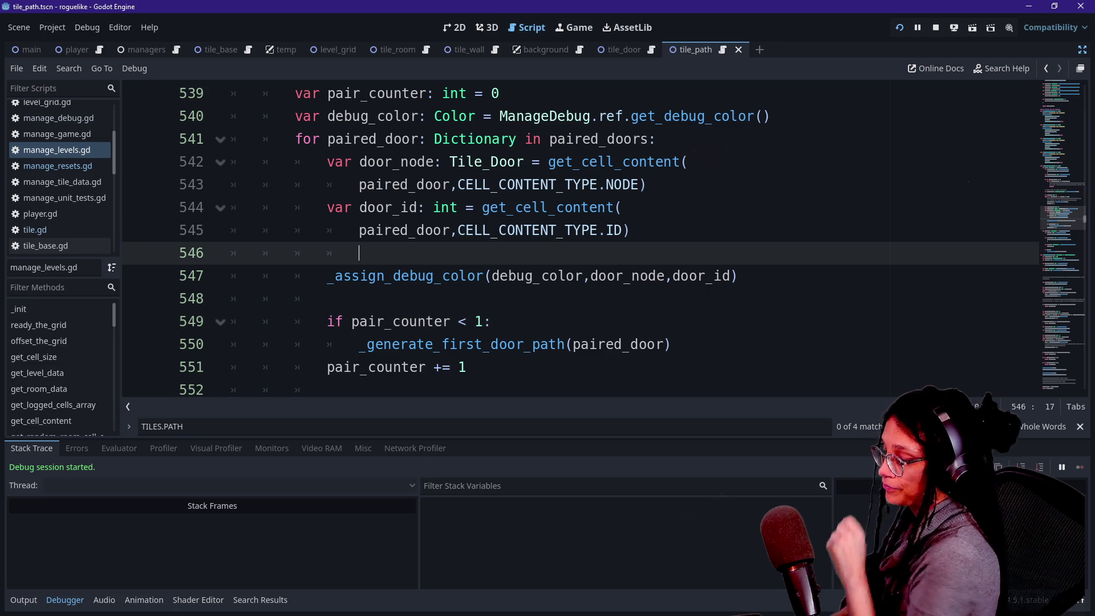
Step: Insert print.fancy("Generated seed is", on a new line under 'if pair_counter < 1:'
left_click(491, 321)
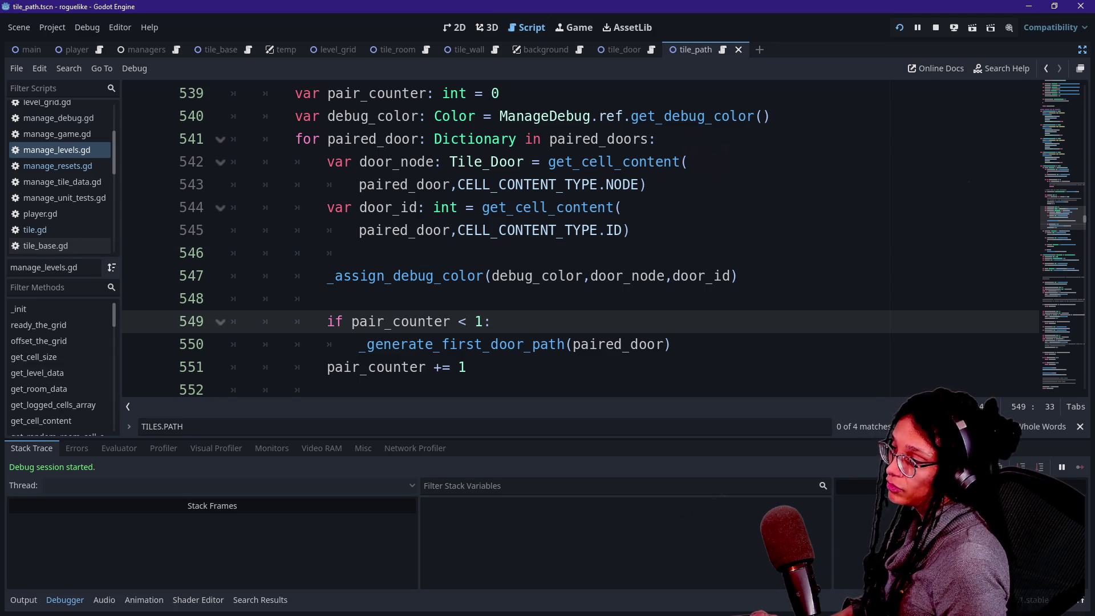
key("shift+Down")
key("Right")
key("Up")
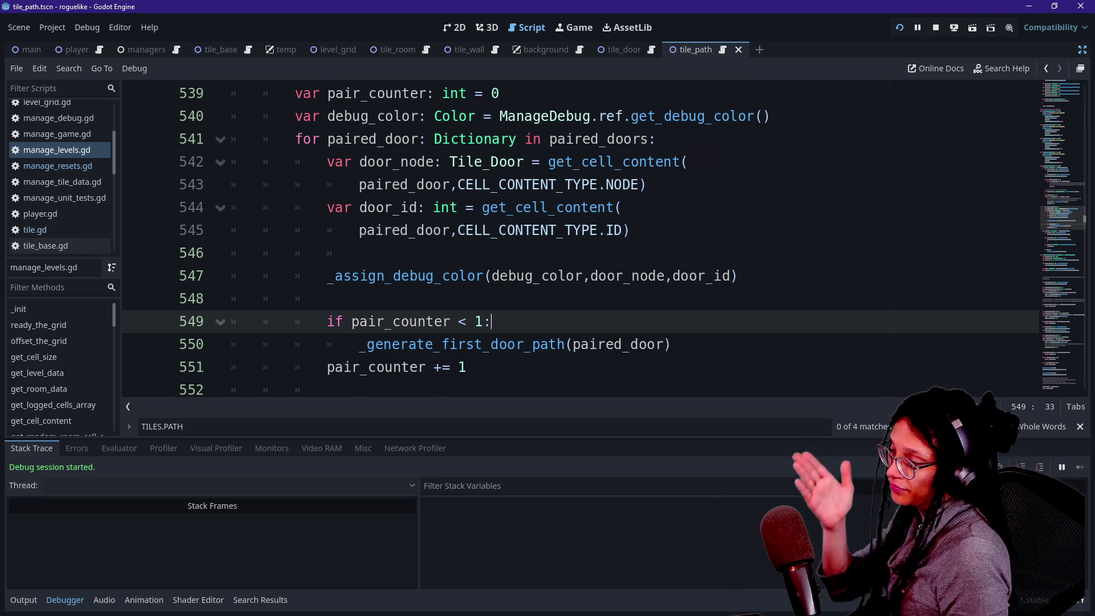
key("Return")
type("prin")
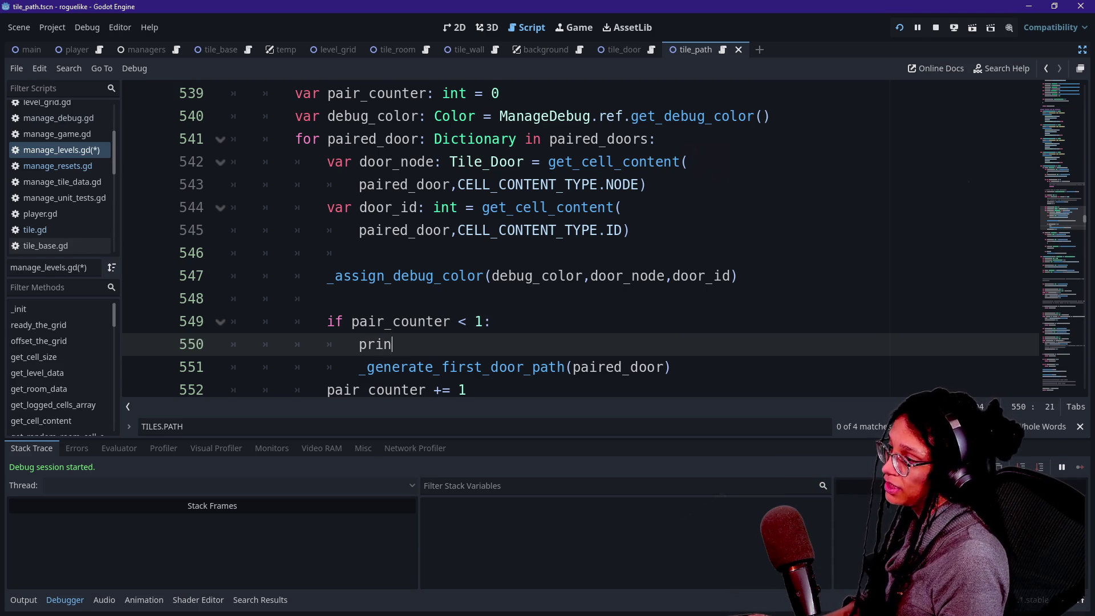
type("t.fancy")
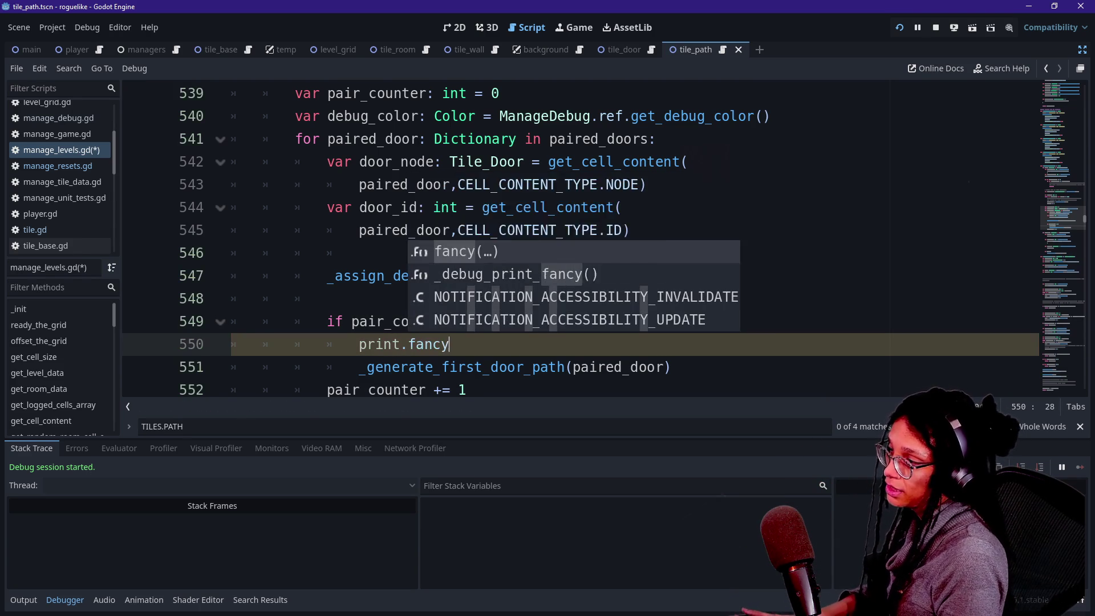
type("(\"")
type("Fwnwe")
key("BackSpace")
key("BackSpace")
key("BackSpace")
type("Gner")
key("BackSpace")
key("BackSpace")
key("BackSpace")
type("enerated seed is\",")
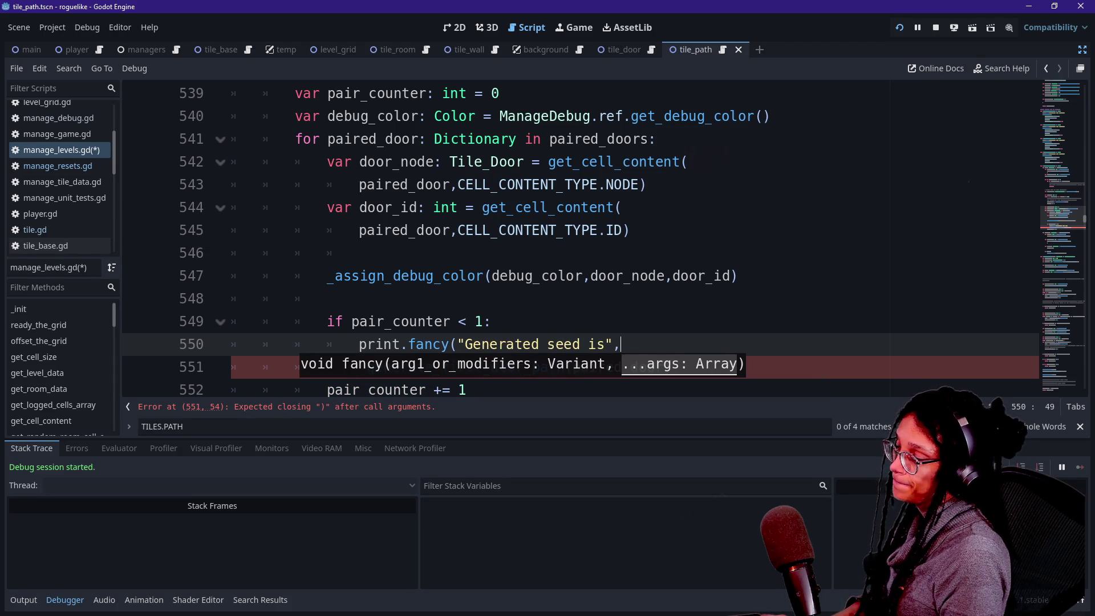
scroll(517, 240, "up", 2)
left_click(516, 253)
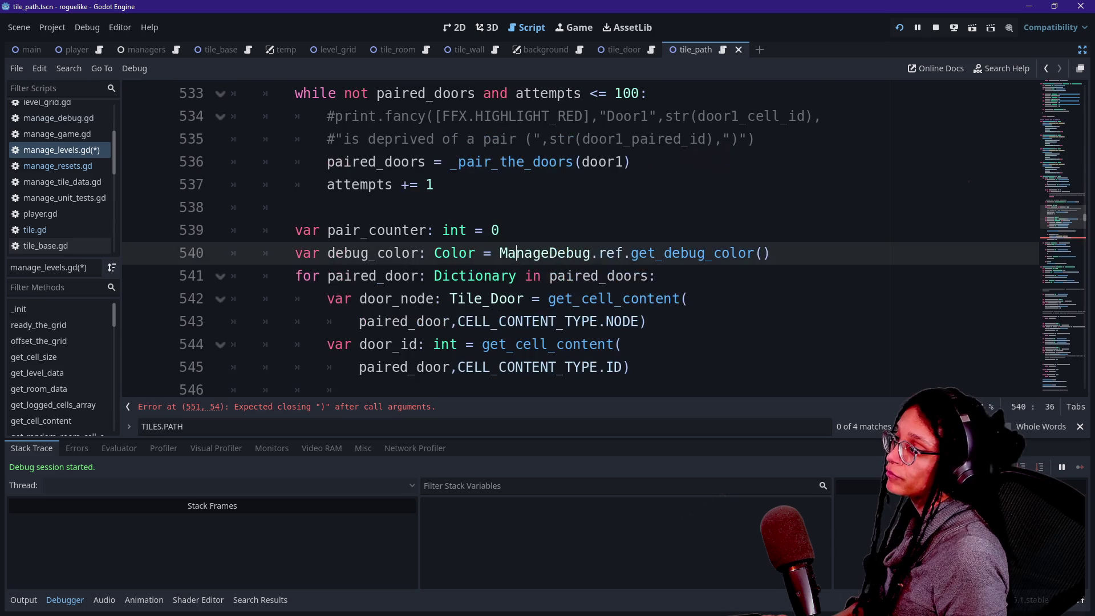
scroll(517, 253, "up", 1)
scroll(517, 253, "up", 3)
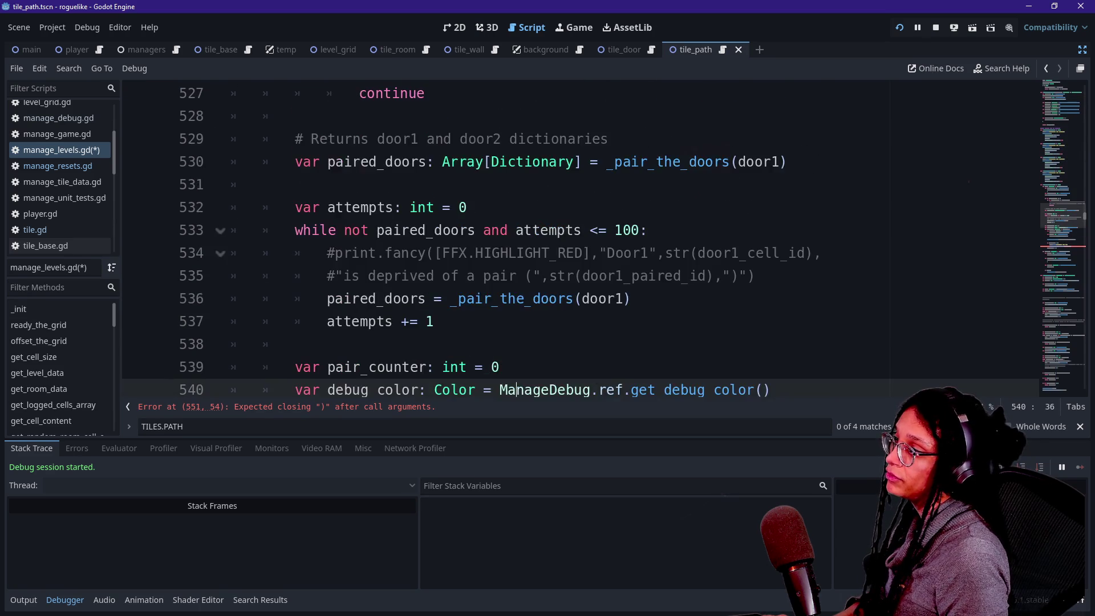
scroll(517, 252, "up", 2)
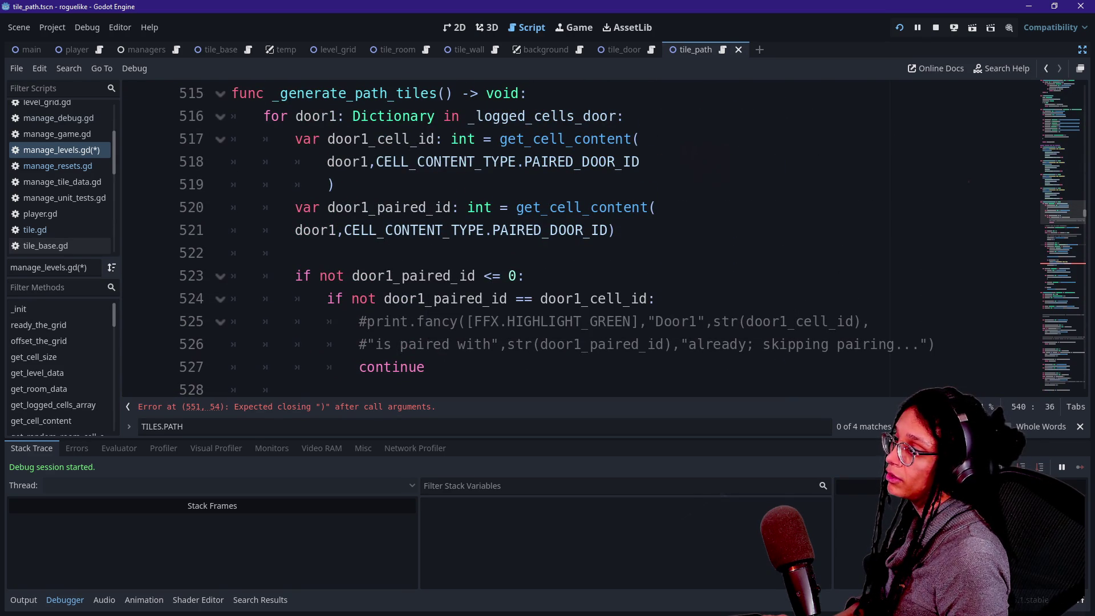
scroll(517, 252, "down", 2)
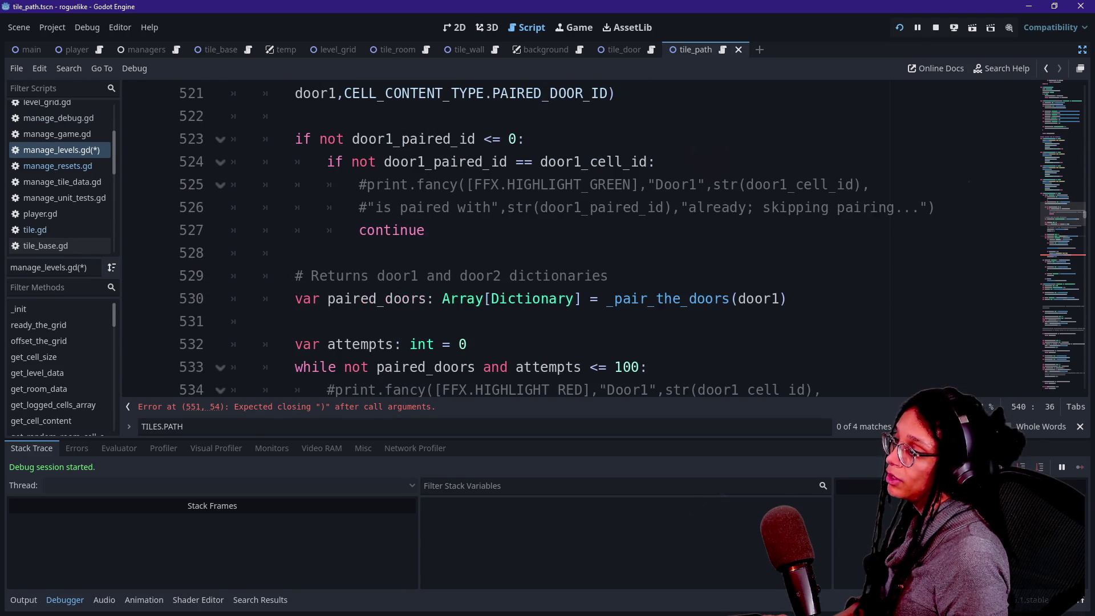
scroll(516, 253, "down", 2)
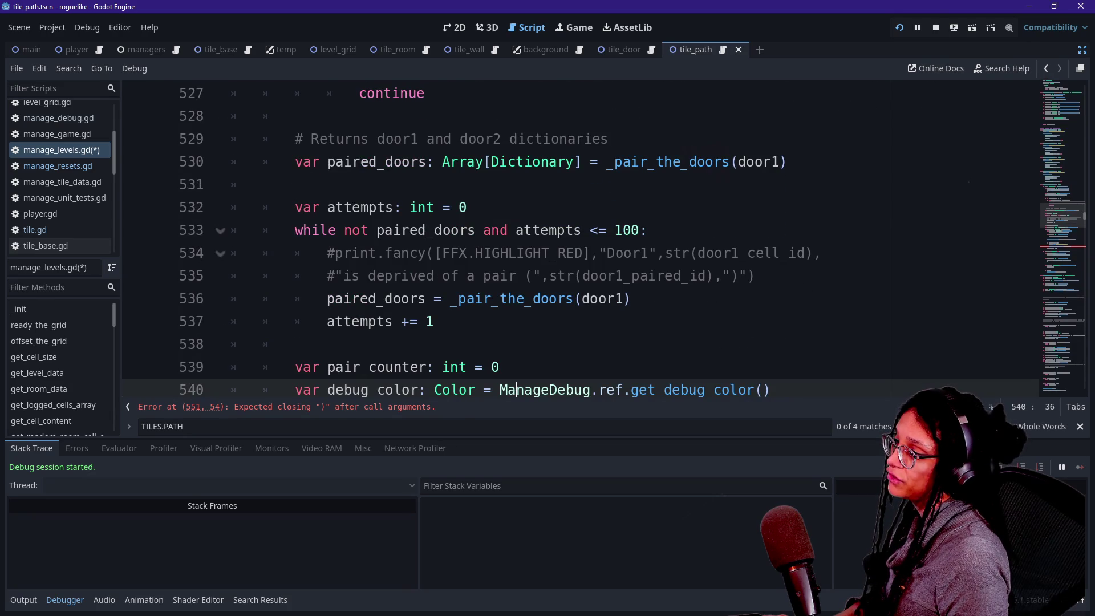
scroll(516, 253, "down", 2)
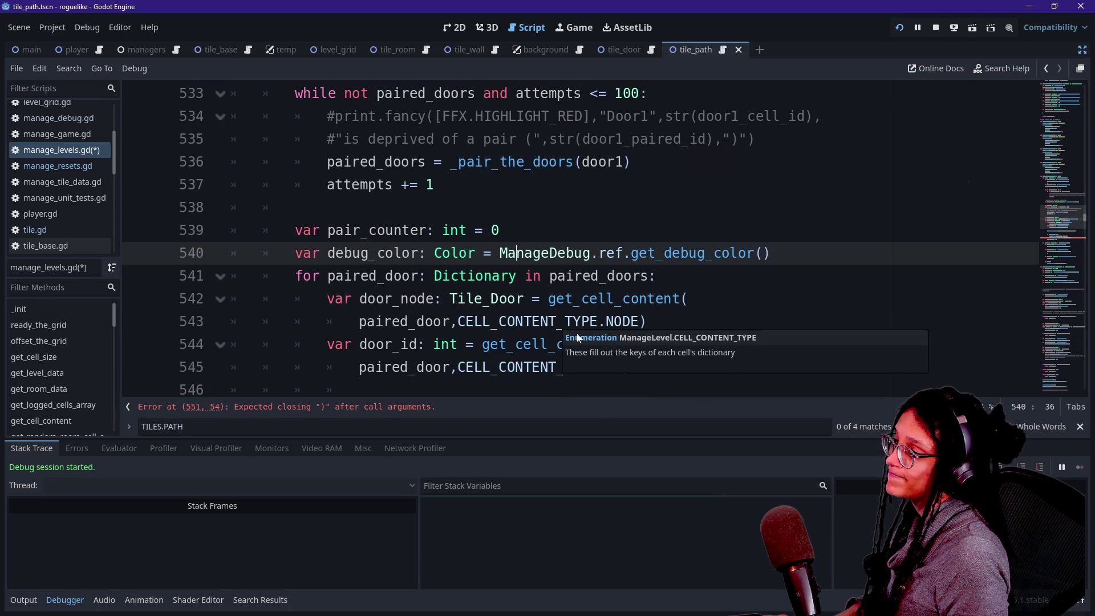
scroll(577, 338, "down", 1)
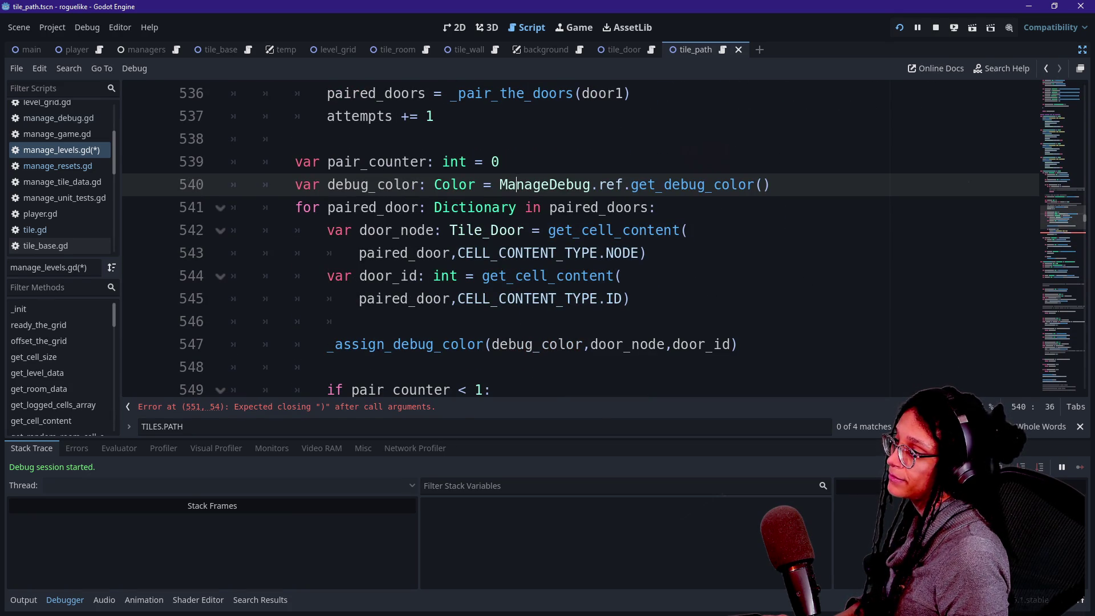
left_click(402, 207)
scroll(402, 208, "down", 1)
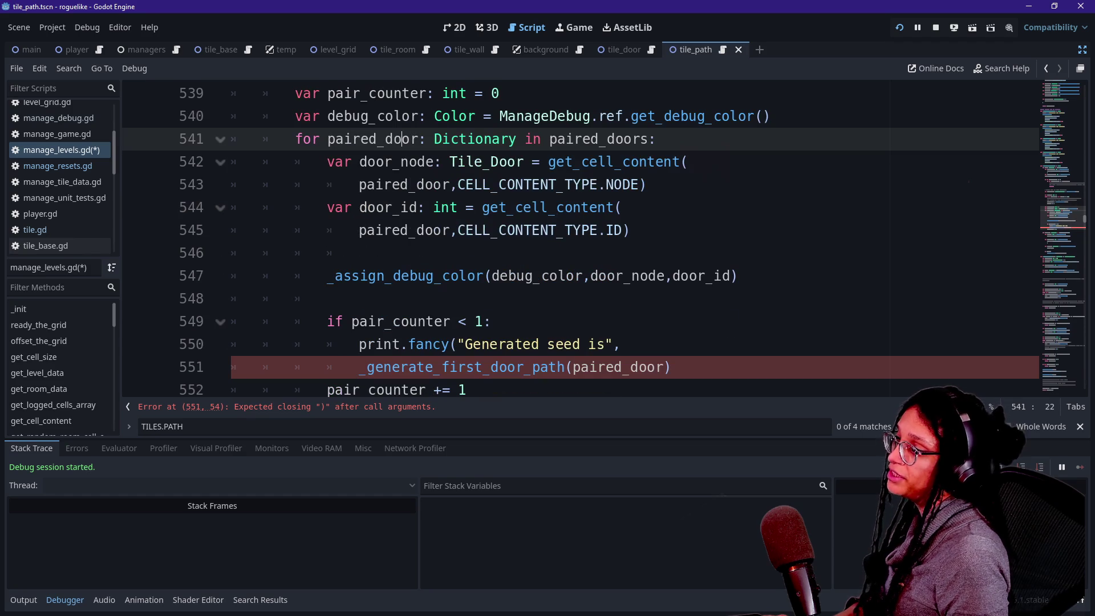
left_click(622, 344)
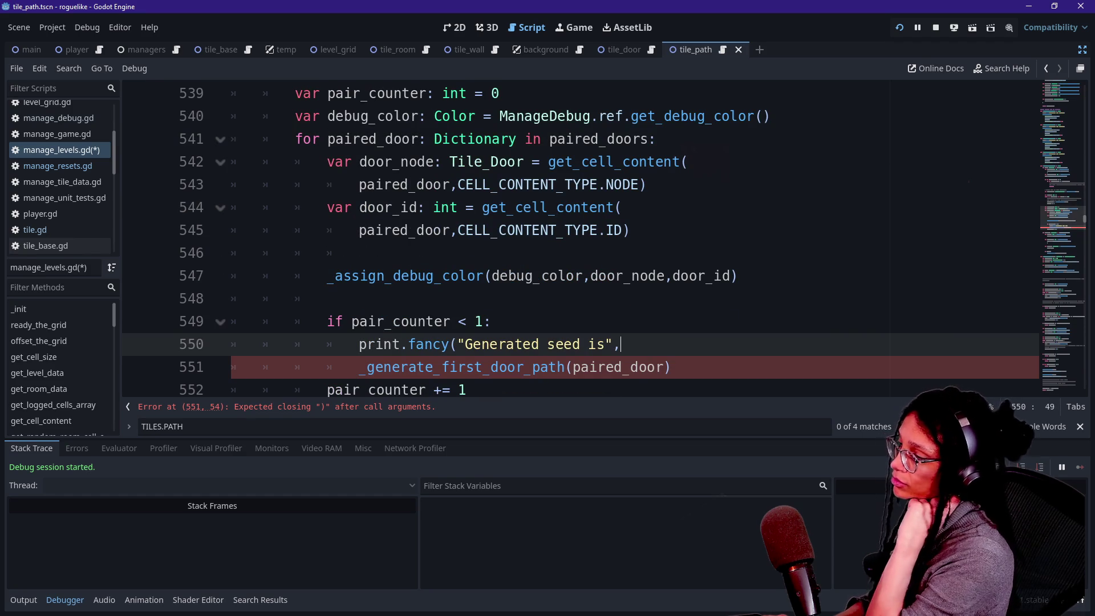
Step: Add ' near' to the label so it reads 'Generated seed is near'
key("Left")
key("Left")
type("near")
key("Right")
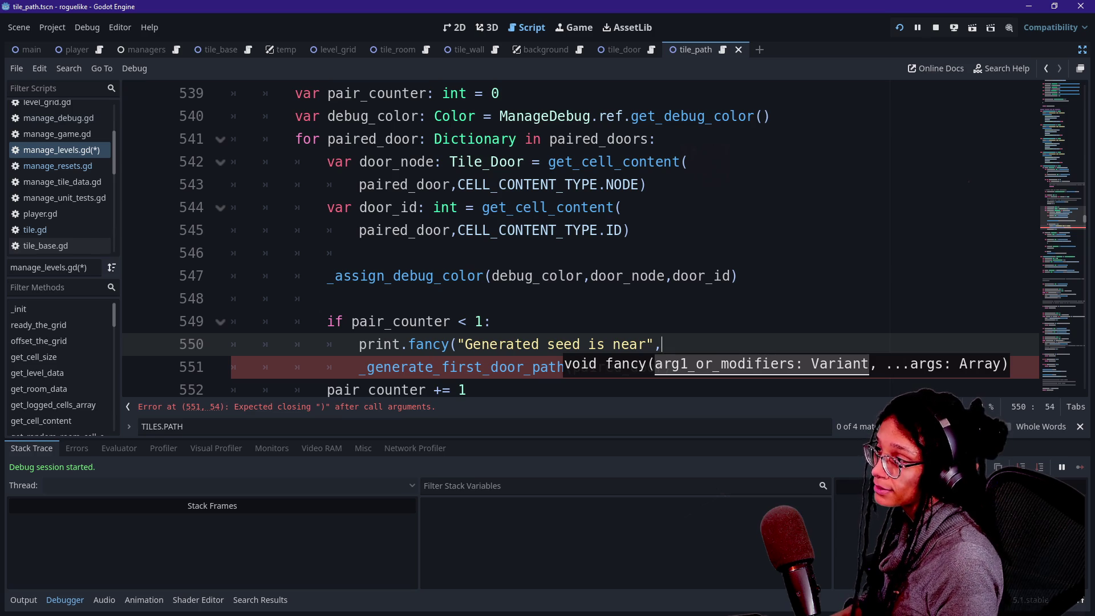
right_click(715, 255)
key("Escape")
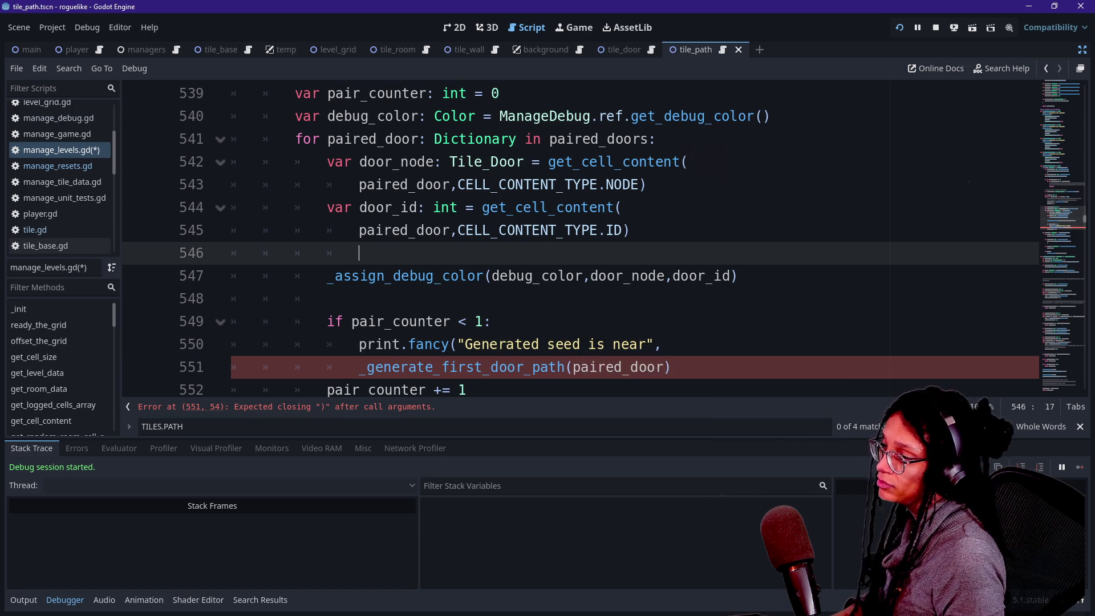
Step: Finish line 550's print call with door_id and a closing parenthesis
mouse_move(425, 370)
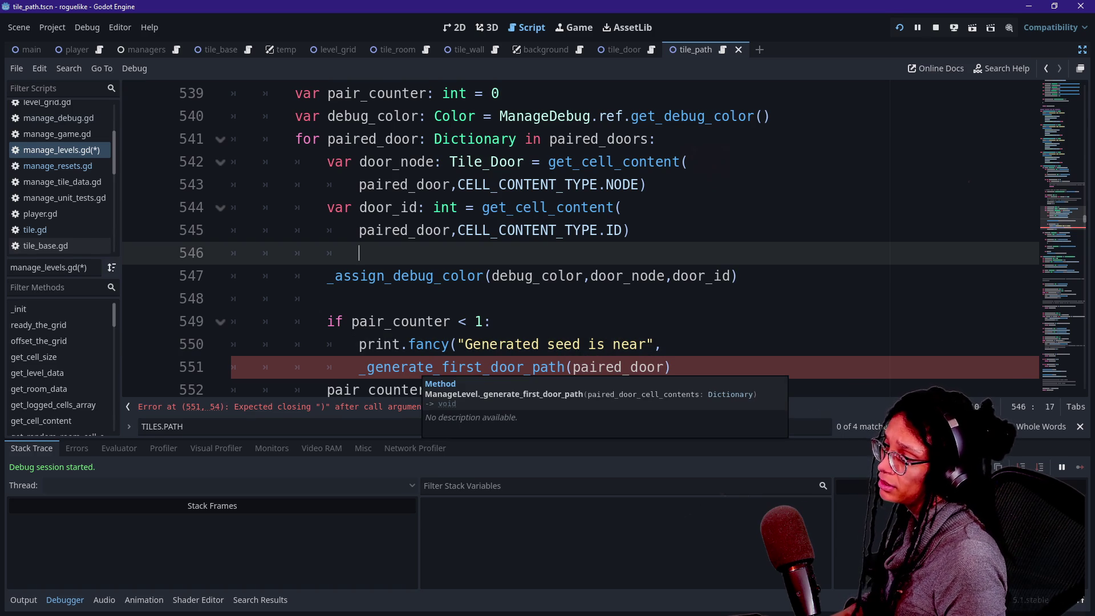
key("Down")
key("Down")
key("Down")
key("End")
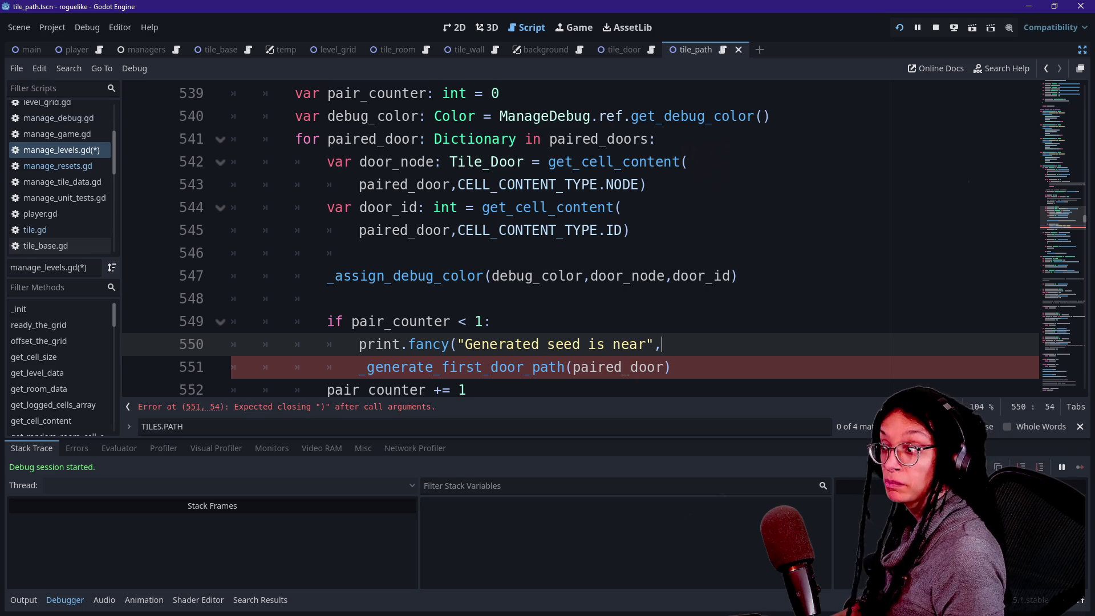
key("Down")
key("Down")
key("Down")
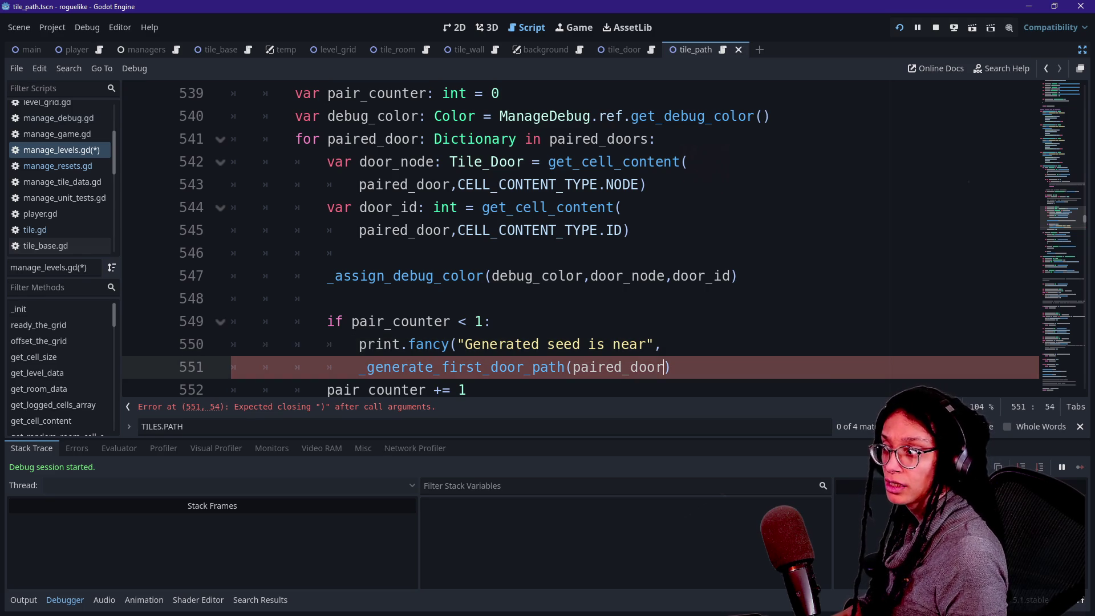
key("Up")
key("Up")
key("Up")
key("Down")
key("Down")
key("Up")
key("Up")
key("Down")
key("Down")
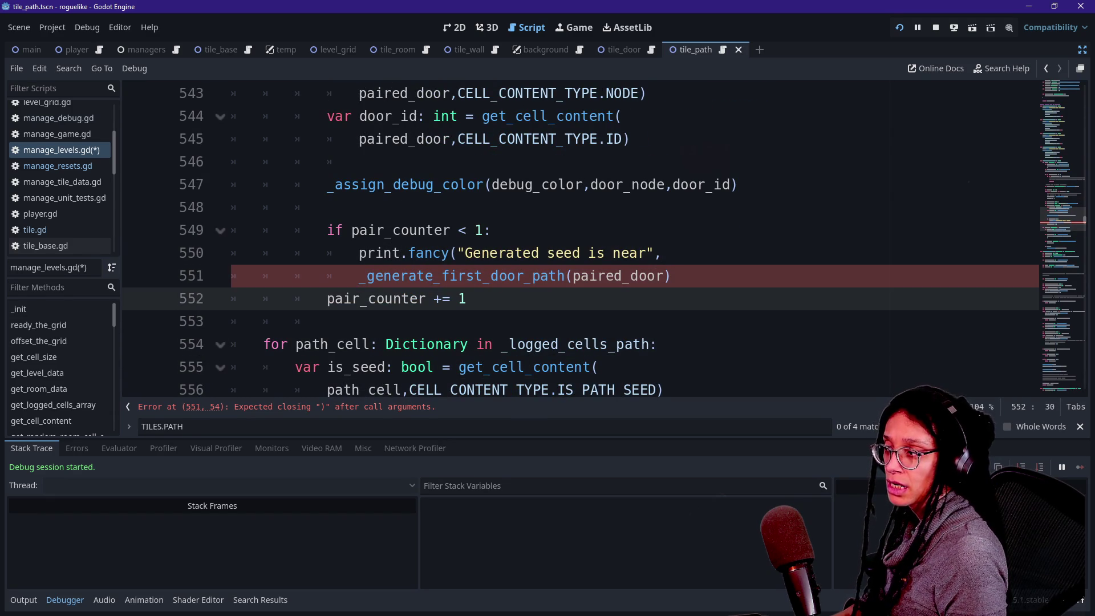
key("Up")
key("Up")
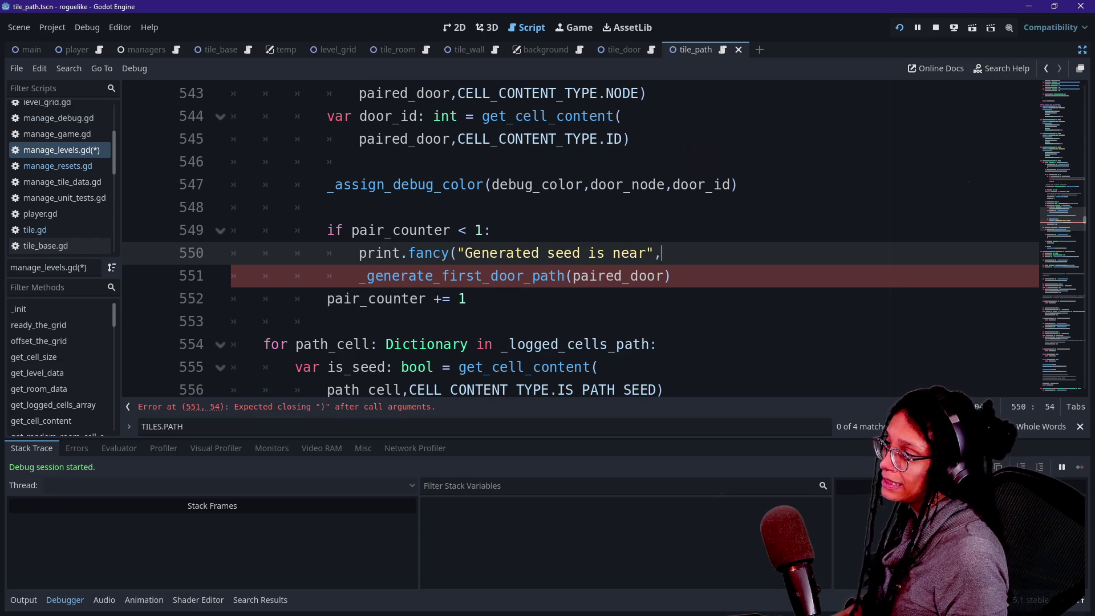
scroll(580, 239, "up", 1)
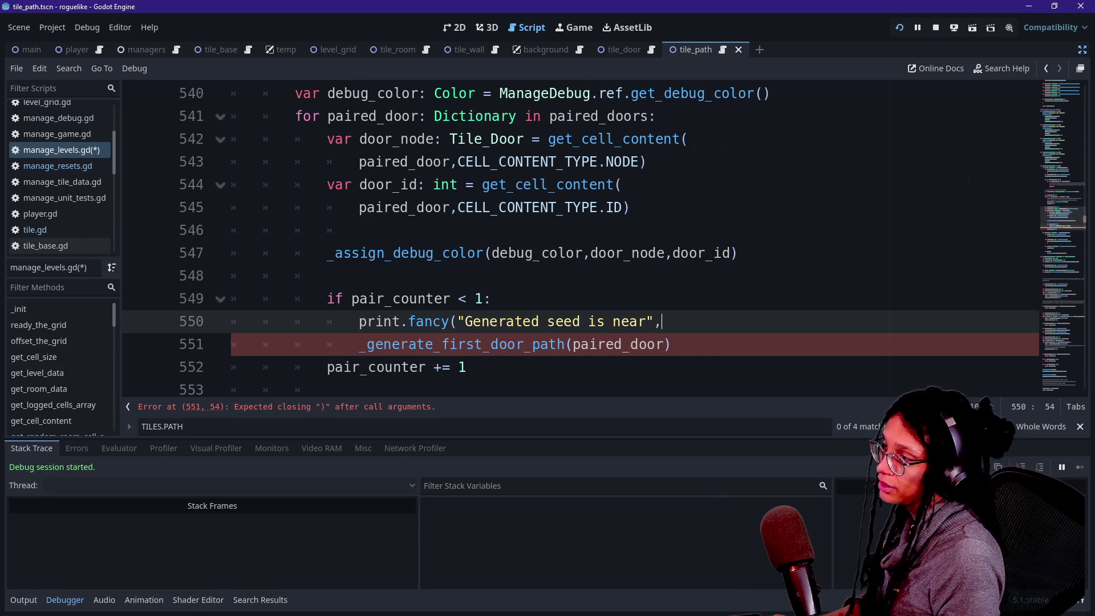
type("door_id)")
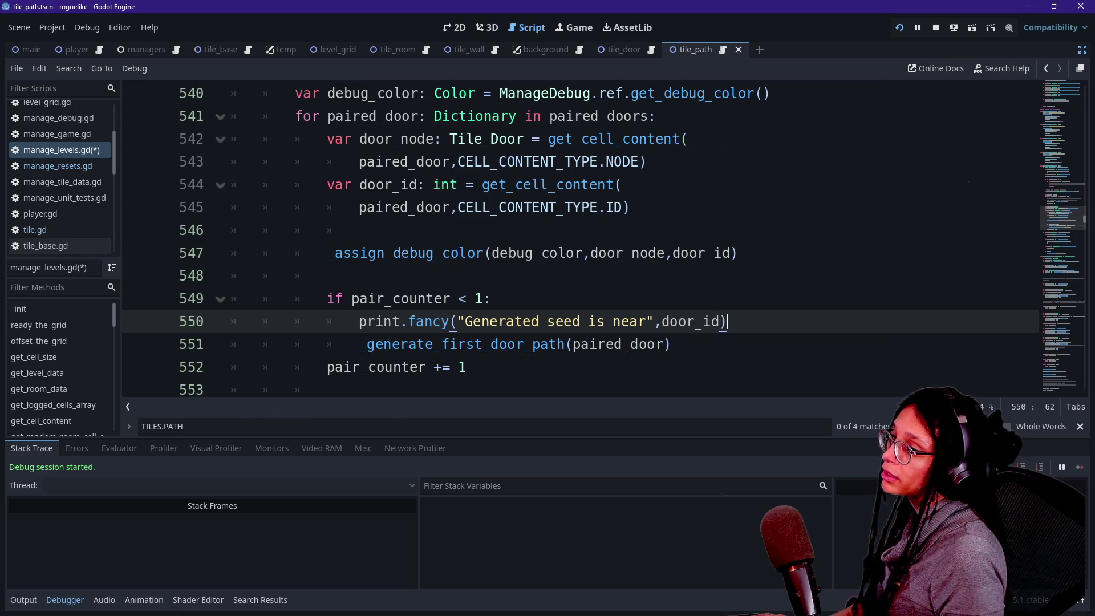
Step: Run the game, filter Output by 'generated' for seeds near 140 and 162, and inspect door tiles
left_click(900, 28)
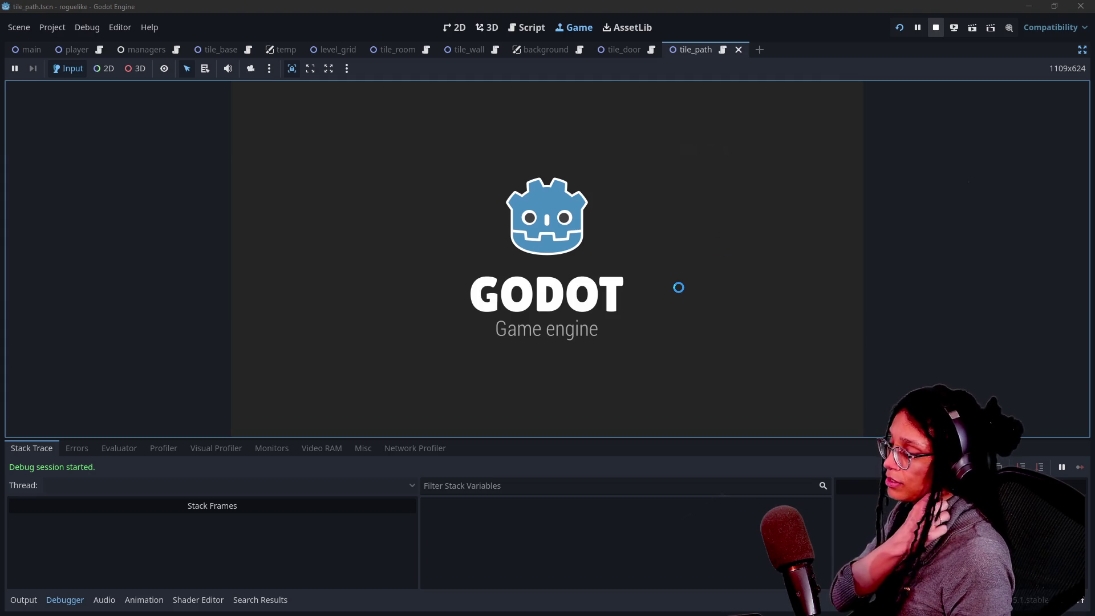
type("generated")
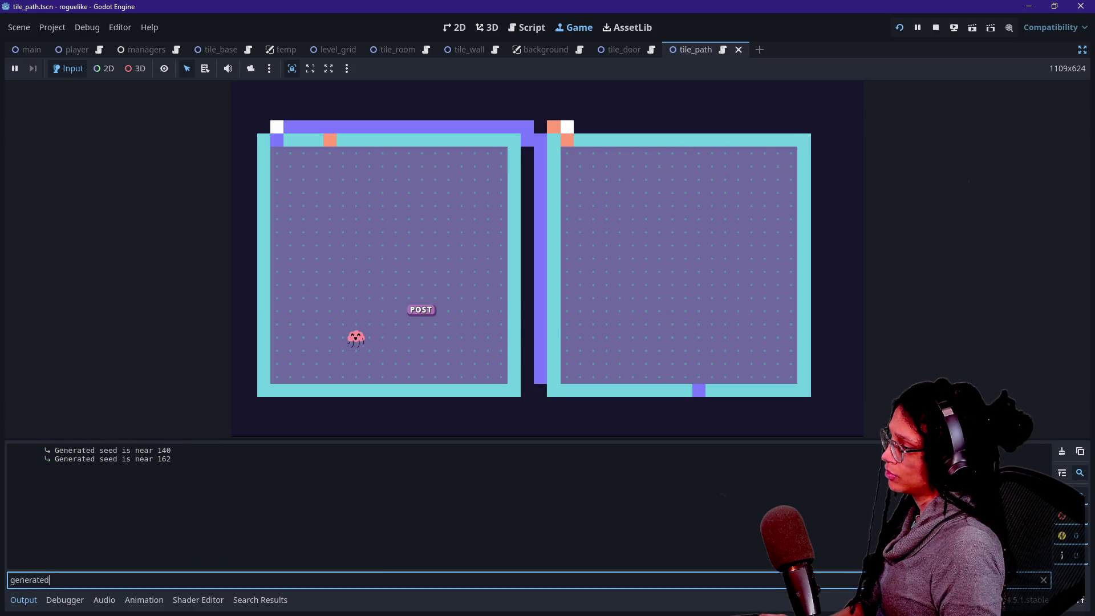
left_click(254, 391)
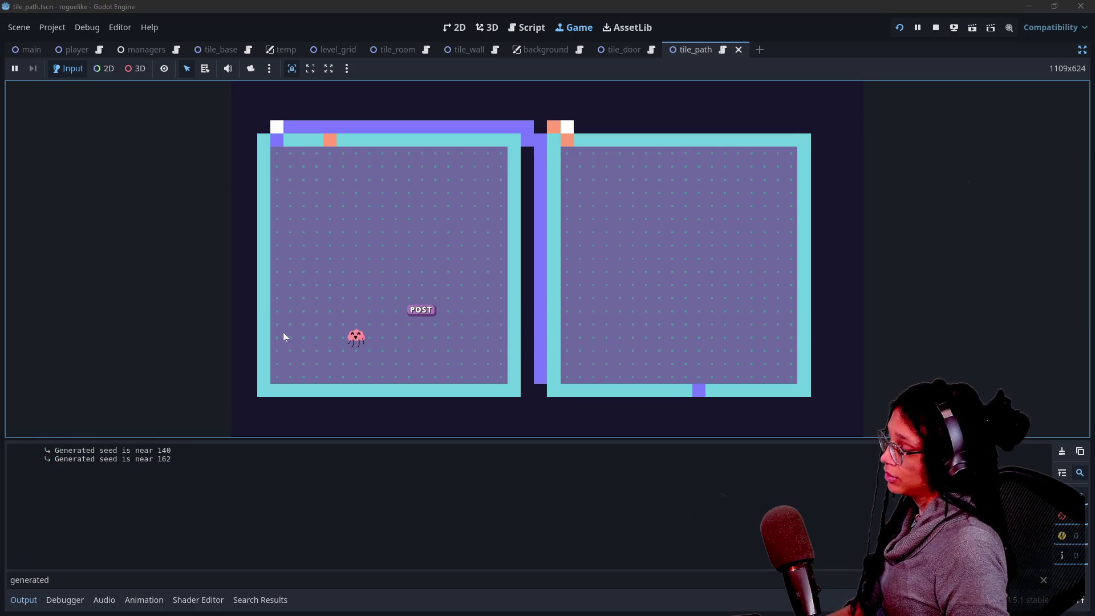
key("g")
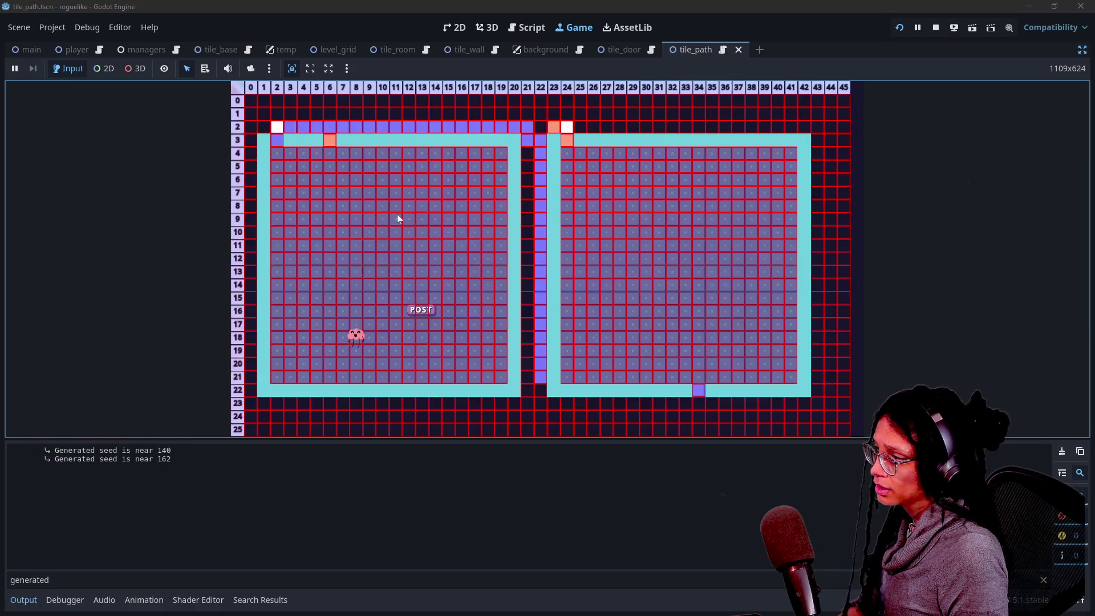
key("g")
key("i")
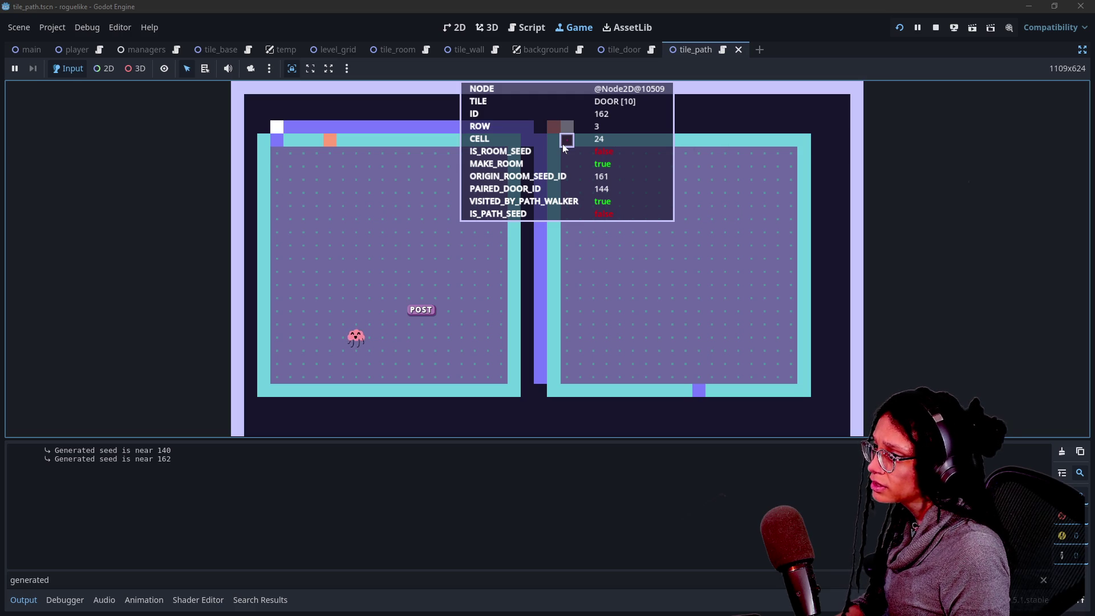
left_click(572, 160)
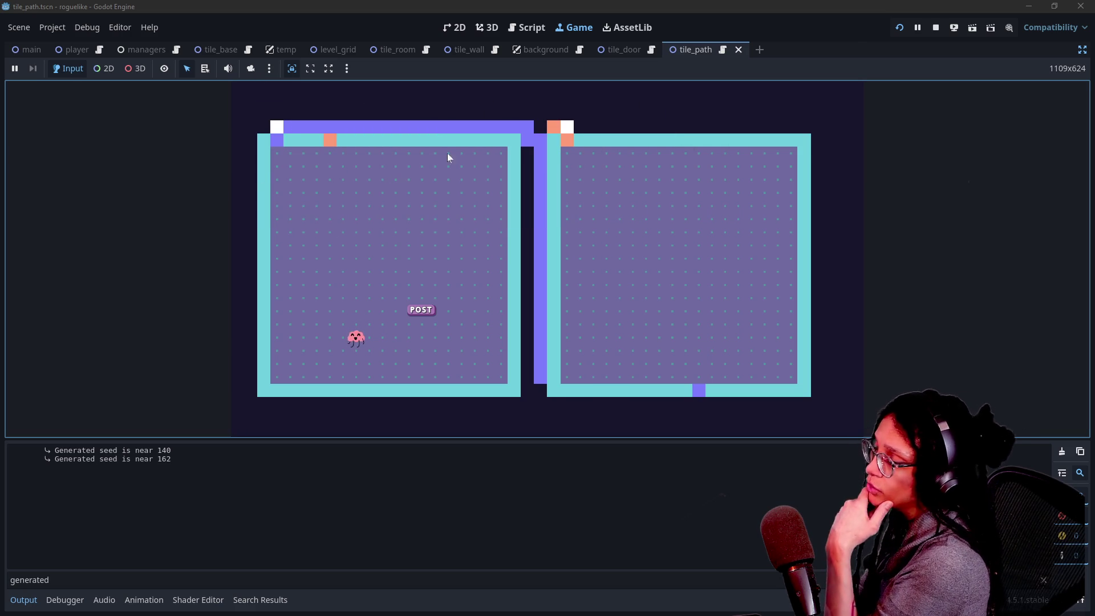
Step: Select the 'Generated seed is near' print on line 550 and comment it out with Ctrl+K
left_click(545, 28)
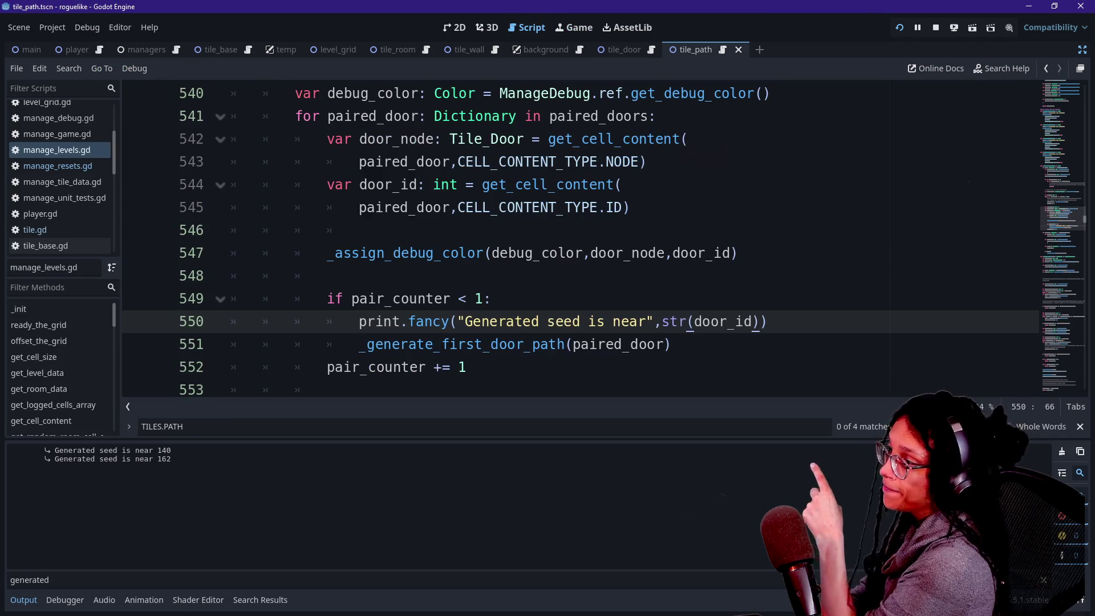
left_click_drag(328, 252, 466, 366)
left_click(467, 366)
mouse_move(359, 344)
left_mouse_down()
mouse_move(477, 344)
mouse_move(467, 366)
left_mouse_up()
left_click(466, 366)
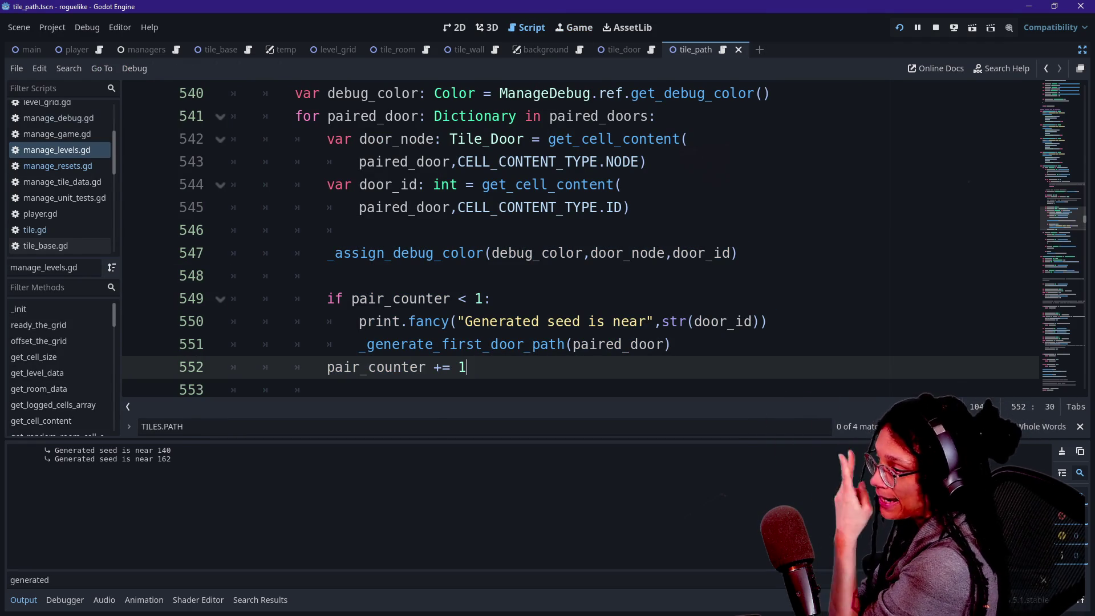
left_click_drag(768, 321, 491, 298)
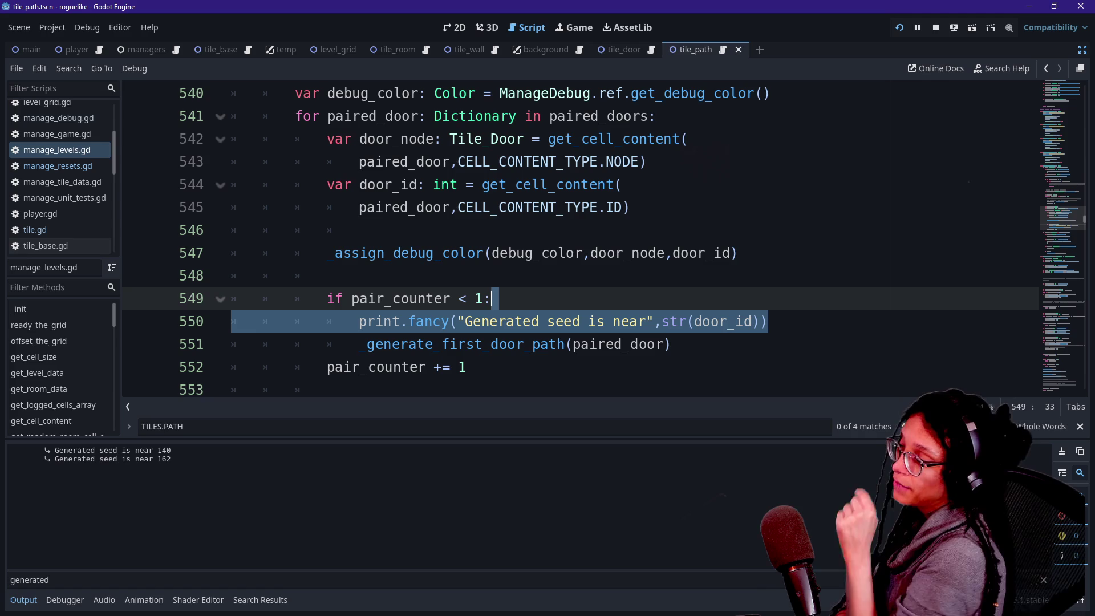
key("ctrl+k")
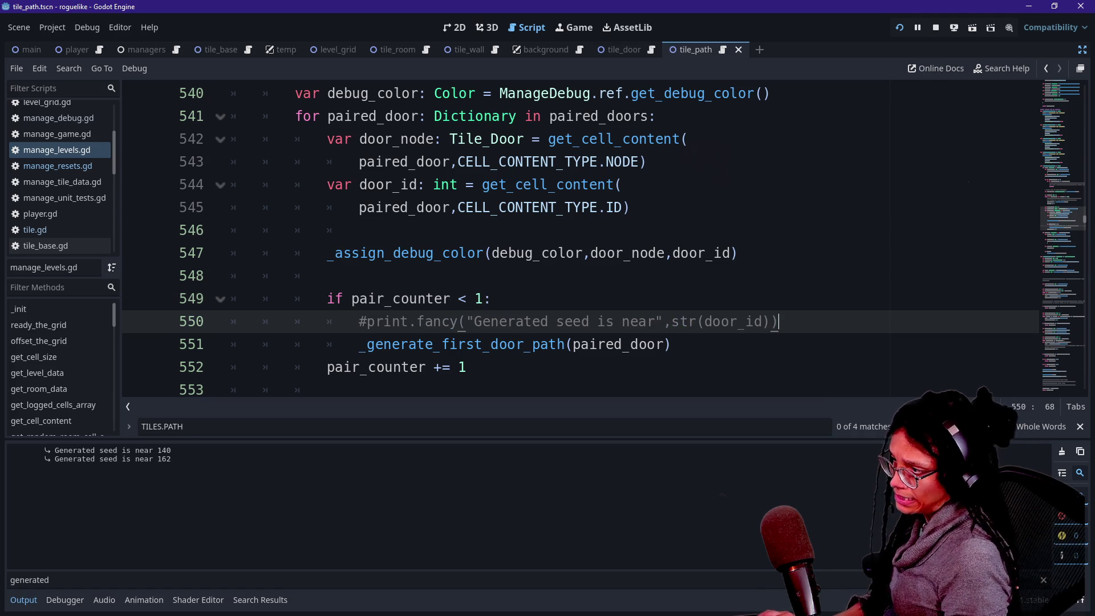
left_click(457, 344, "ctrl")
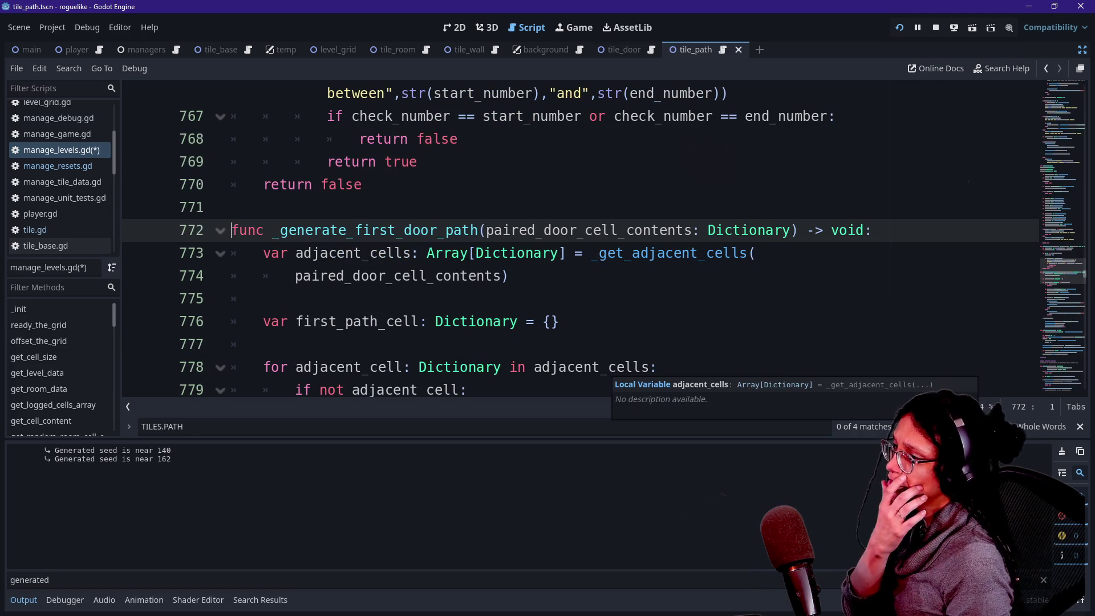
left_click(466, 276)
scroll(466, 276, "down", 7)
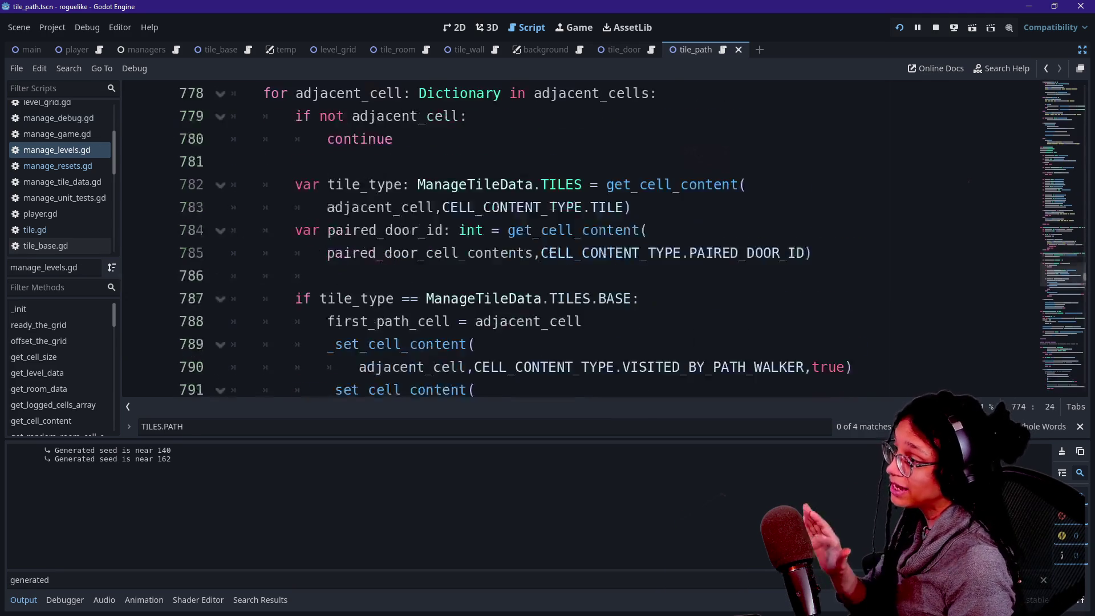
scroll(513, 239, "down", 2)
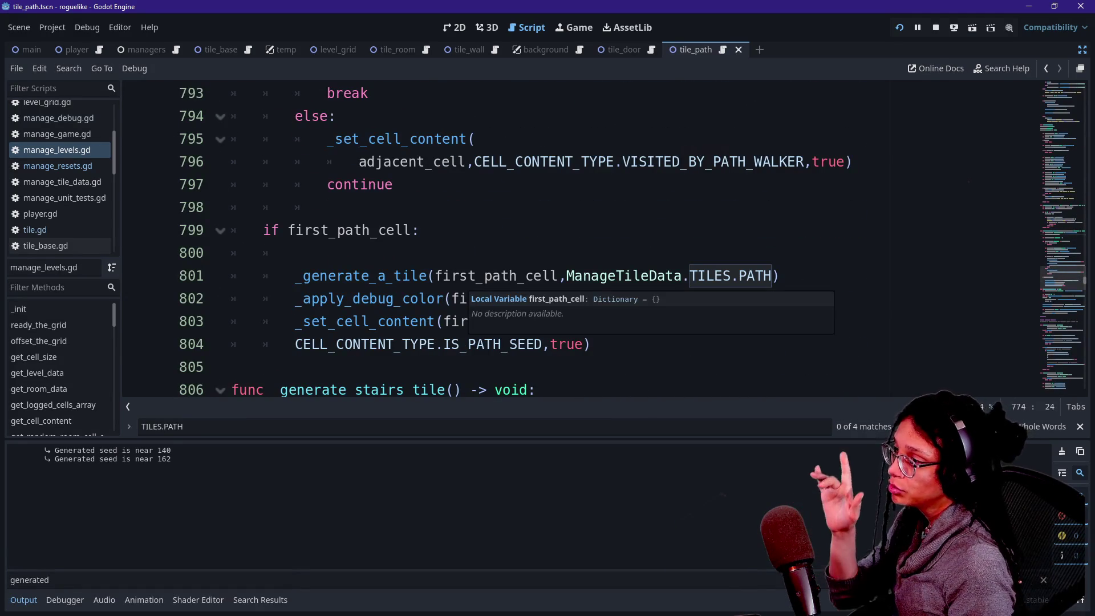
left_click(295, 298)
left_click_drag(295, 298, 576, 298)
left_click(576, 299)
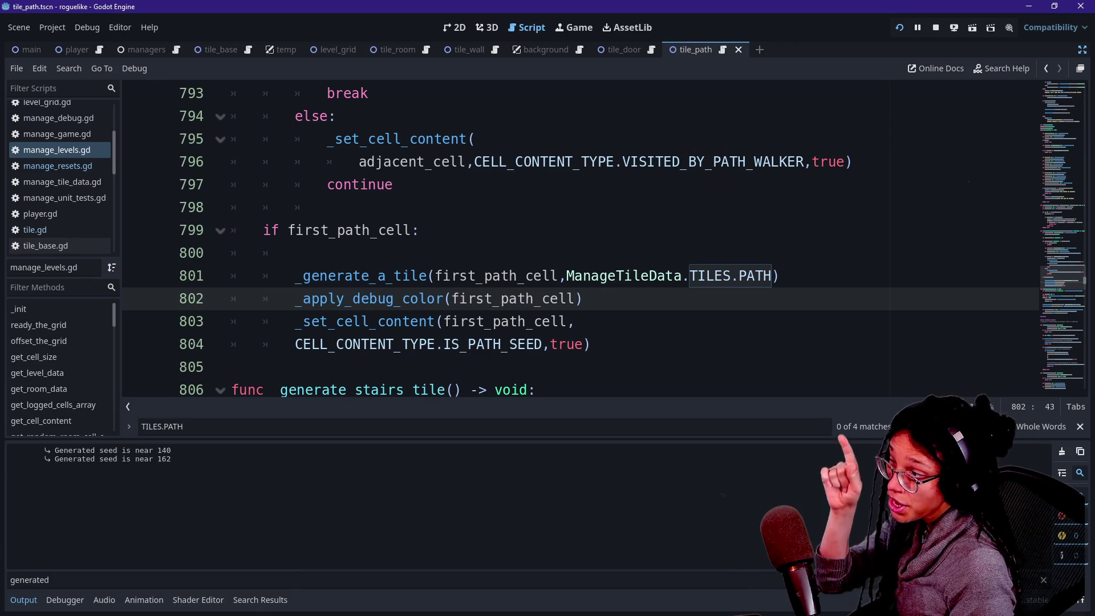
left_click(583, 299)
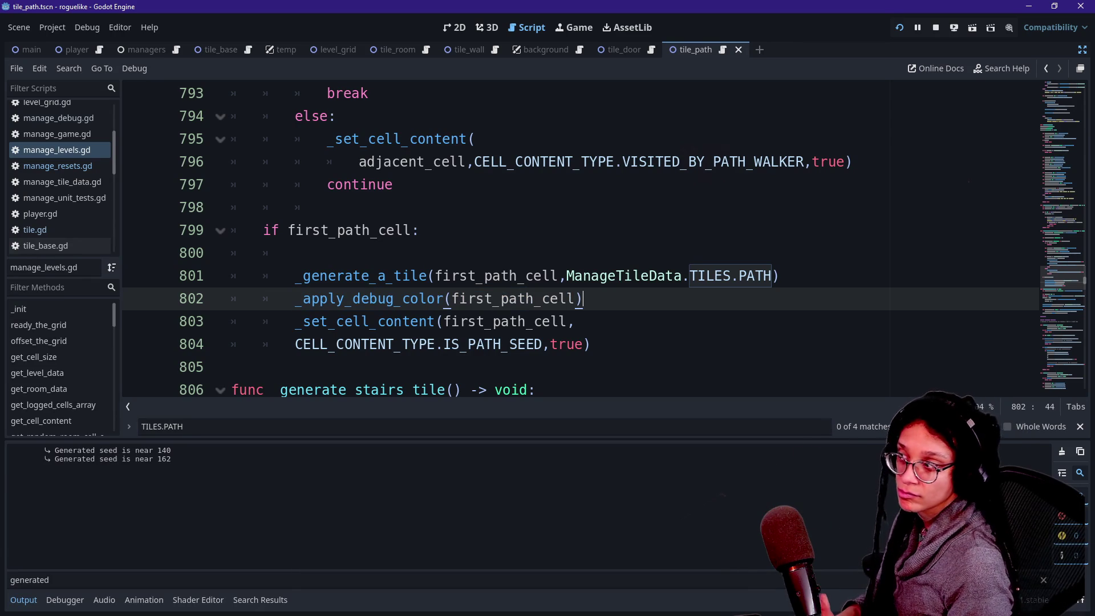
left_click(295, 252)
key("BackSpace")
key("BackSpace")
key("BackSpace")
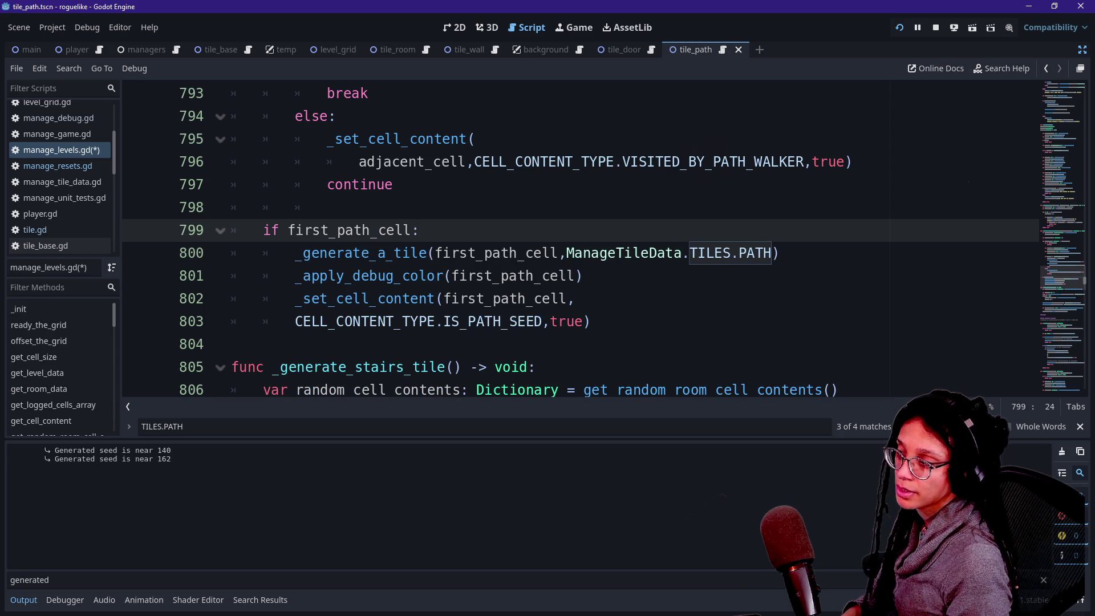
left_click_drag(582, 276, 263, 275)
left_click(319, 276)
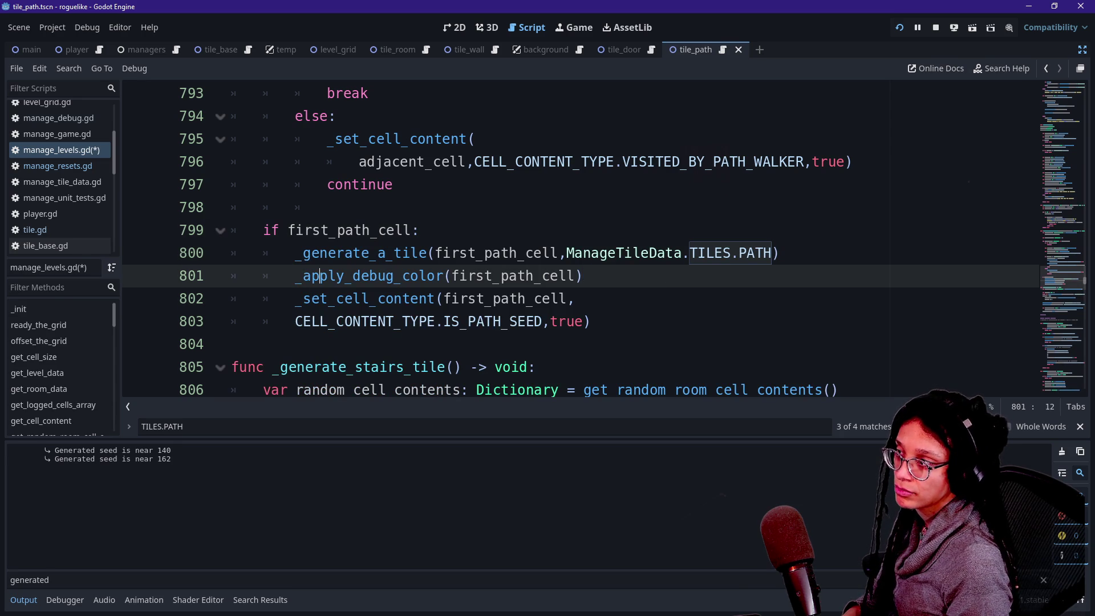
left_click(566, 253)
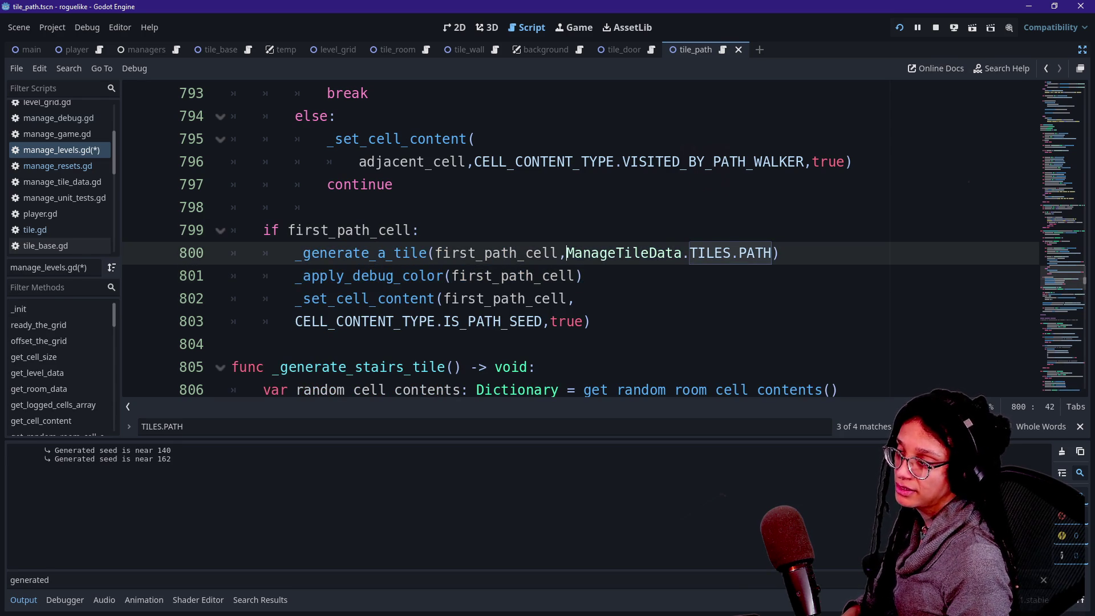
key("Down")
key("Up")
key("Up")
key("Up")
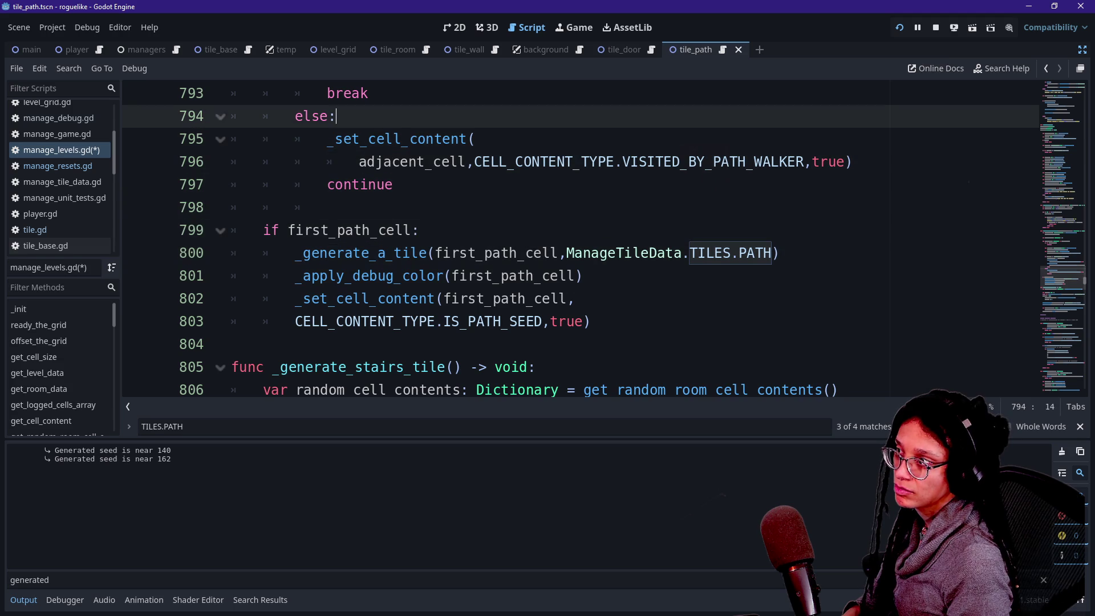
key("Up")
key("Up")
key("Down")
key("Down")
key("Down")
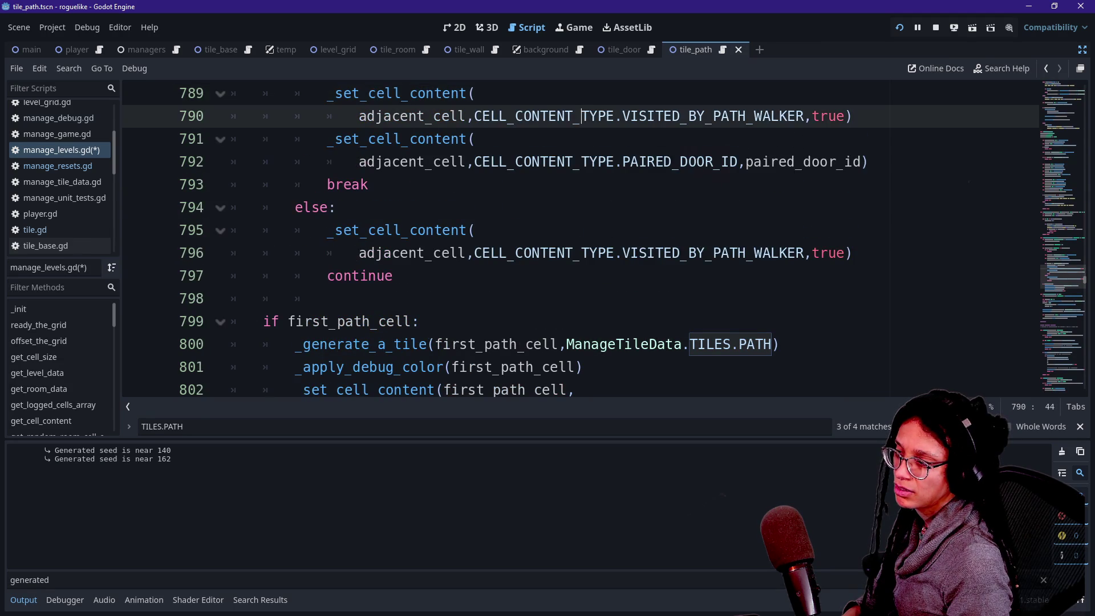
key("End")
key("Down")
key("Down")
key("Down")
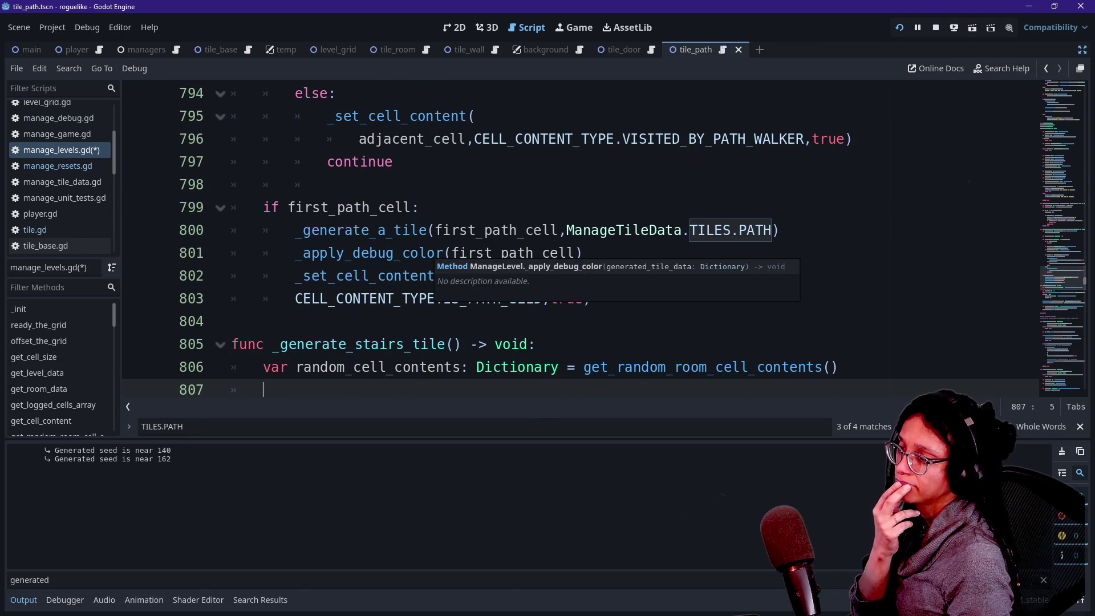
left_click(388, 253, "ctrl")
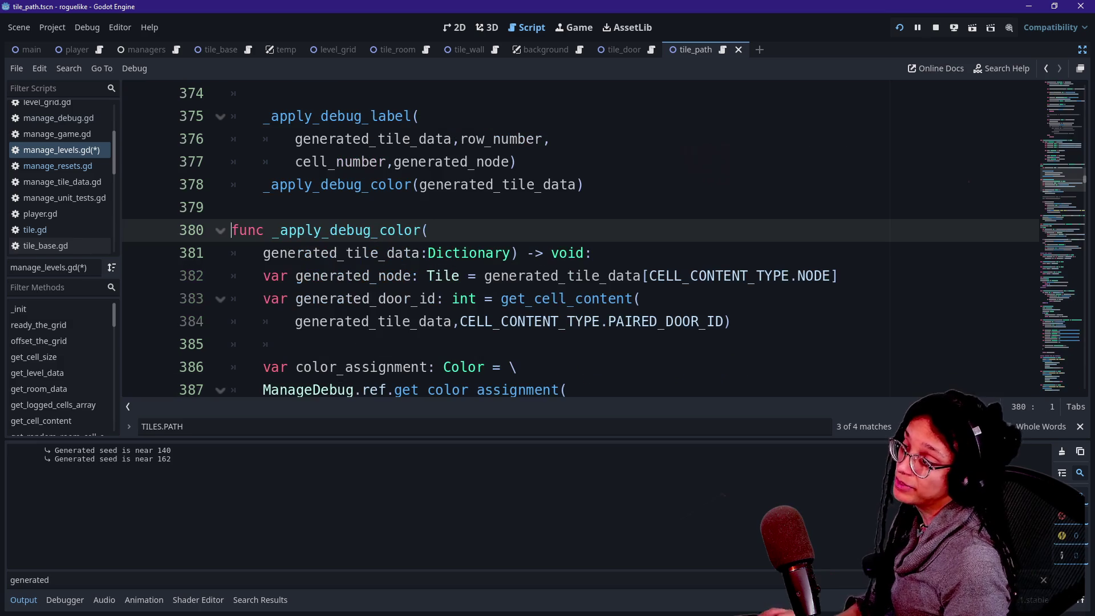
right_click(429, 280)
key("Escape")
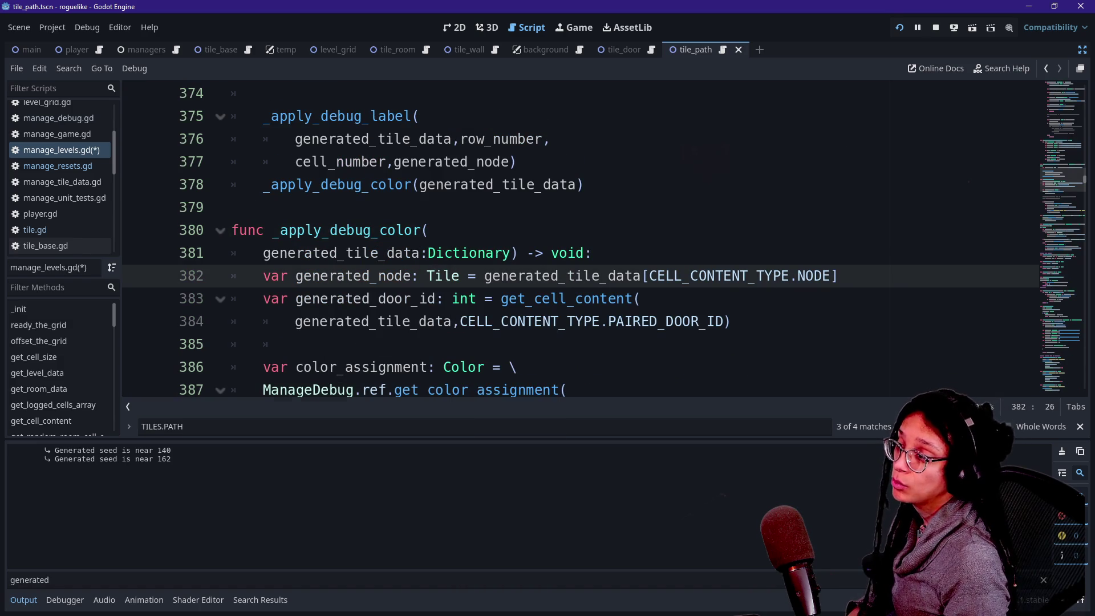
scroll(506, 239, "down", 3)
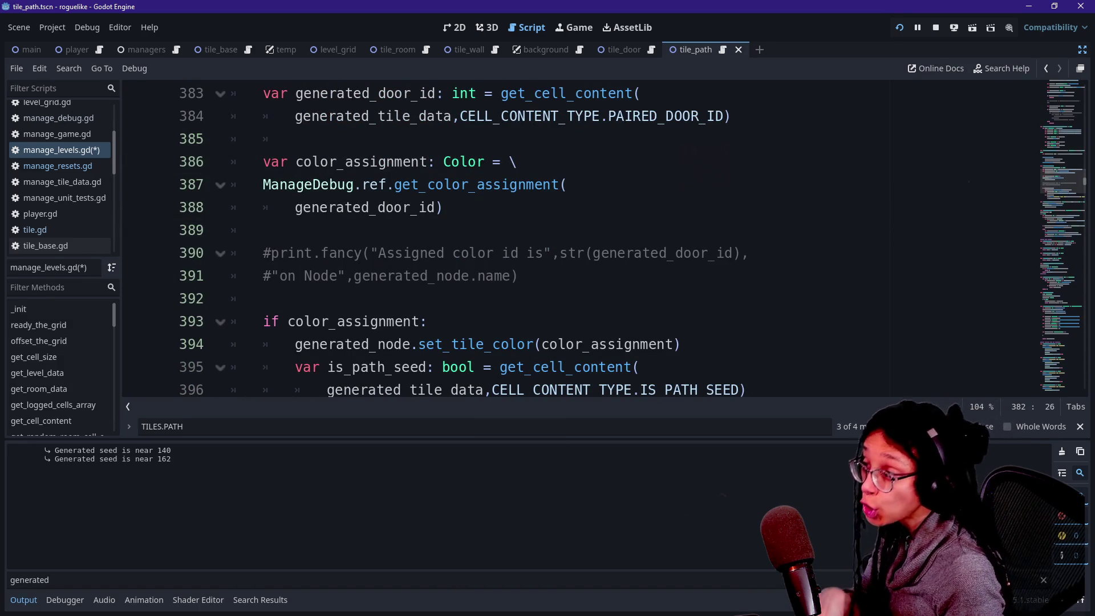
scroll(506, 240, "down", 4)
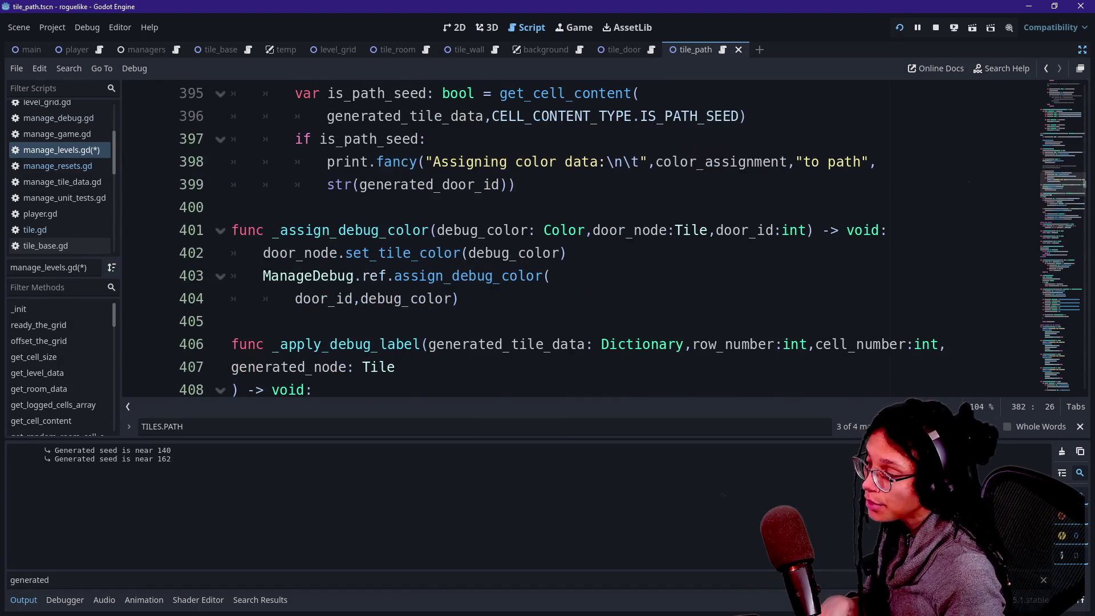
scroll(506, 239, "up", 1)
scroll(506, 240, "down", 4)
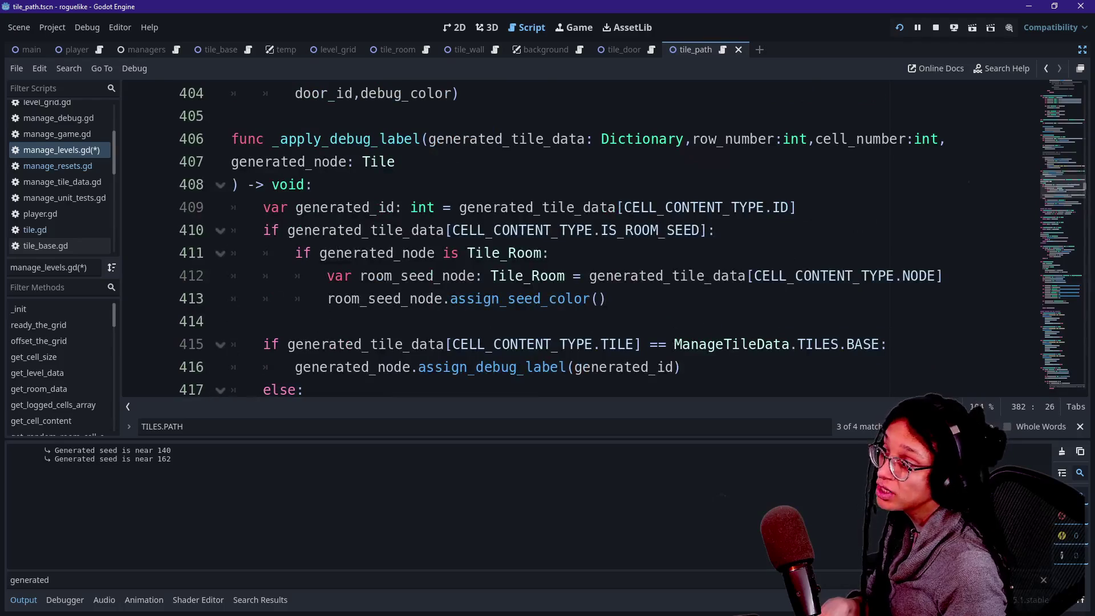
scroll(505, 240, "up", 9)
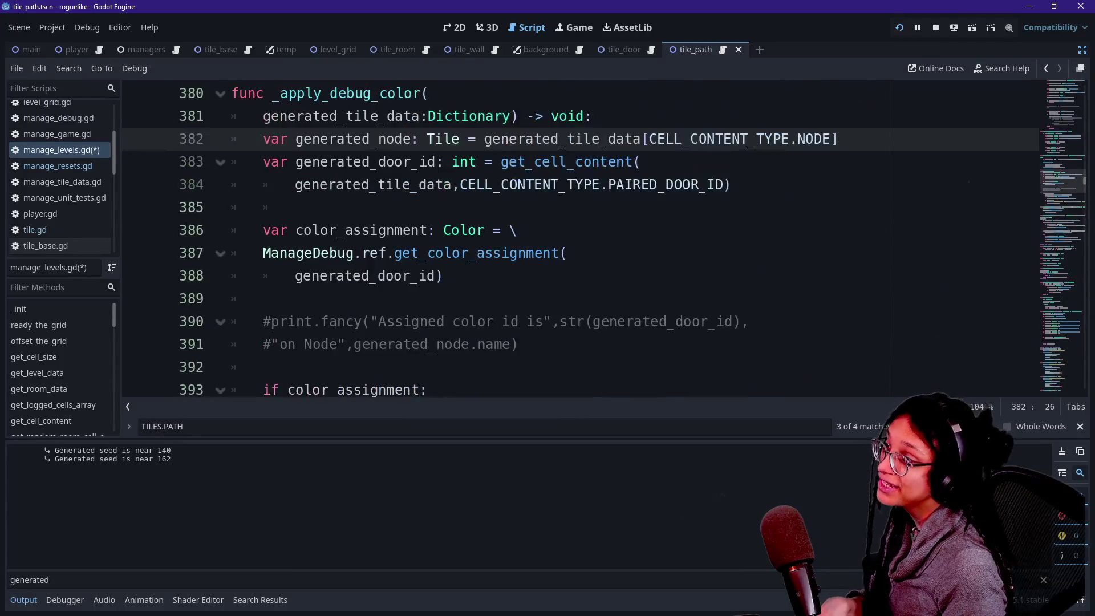
scroll(506, 240, "up", 2)
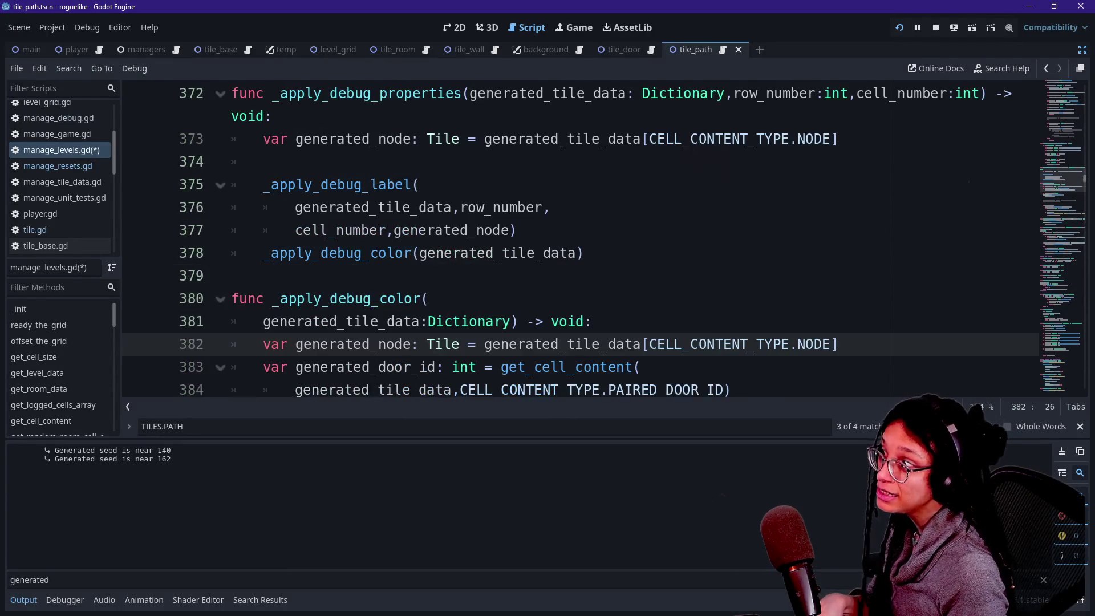
scroll(506, 240, "down", 2)
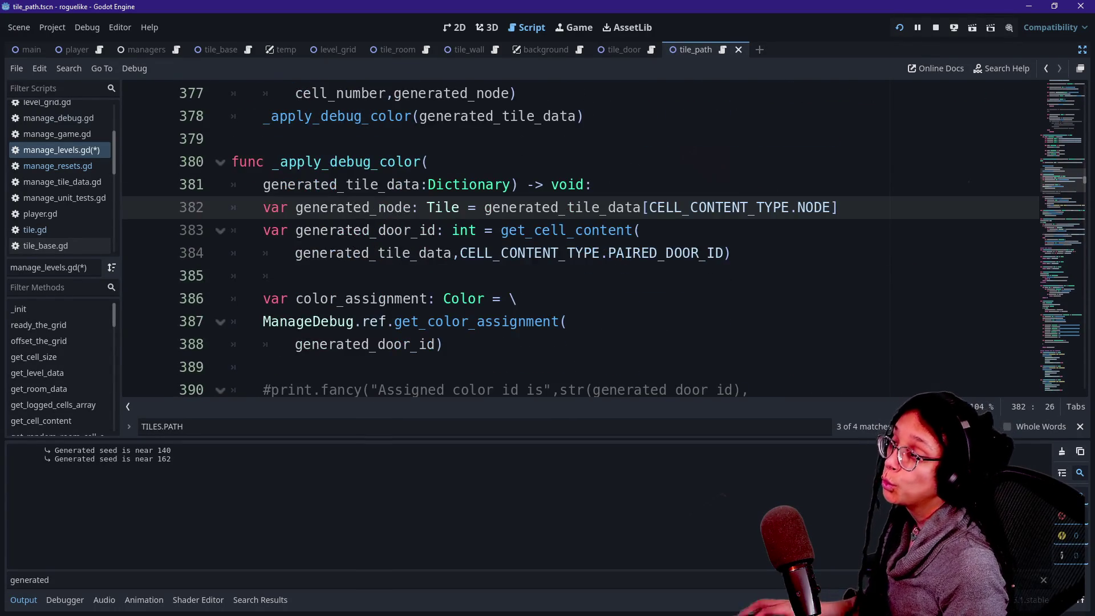
left_click(297, 252)
left_click(264, 367)
left_click(370, 229)
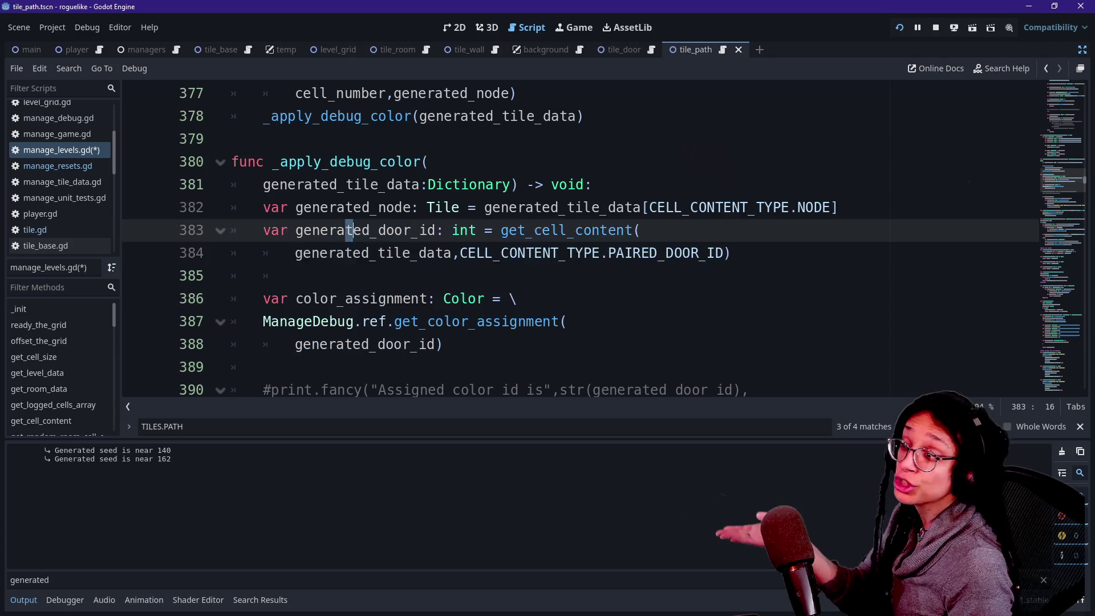
left_click(388, 321)
scroll(506, 240, "down", 2)
left_click(404, 276)
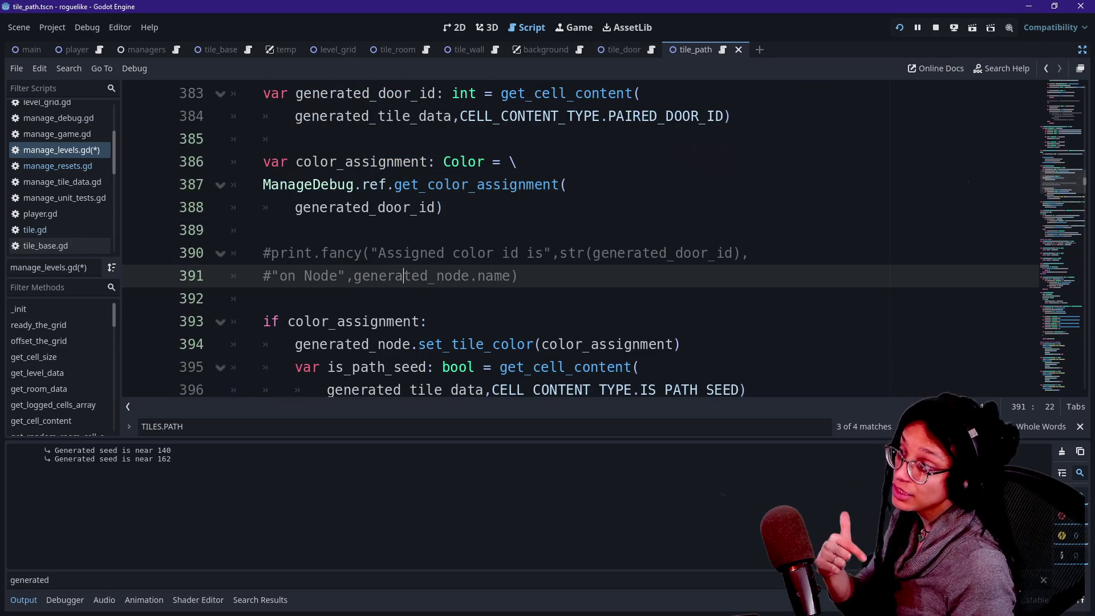
left_click(1045, 70)
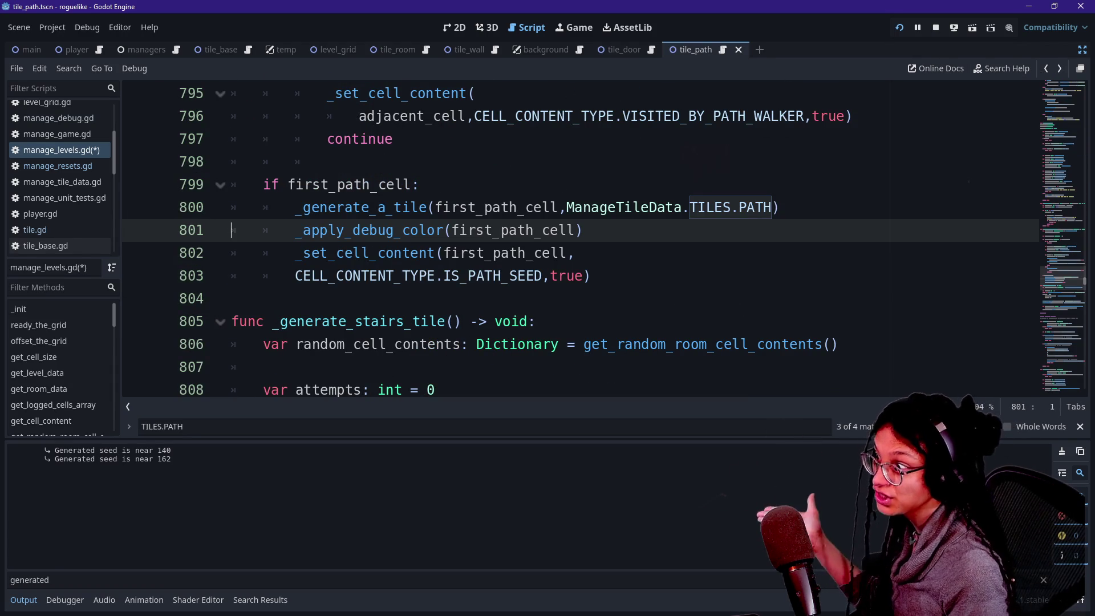
scroll(580, 239, "down", 2)
scroll(580, 240, "up", 2)
left_click(583, 230)
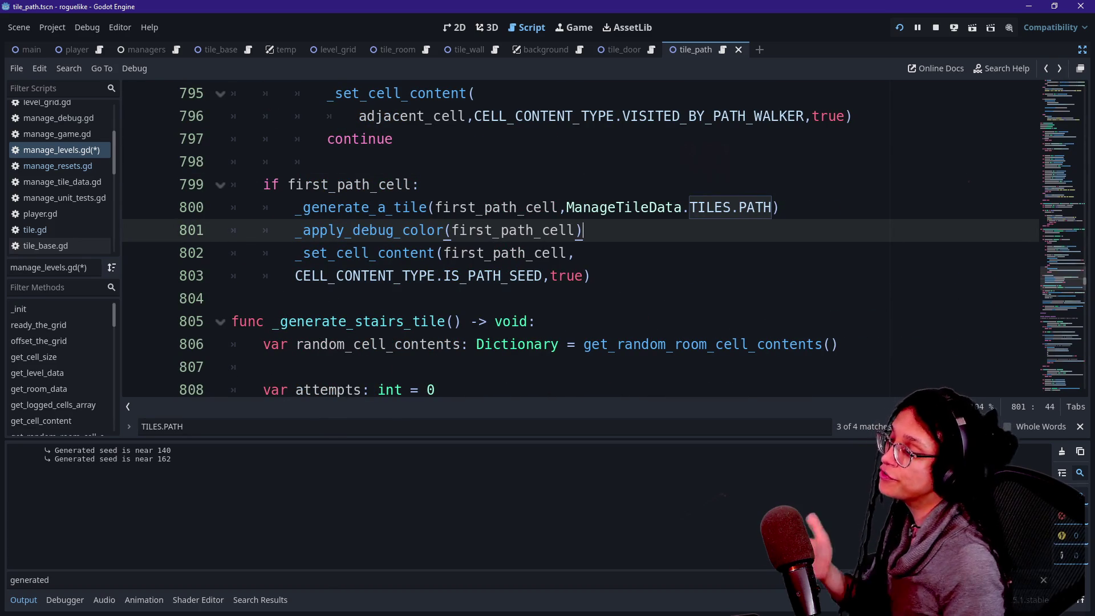
scroll(513, 229, "up", 2)
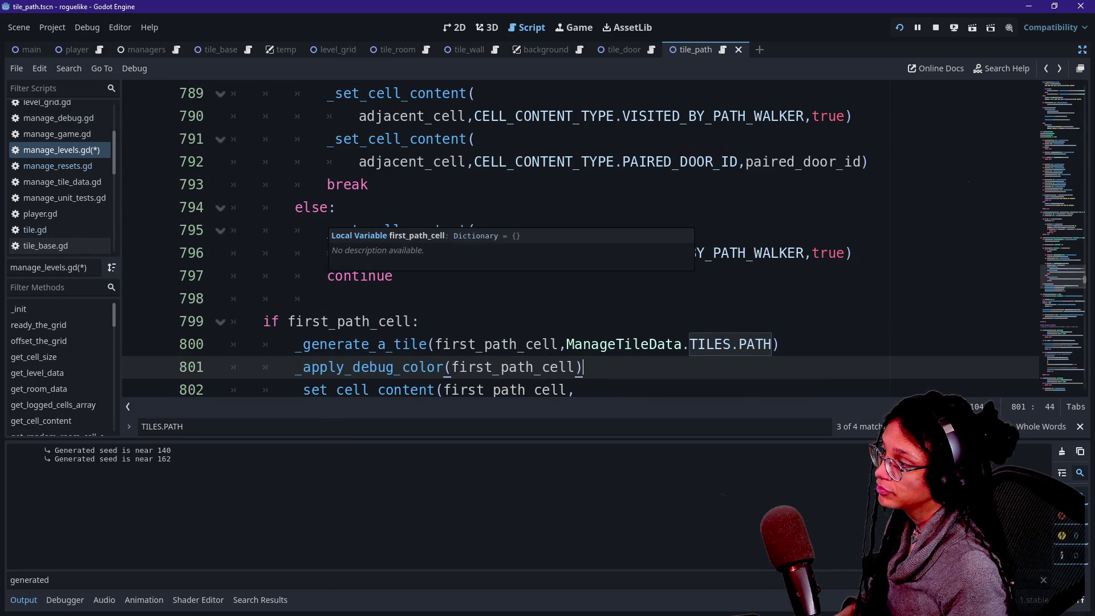
left_click(410, 344)
left_click(370, 367, "ctrl")
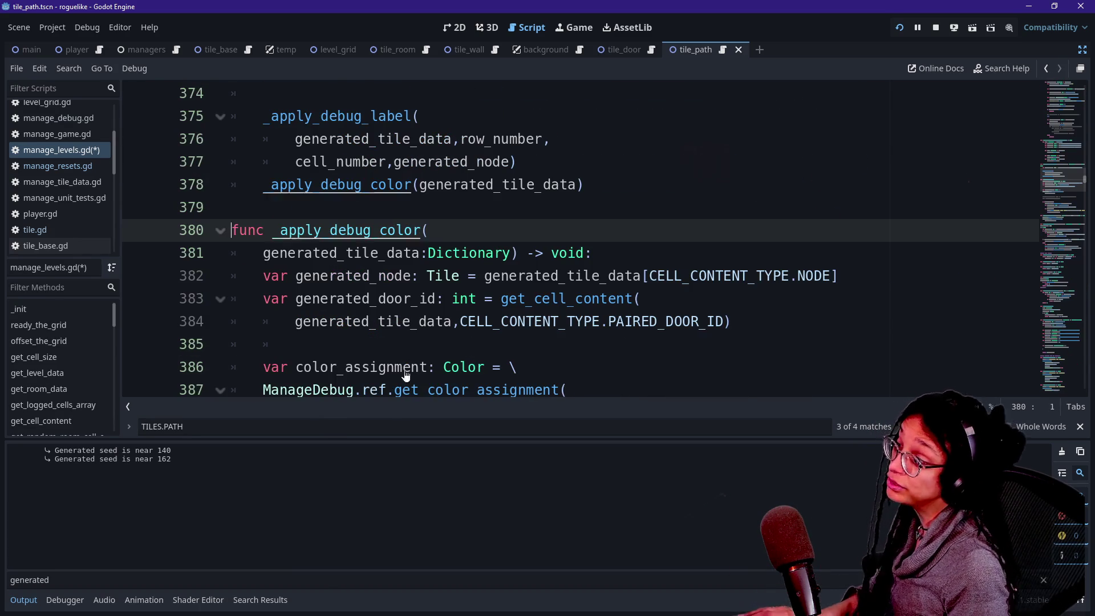
right_click(546, 366)
left_click(542, 368)
scroll(545, 322, "down", 4)
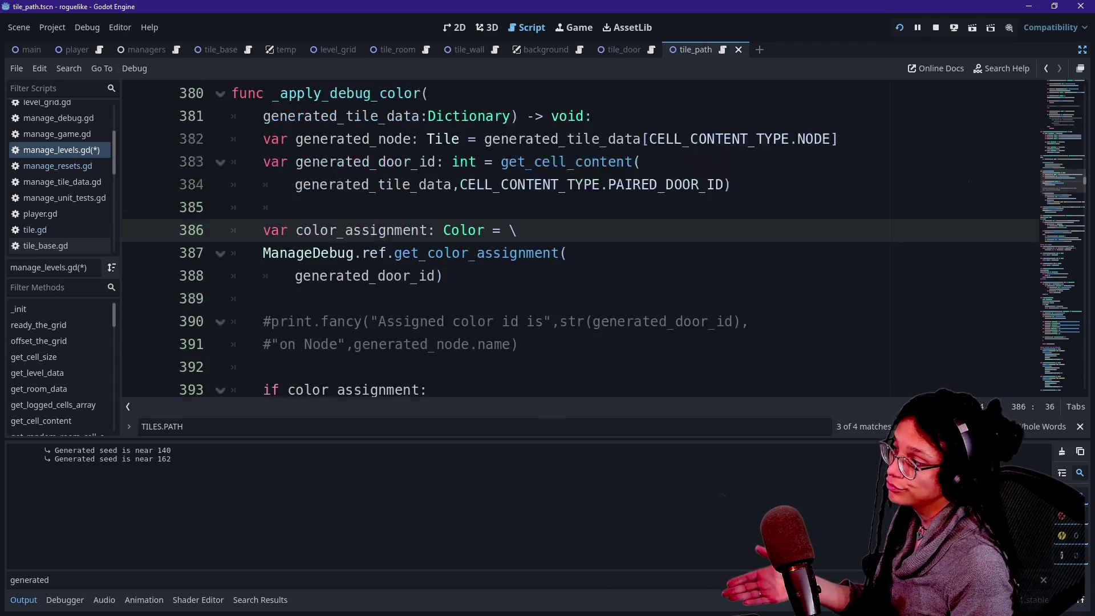
left_click_drag(263, 252, 267, 230)
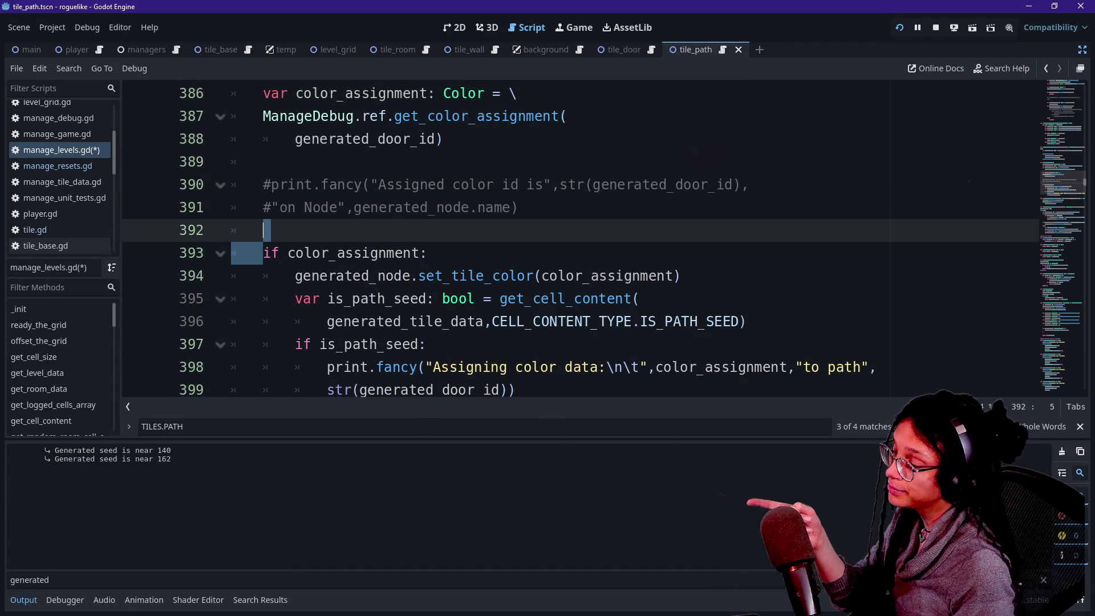
scroll(571, 240, "down", 1)
left_click(516, 321)
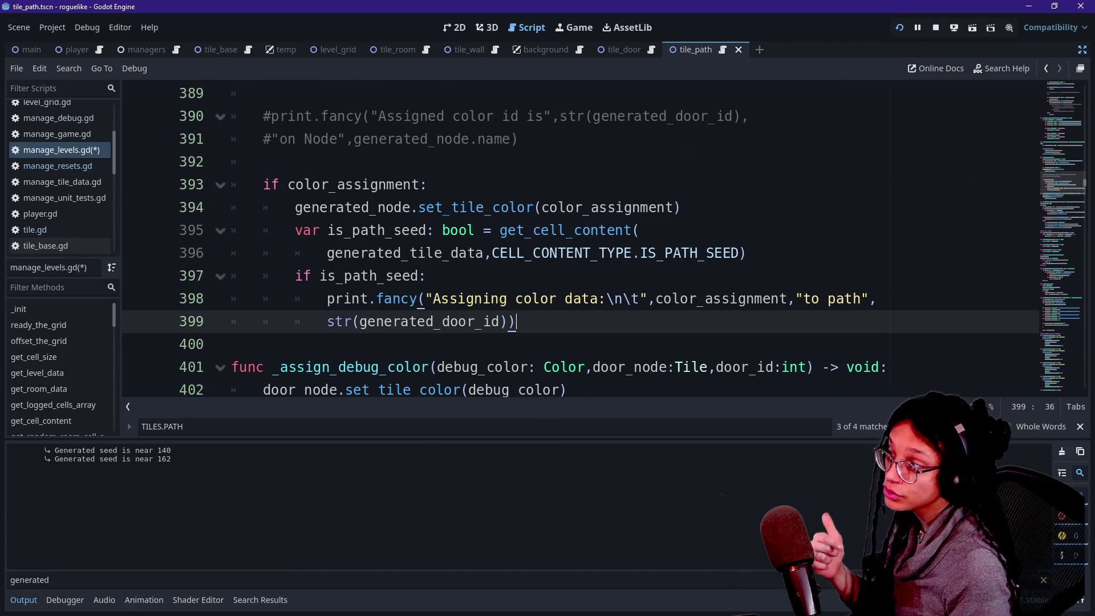
key("Return")
key("BackSpace")
key("BackSpace")
key("BackSpace")
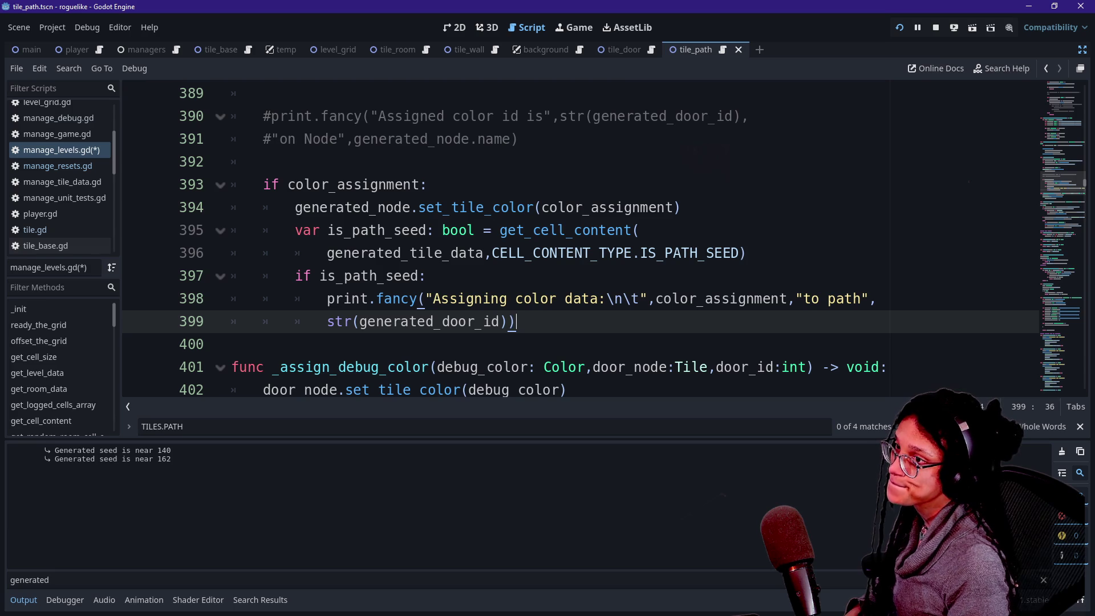
left_click(1048, 69)
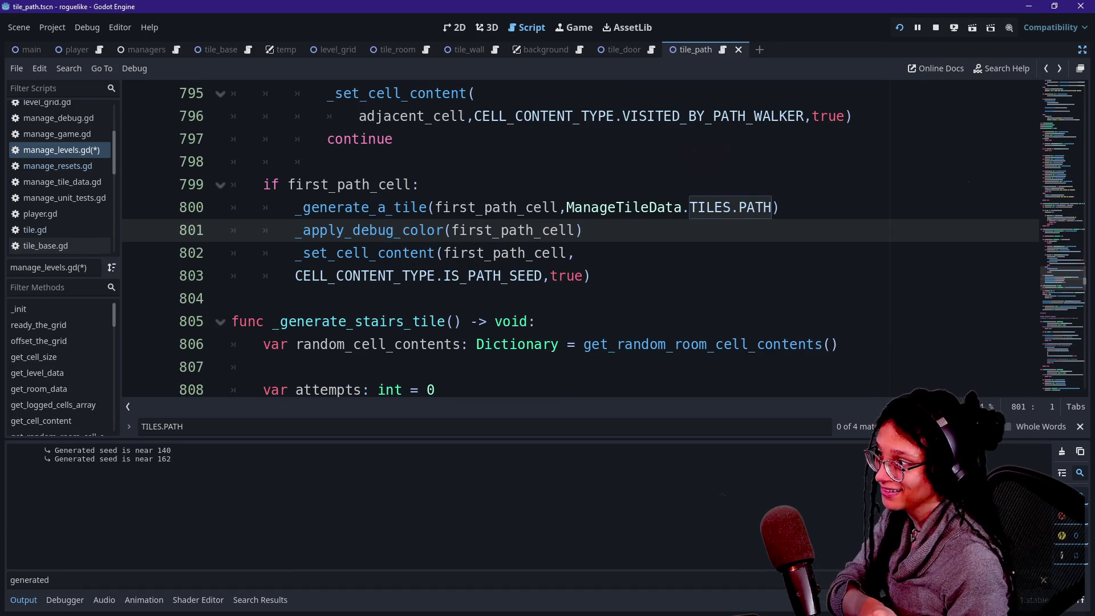
Step: Highlight the _apply_debug_color(first_path_cell) call on line 801, between TILES.PATH and IS_PATH_SEED
left_click(591, 276)
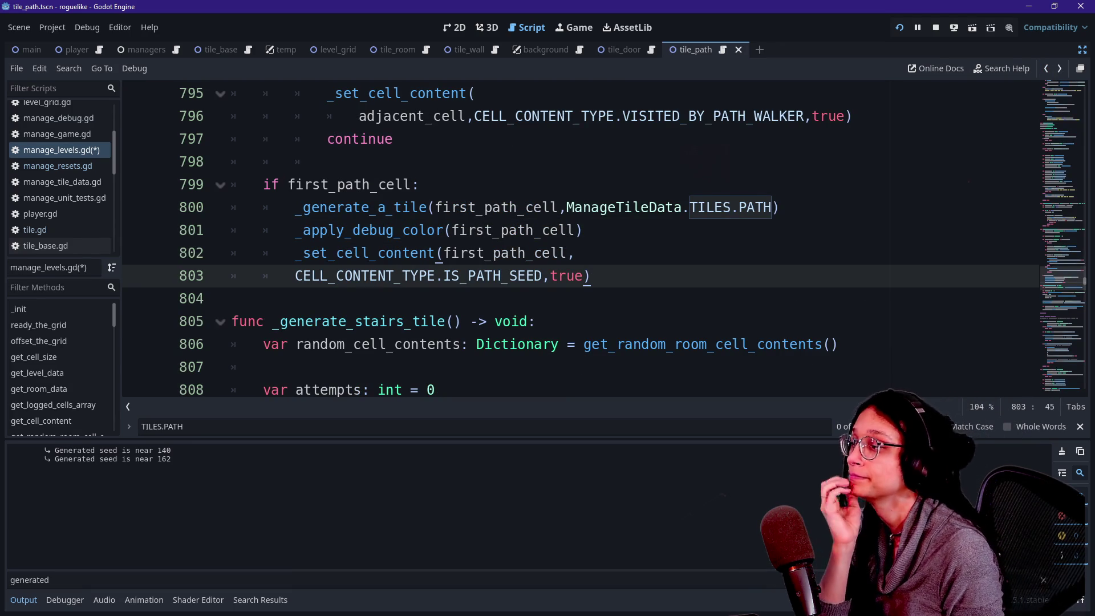
scroll(579, 239, "up", 1)
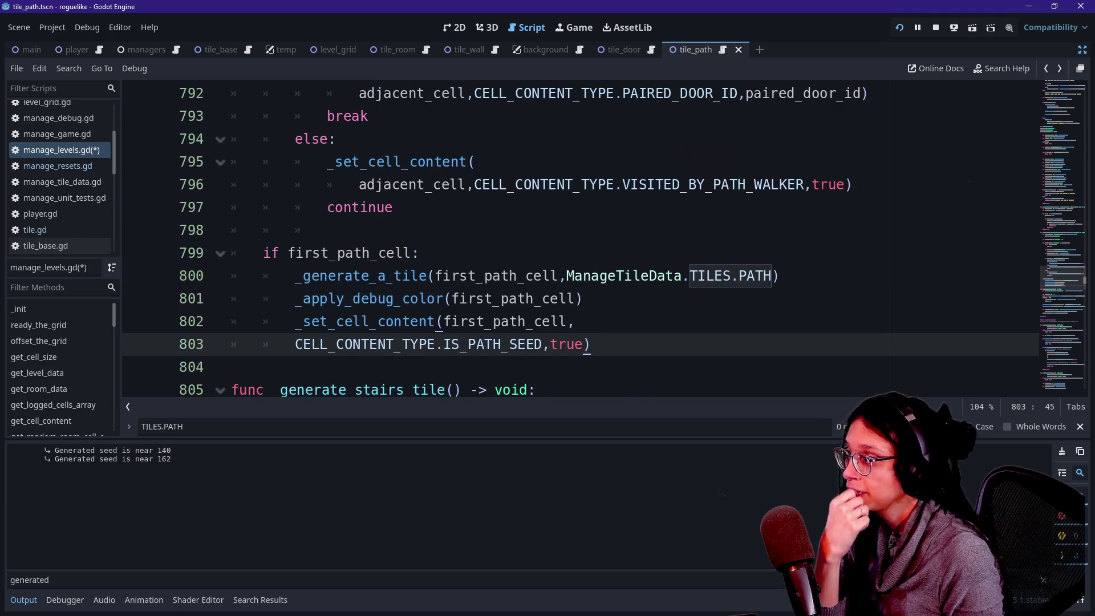
key("Up")
key("Up")
key("Up")
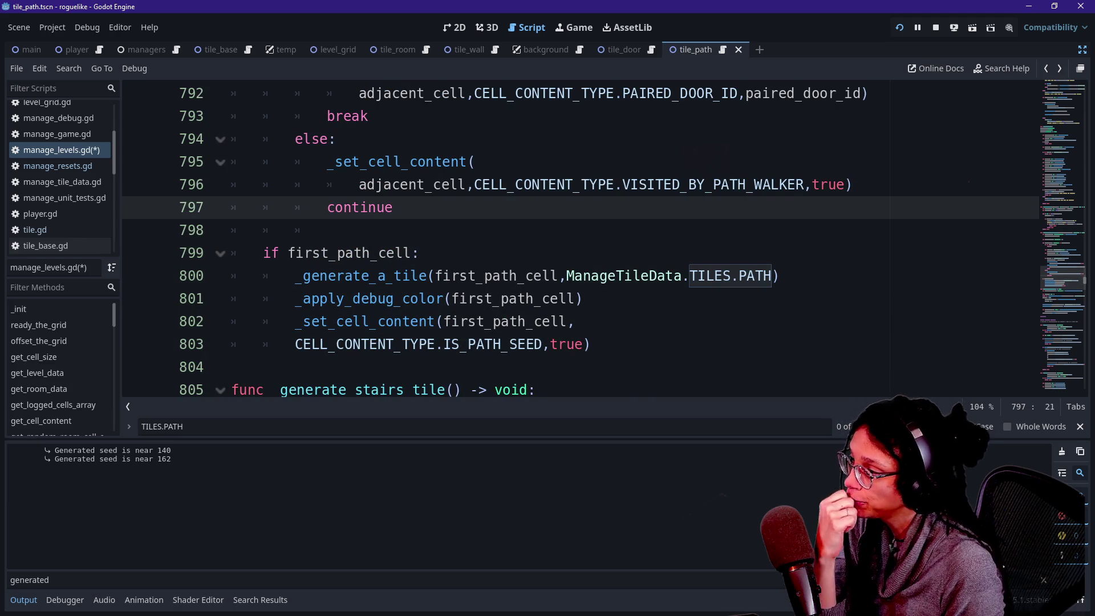
left_click(295, 298)
mouse_move(295, 298)
left_mouse_down()
mouse_move(574, 321)
mouse_move(583, 299)
left_mouse_up()
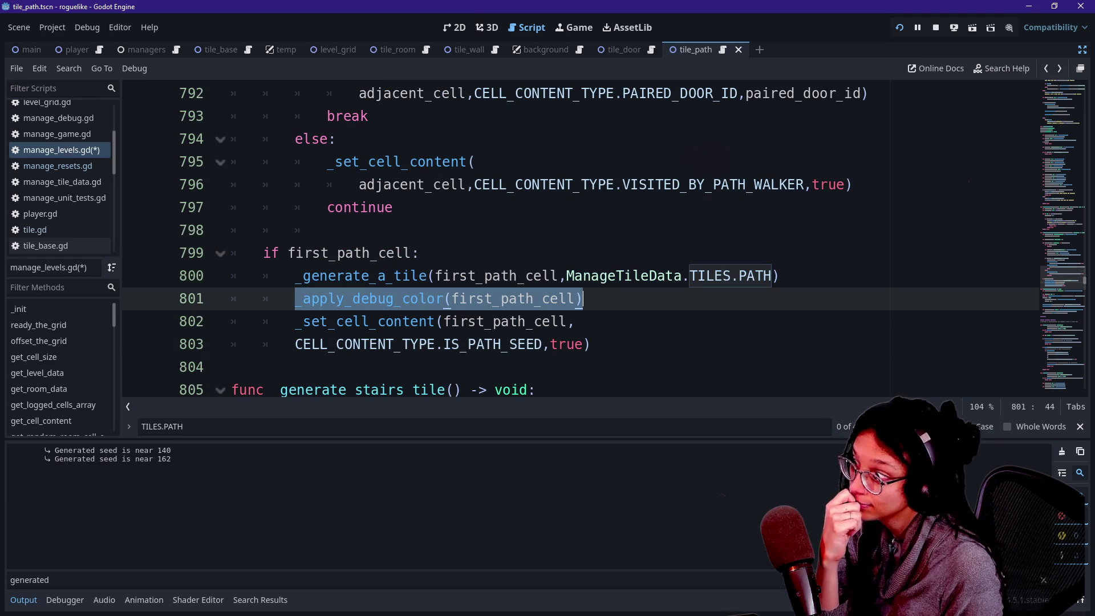
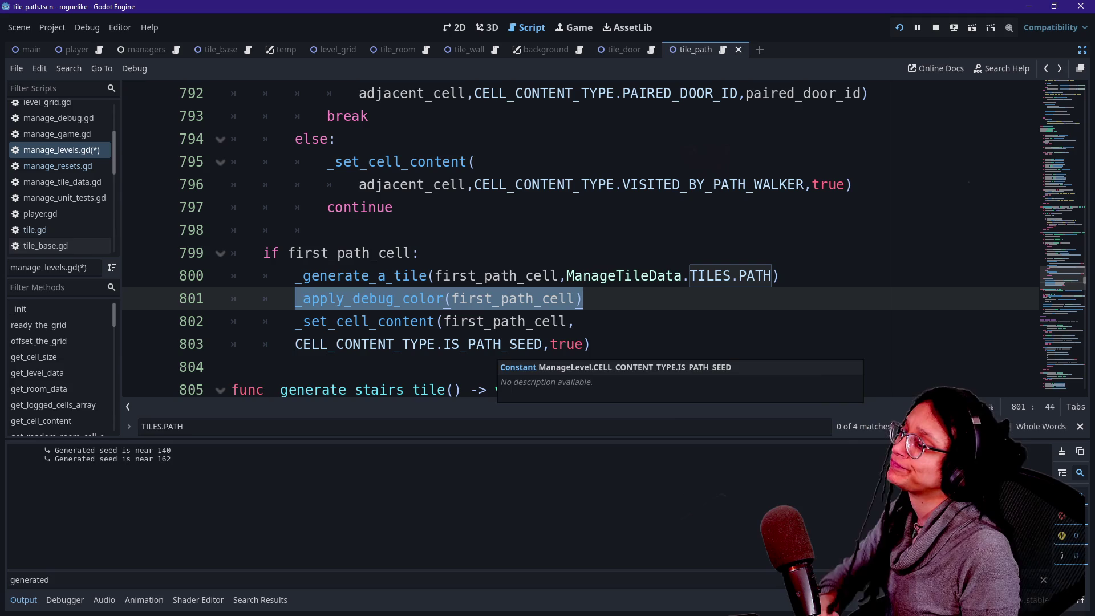
Step: Delete the _apply_debug_color(first_path_cell) line at line 801 of manage_levels.gd
key("Down")
left_click(566, 344)
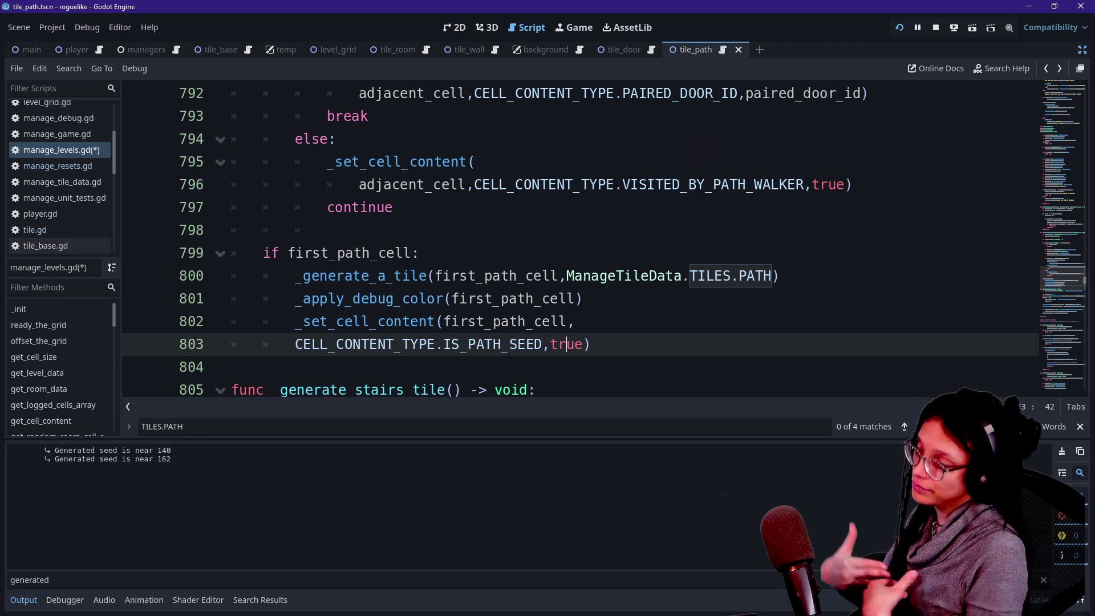
left_click_drag(583, 298, 780, 276)
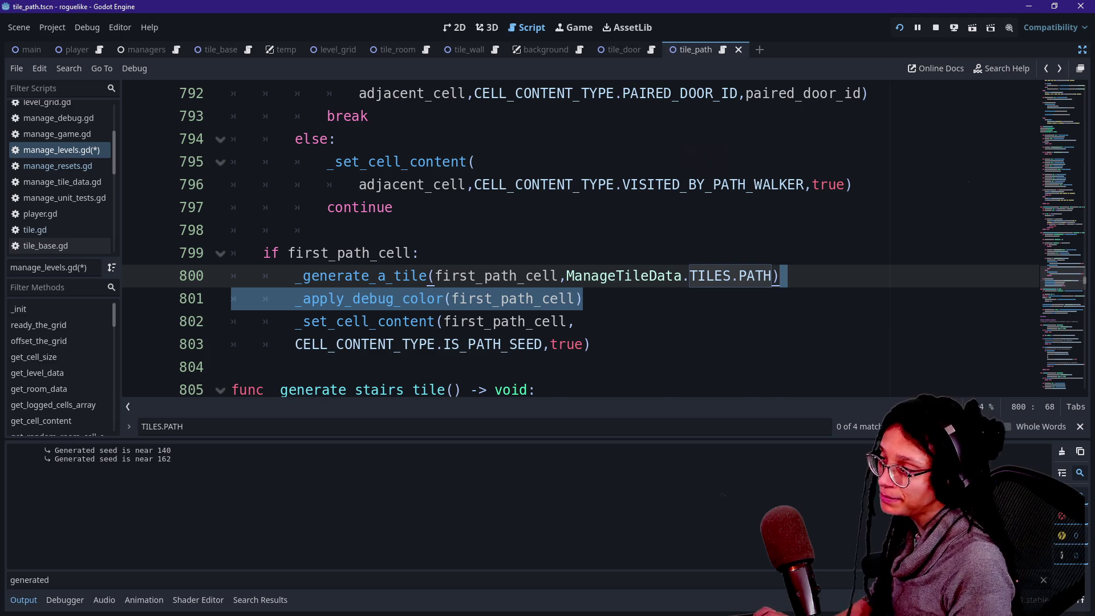
key("BackSpace")
scroll(570, 240, "up", 4)
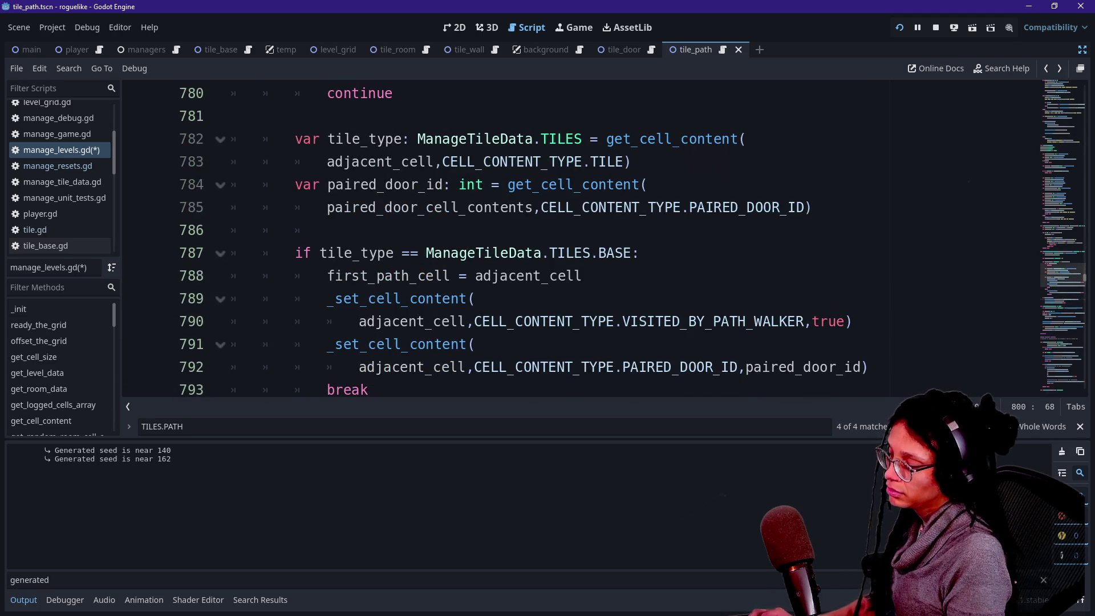
Step: Delete the _apply_debug_color(generated_tile_data) call at line 378, then test-run the level's green corridor
key("ctrl+f")
type("_a")
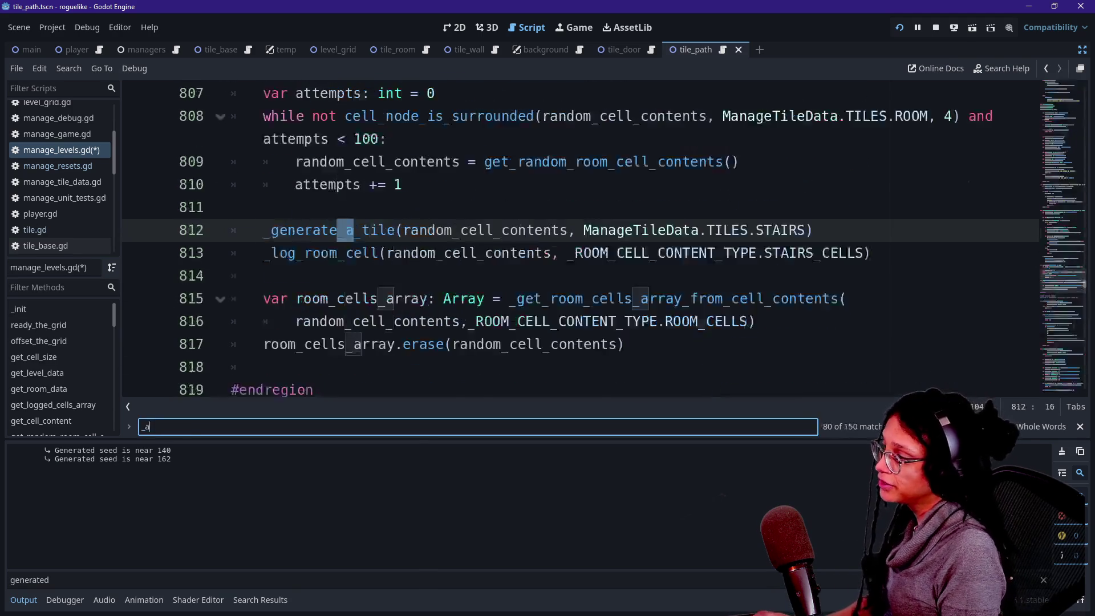
type("pply_deb")
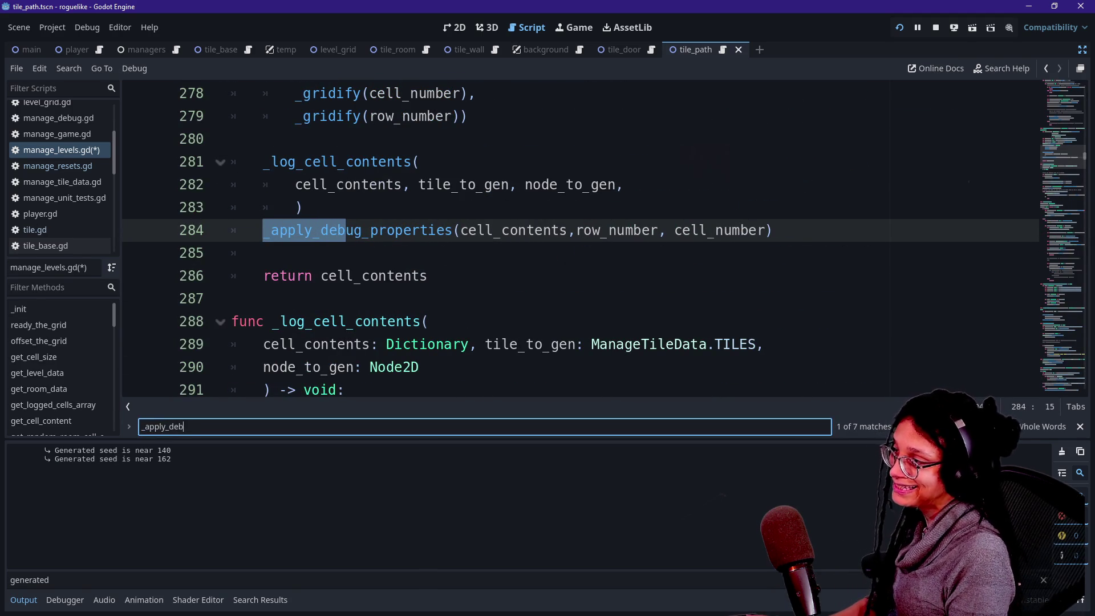
type("ug_")
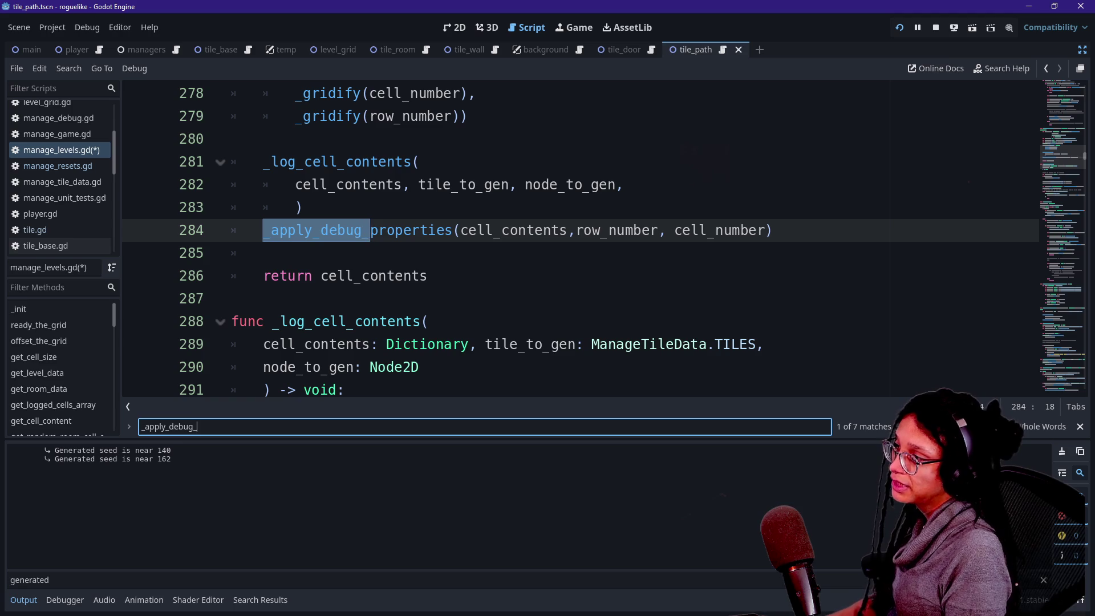
type("co")
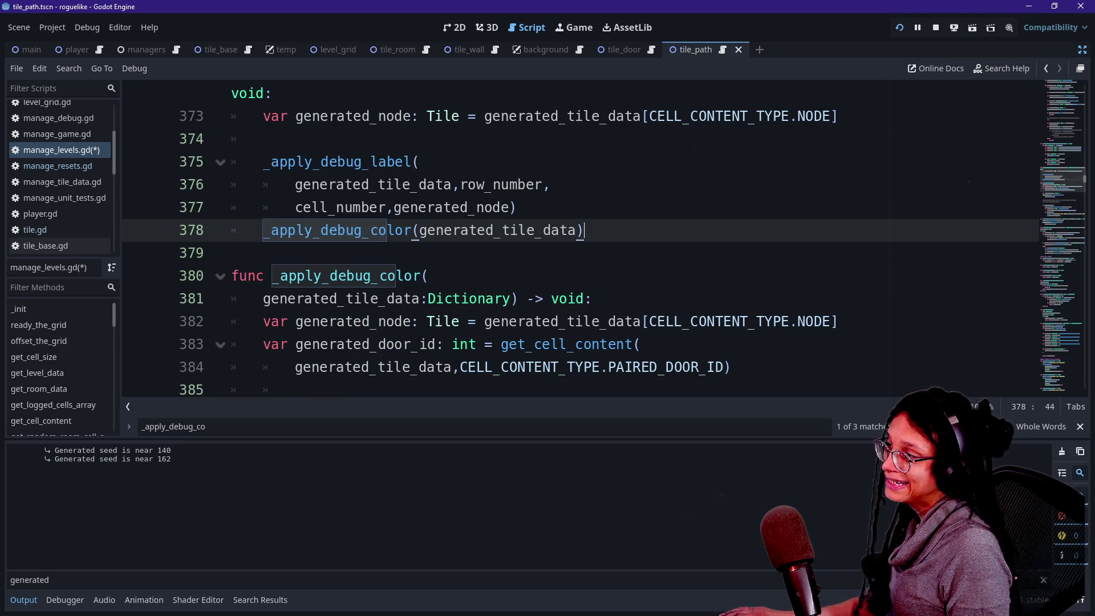
left_click_drag(583, 230, 517, 207)
key("BackSpace")
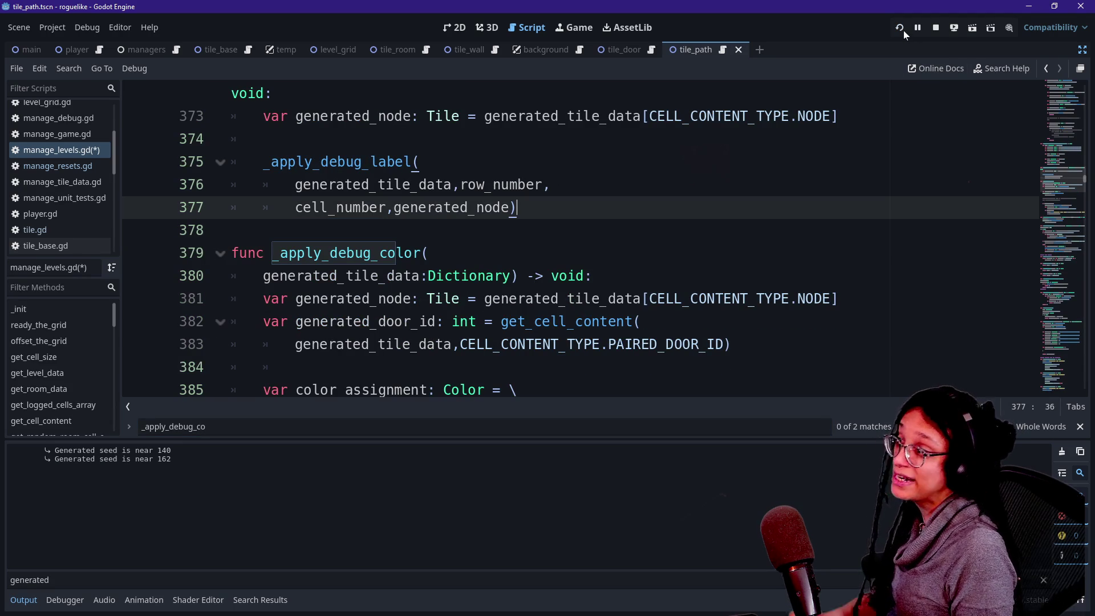
left_click(904, 30)
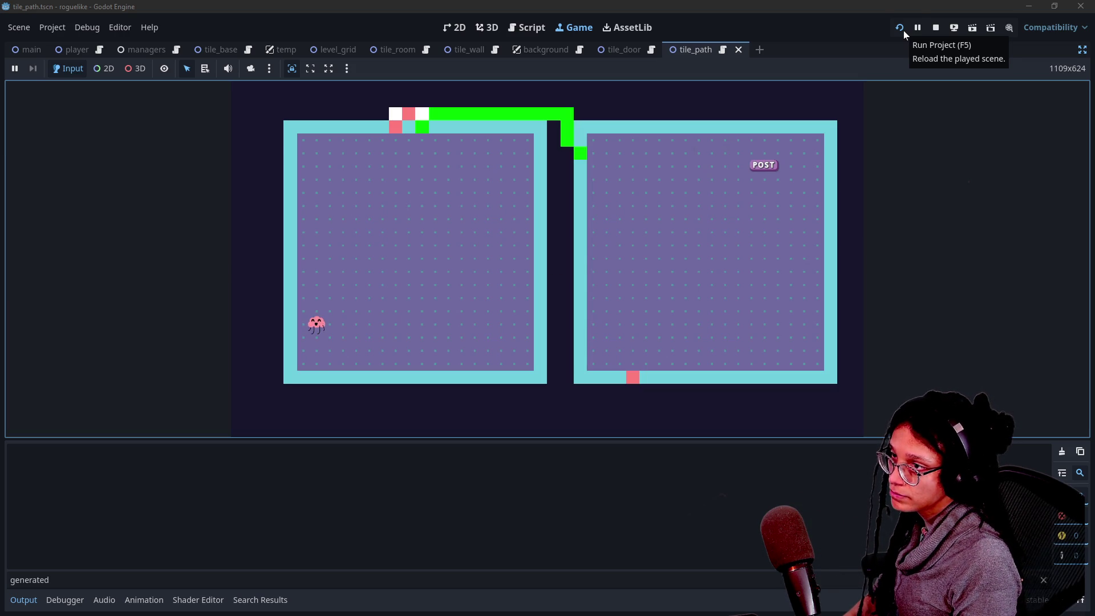
left_click(934, 31)
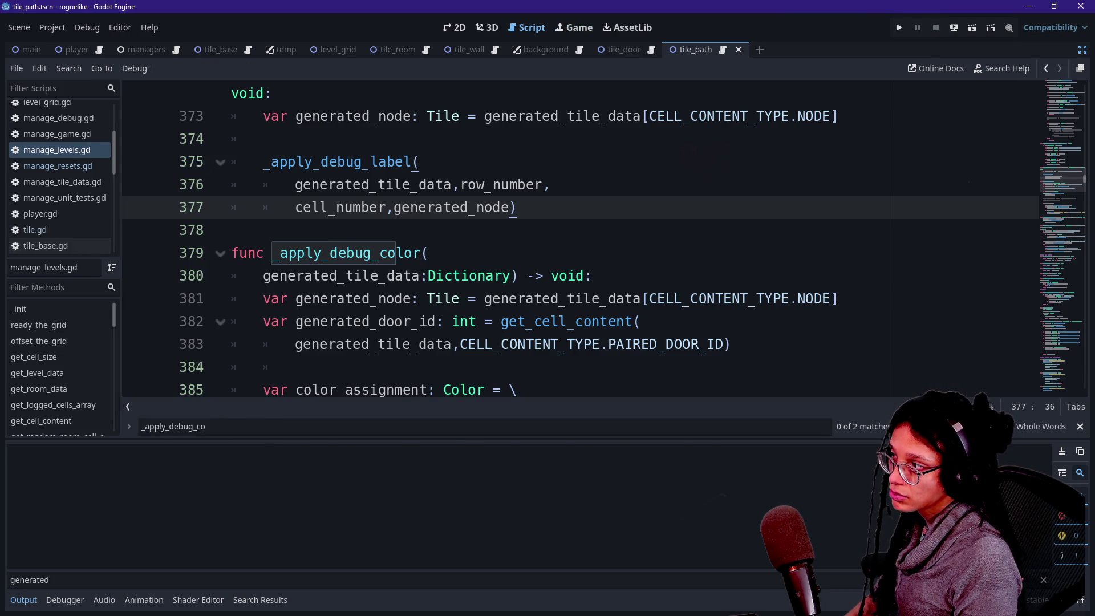
Step: Delete the _apply_debug_color(generated_path_cell) line at 701 and its leftover blank line
key("ctrl+f")
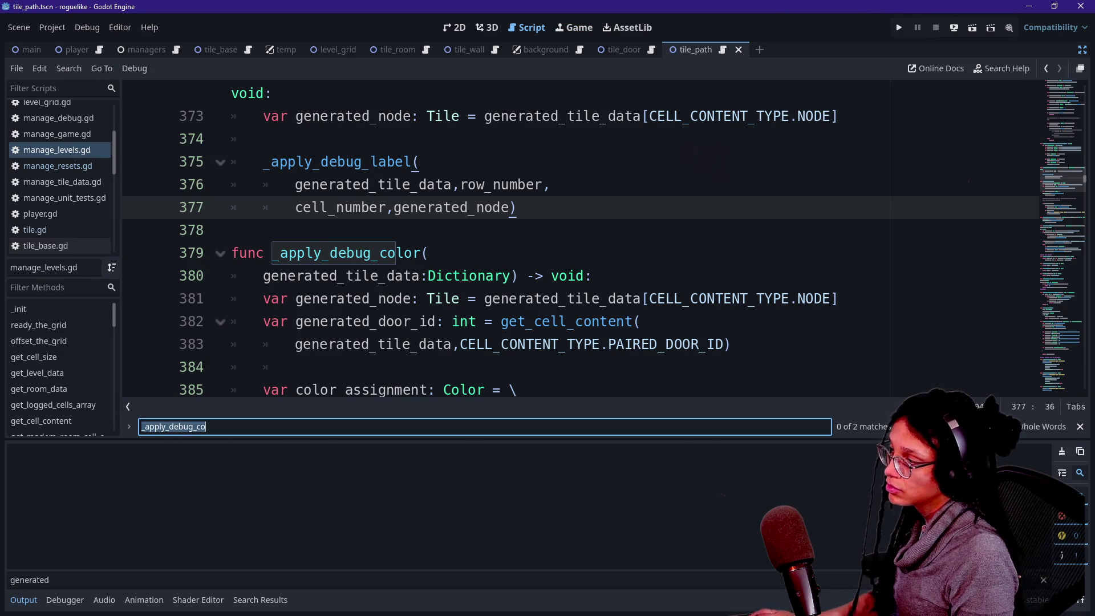
key("Return")
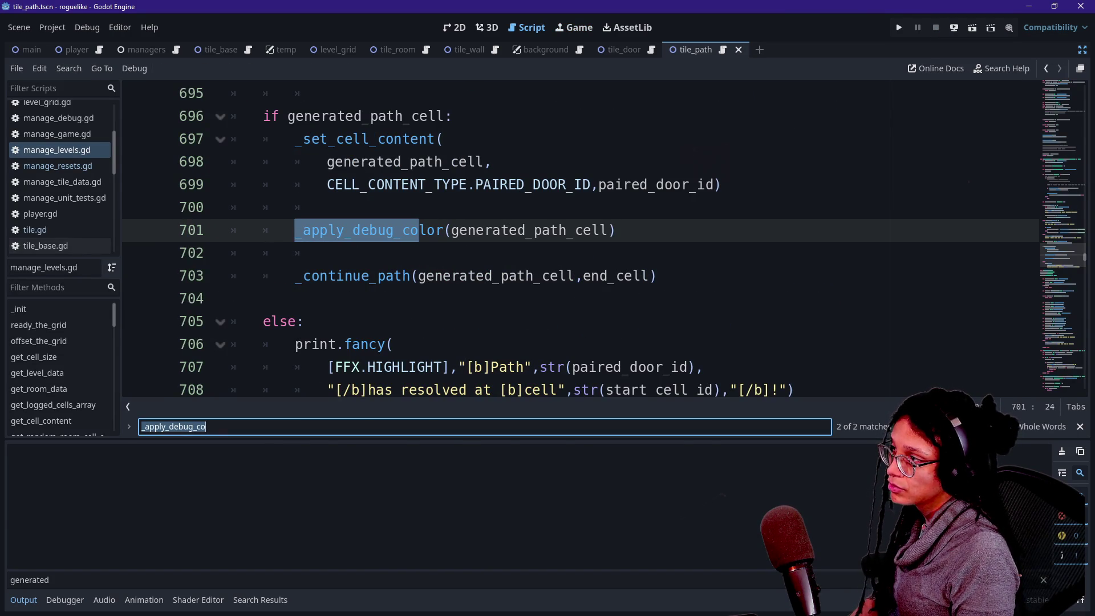
left_click(616, 230)
key("shift+Up")
key("BackSpace")
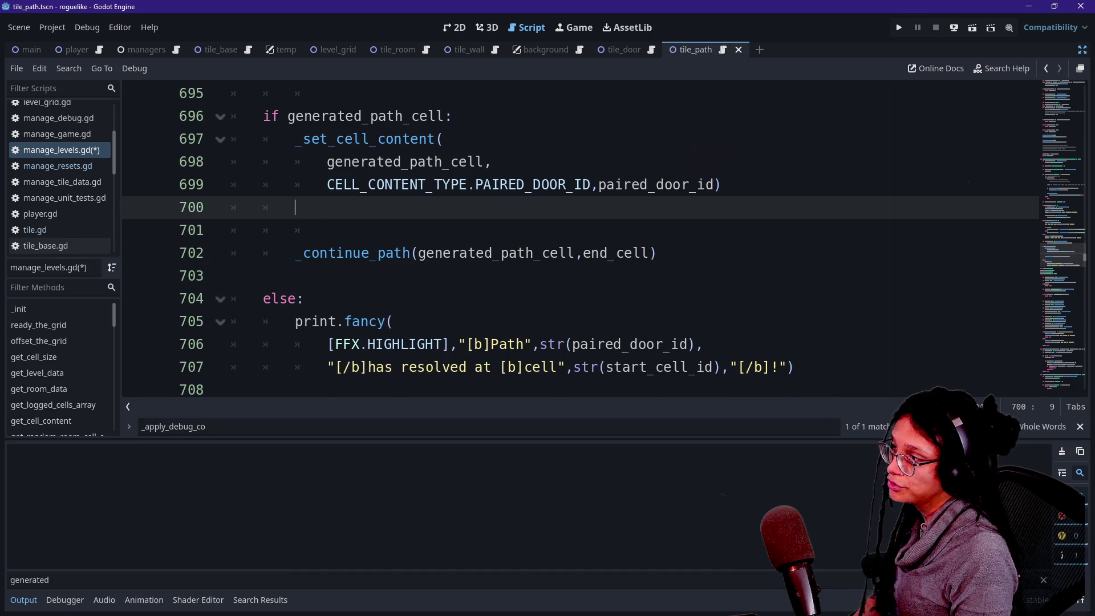
key("shift+Up")
key("BackSpace")
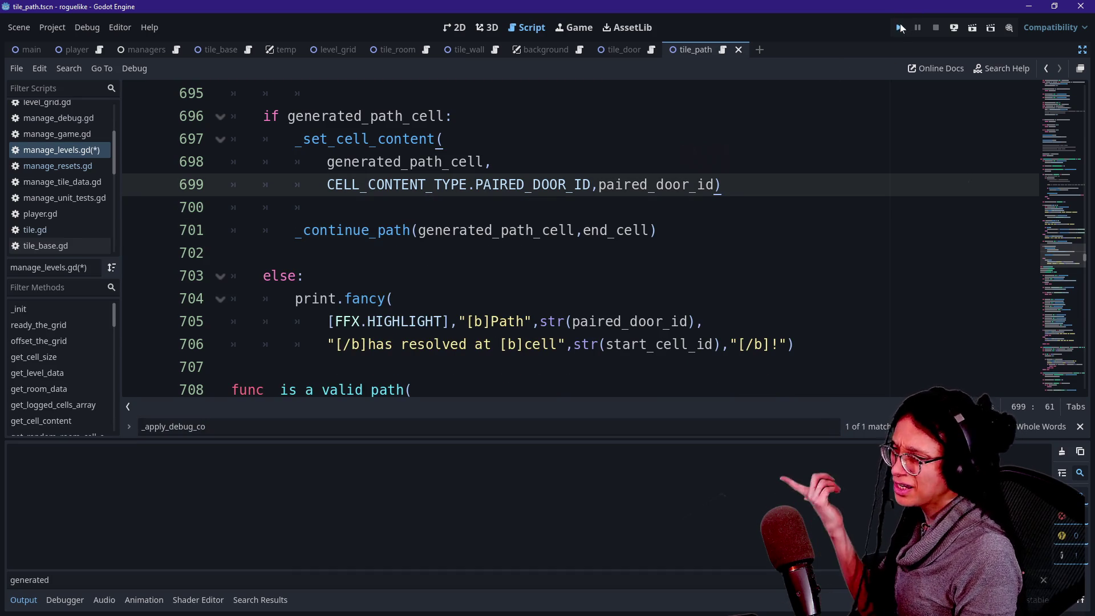
Step: Test-run the level to confirm the corridors are now white, then stop it
left_click(899, 27)
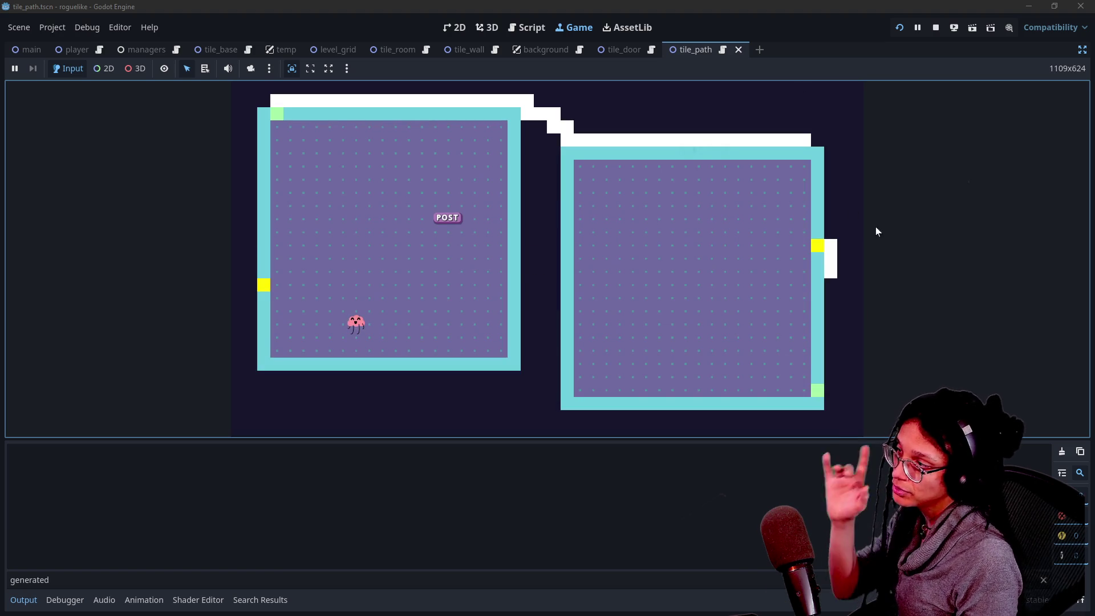
left_click(935, 28)
left_click(343, 253)
scroll(342, 253, "down", 1)
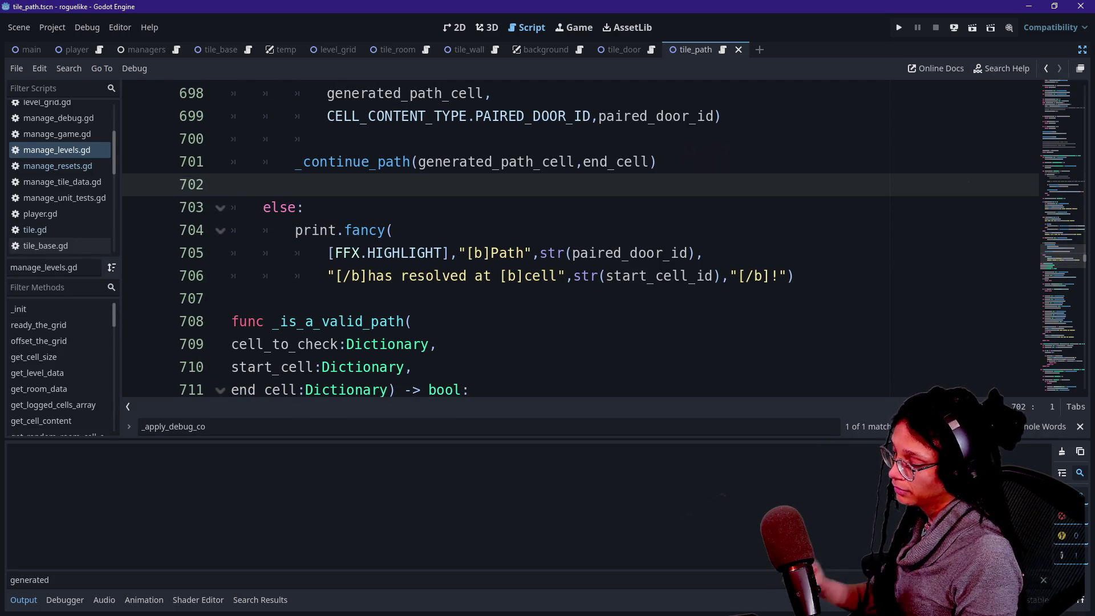
Step: Search the script for '.emit' to find the level_generated emit lines 121–122
key("shift+alt+o")
key("Escape")
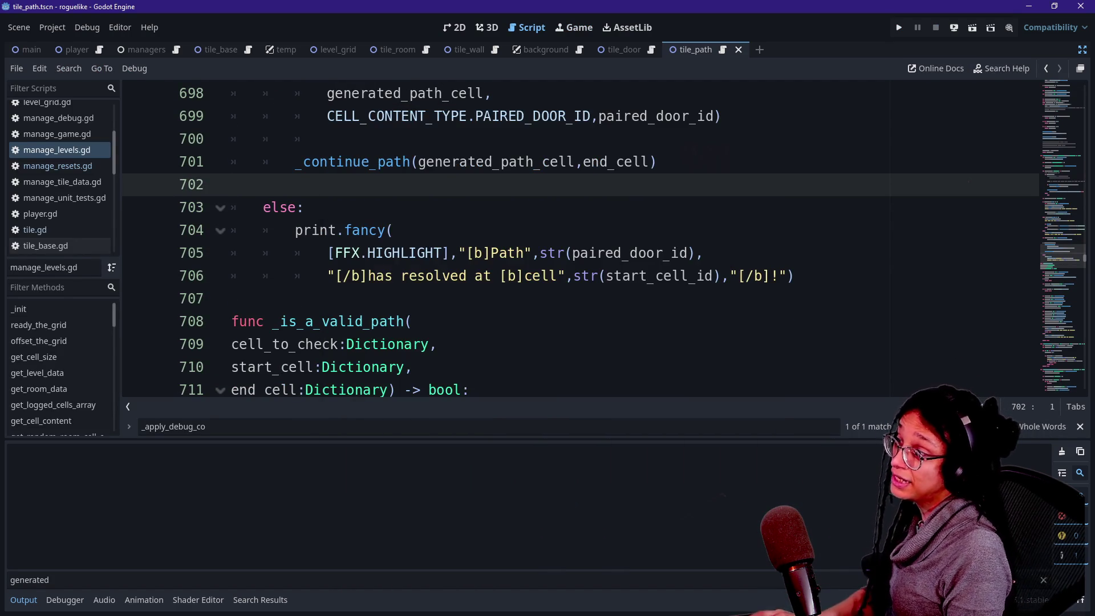
key("ctrl+f")
type("lwc")
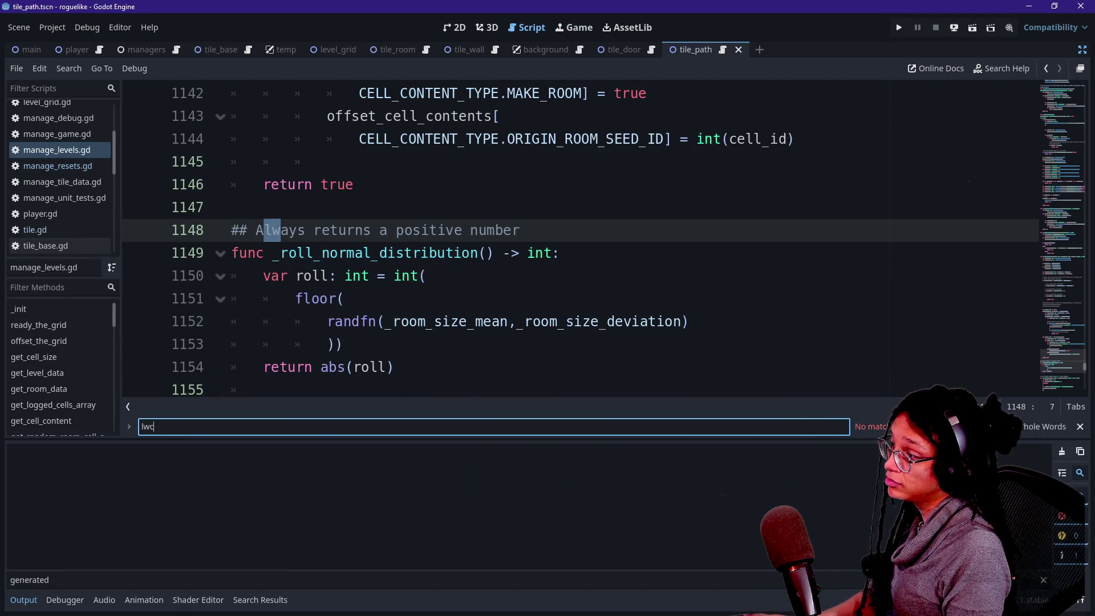
key("BackSpace")
key("BackSpace")
key("BackSpace")
type(".emit")
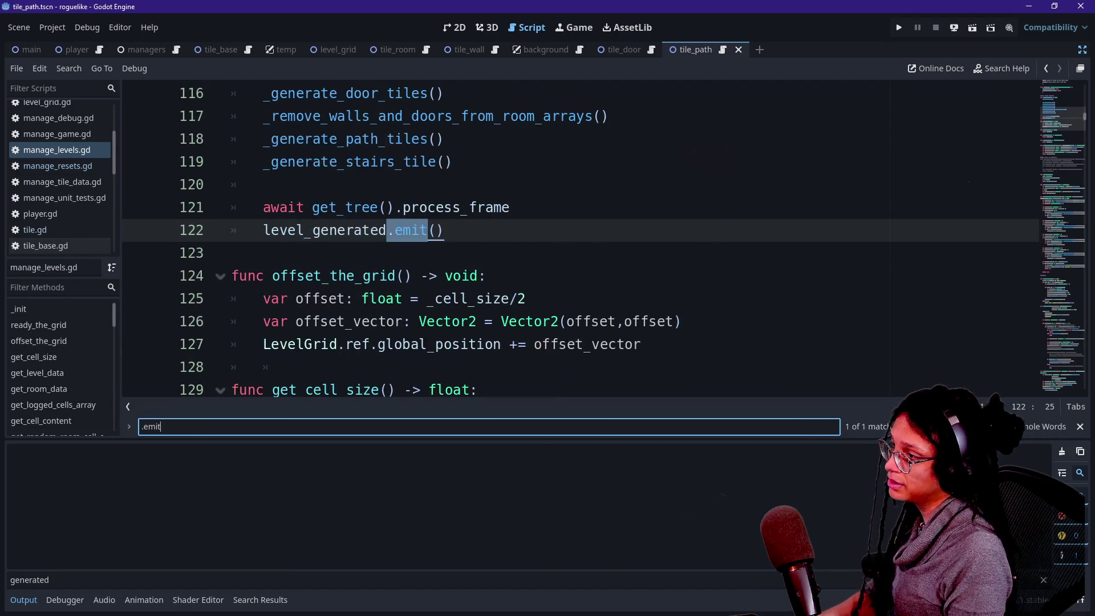
left_click_drag(279, 207, 232, 253)
scroll(451, 240, "up", 3)
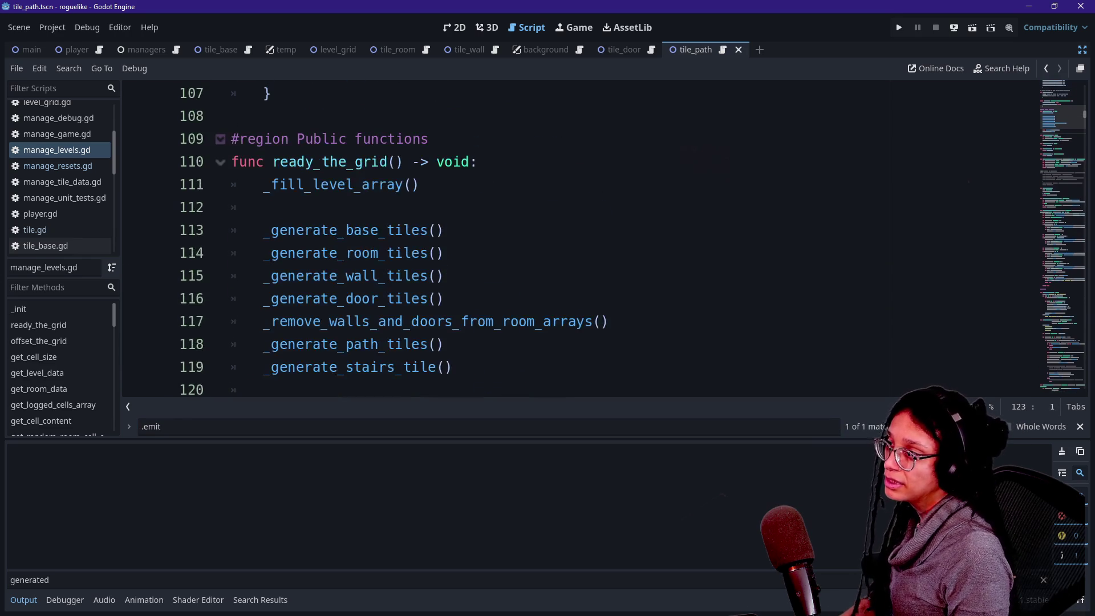
Step: Inspect ready_the_grid's calls and jump to the _generate_path_tiles function definition
left_click(451, 367)
scroll(451, 367, "down", 2)
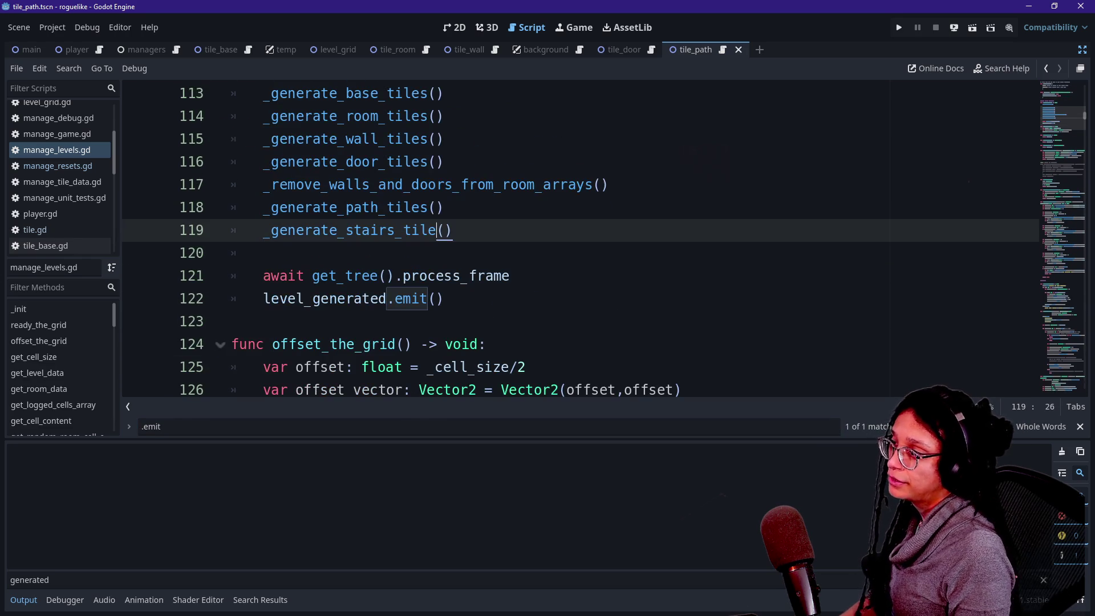
left_click(346, 207)
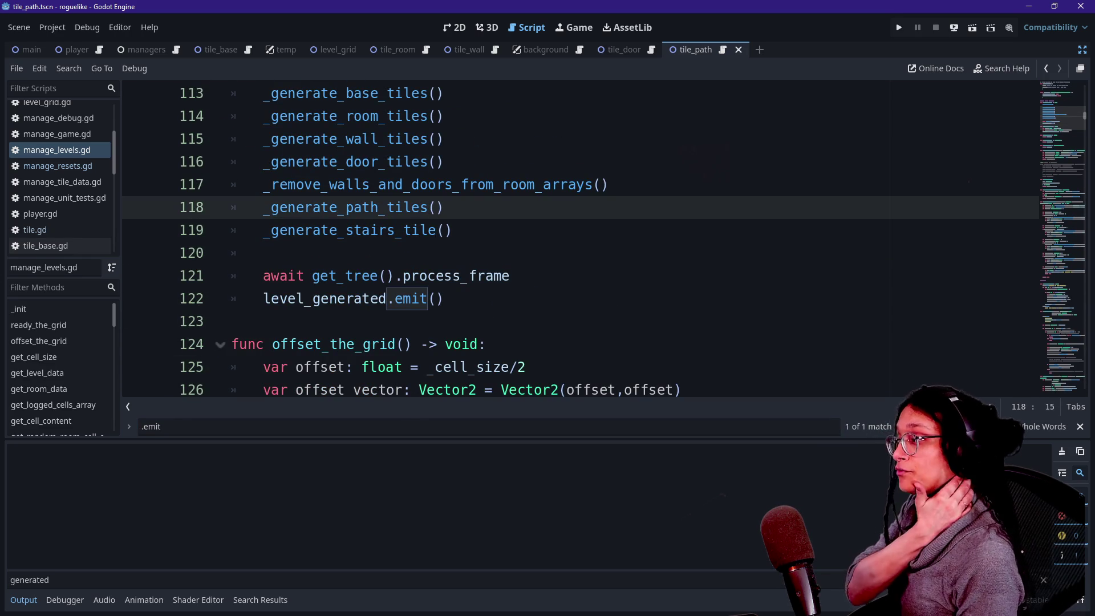
left_click(365, 208, "ctrl")
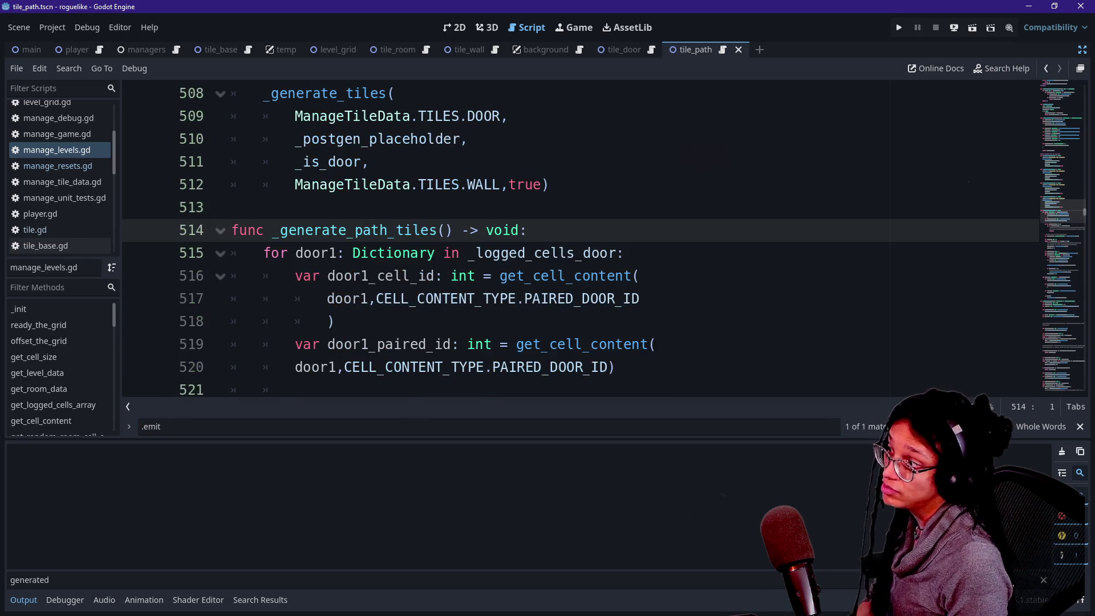
scroll(513, 274, "down", 10)
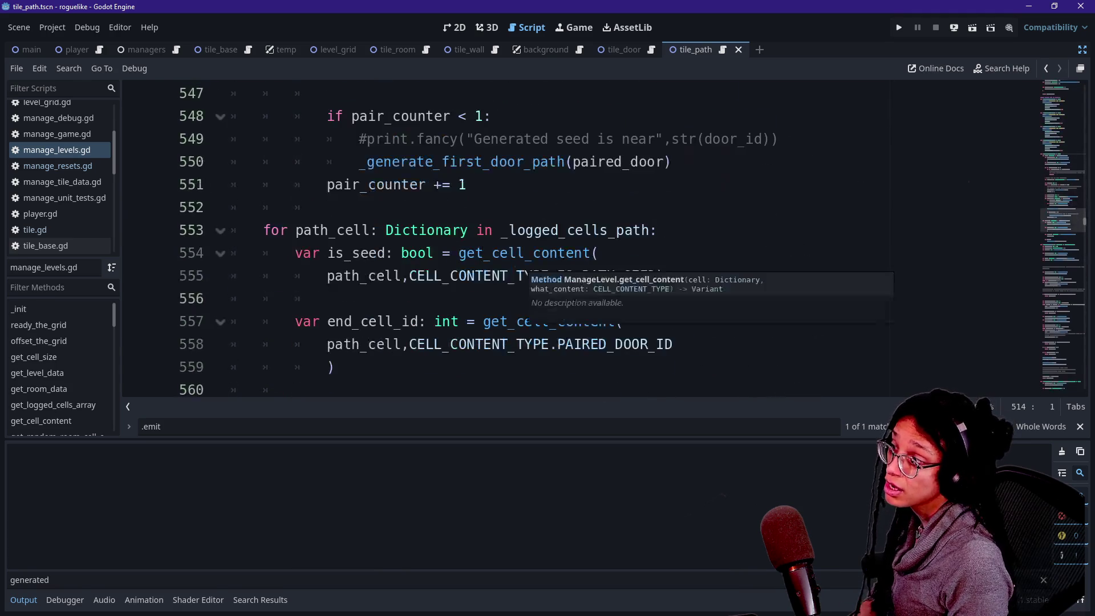
scroll(513, 273, "up", 3)
scroll(513, 274, "down", 6)
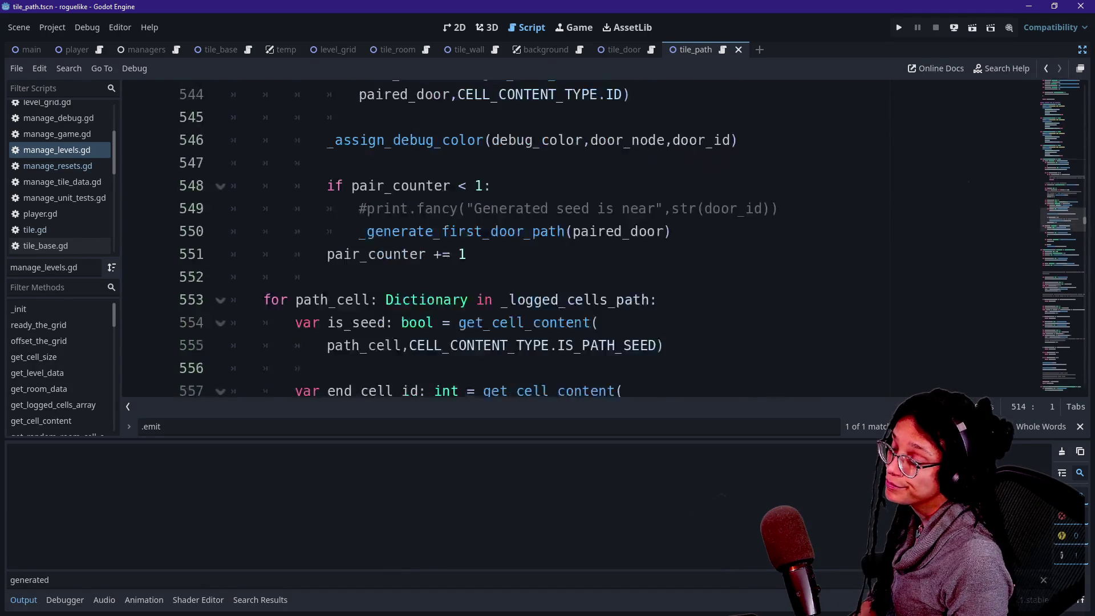
scroll(513, 274, "down", 2)
scroll(513, 274, "up", 2)
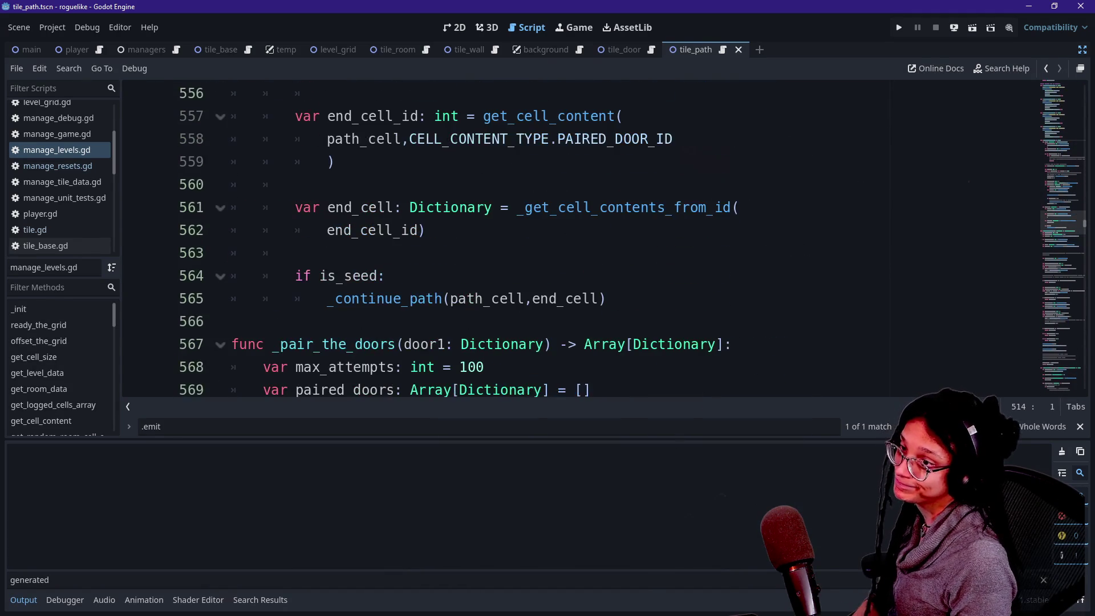
scroll(1053, 218, "up", 2)
mouse_move(1057, 219)
left_mouse_down()
mouse_move(1051, 97)
mouse_move(1053, 109)
left_mouse_up()
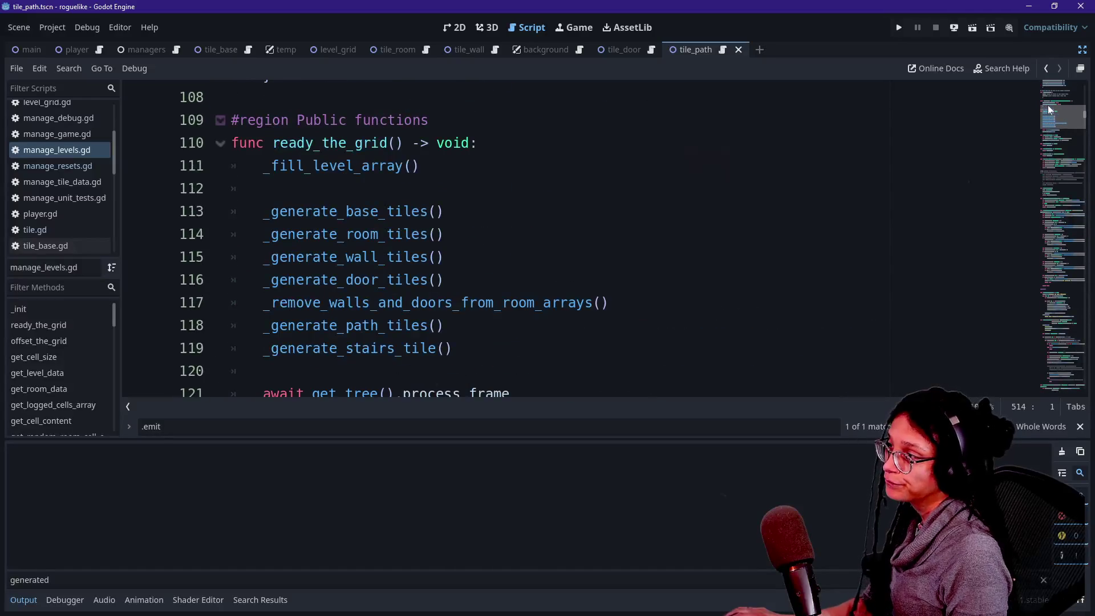
Step: Paste _apply_debug_color(generated_path_cell) on a new line after _generate_path_tiles()
left_click(456, 326)
key("Return")
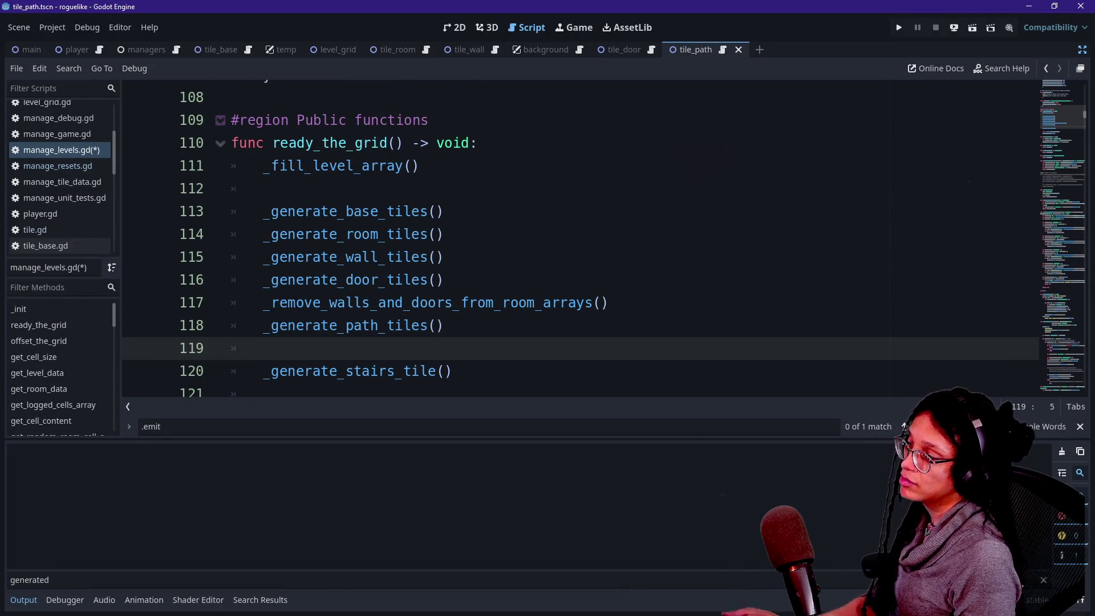
type("_")
key("BackSpace")
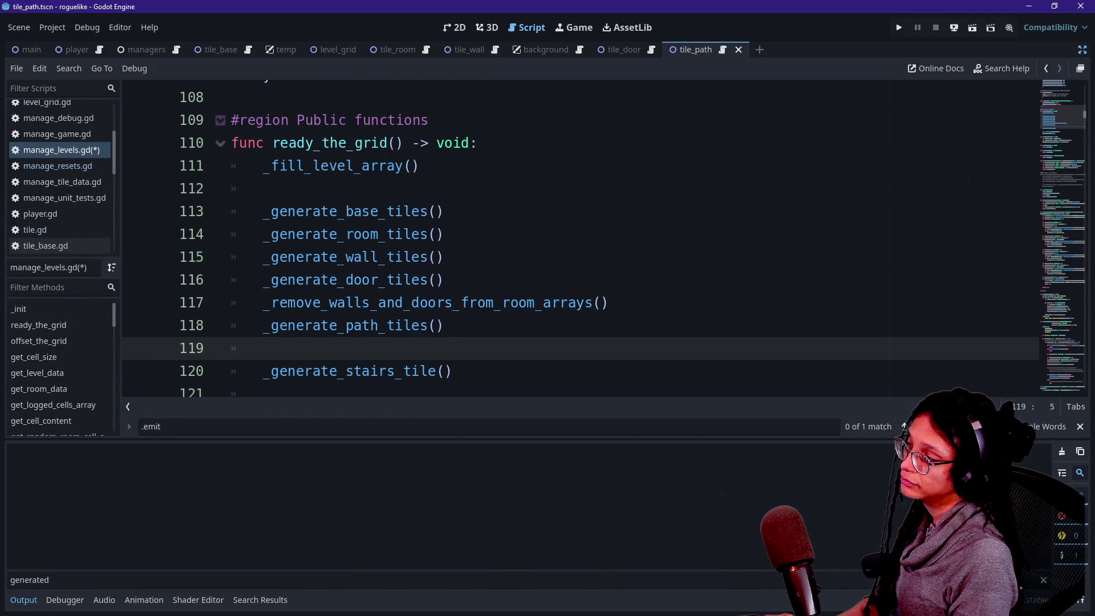
key("ctrl+v")
key("ctrl+z")
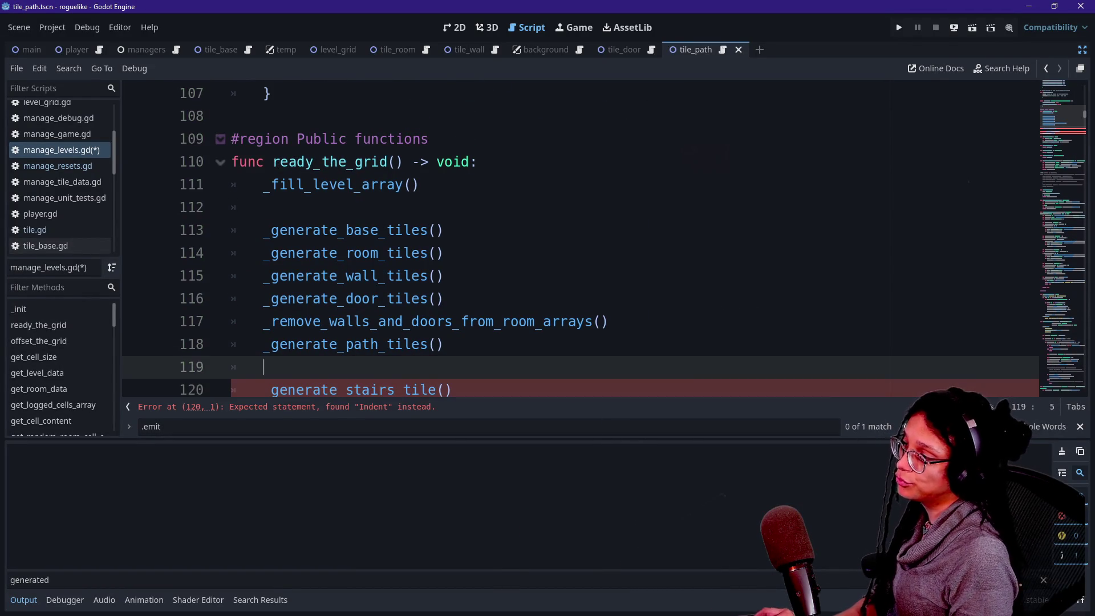
type("_apply_debug_color(generated_path_cell)")
left_click(379, 422)
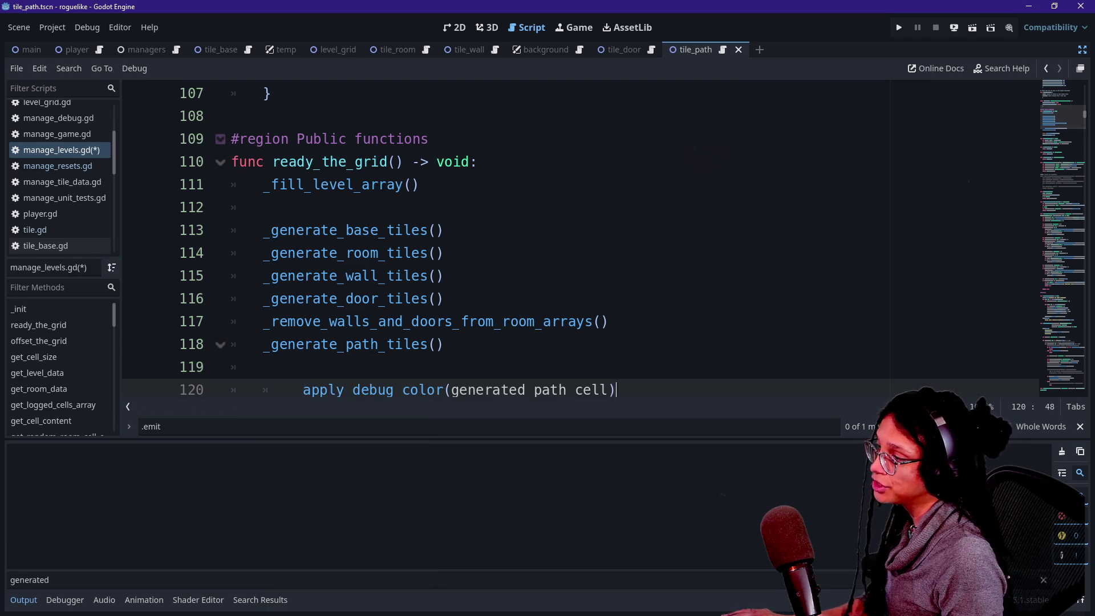
Step: Fix the pasted call's indentation and insert 'path' into its name
key("Home")
key("BackSpace")
key("alt+Up")
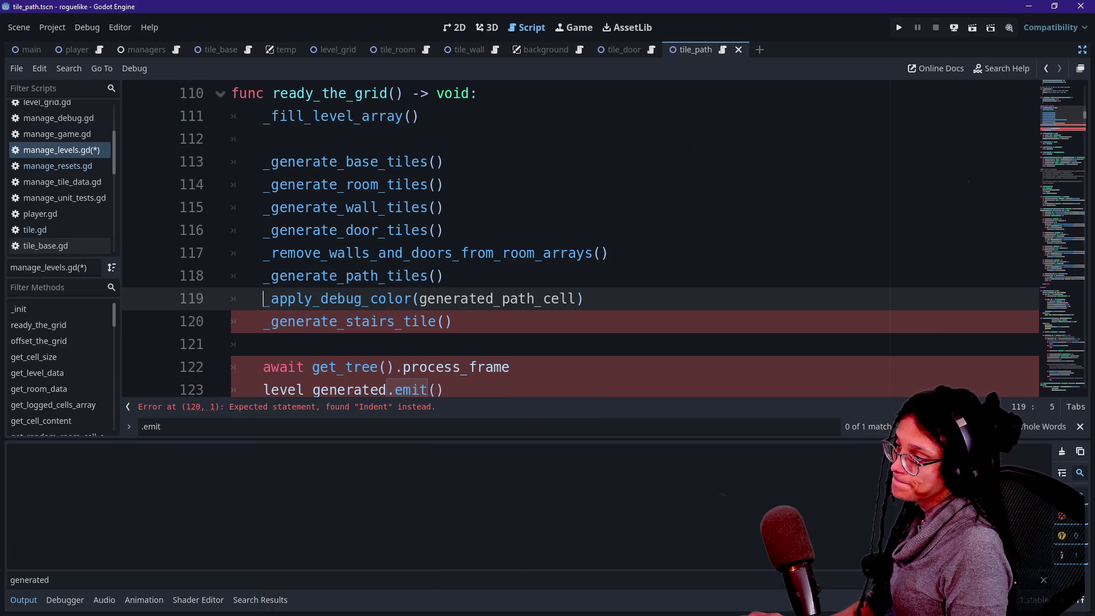
left_click(320, 298)
type("path")
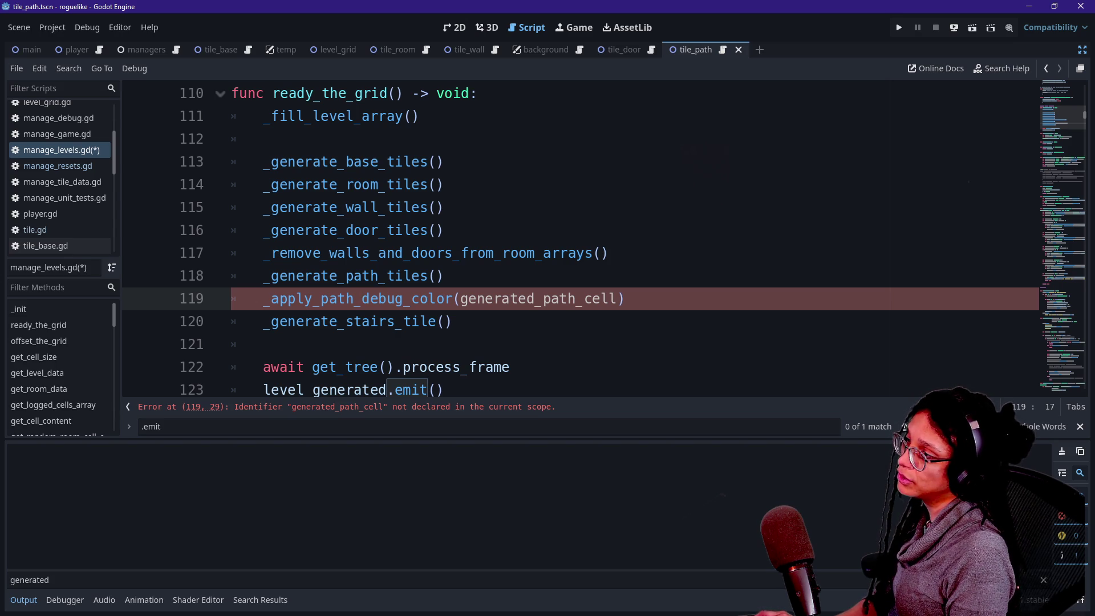
Step: Search for 'apply_debug_color' and check the remaining match at line 378
key("ctrl+f")
type("app")
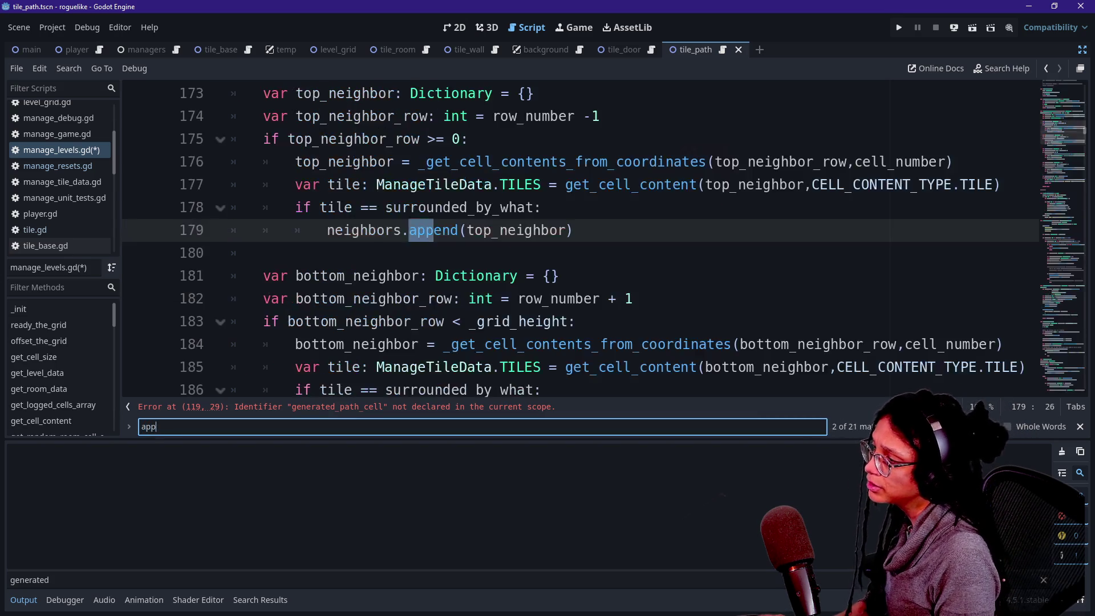
type("ly_debug_color")
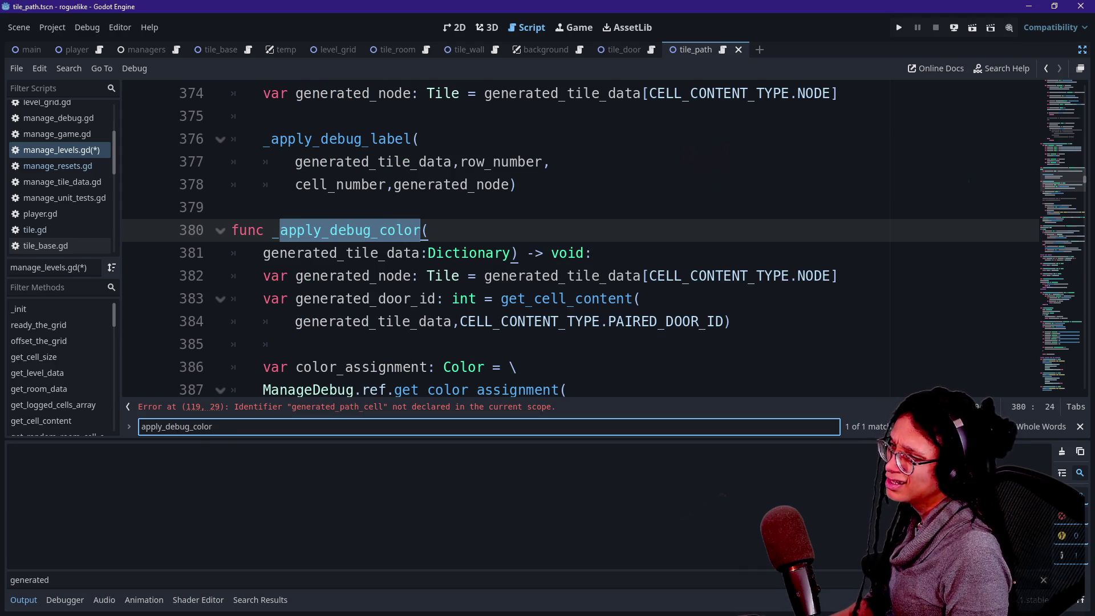
left_click(517, 184)
key("ctrl+f")
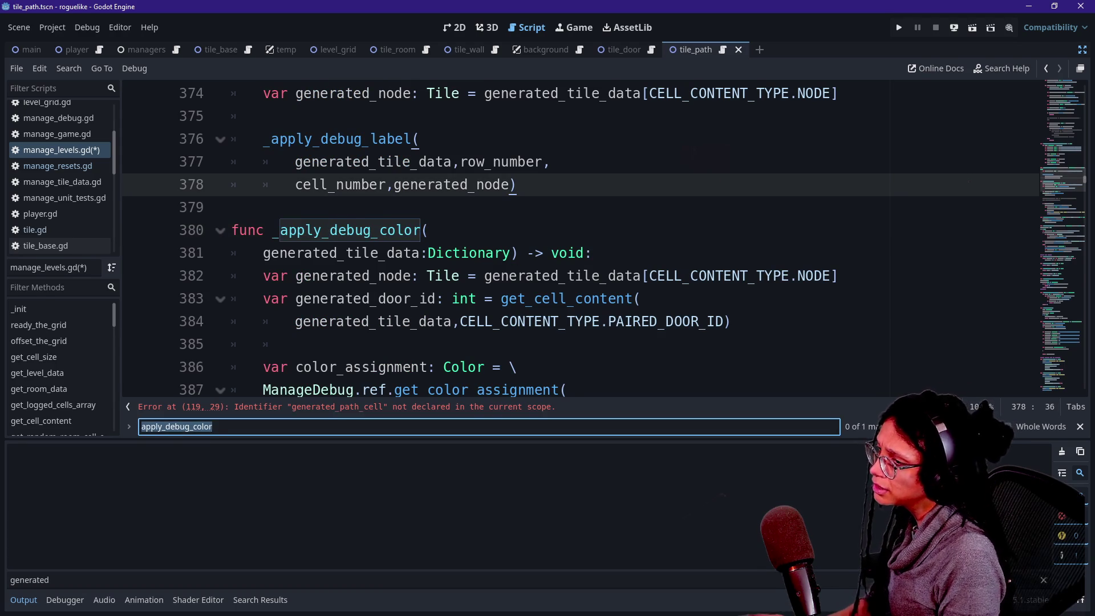
key("Escape")
scroll(1054, 190, "down", 5)
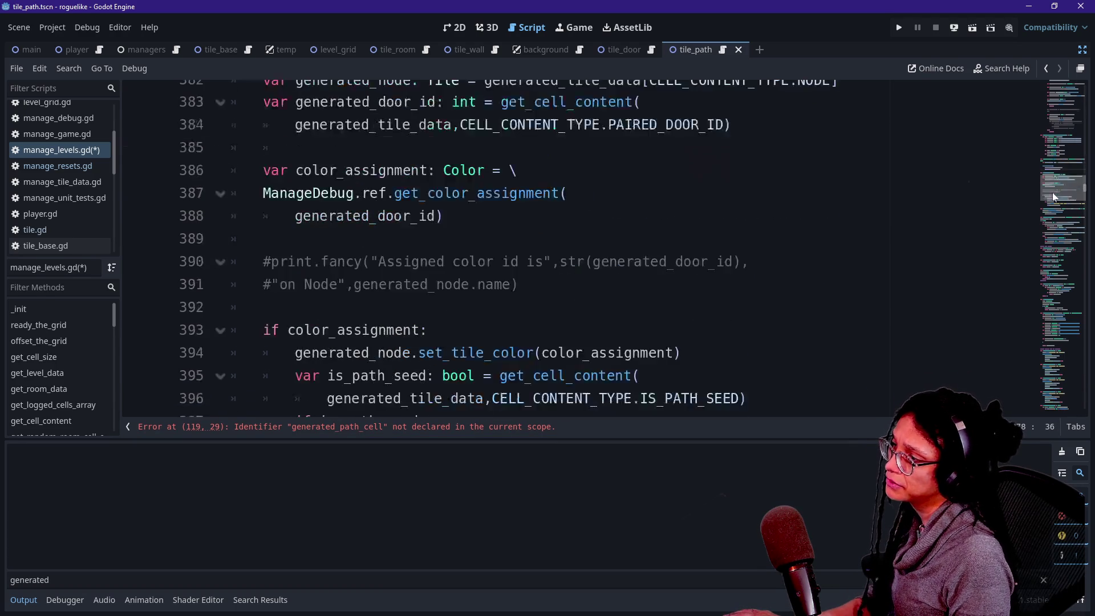
scroll(1053, 193, "up", 6)
scroll(1052, 193, "up", 7)
Step: Search for '_assign_debug_color' to find the door colour call
left_click(718, 178)
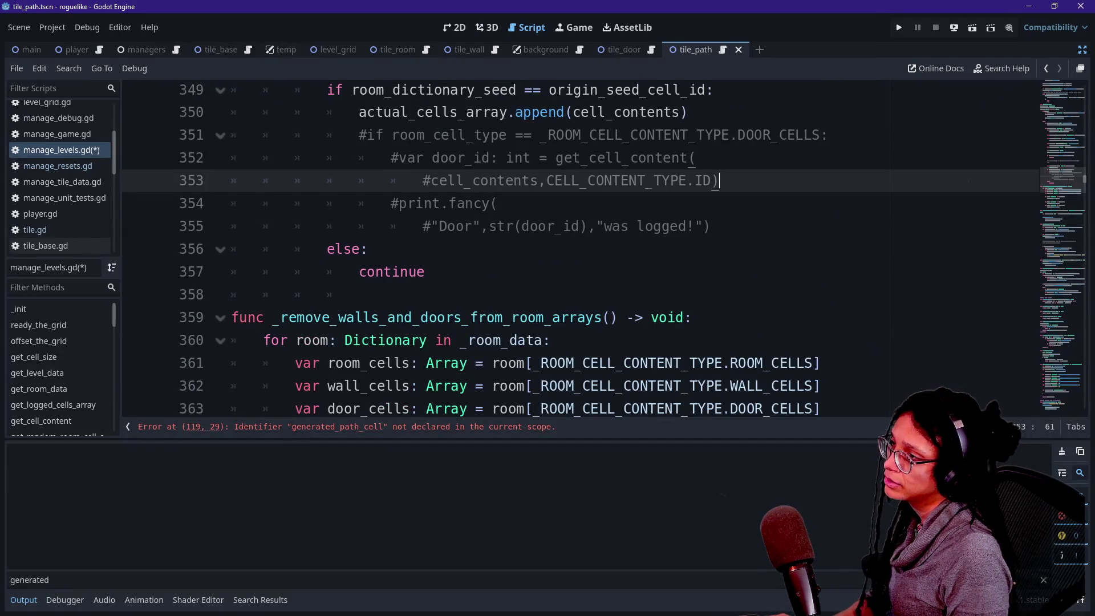
key("ctrl+f")
type("set_")
key("BackSpace")
key("BackSpace")
key("BackSpace")
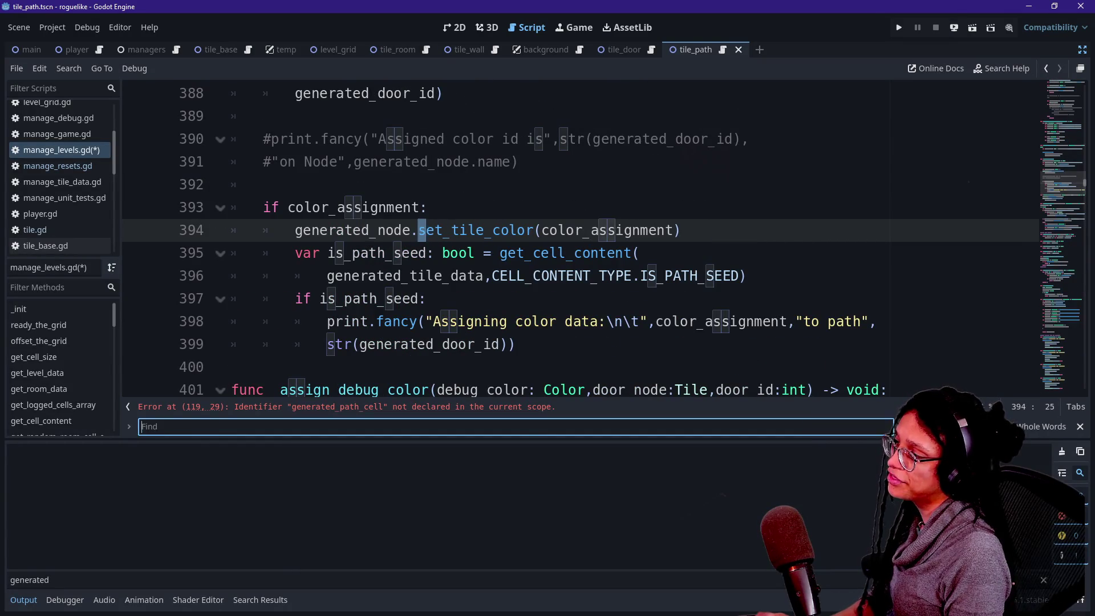
type("_assign_co")
key("BackSpace")
key("BackSpace")
key("BackSpace")
type("debug_co")
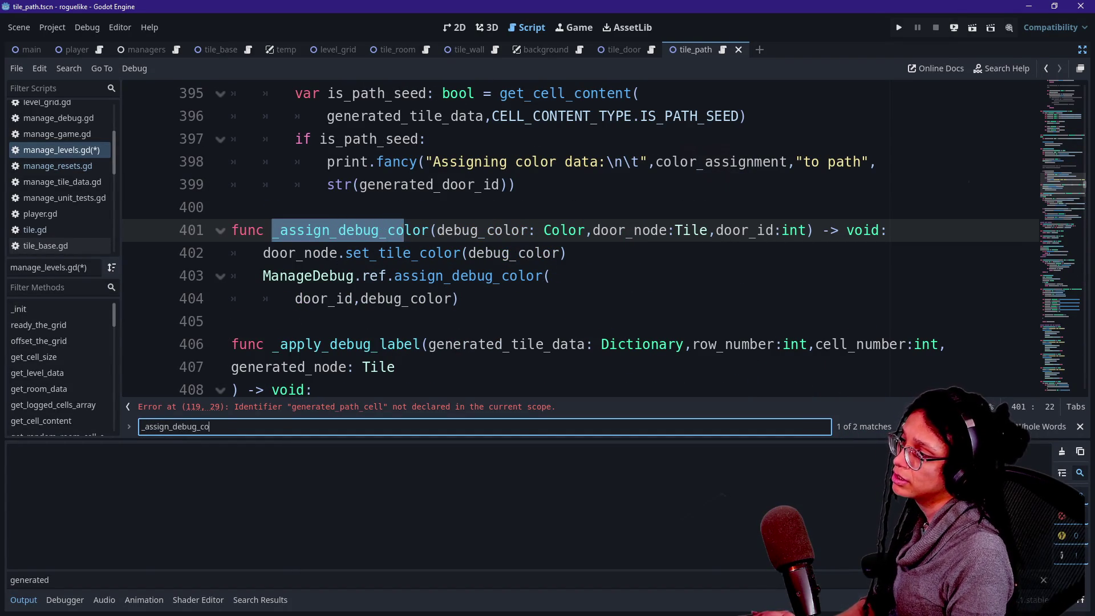
type("lor")
key("Return")
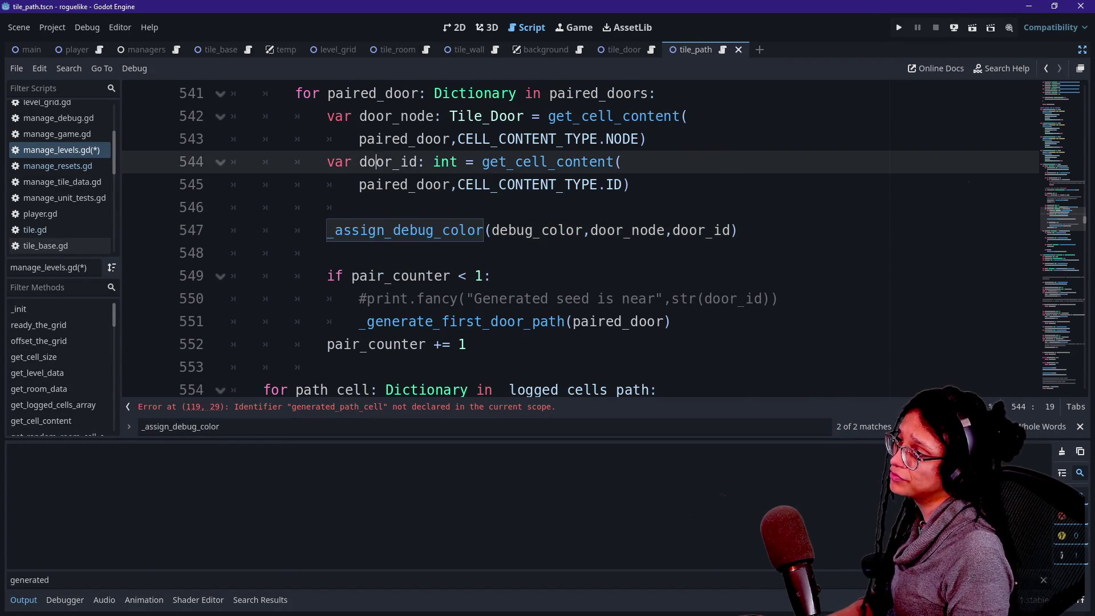
Step: Review the code around the door colour call, then return to the new call on line 119
left_click_drag(379, 161, 327, 253)
left_click(327, 253)
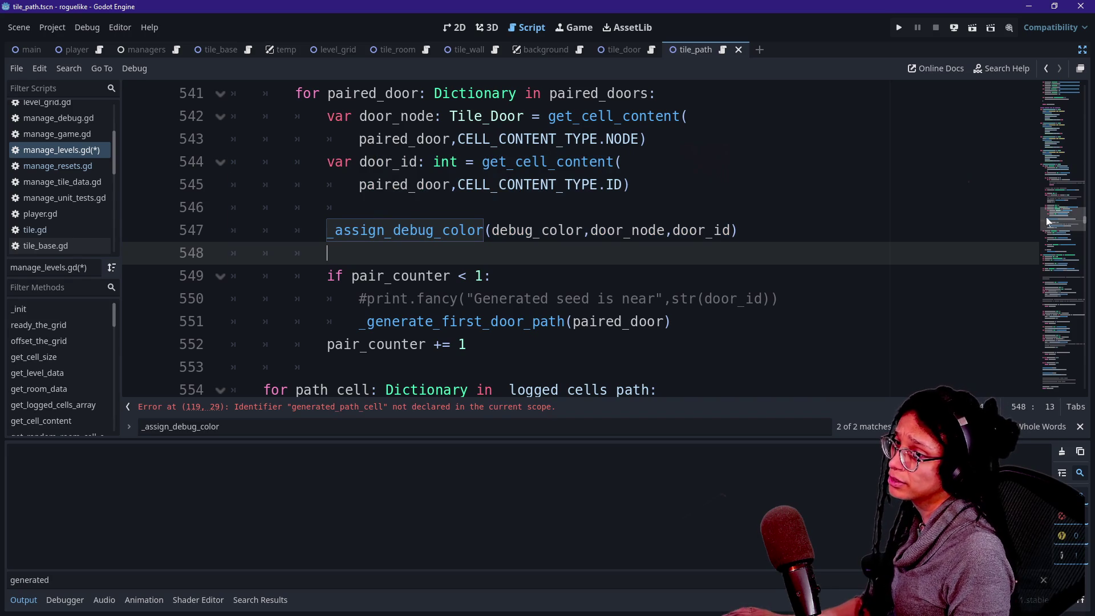
left_click_drag(1050, 218, 1050, 92)
scroll(571, 239, "down", 20)
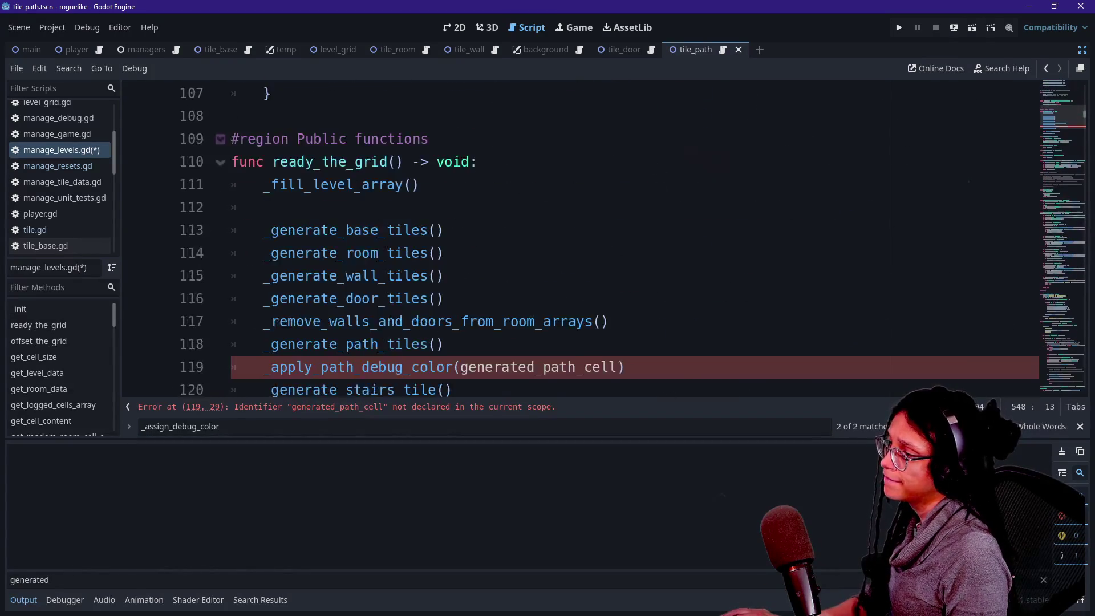
scroll(411, 298, "down", 1)
left_click(411, 299)
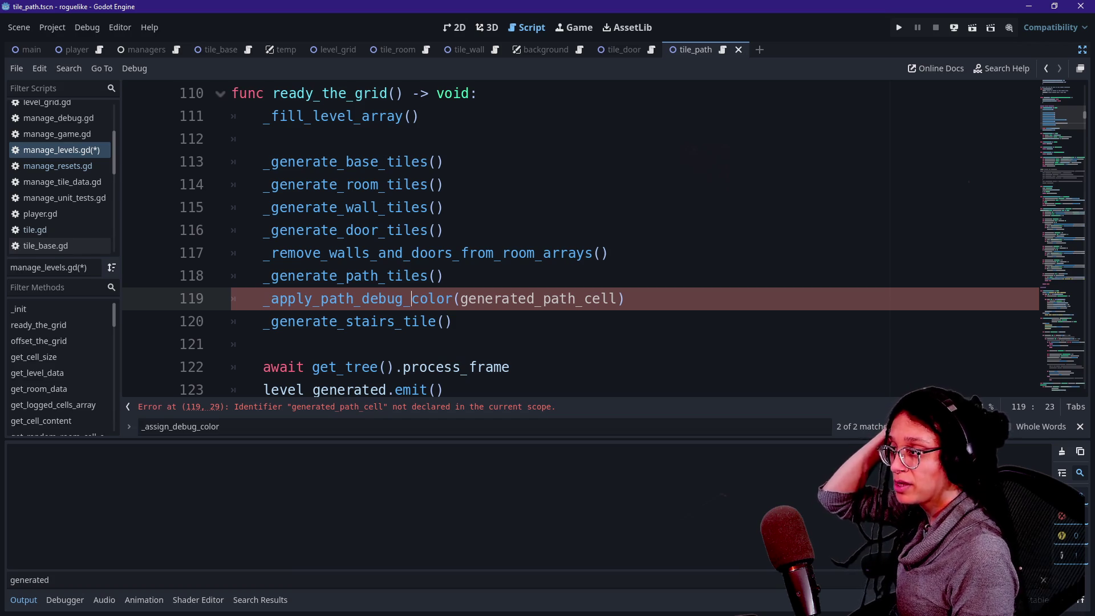
Step: Finish the new call as _apply_path_debug_colors() with no argument
type("s")
key("shift+End")
key("BackSpace")
type("()")
left_click(321, 321)
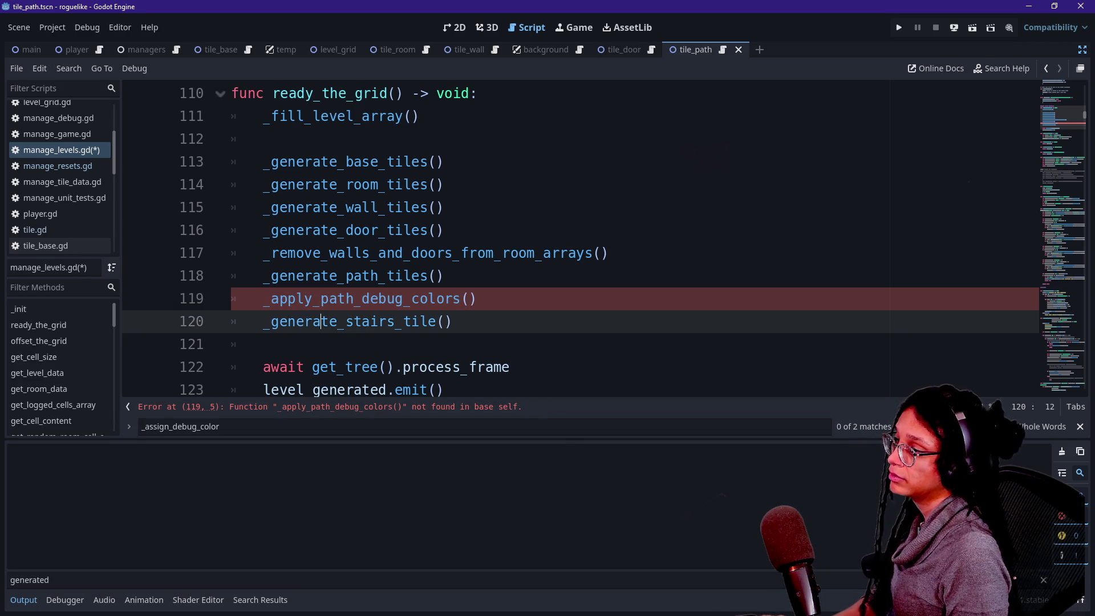
Step: Search for 'apply_' and check the not-found error flagged on line 119
left_click(468, 299)
key("ctrl+f")
key("End")
key("BackSpace")
key("BackSpace")
key("BackSpace")
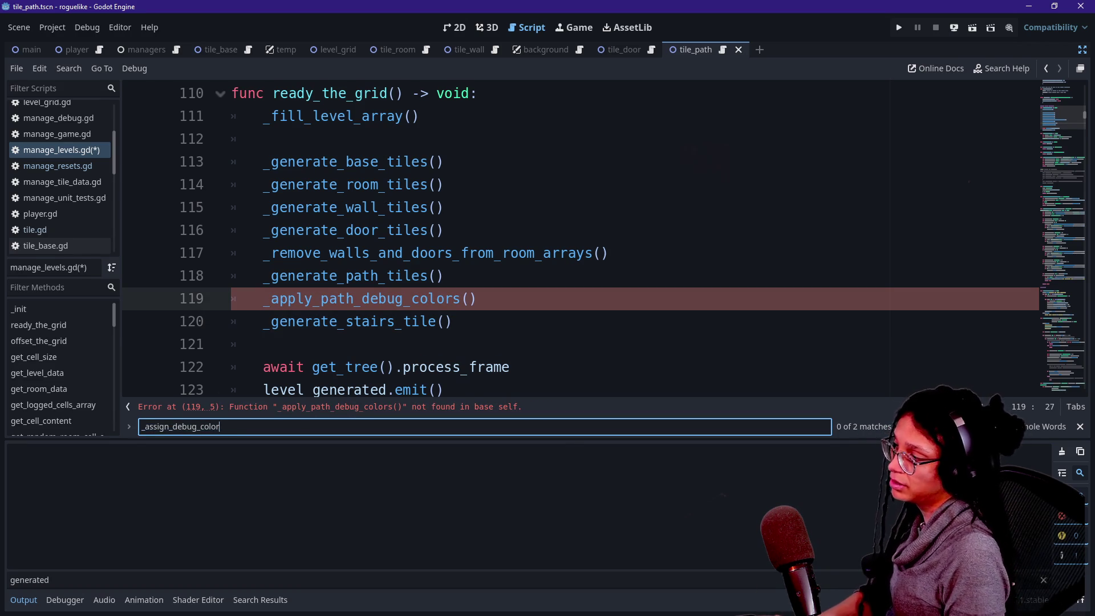
key("BackSpace")
key("BackSpace")
key("BackSpace")
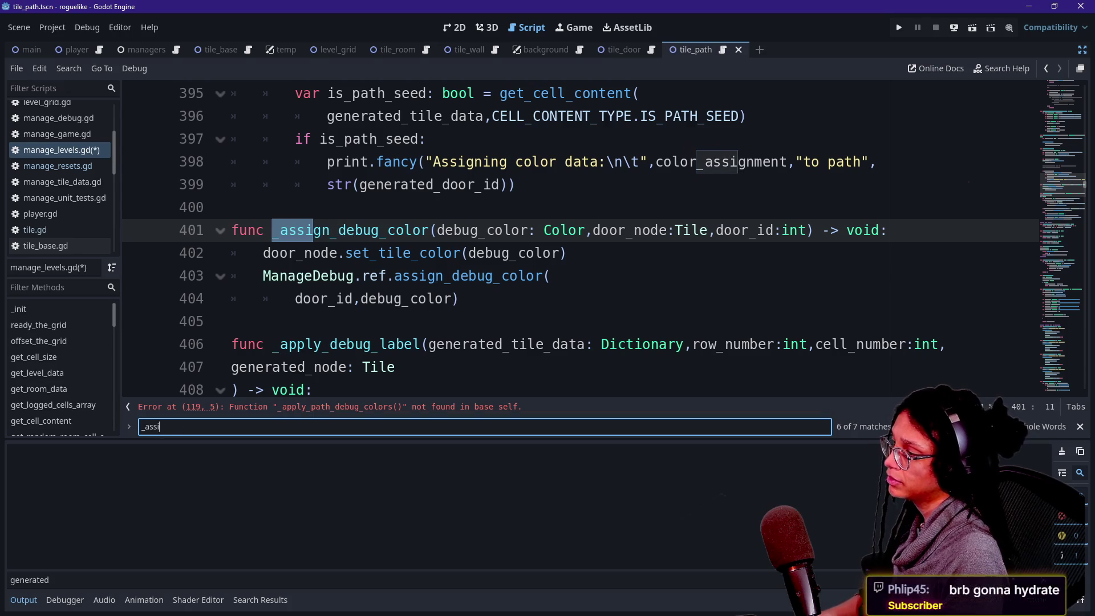
type("apply")
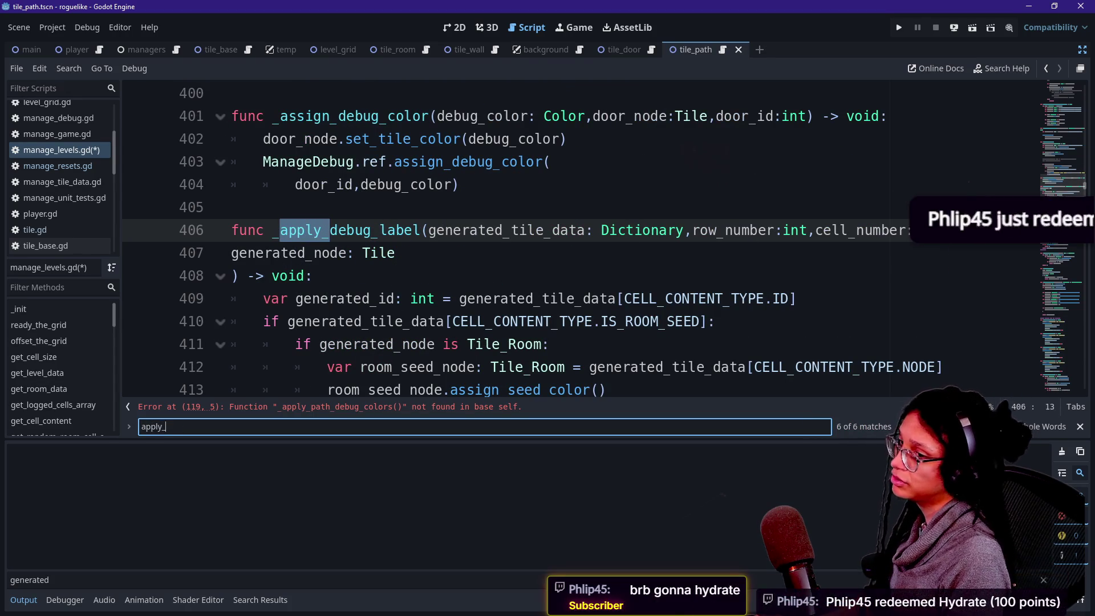
type("_")
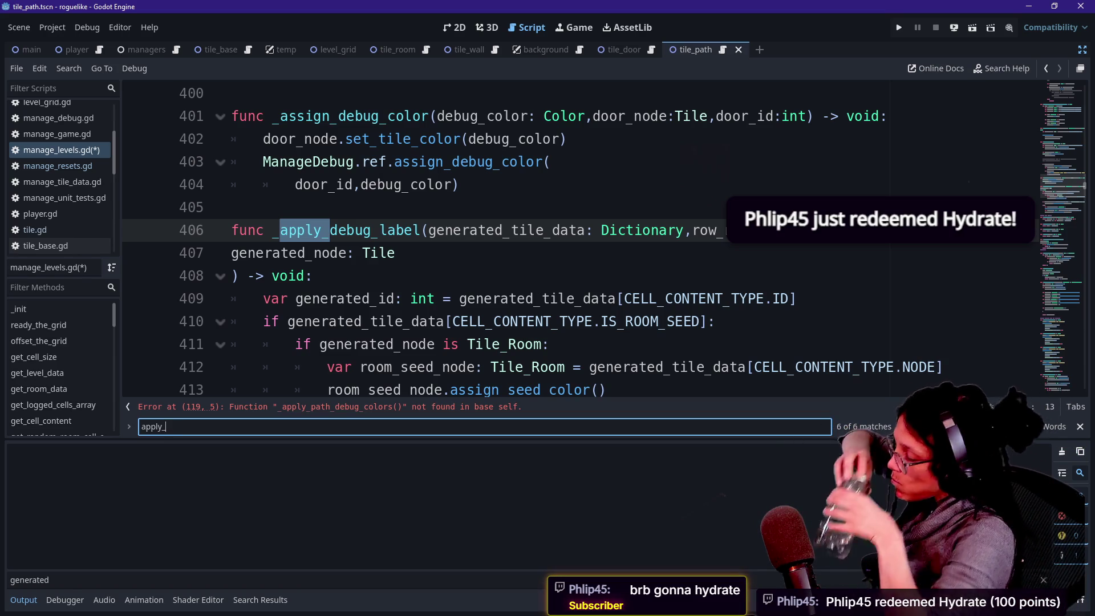
left_click(342, 299)
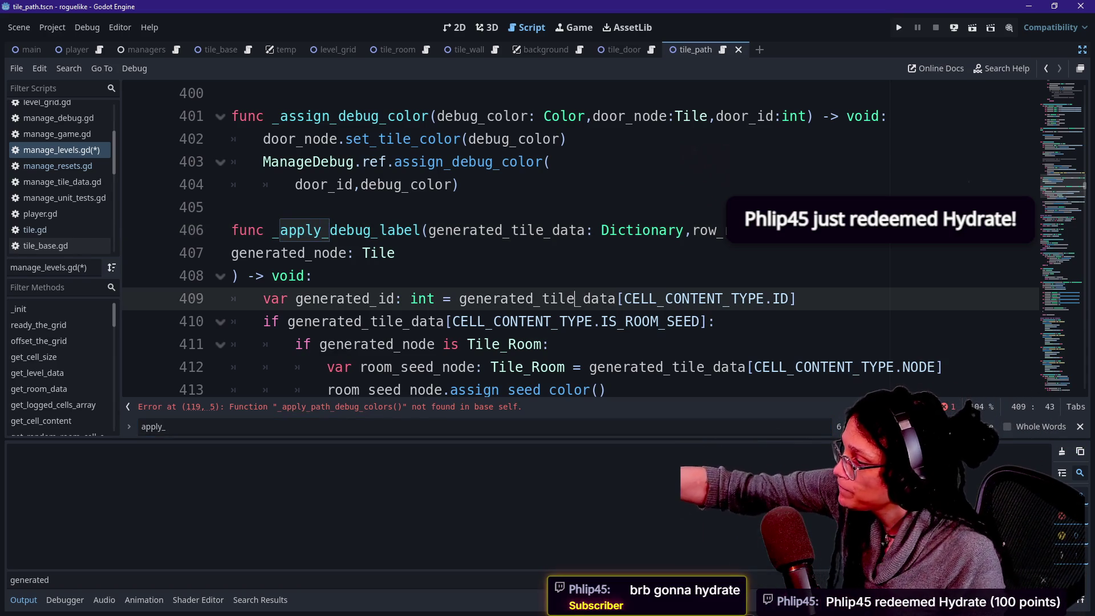
left_click(319, 407)
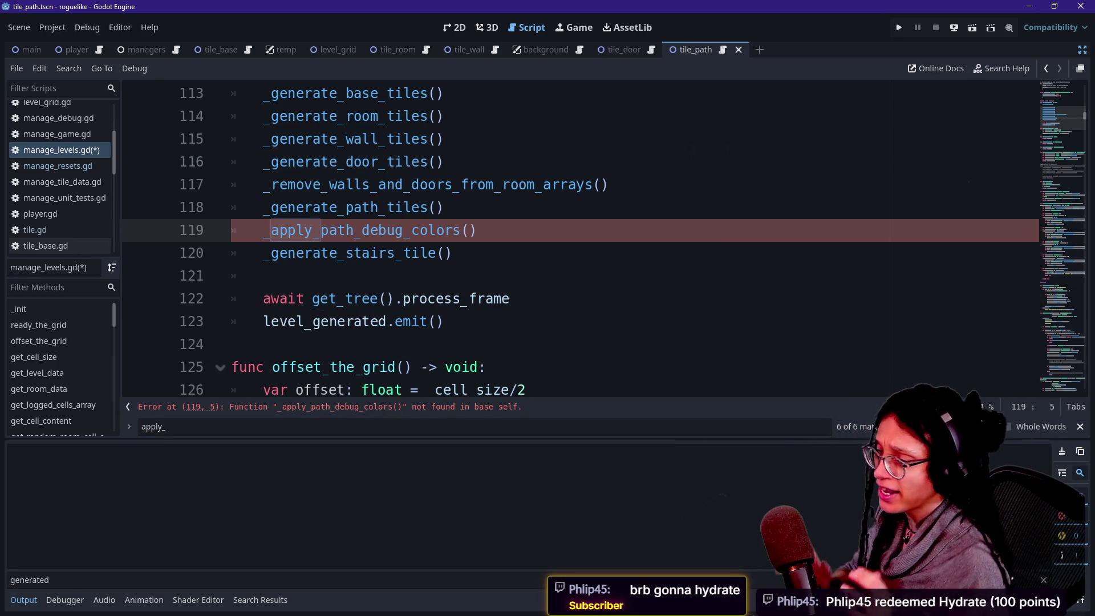
left_click(454, 253)
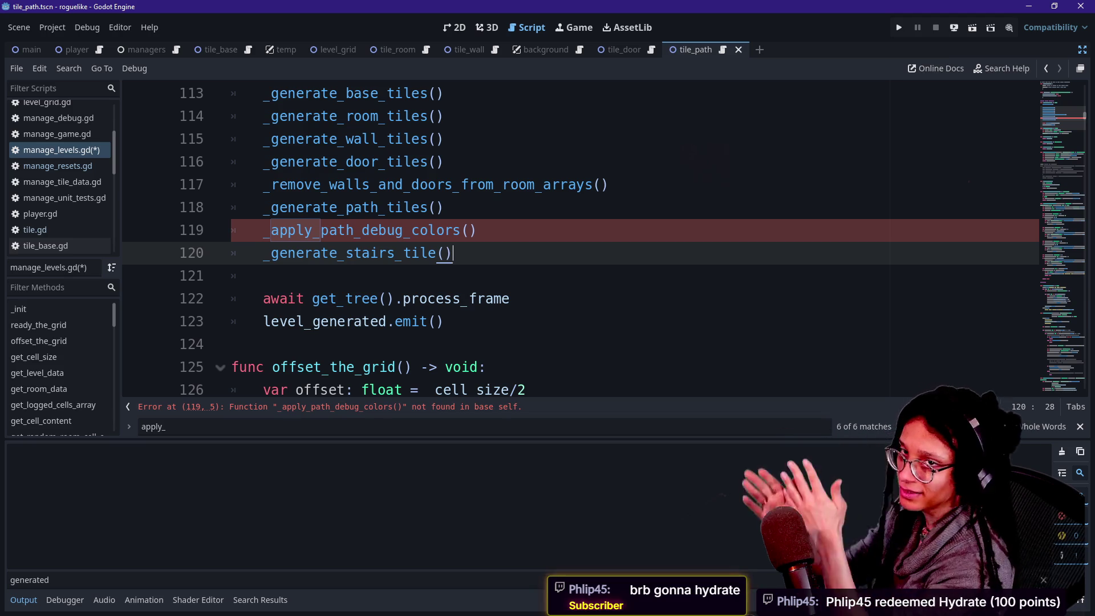
left_click(437, 230)
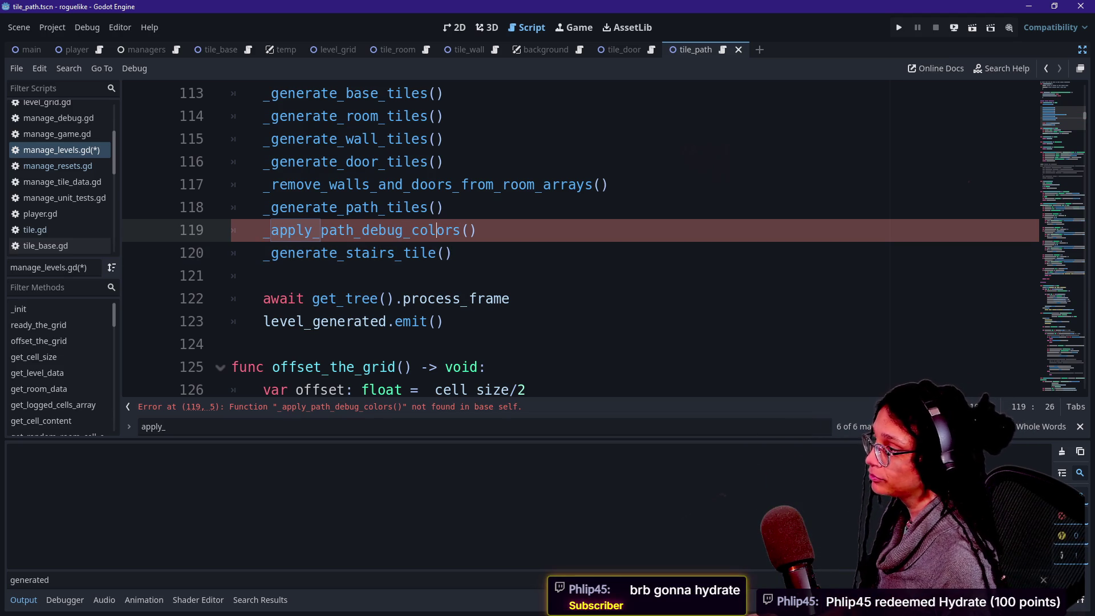
Step: Search 'path_debug_colors' then 'debug_color' to reach the _apply_debug_color definition at line 380
left_click(165, 427)
key("Return")
type("path_debug_colors")
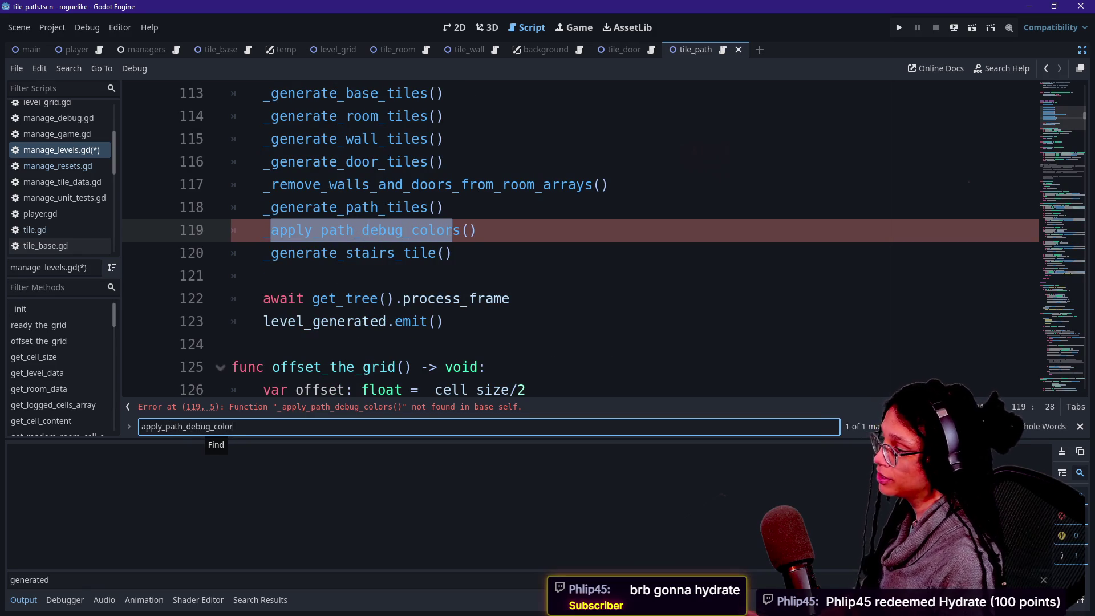
key("BackSpace")
key("BackSpace")
key("BackSpace")
key("BackSpace")
key("BackSpace")
key("BackSpace")
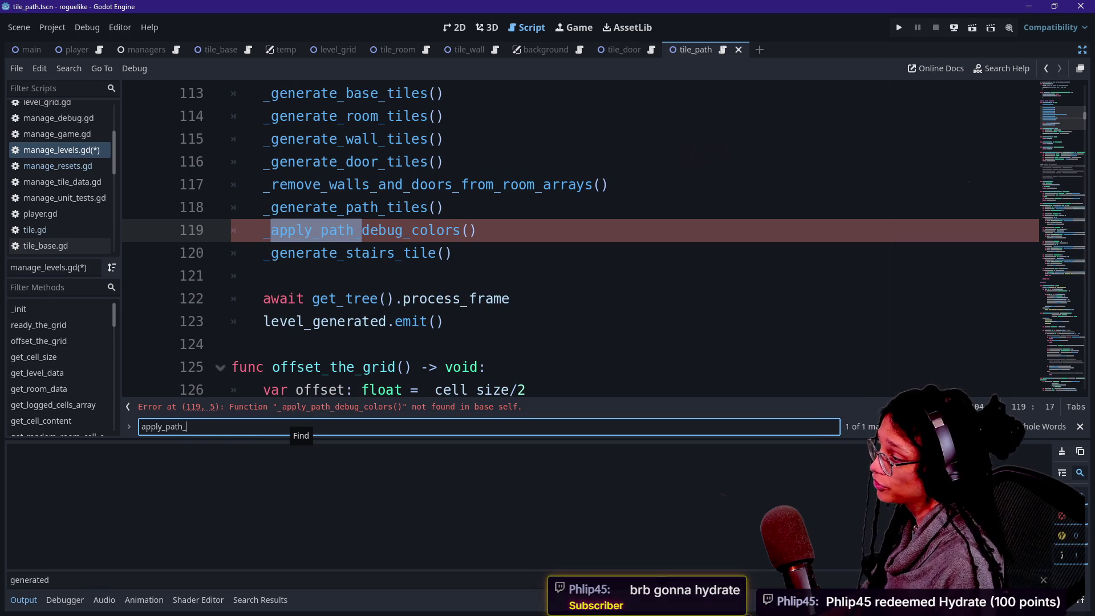
type("debug_color")
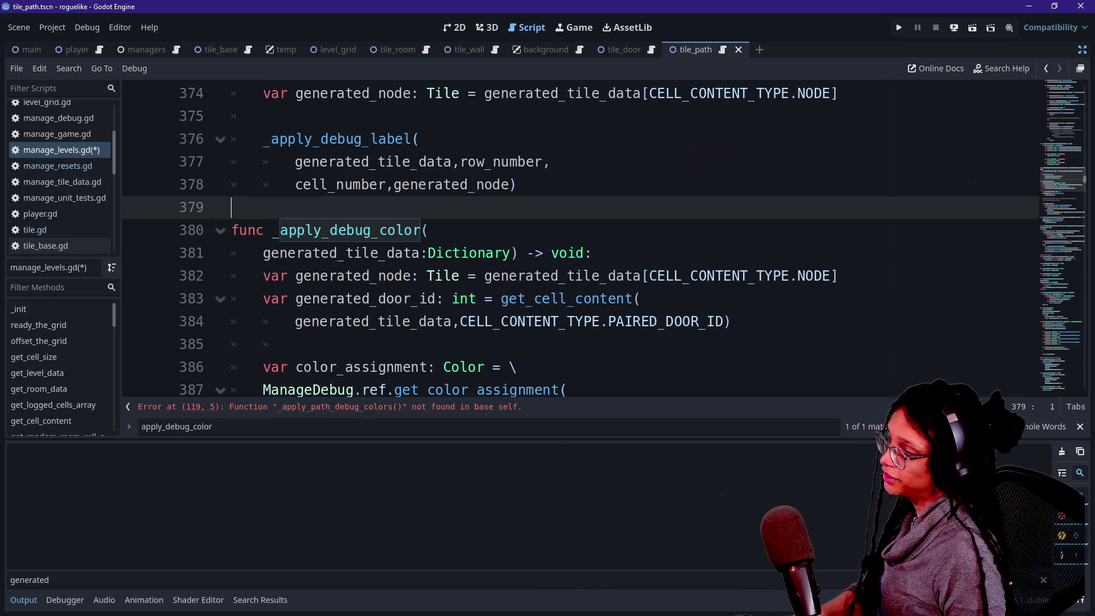
left_click(331, 230)
Step: Rename the function to _apply_path_debug_colors and remove its generated_tile_data parameter
type("path_")
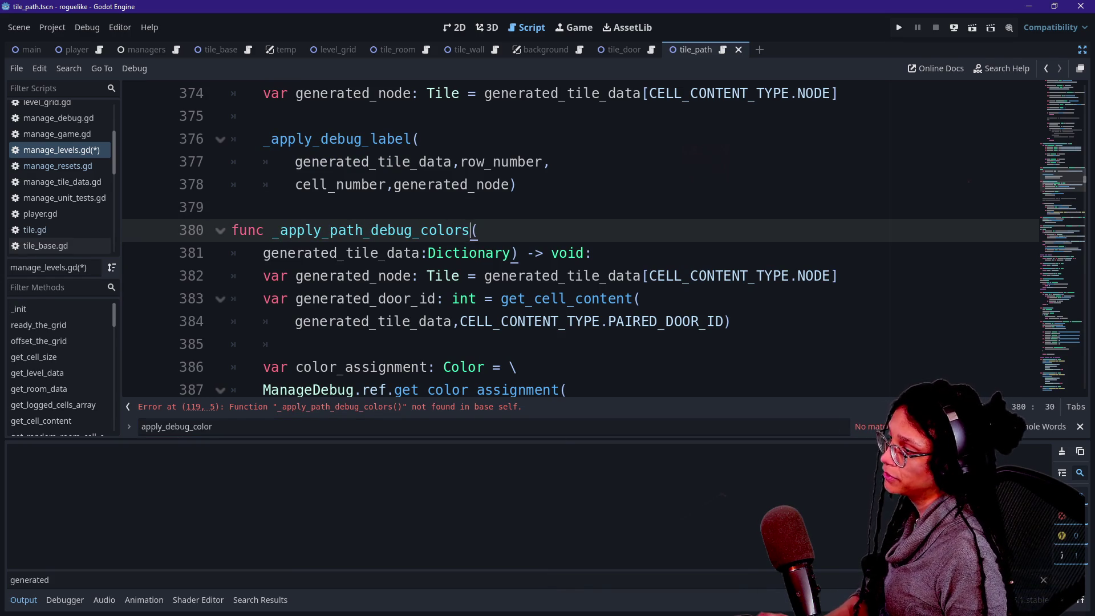
left_click(371, 367)
scroll(570, 239, "down", 1)
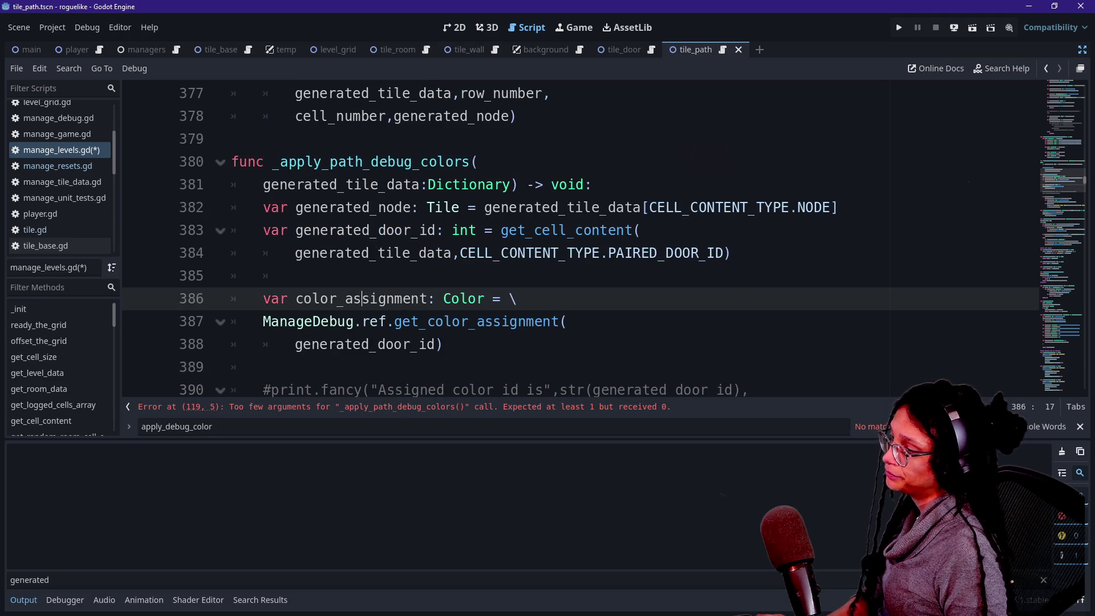
left_click(227, 212, "shift")
left_click(279, 161)
mouse_move(263, 184)
left_mouse_down()
mouse_move(465, 207)
mouse_move(510, 184)
left_mouse_up()
key("BackSpace")
key("BackSpace")
key("BackSpace")
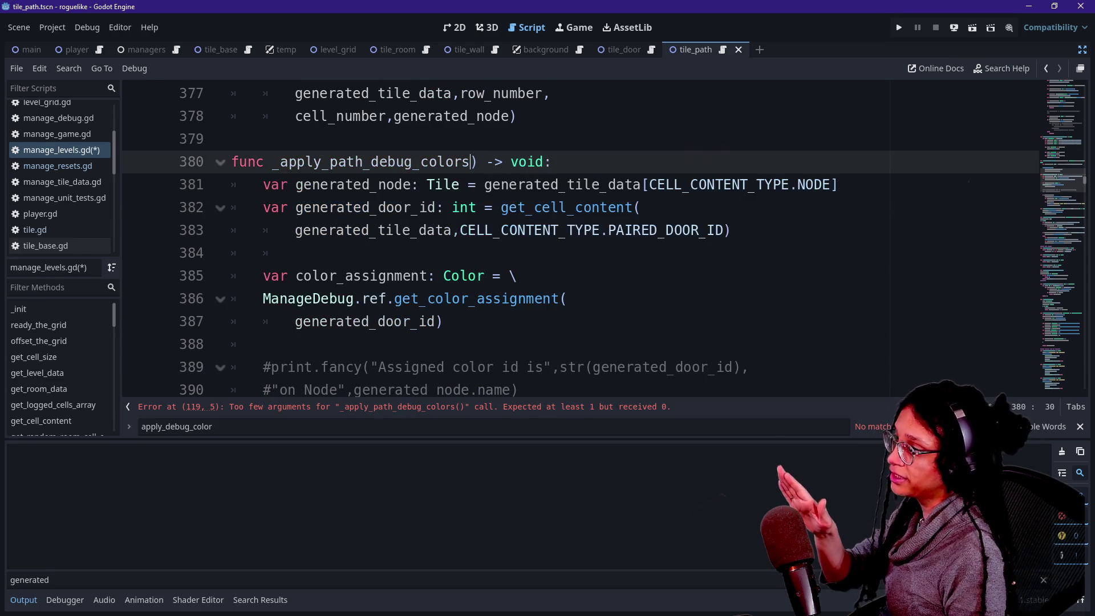
type("(")
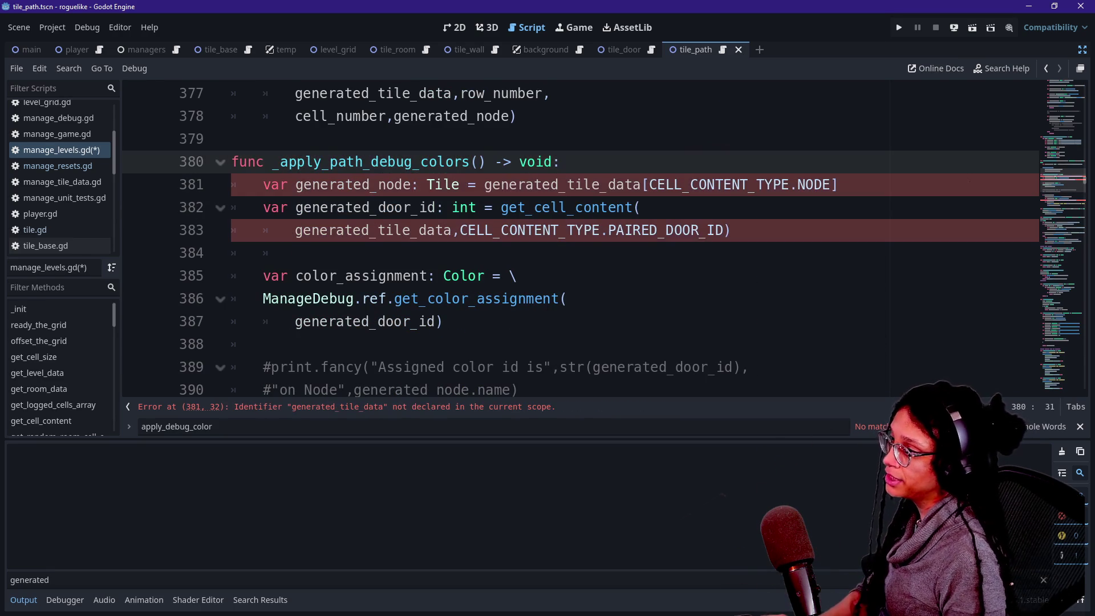
Step: Add an empty first line to the function body and hide the output panel
left_click(232, 139)
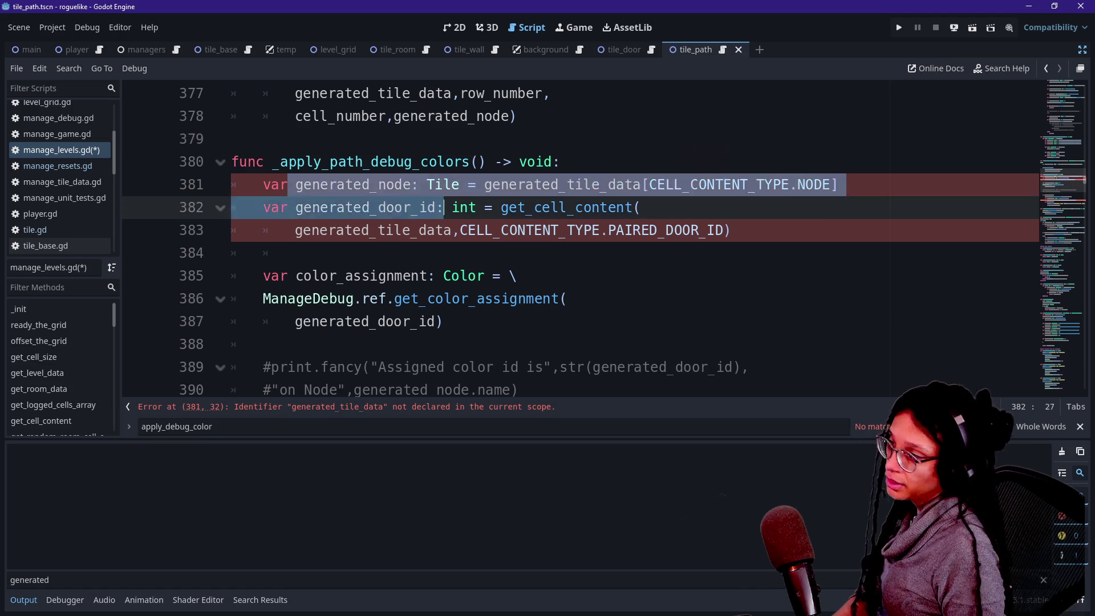
left_click(562, 162)
key("Return")
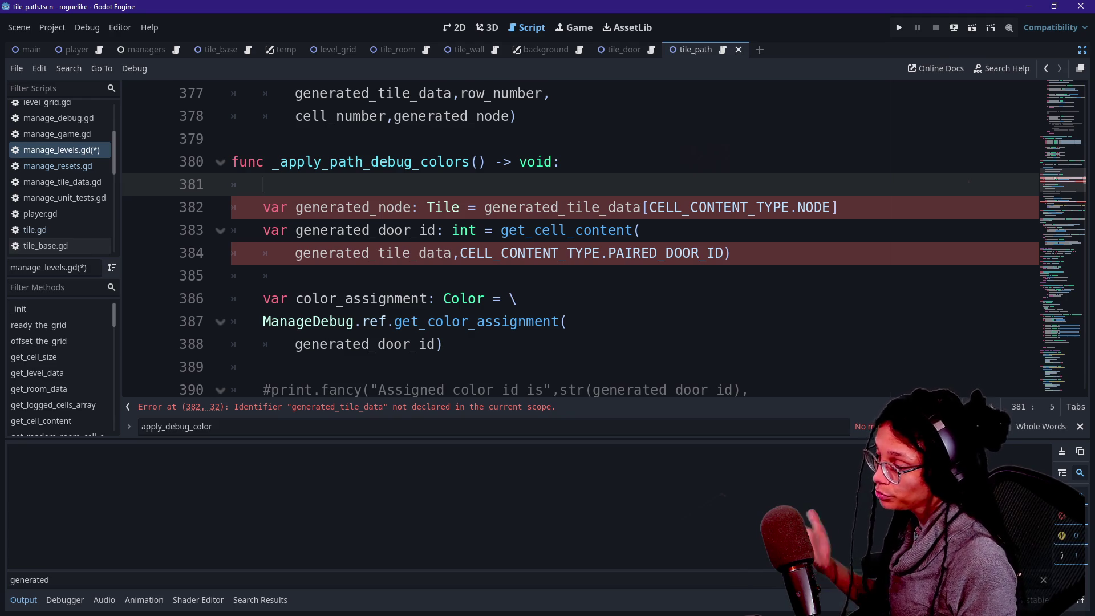
scroll(570, 240, "up", 6)
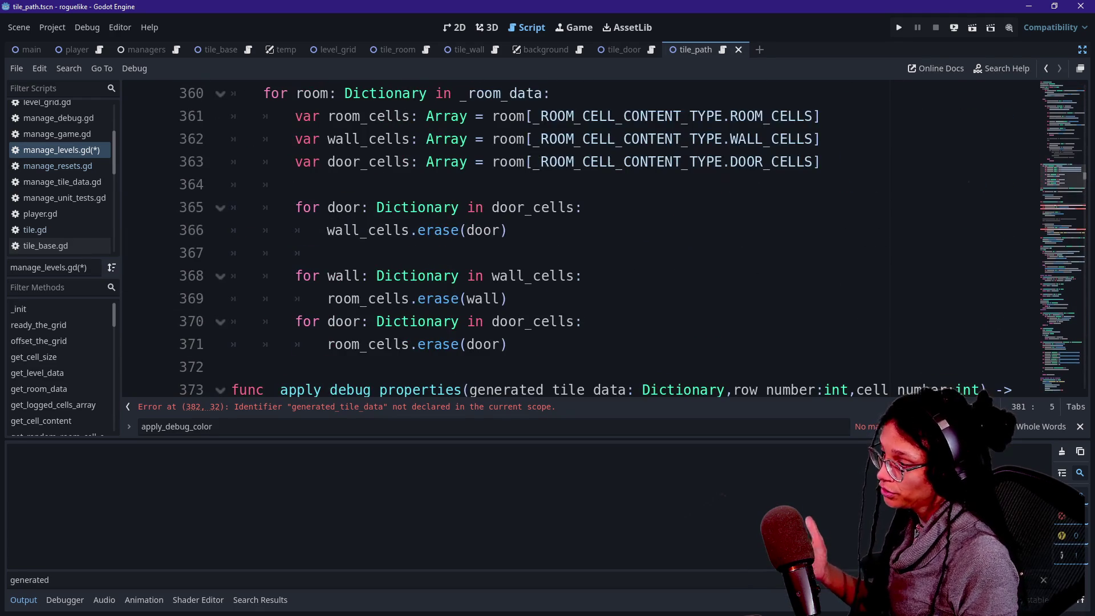
key("ctrl+j")
Step: Review the surrounding code and begin typing a path_cells array variable on the new line
scroll(570, 308, "up", 2)
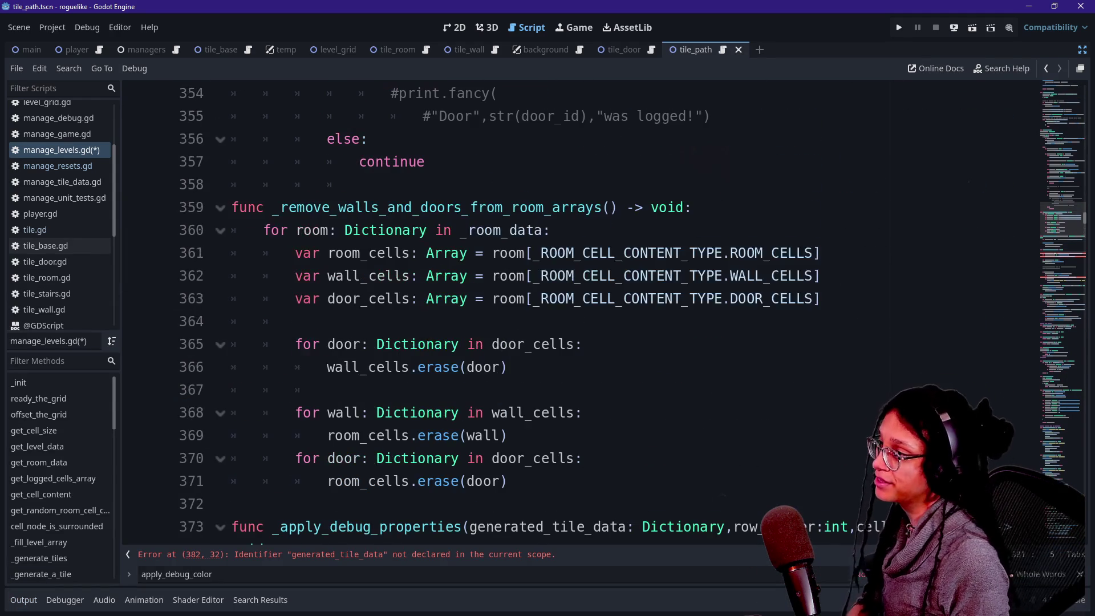
scroll(570, 308, "up", 8)
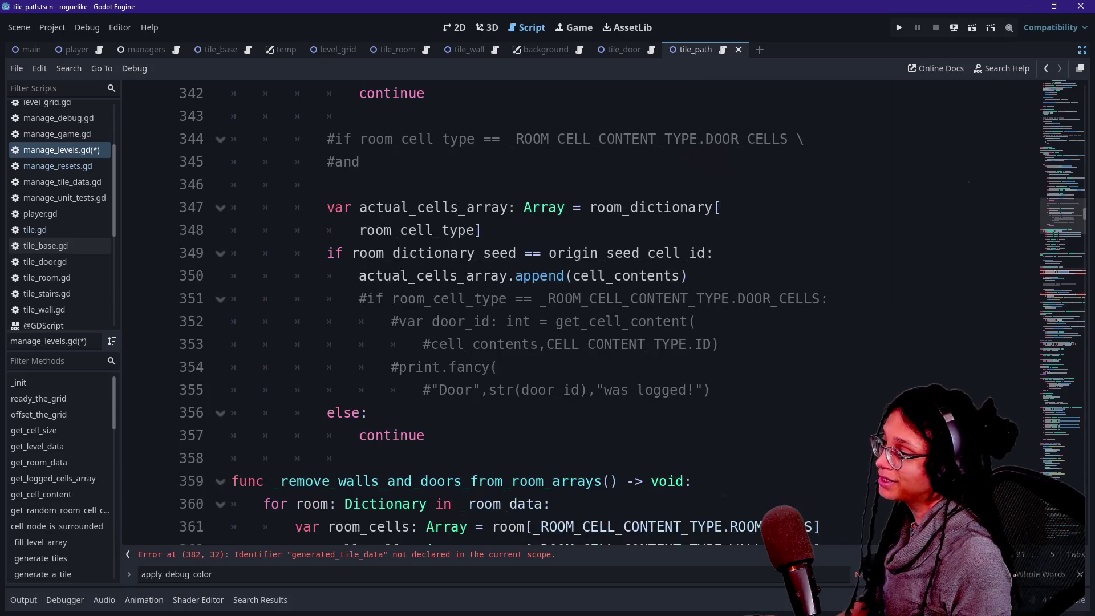
scroll(570, 308, "up", 2)
scroll(570, 308, "up", 3)
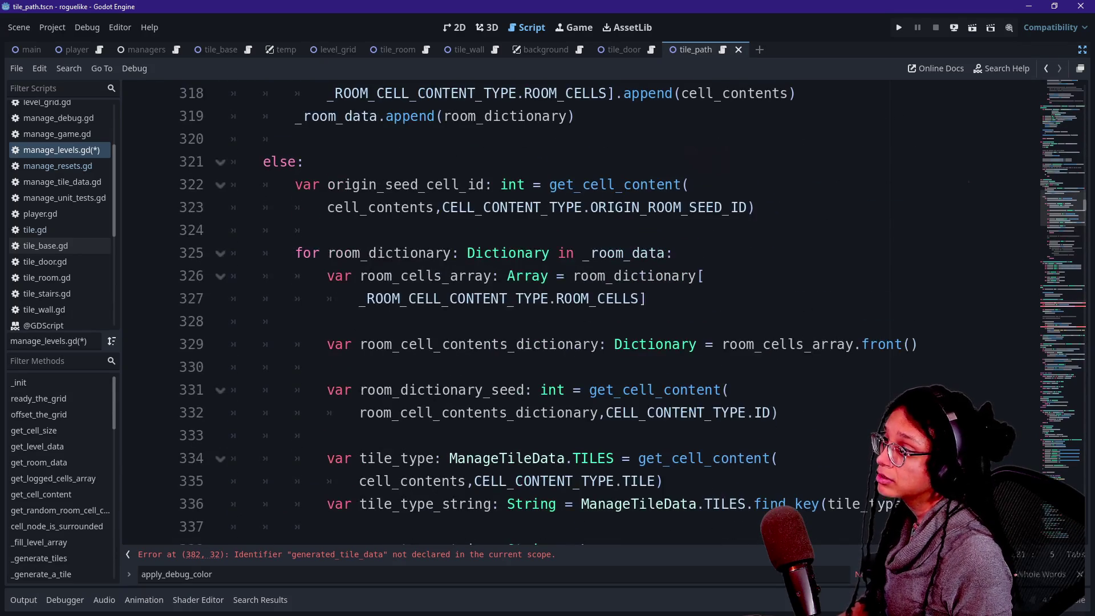
scroll(570, 308, "down", 11)
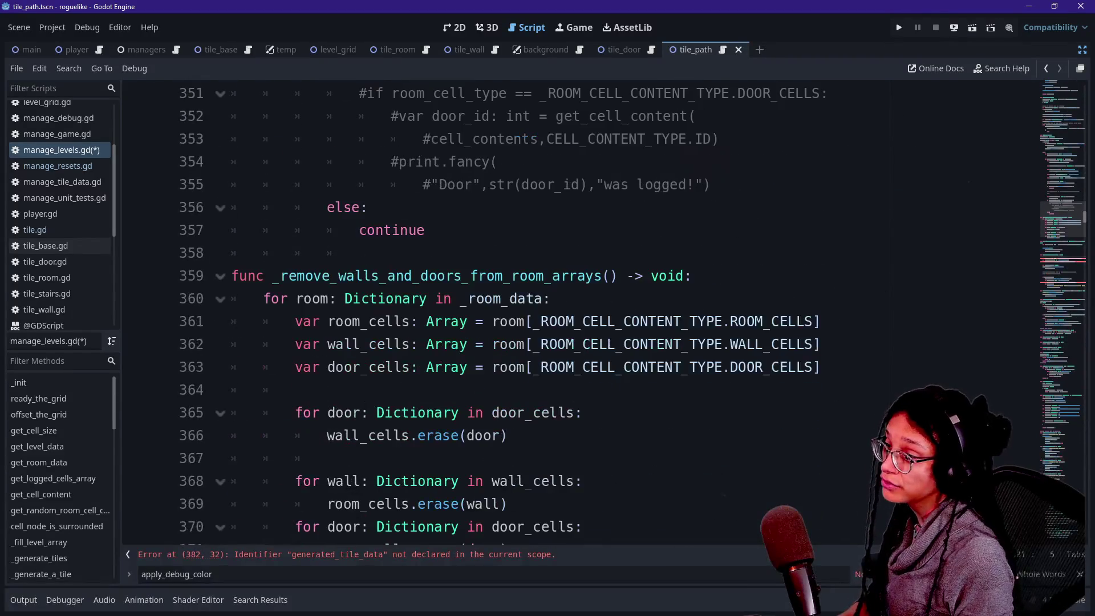
left_click_drag(295, 322, 820, 321)
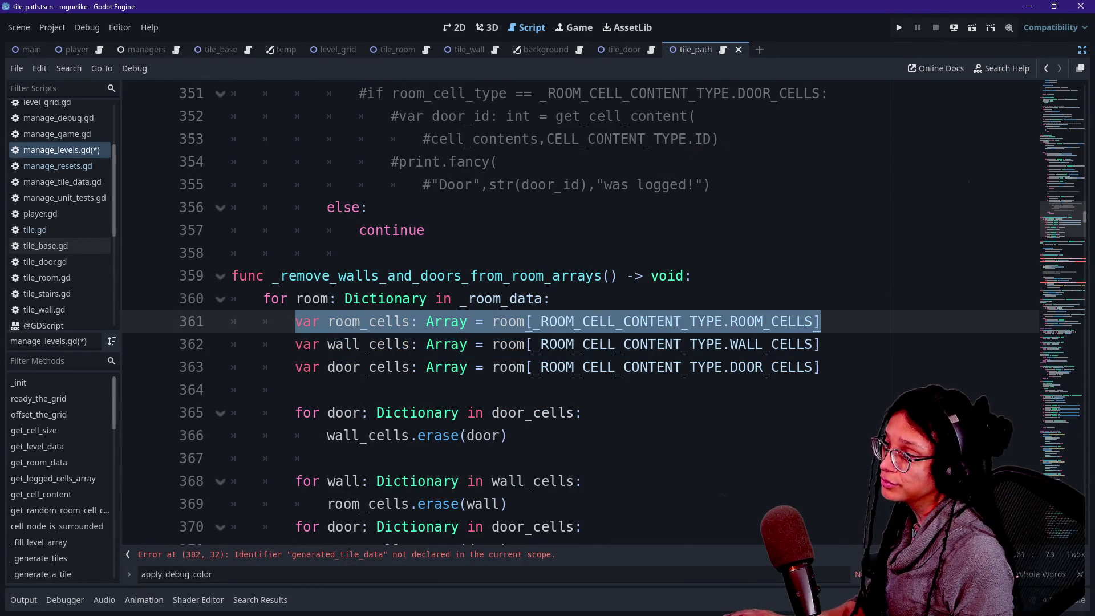
scroll(820, 321, "down", 1)
scroll(571, 308, "down", 4)
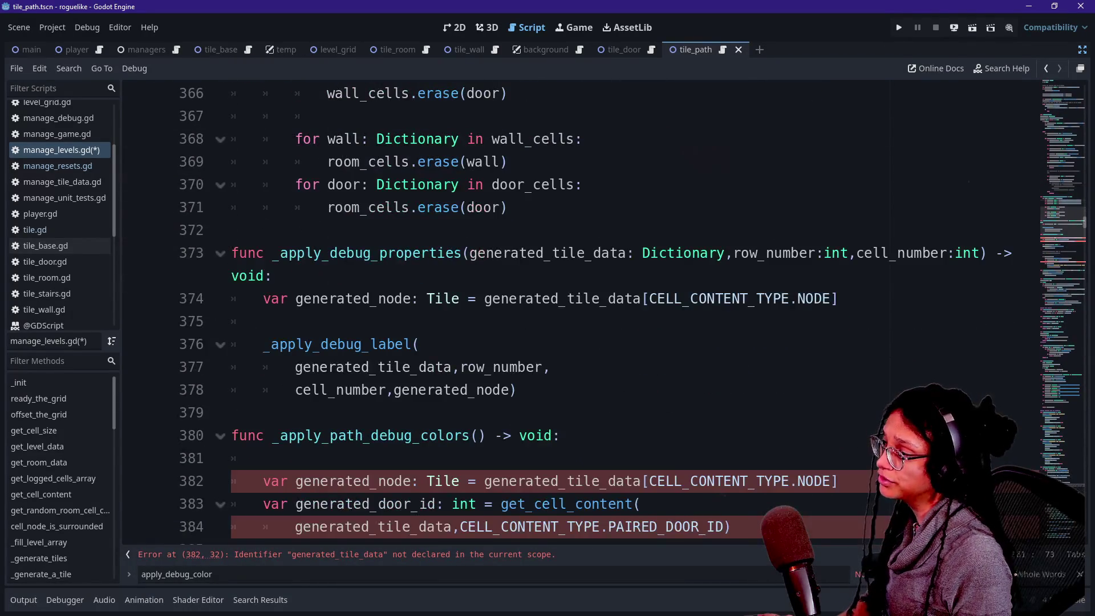
left_click(263, 458)
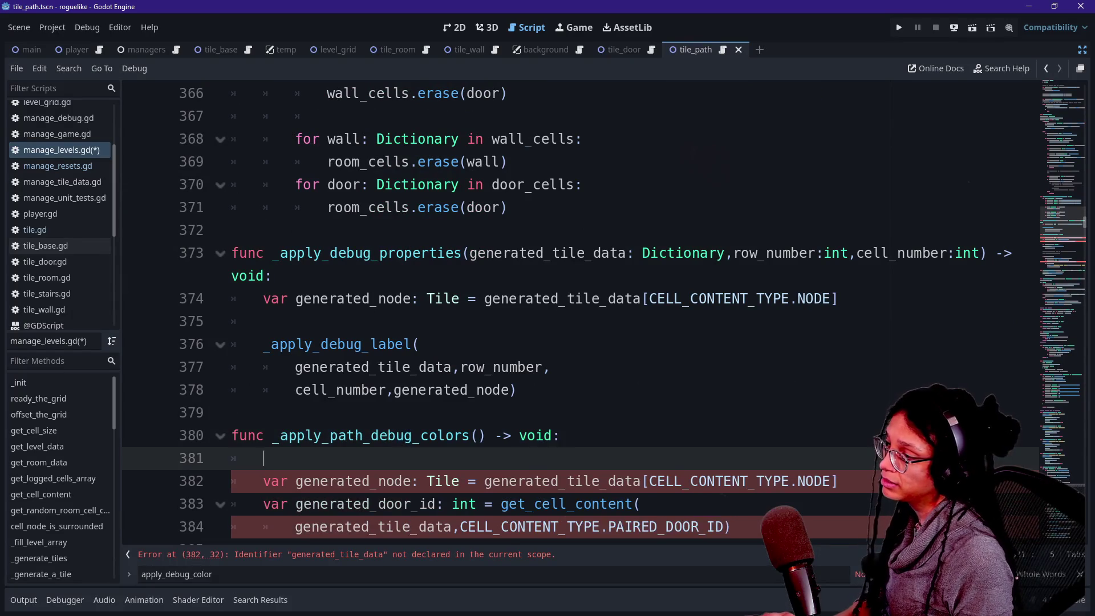
scroll(571, 308, "up", 2)
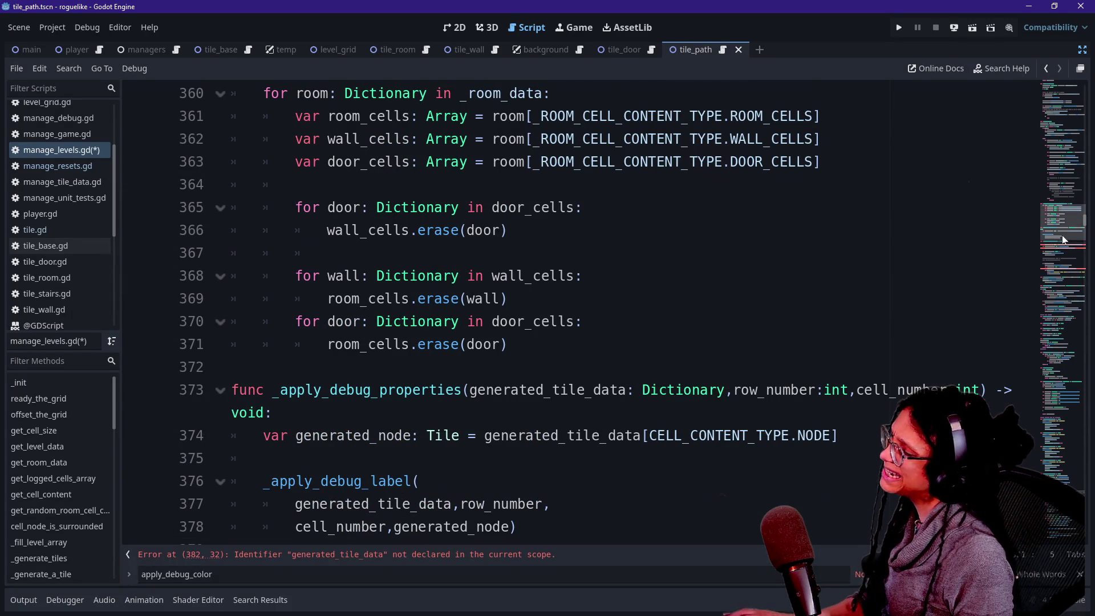
scroll(1063, 240, "down", 4)
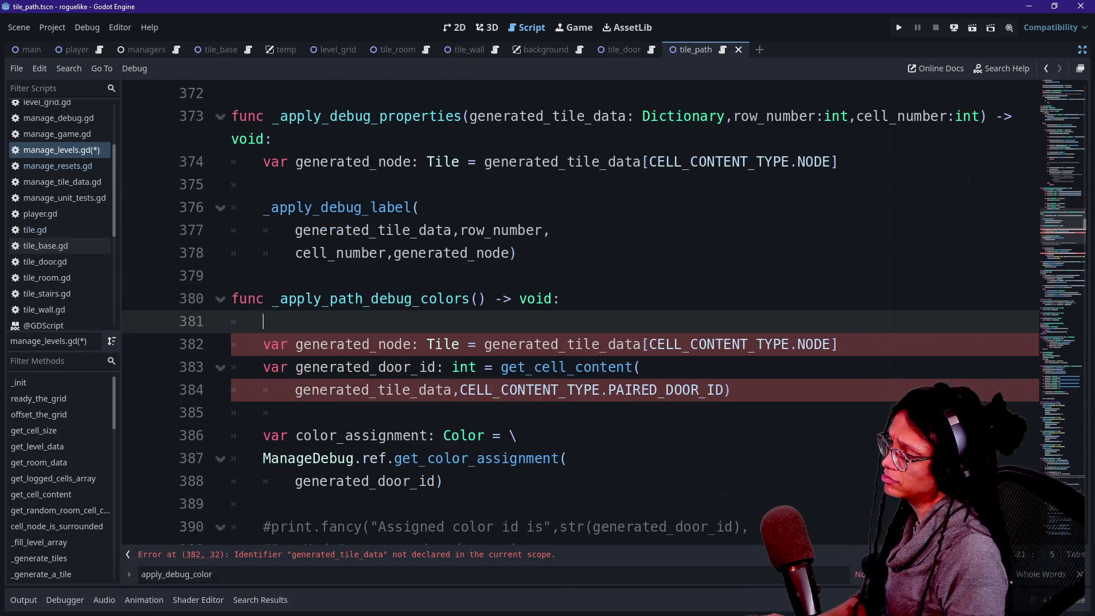
type("var path_cells:")
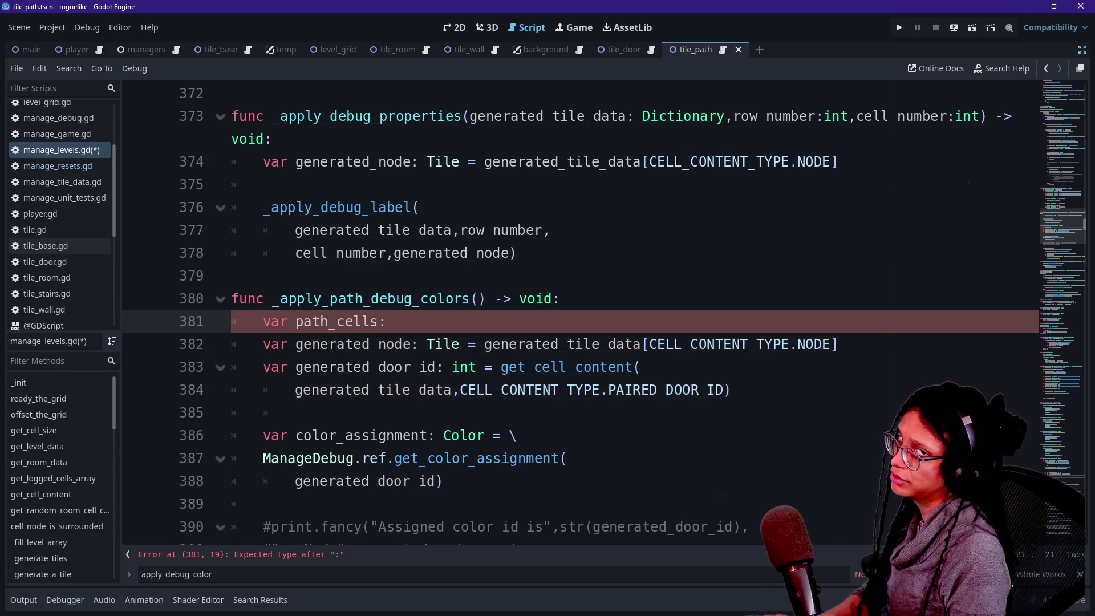
type(" Array[Dictionary] =")
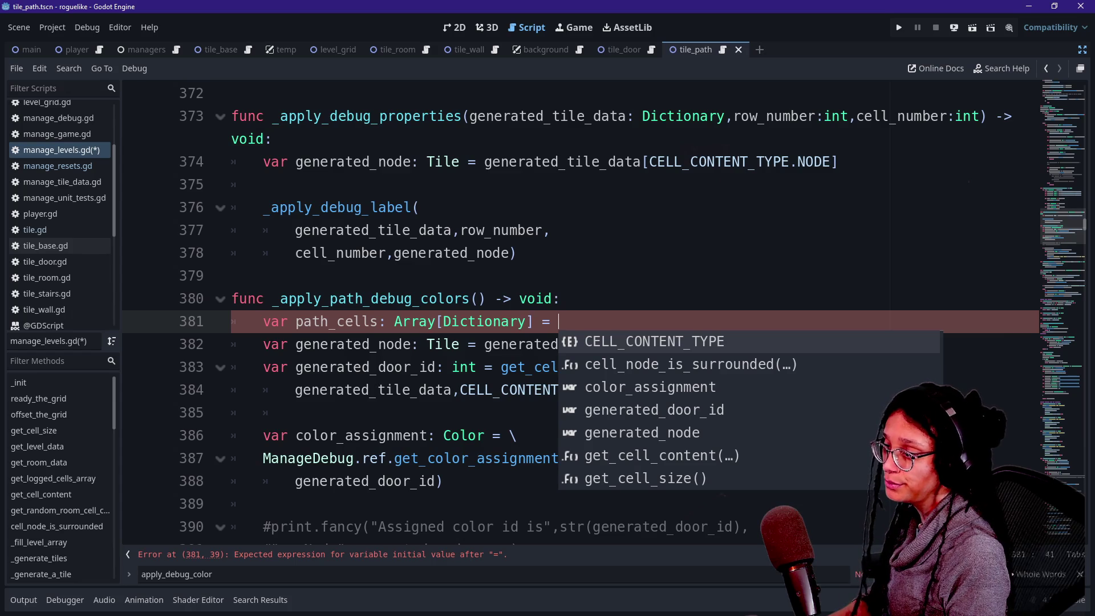
type("_p")
Step: Assign path_cells from _logged_cells_path and check the Dictionary type annotation
key("BackSpace")
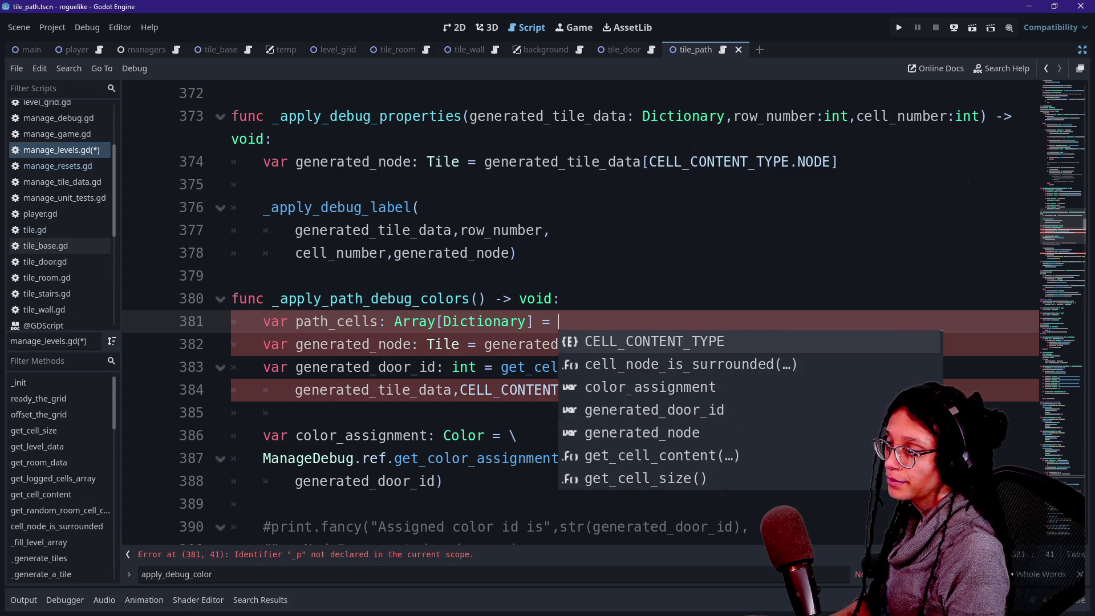
type("logg")
key("Down")
key("Down")
key("Down")
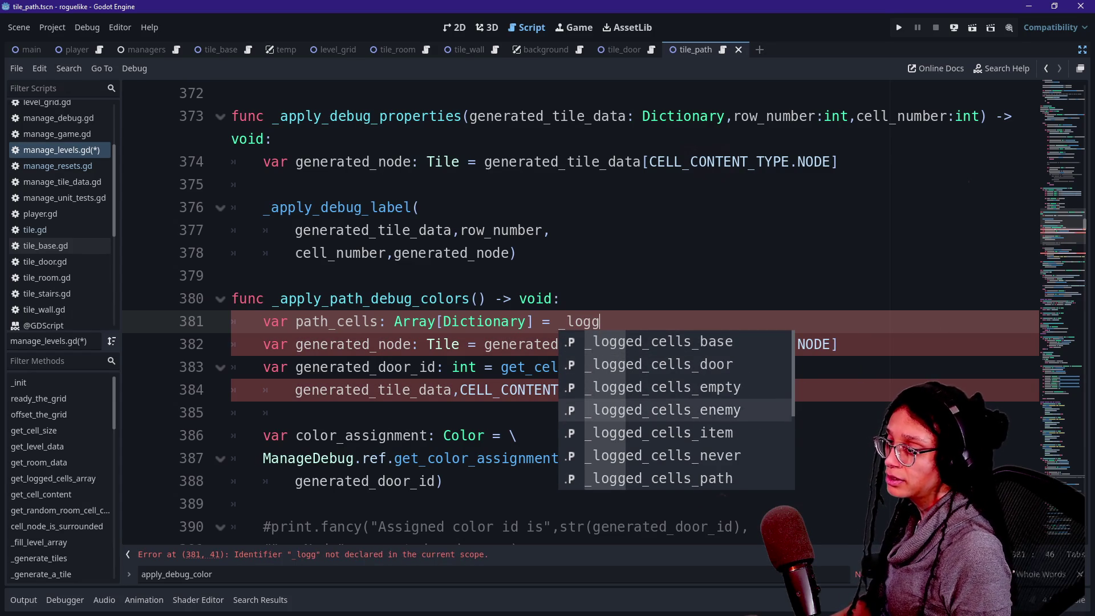
key("Return")
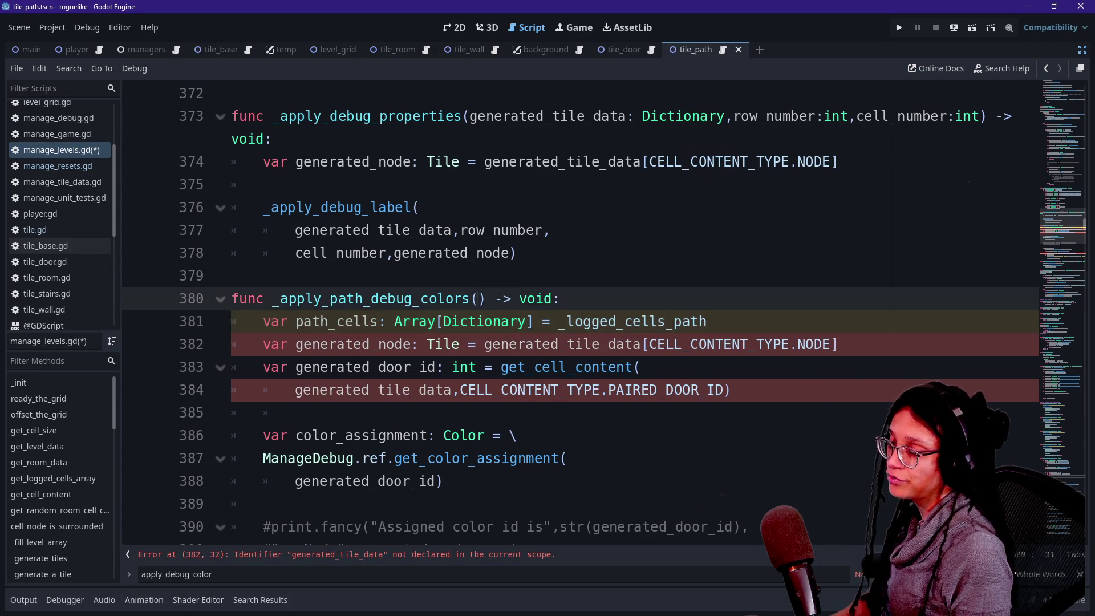
left_click(485, 322)
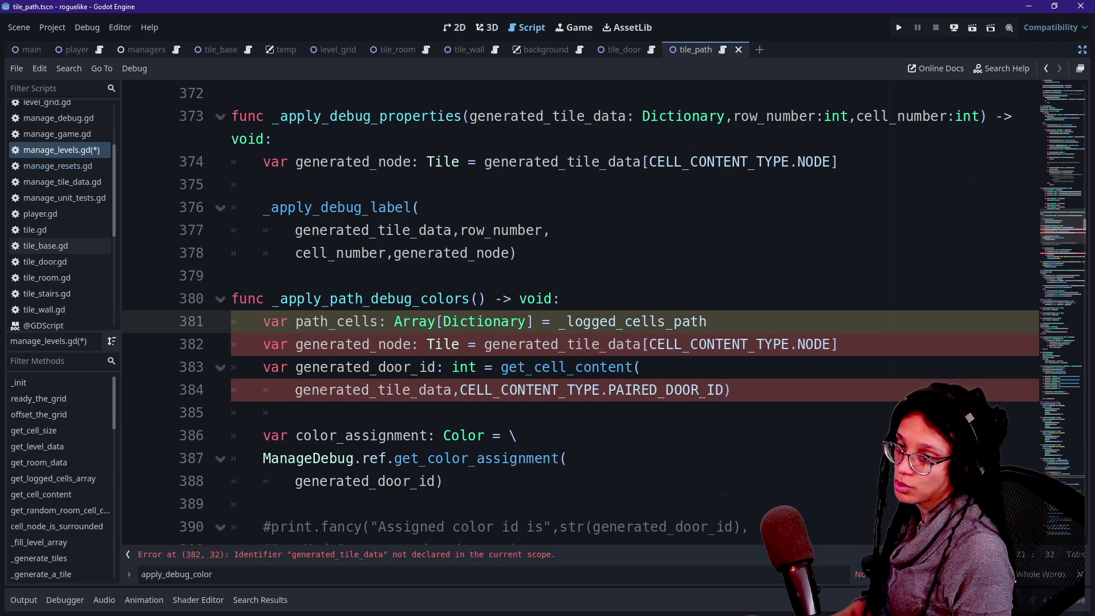
left_click(551, 299)
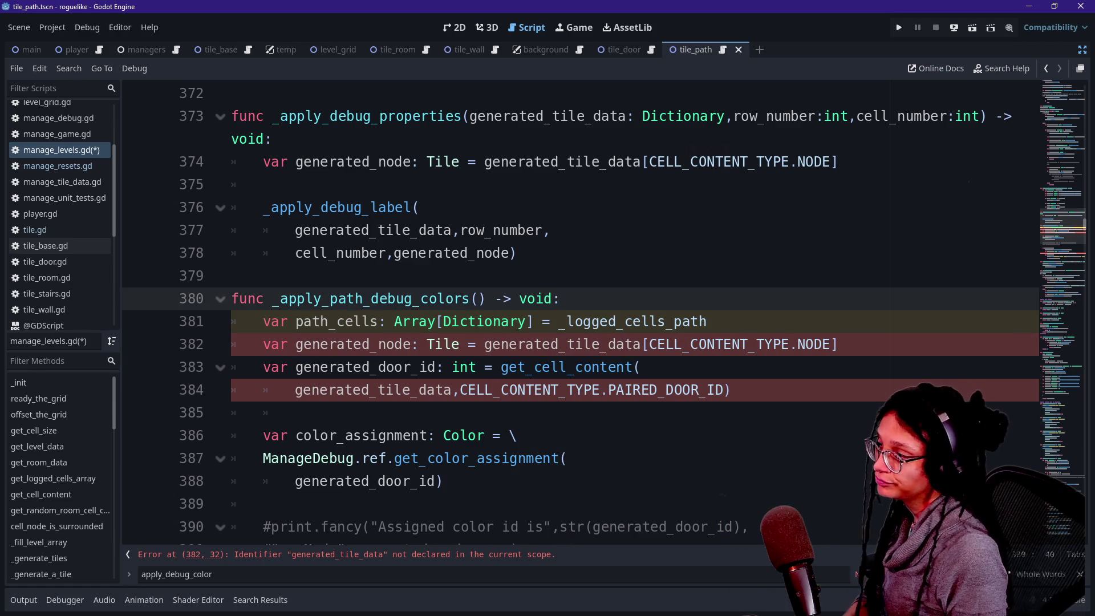
Step: Add a new line 'for path_cell: Dictionary in path_cells' below the path_cells declaration
left_click(710, 322)
key("Return")
type("for ")
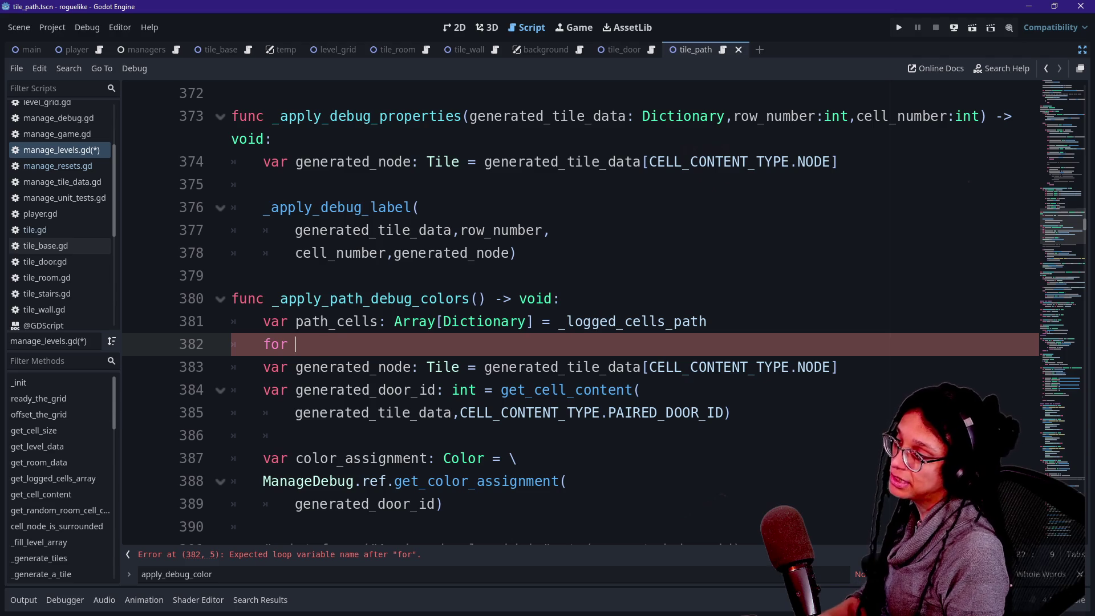
type("path_cell in")
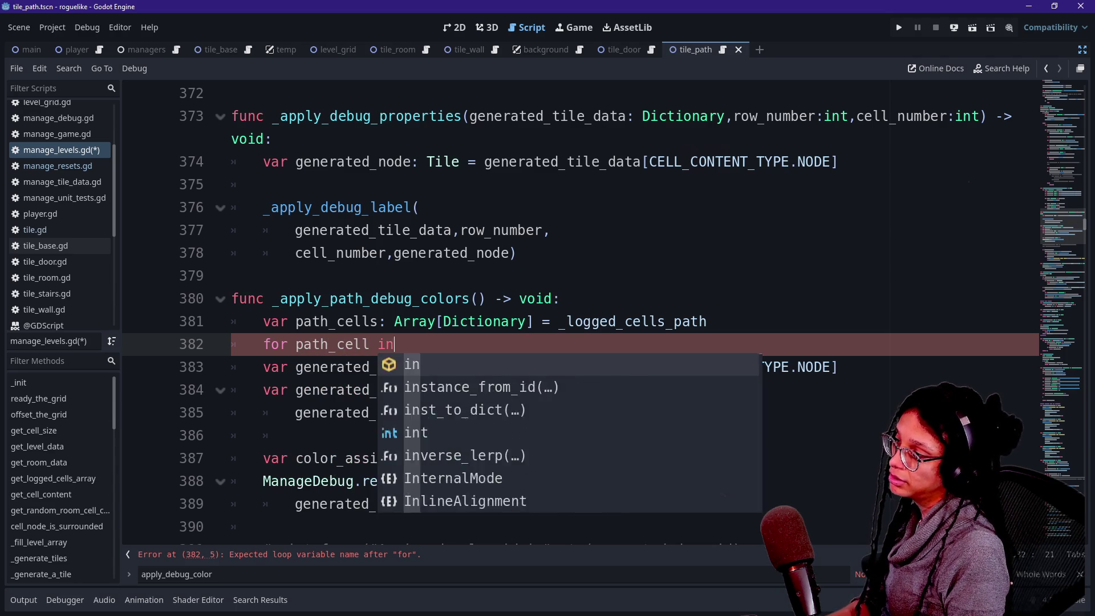
key("BackSpace")
key("BackSpace")
key("BackSpace")
type(": Dictionary")
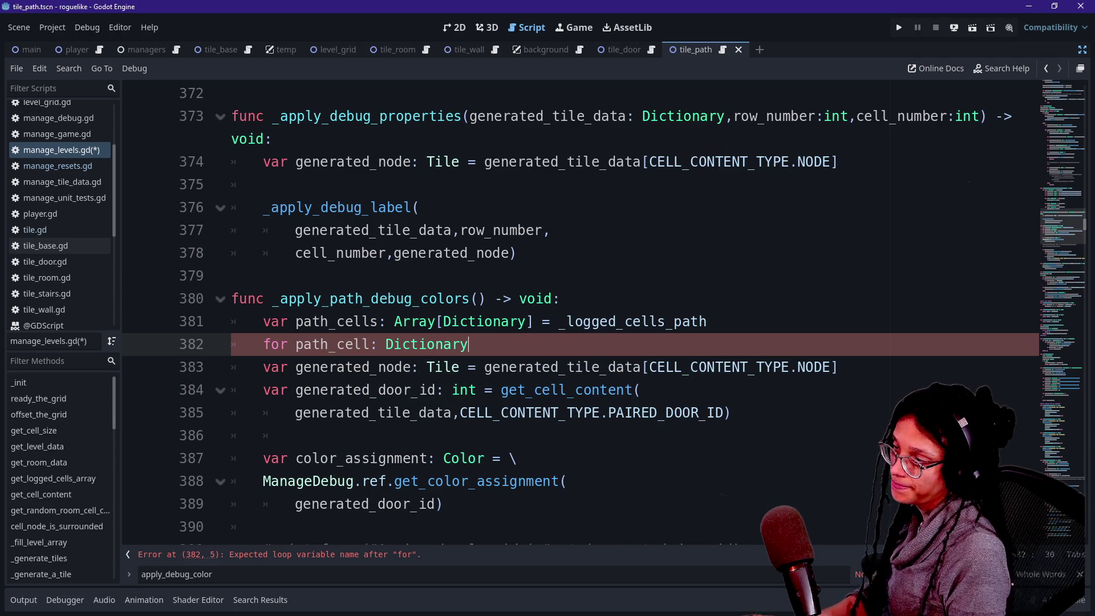
type(" in path_cells:")
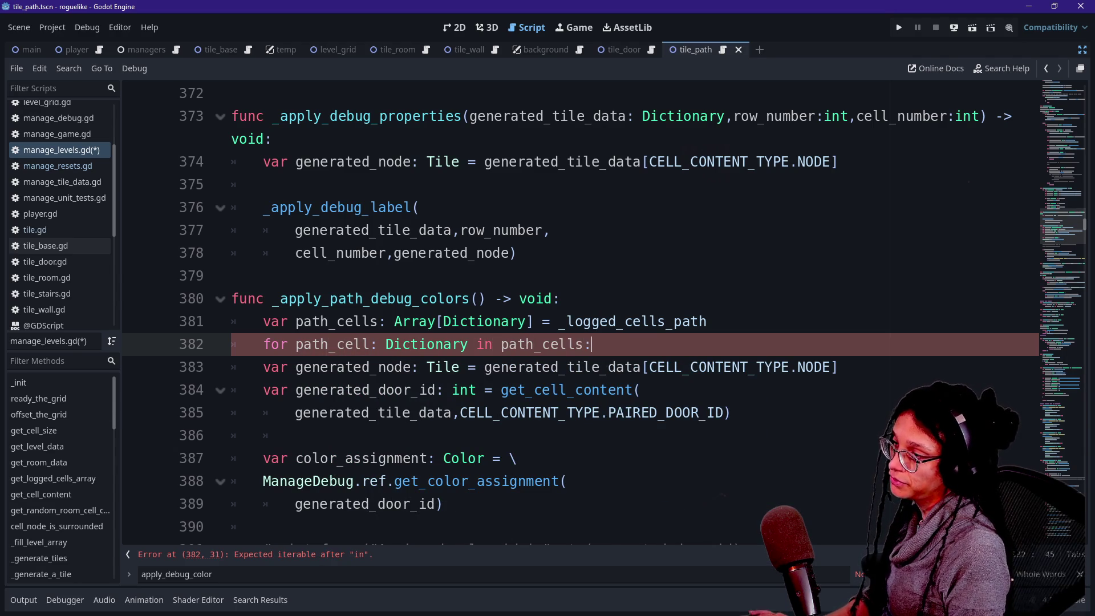
Step: Select the tile-coloring body to indent it under the loop, and save the script
left_click_drag(386, 366, 295, 435)
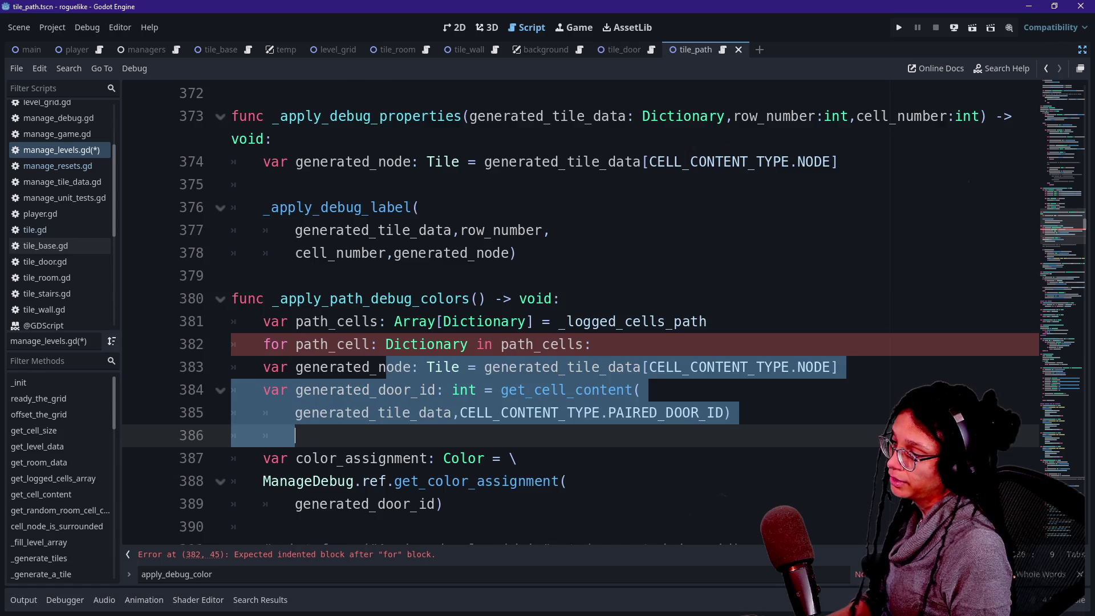
scroll(295, 435, "down", 2)
mouse_move(295, 298)
left_mouse_down()
mouse_move(442, 367)
mouse_move(519, 435)
left_mouse_up()
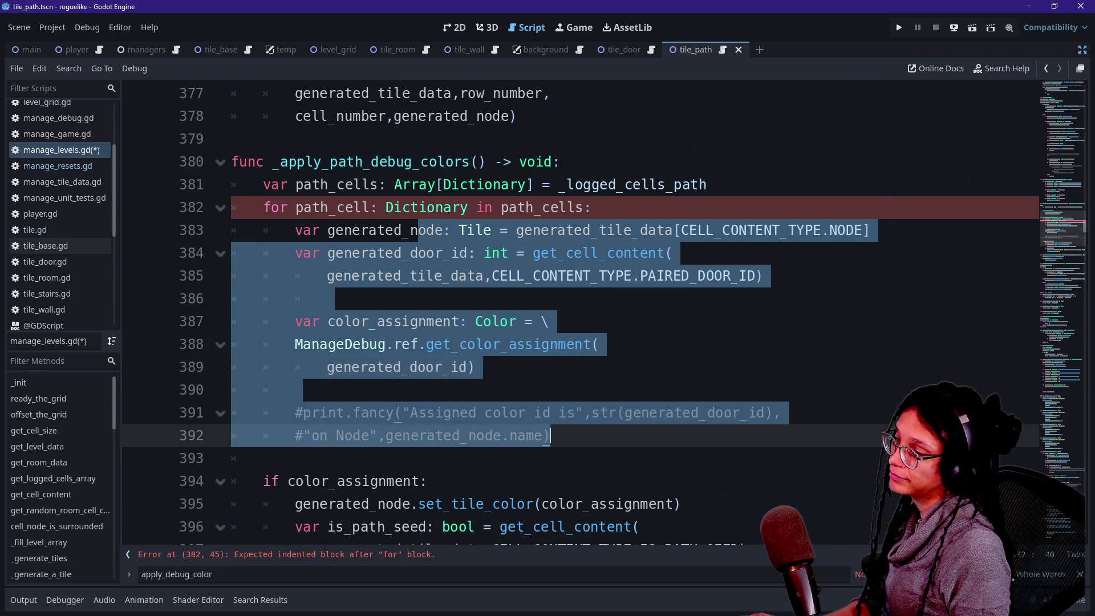
key("Delete")
key("ctrl+z")
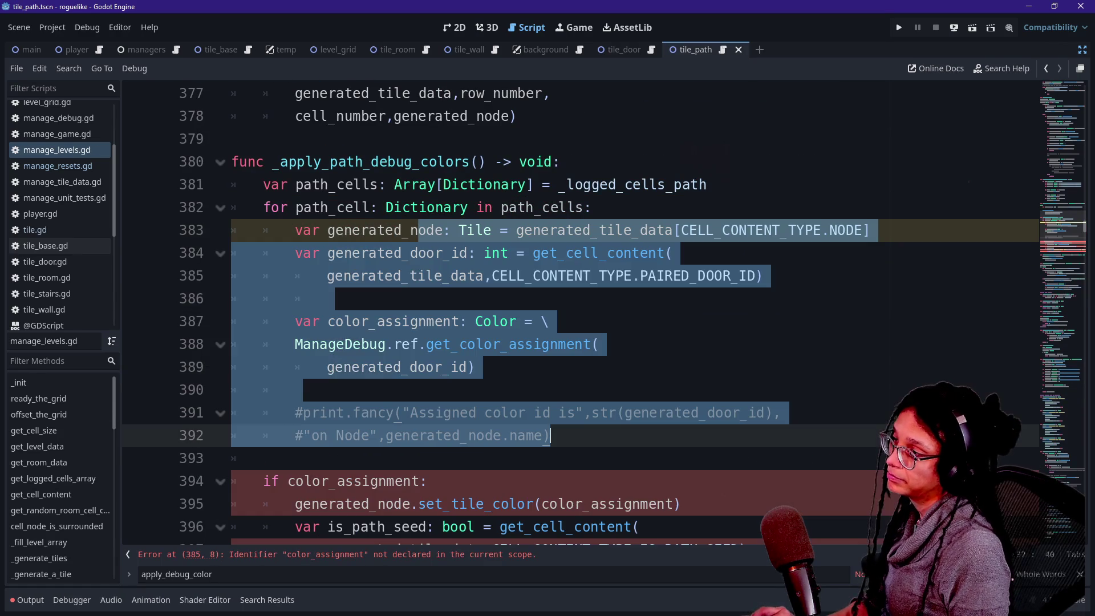
key("ctrl+s")
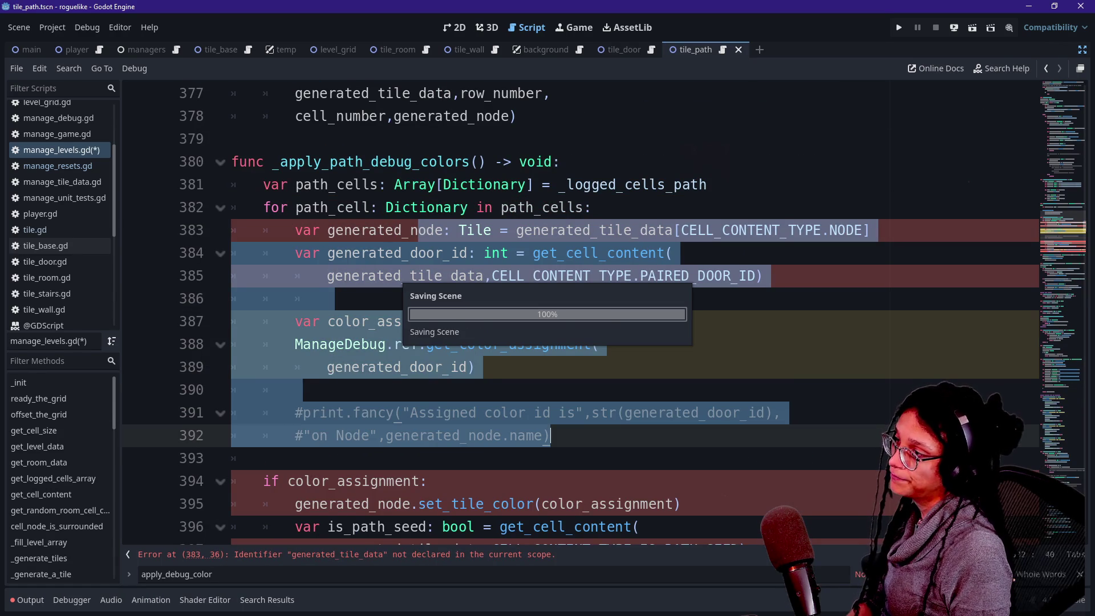
Step: Try adding a blank line inside the loop, then remove it again
left_click(592, 208)
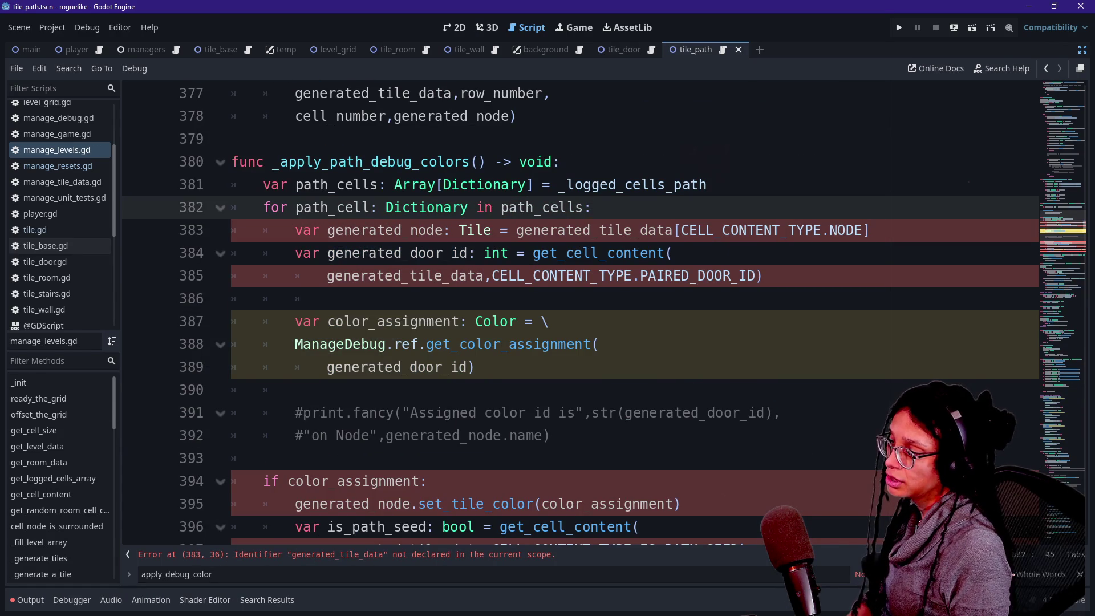
key("Return")
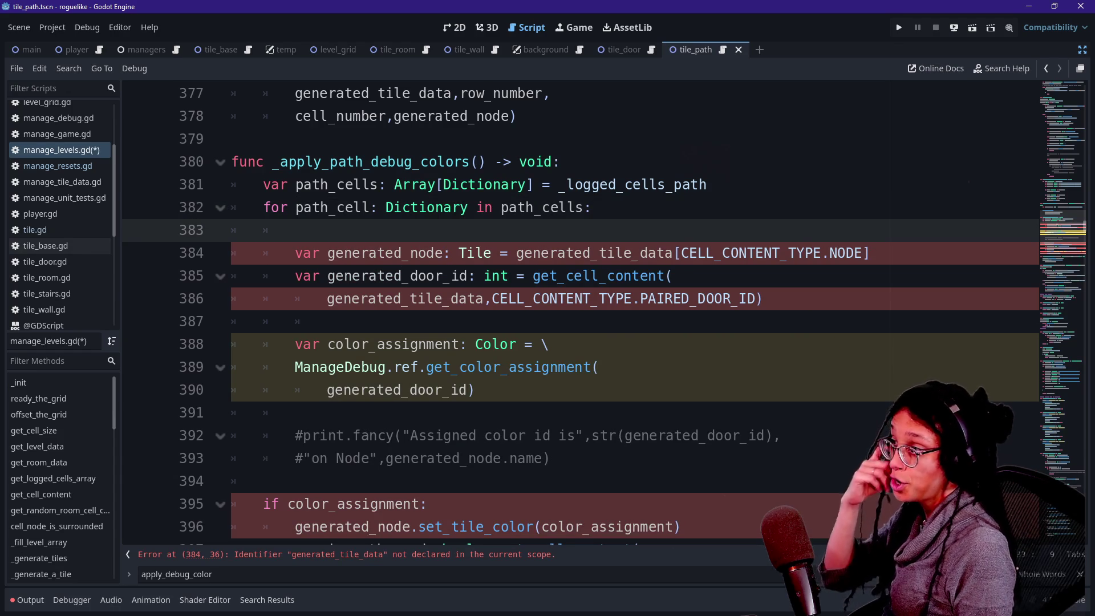
type("p")
key("BackSpace")
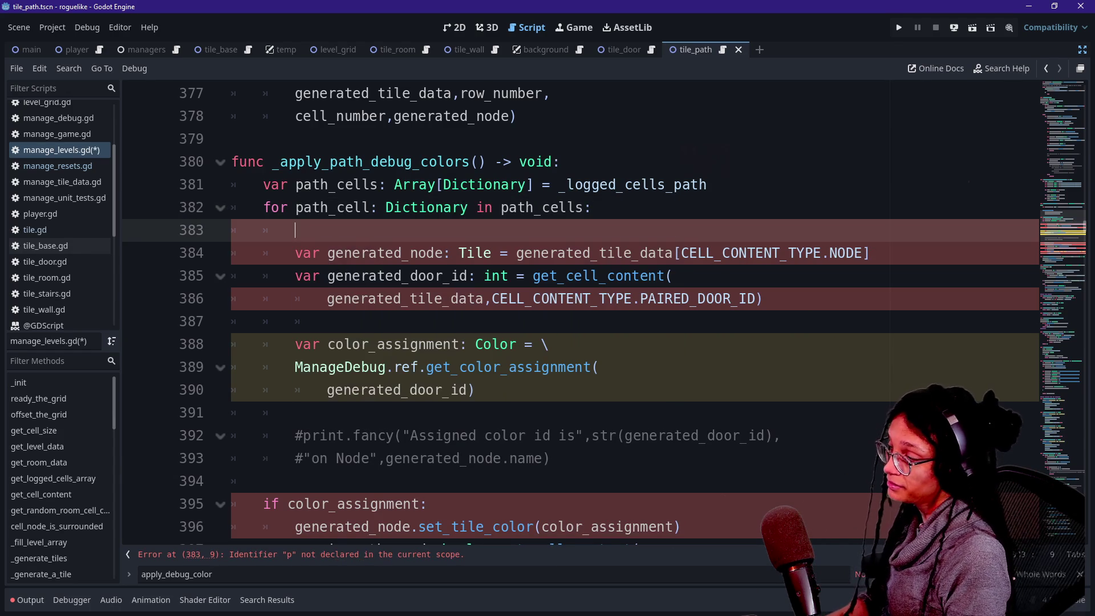
type("var gene")
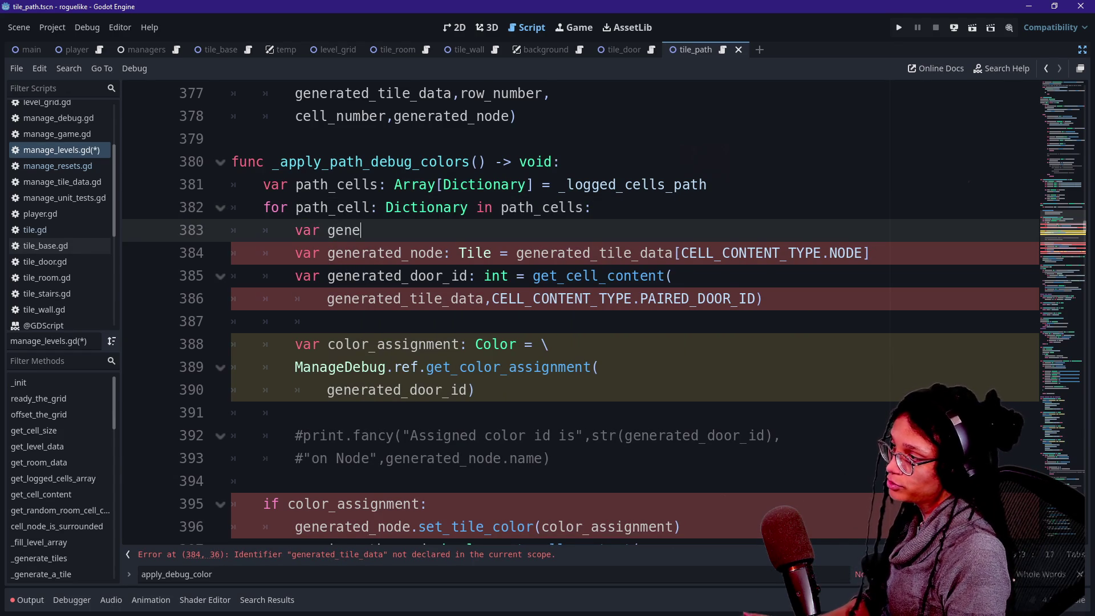
key("BackSpace")
key("BackSpace")
key("BackSpace")
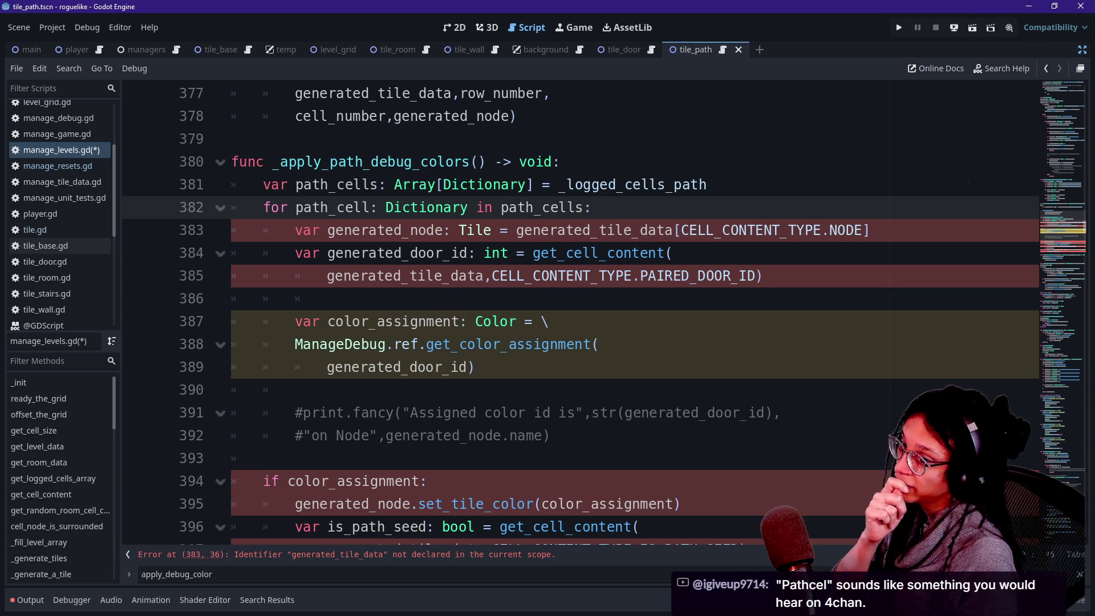
Step: Cut the generated_tile_data lookup from generated_node's assignment on line 383
left_click(598, 230)
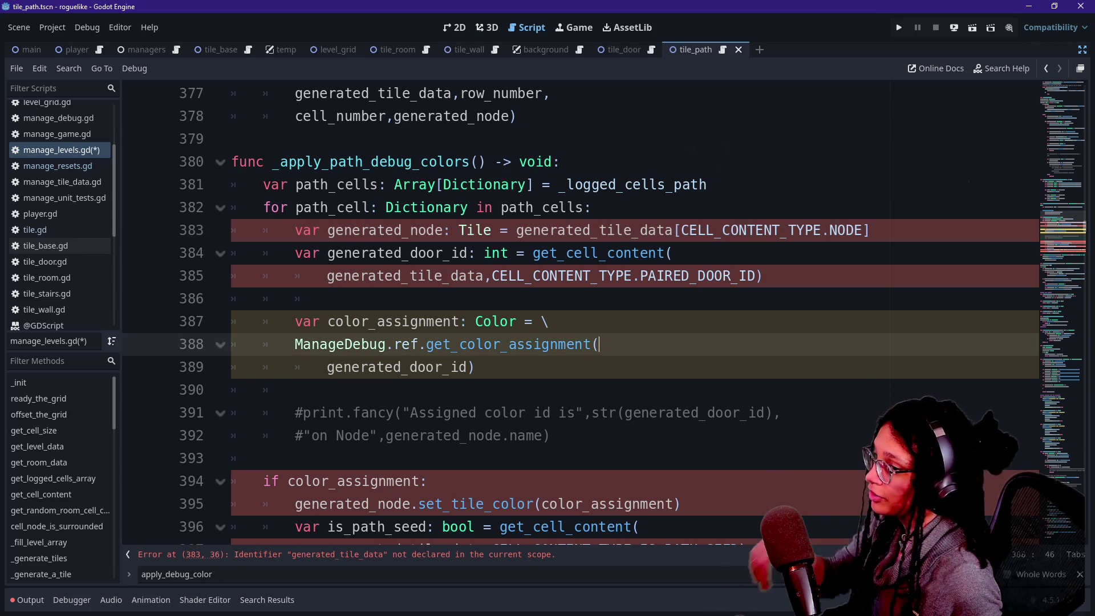
left_click(327, 299)
left_click_drag(516, 230, 871, 230)
key("ctrl+x")
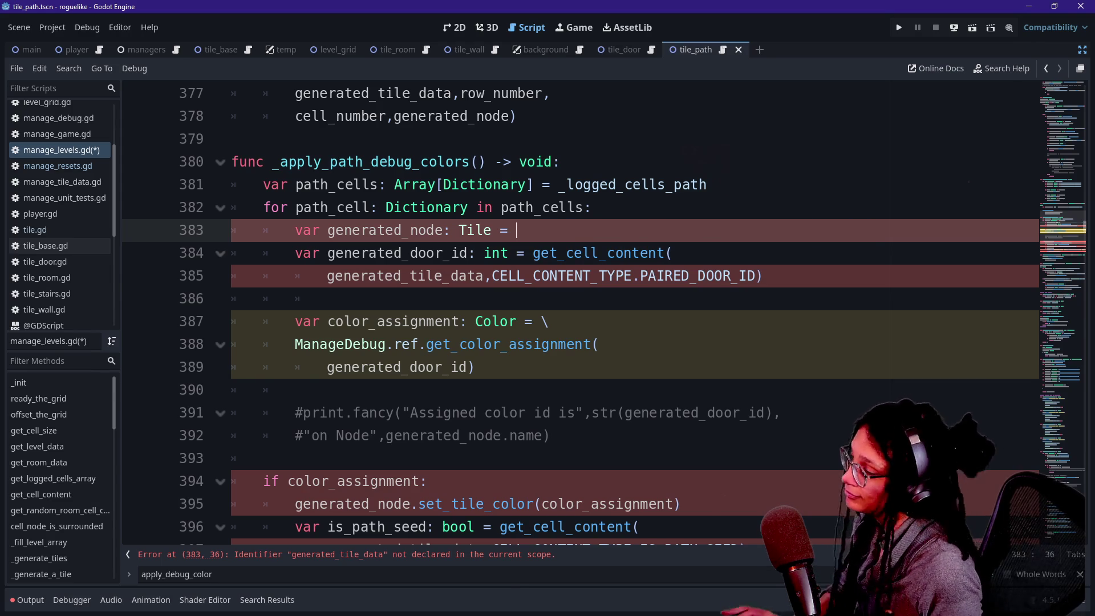
Step: Start generated_node's value as get_cell_content(path_cell, after clearing stray characters
key("alt+Tab")
key("alt+Tab")
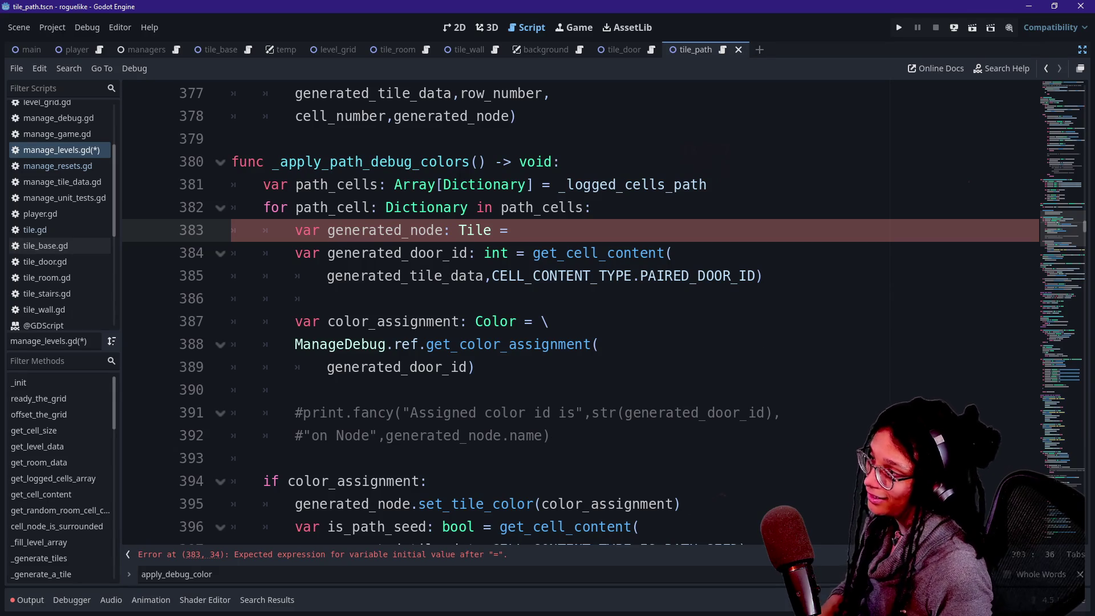
type("[atj")
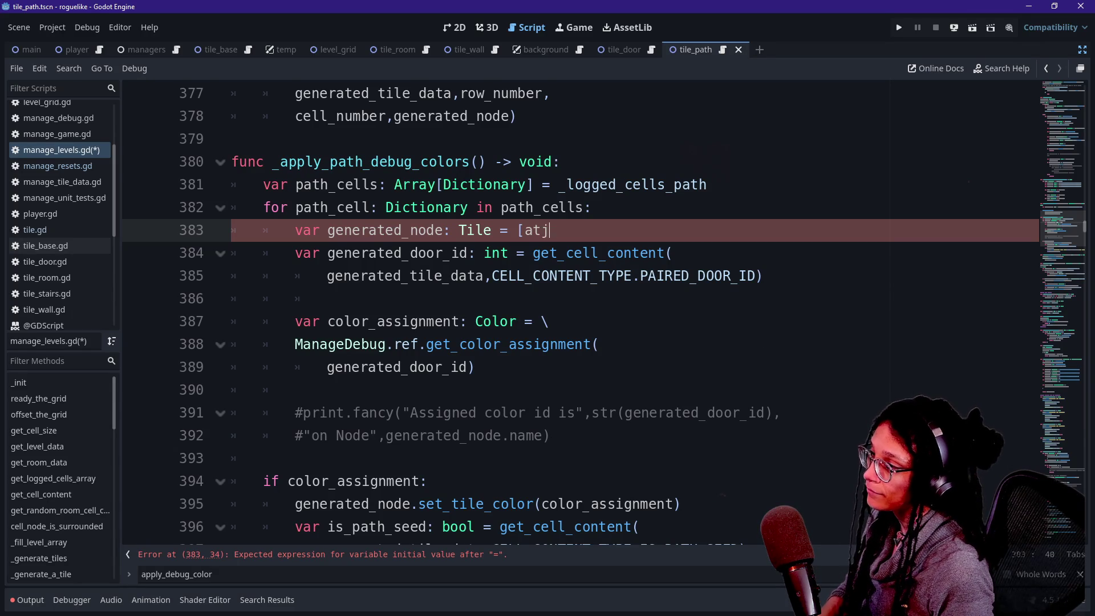
key("BackSpace")
key("BackSpace")
key("BackSpace")
type("p")
key("BackSpace")
type("o")
key("BackSpace")
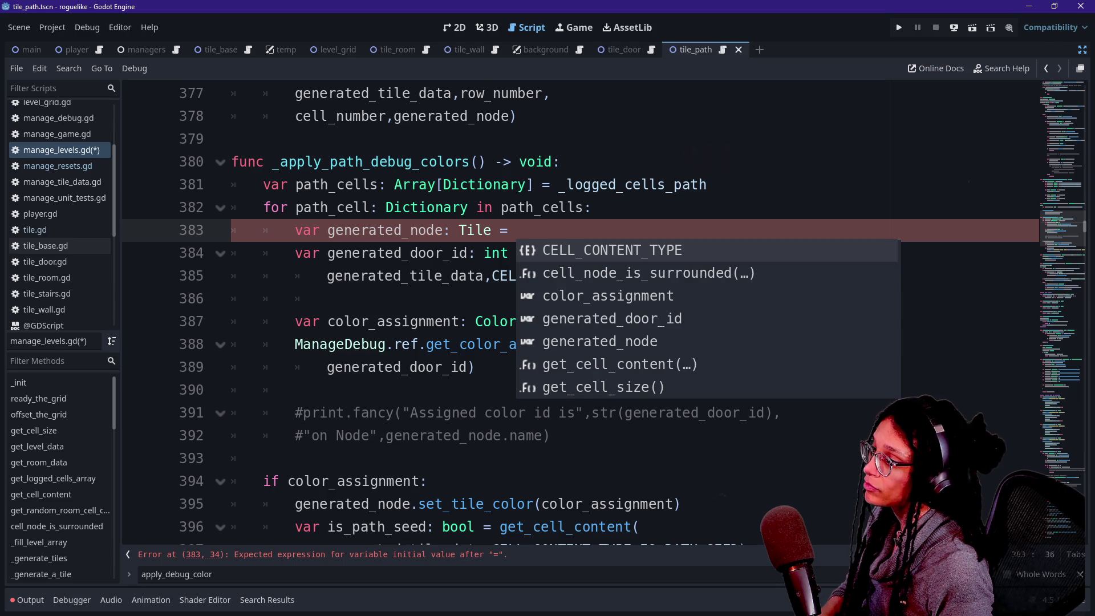
type("get_c")
key("Return")
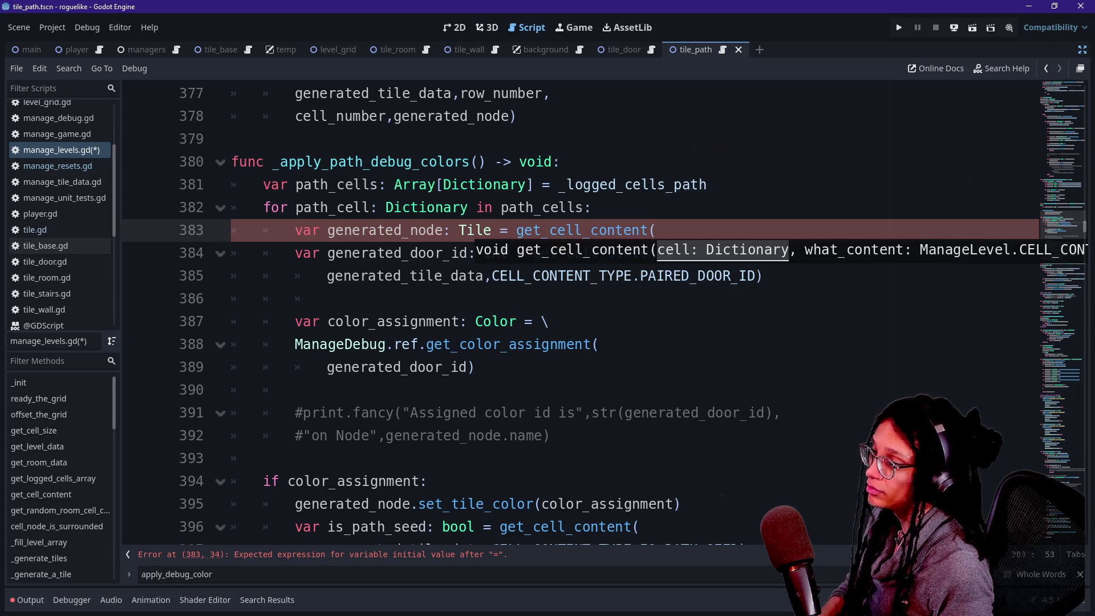
type("path_c")
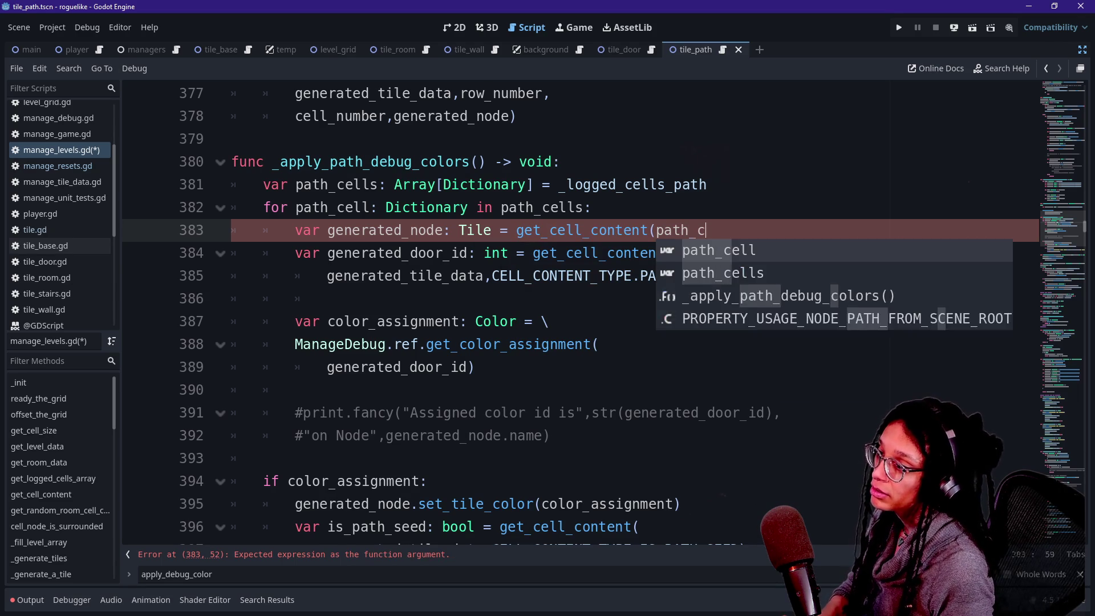
type("ell,")
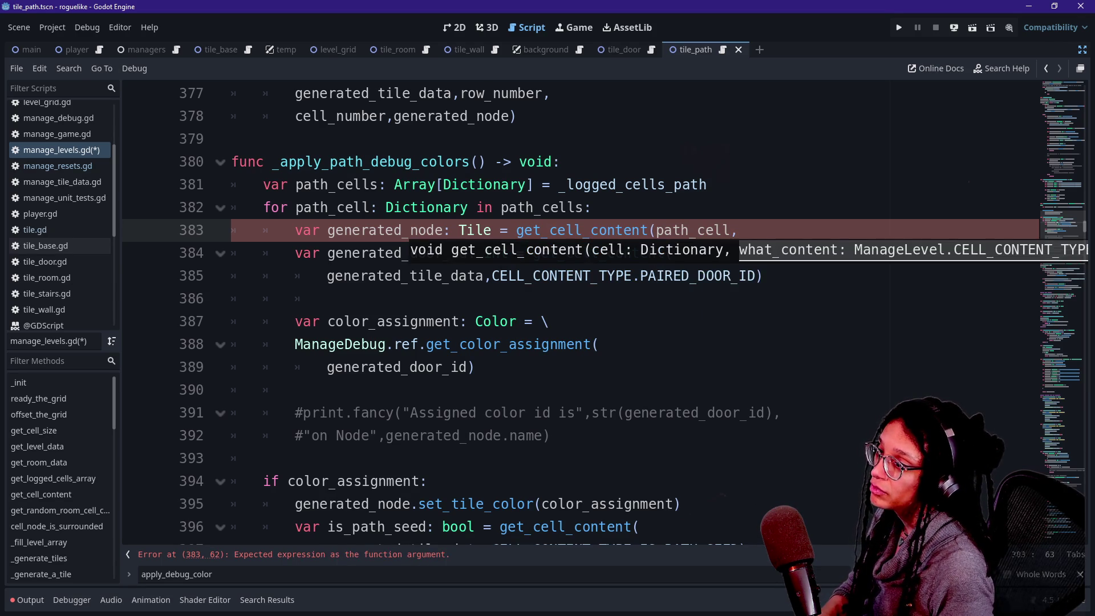
Step: Complete the call with CELL_CONTENT_TYPE.NODE as the content type argument
key("Return")
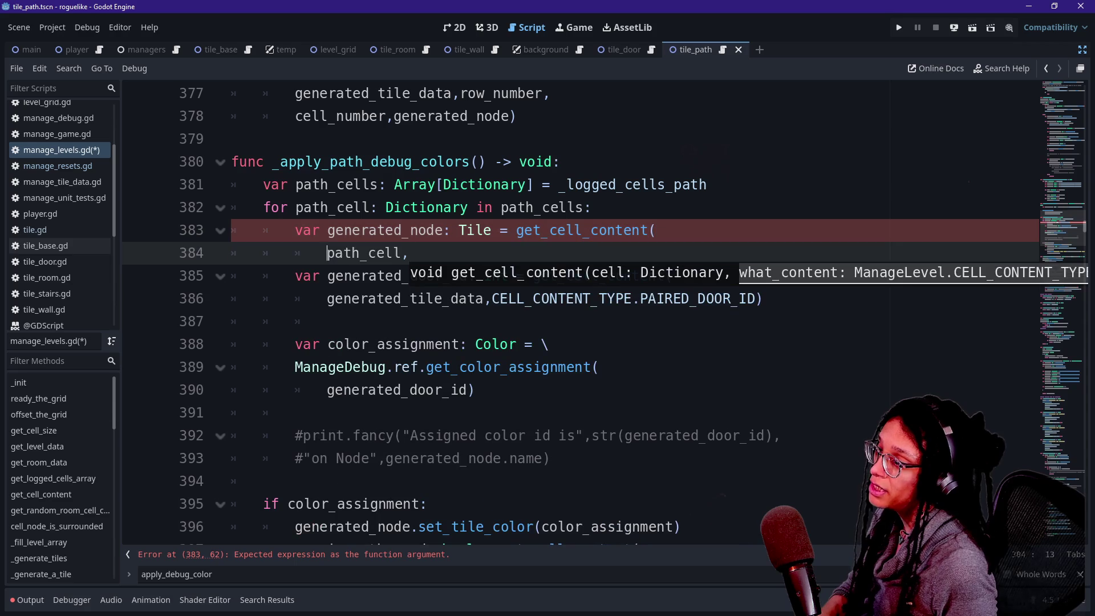
key("End")
type("C")
key("Return")
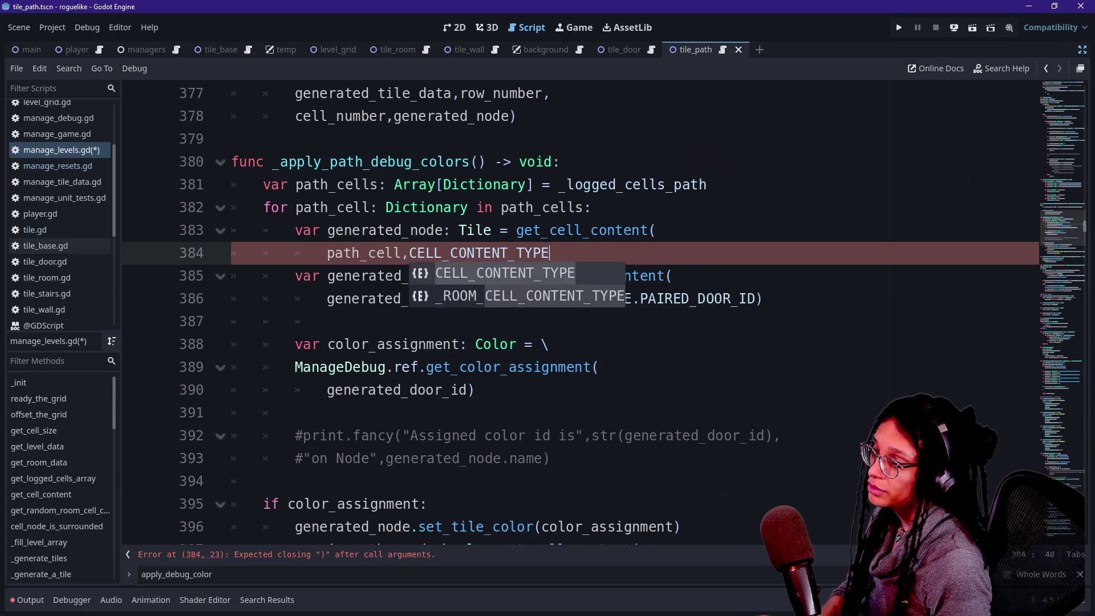
type(".")
key("Return")
type(")")
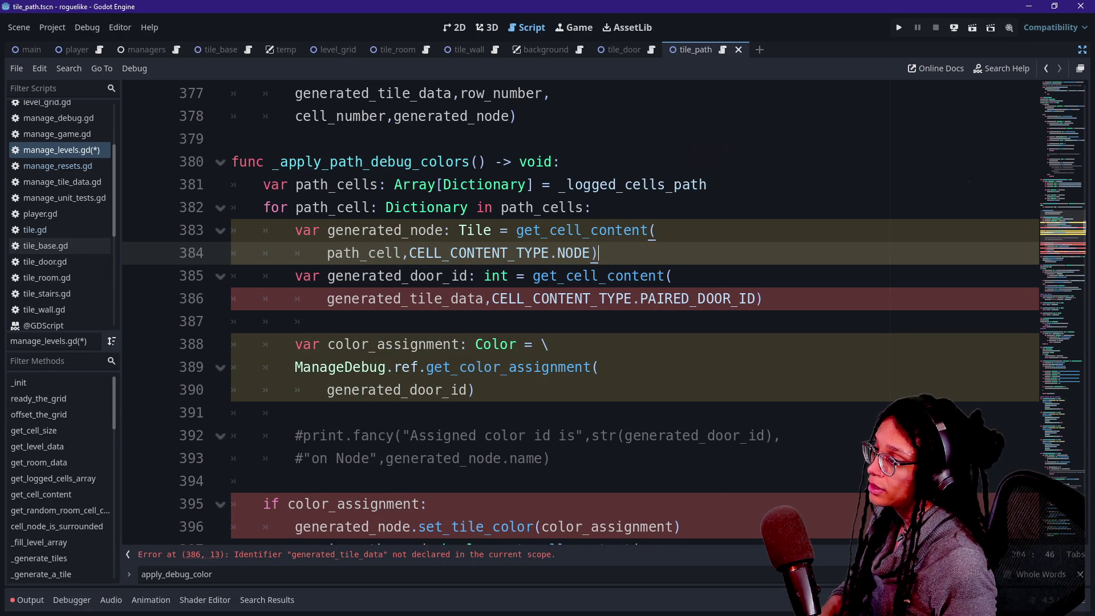
Step: Replace generated_tile_data with path_cell in the generated_door_id line 386
left_click(496, 275)
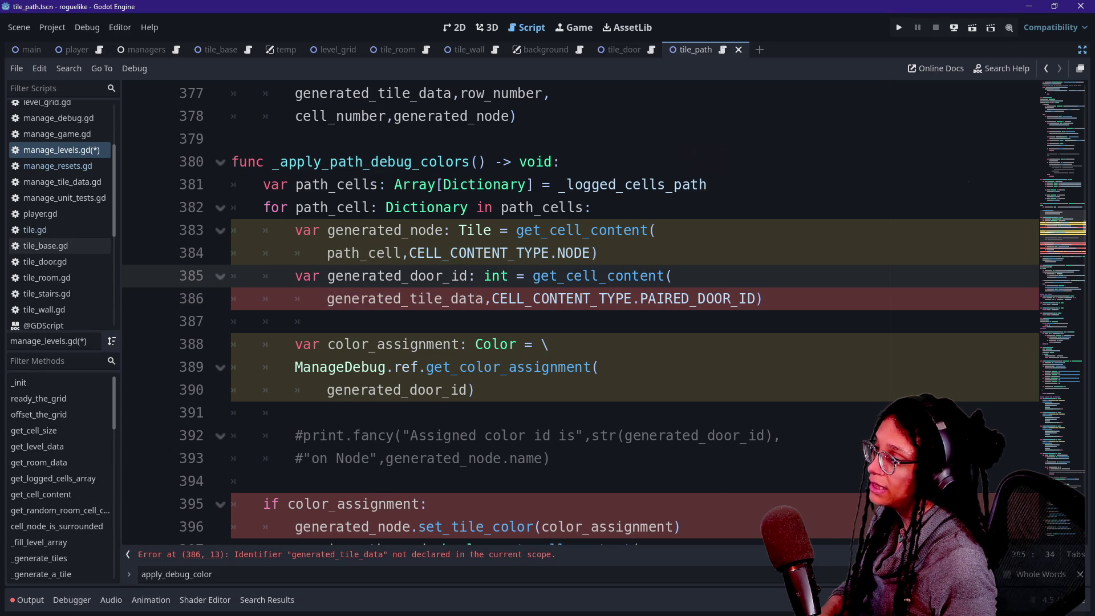
mouse_move(483, 299)
left_mouse_down()
mouse_move(354, 299)
mouse_move(497, 275)
mouse_move(327, 299)
left_mouse_up()
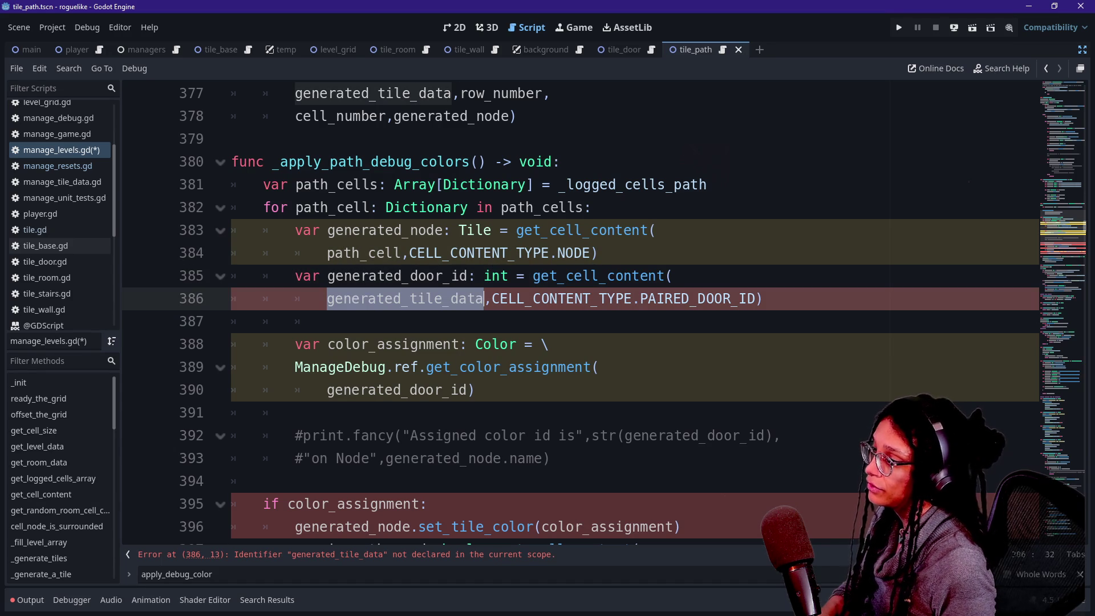
type("path_cell")
Step: Select the word 'generated' in generated_node on line 383
left_click(313, 230)
double_click(368, 230)
left_click(335, 229)
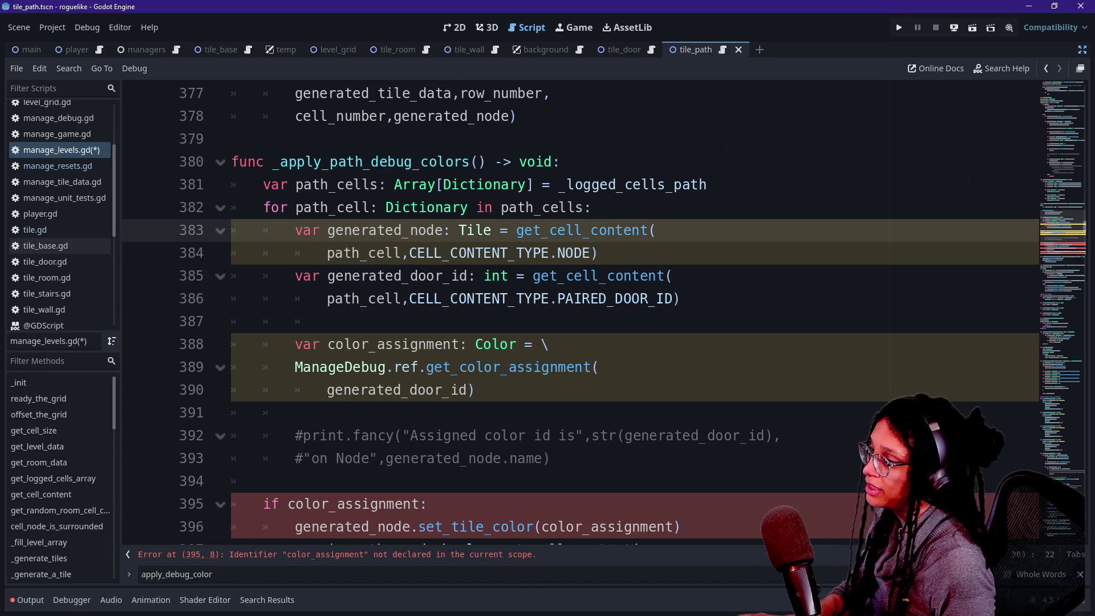
left_click_drag(327, 230, 402, 230)
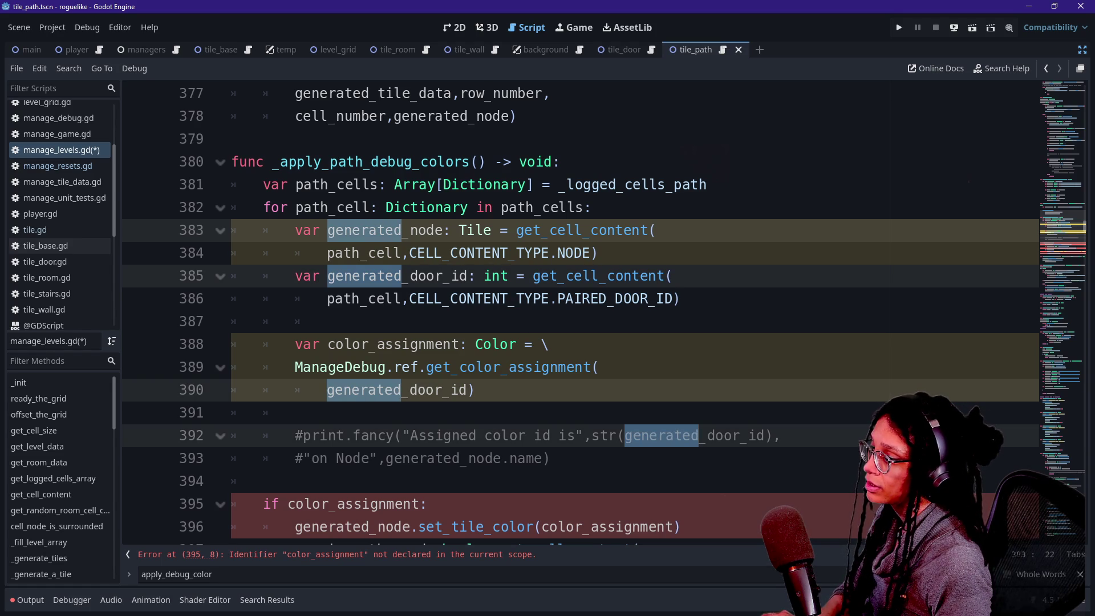
Step: Rename all 'generated' occurrences to 'path' using multi-selection
key("ctrl+d")
key("ctrl+d")
type("path")
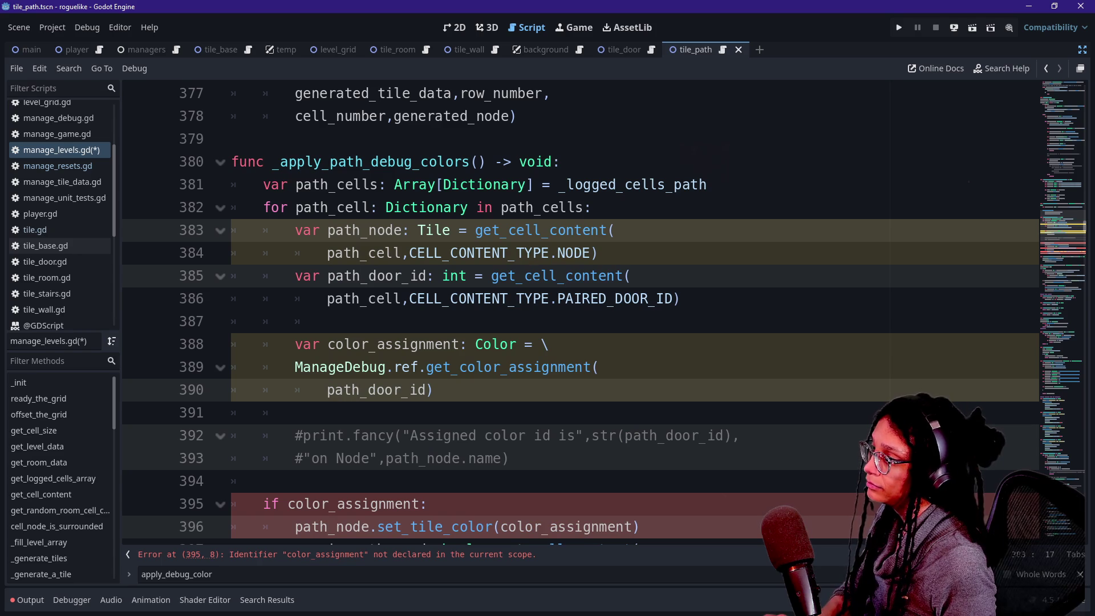
left_click(378, 436)
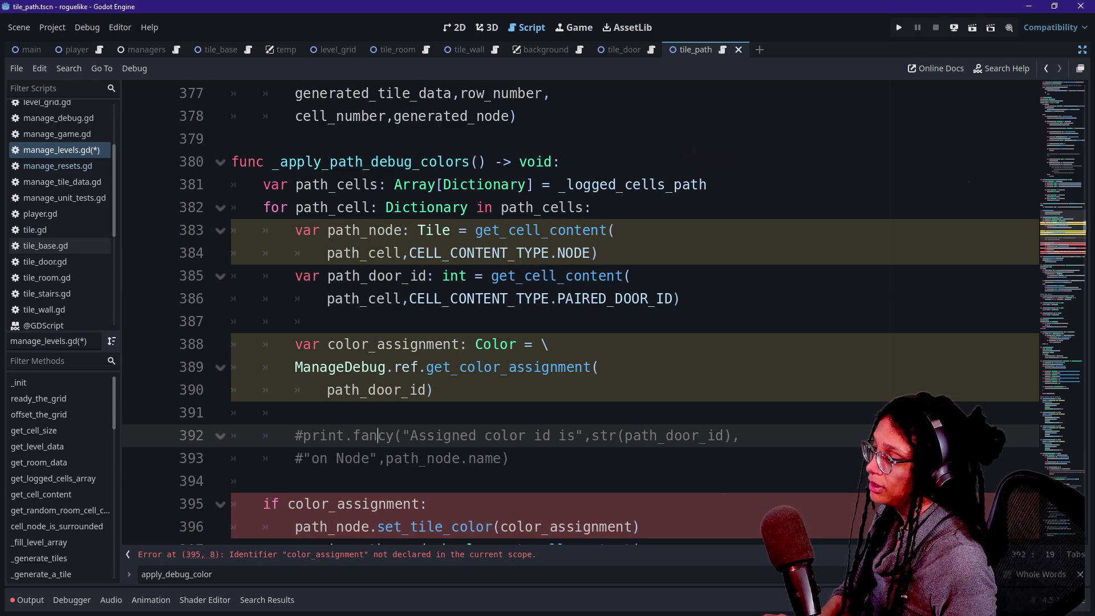
left_click(639, 526)
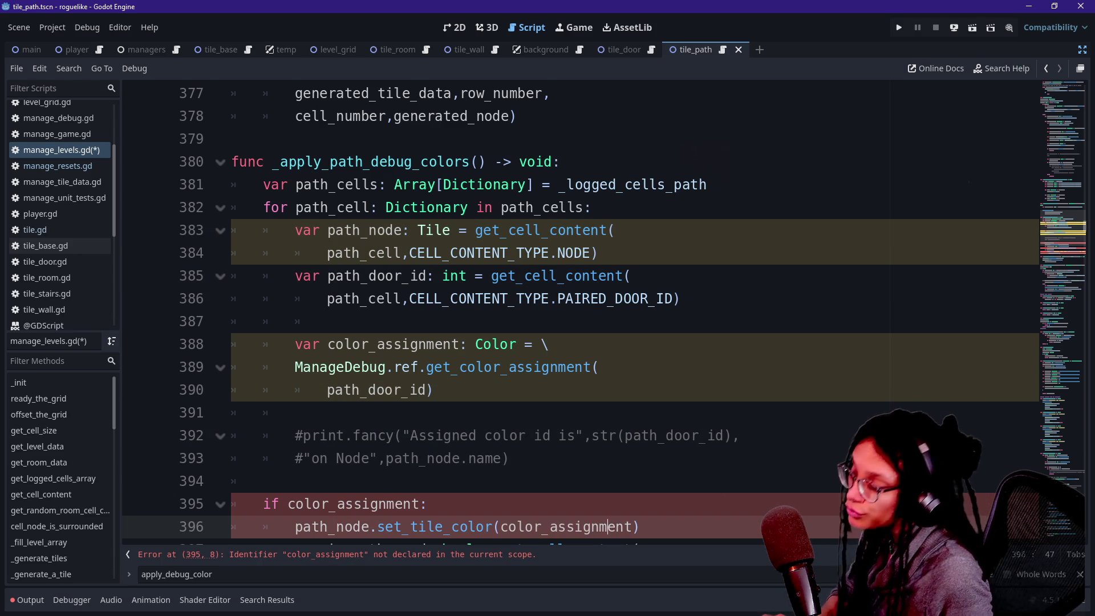
left_click(353, 390)
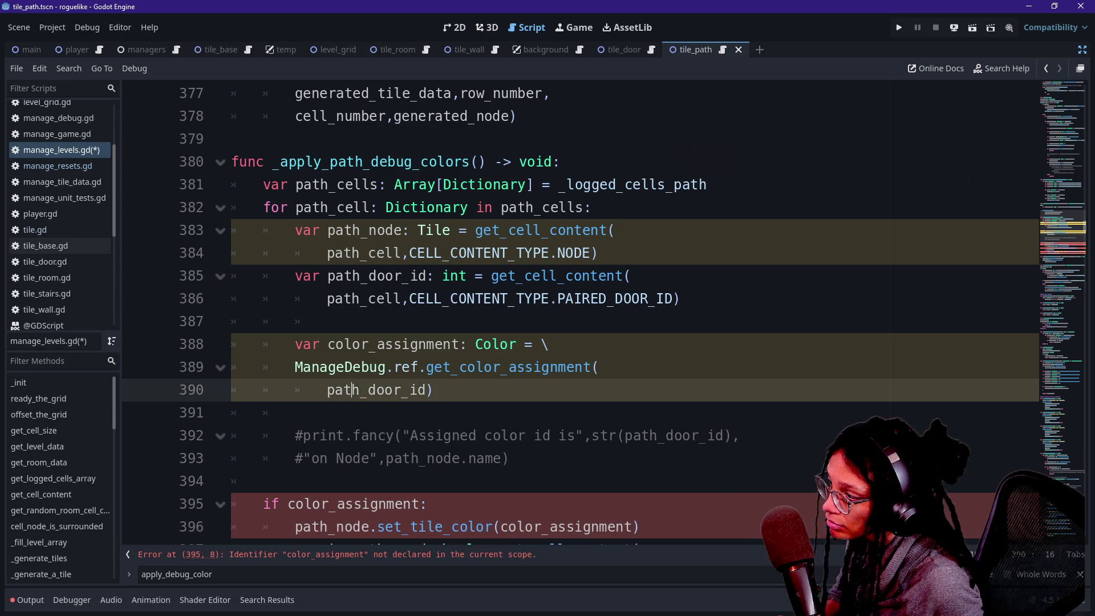
Step: Indent the color_assignment if block, lines 395–401, into the path loop
scroll(353, 389, "down", 1)
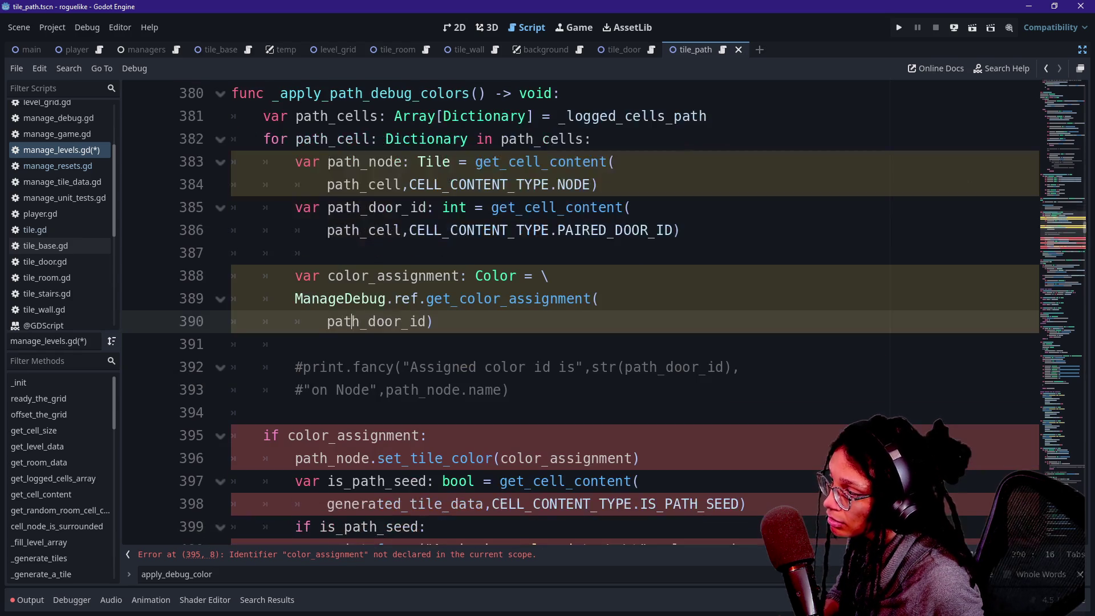
left_click(330, 435)
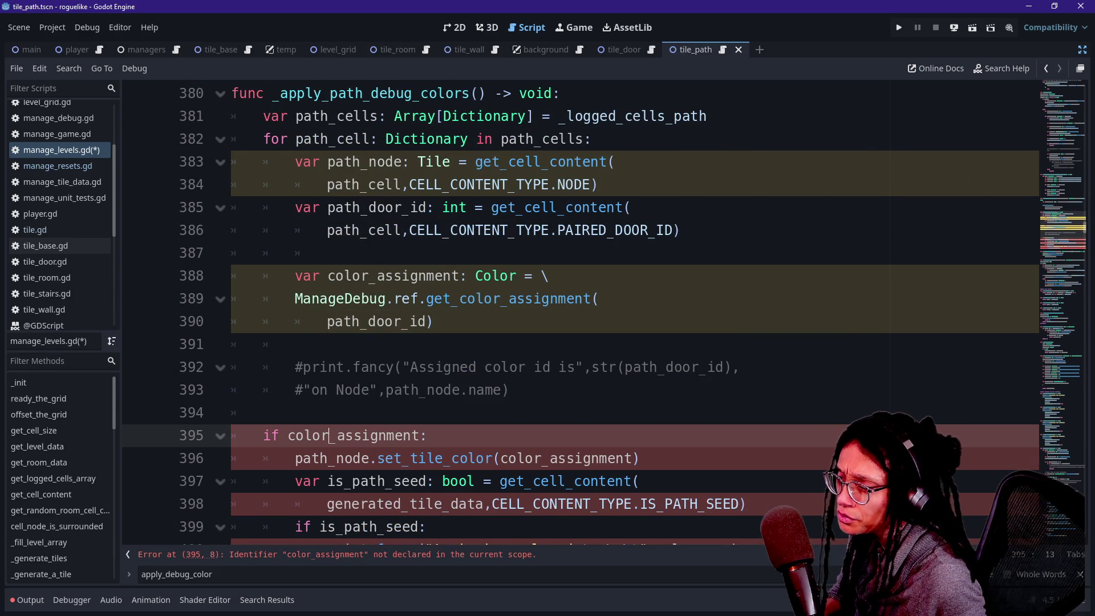
scroll(330, 435, "down", 2)
left_click(519, 435, "shift")
key("Tab")
Step: Rename 'generated' to 'path' on lines 398 and 401, and path_tile_data to path_cell
left_click(263, 276)
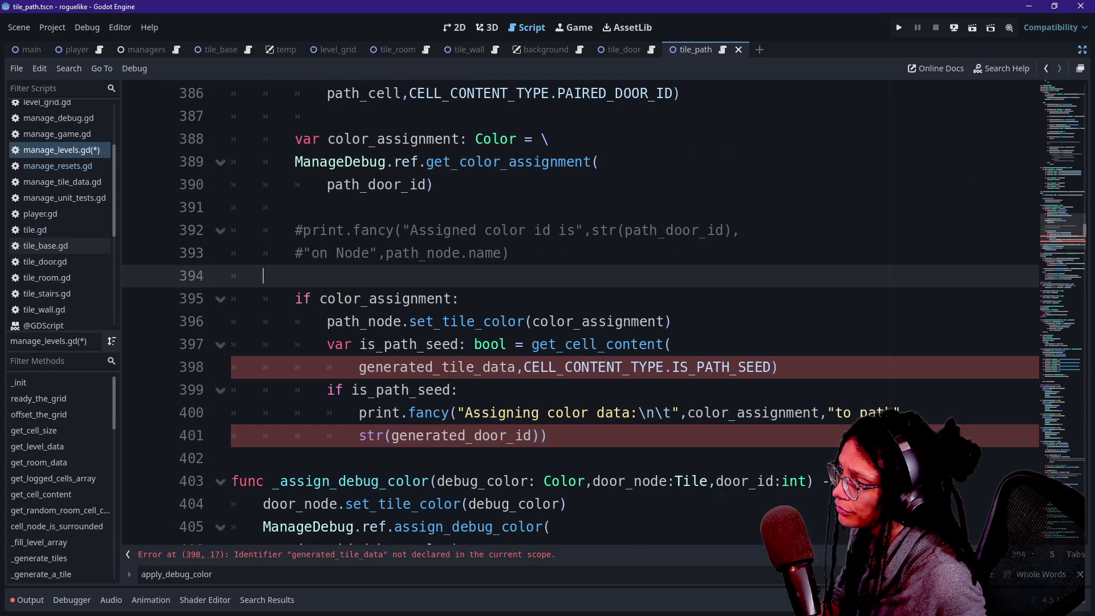
left_click_drag(359, 367, 434, 366)
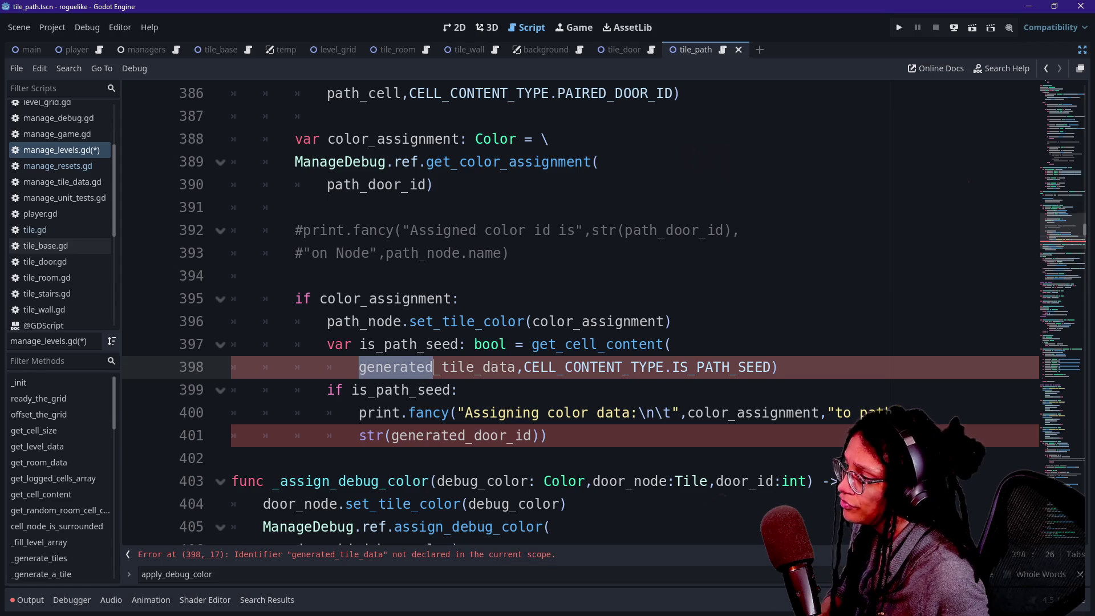
key("ctrl+d")
type("path")
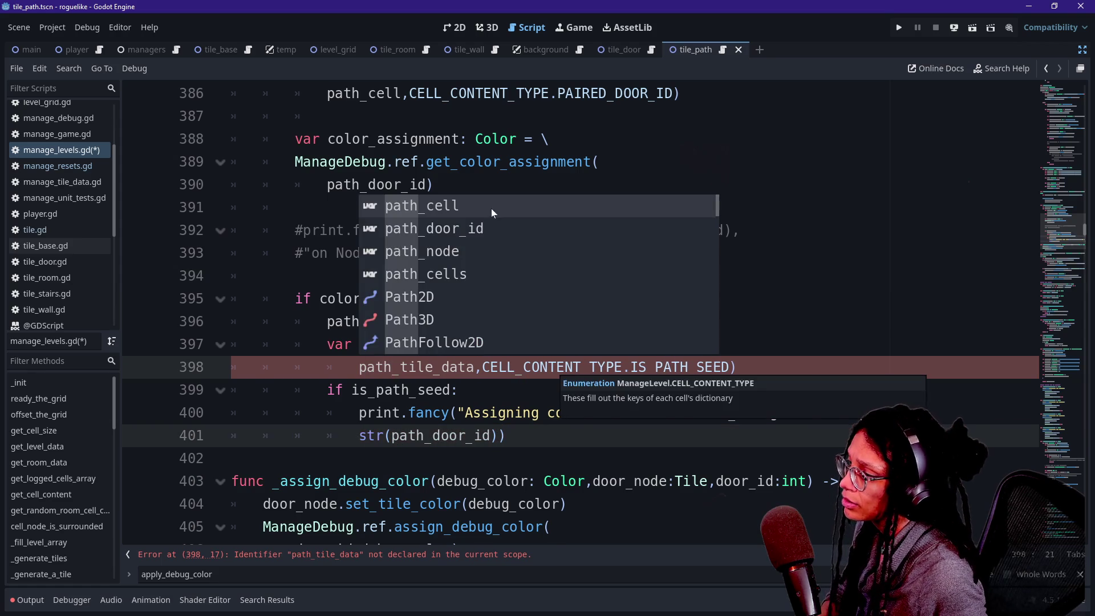
left_click(497, 412)
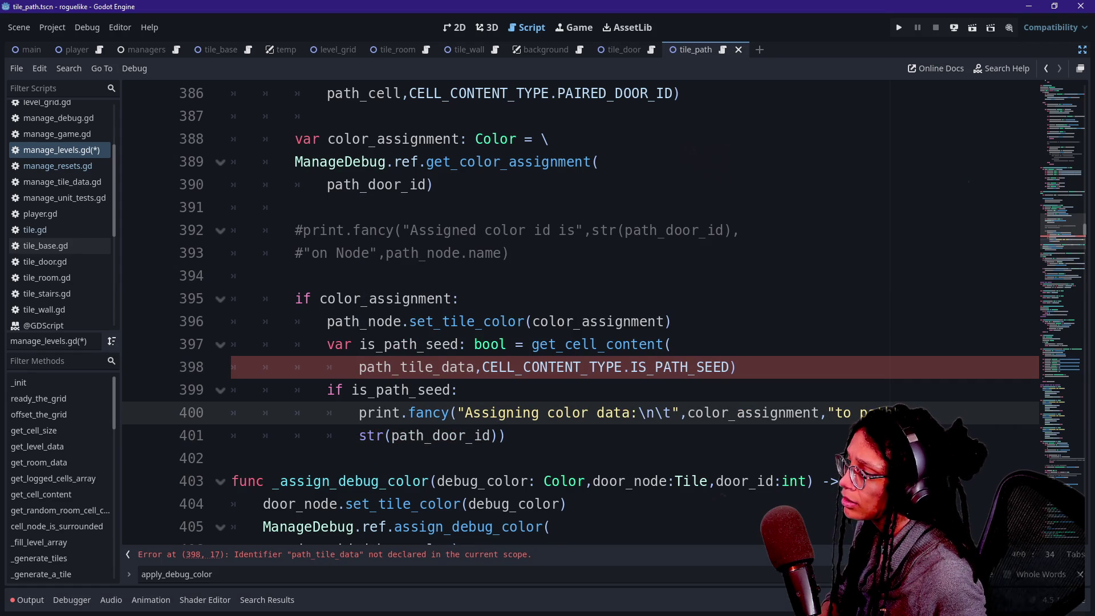
mouse_move(399, 367)
left_mouse_down()
mouse_move(491, 366)
mouse_move(474, 367)
left_mouse_up()
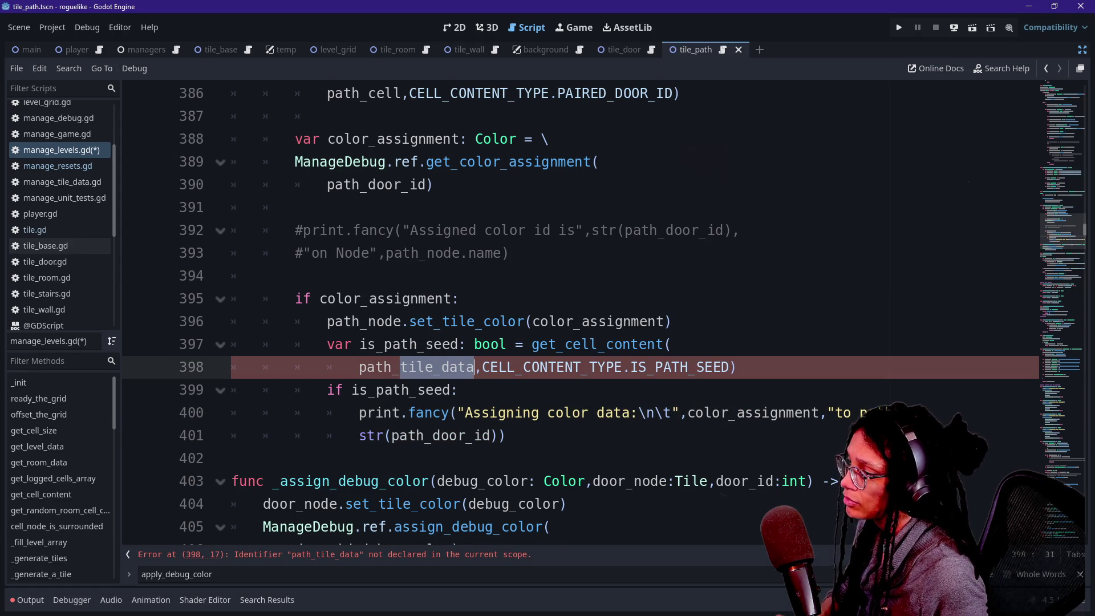
type("cell")
left_click(291, 207)
Step: Save manage_levels.gd and review the color_assignment line 388
scroll(570, 314, "up", 2)
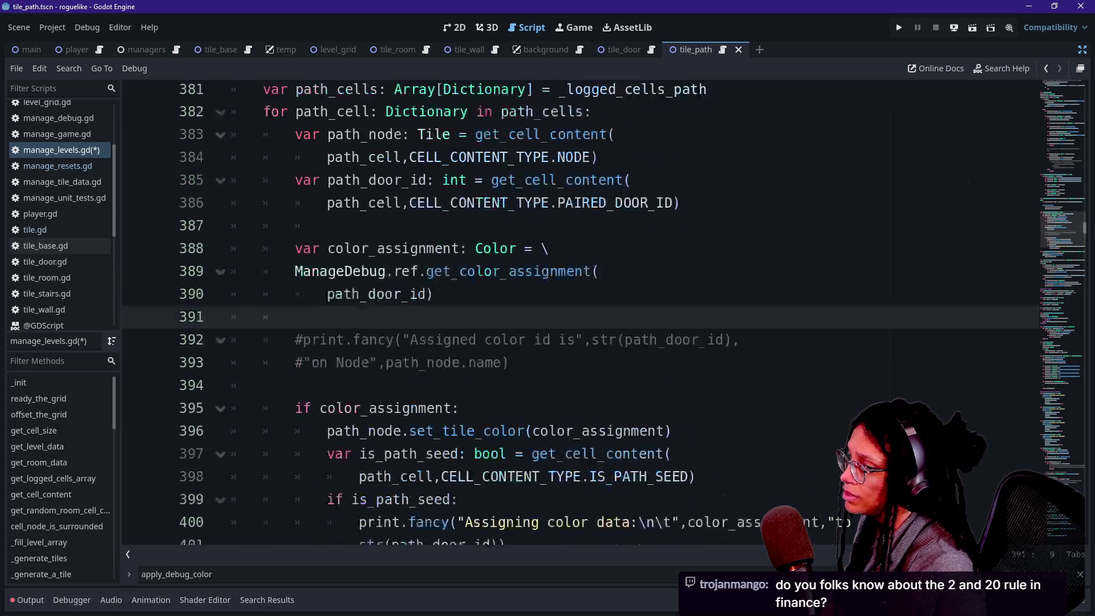
left_click(533, 230)
key("ctrl+s")
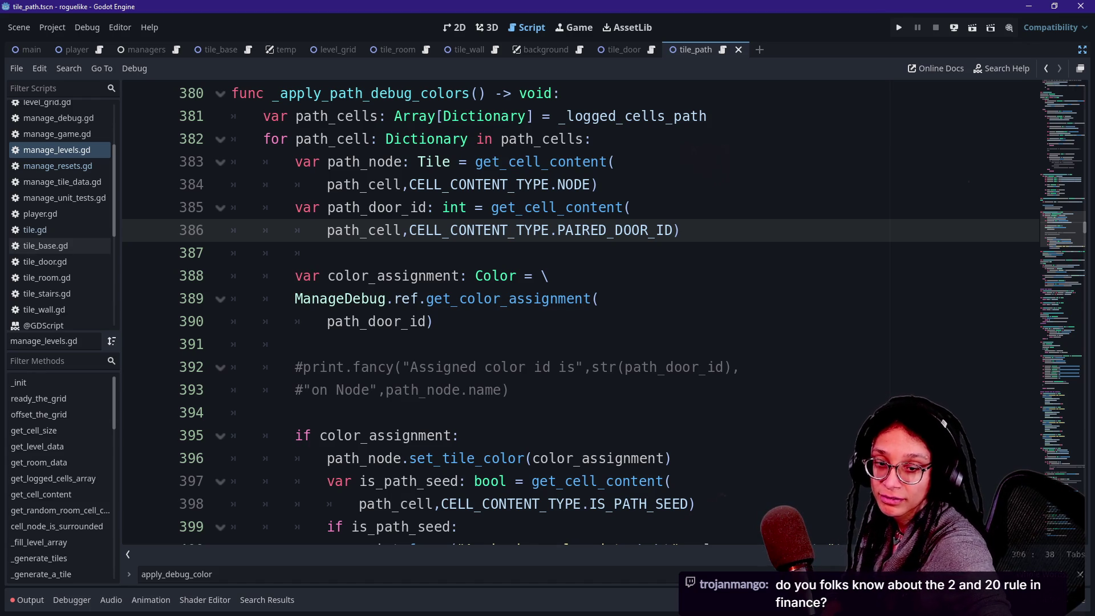
left_click(549, 275)
scroll(549, 276, "up", 1)
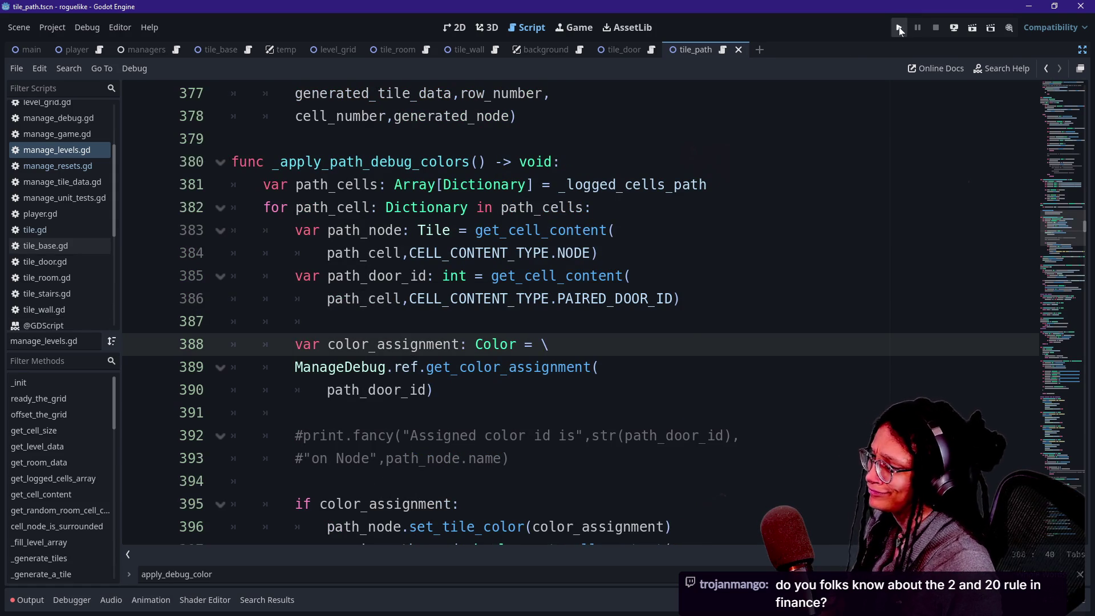
Step: Run the project and regenerate the level to see coloured corridors
scroll(580, 313, "down", 3)
left_click(899, 29)
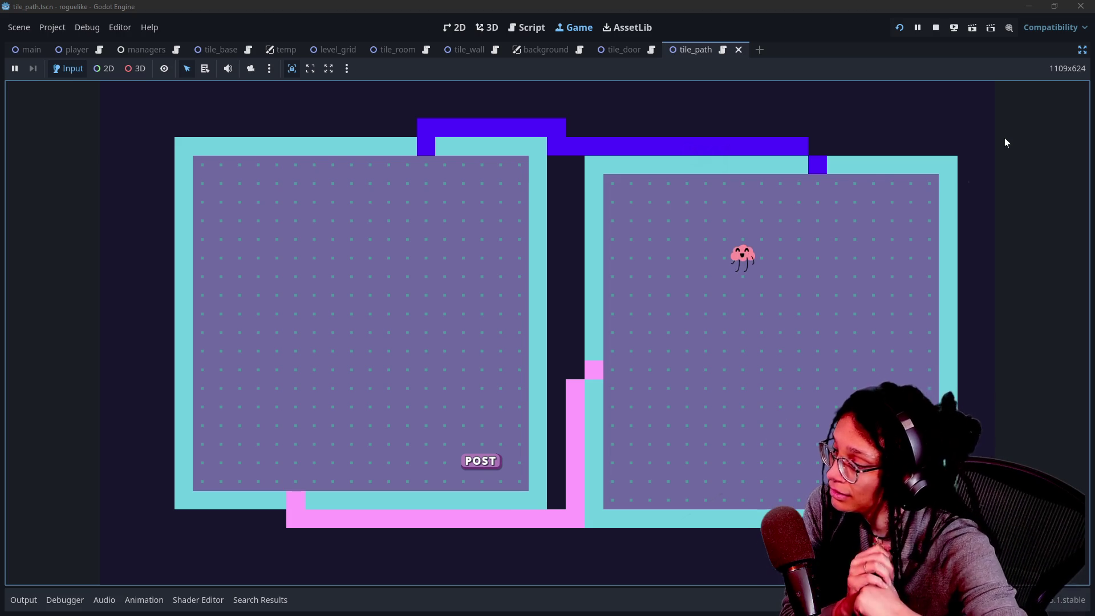
left_click(722, 294)
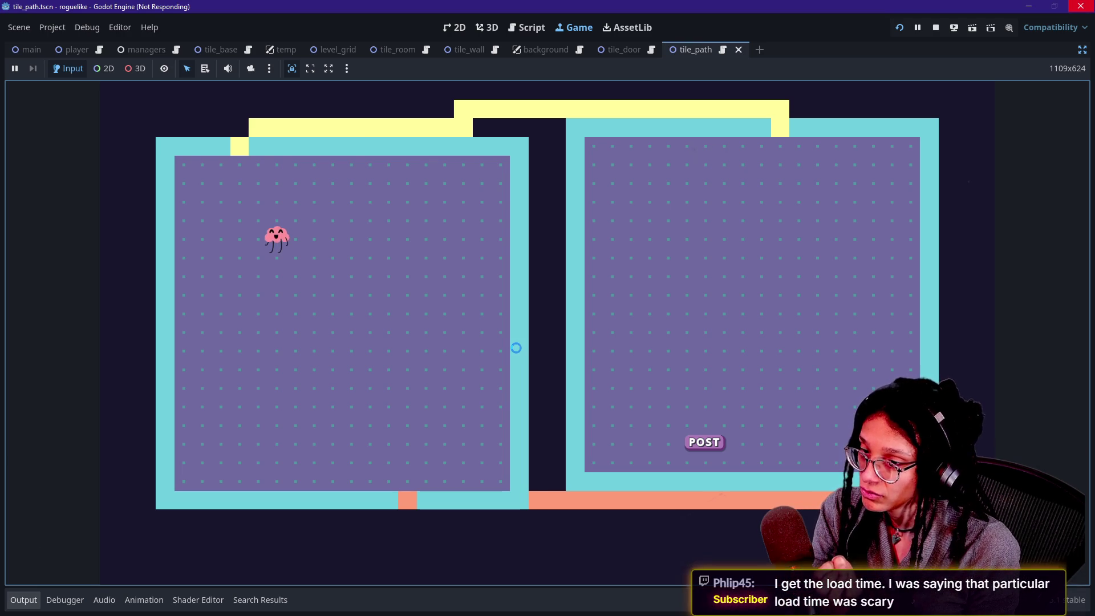
Step: Open the Output log beneath the running game
left_click(23, 600)
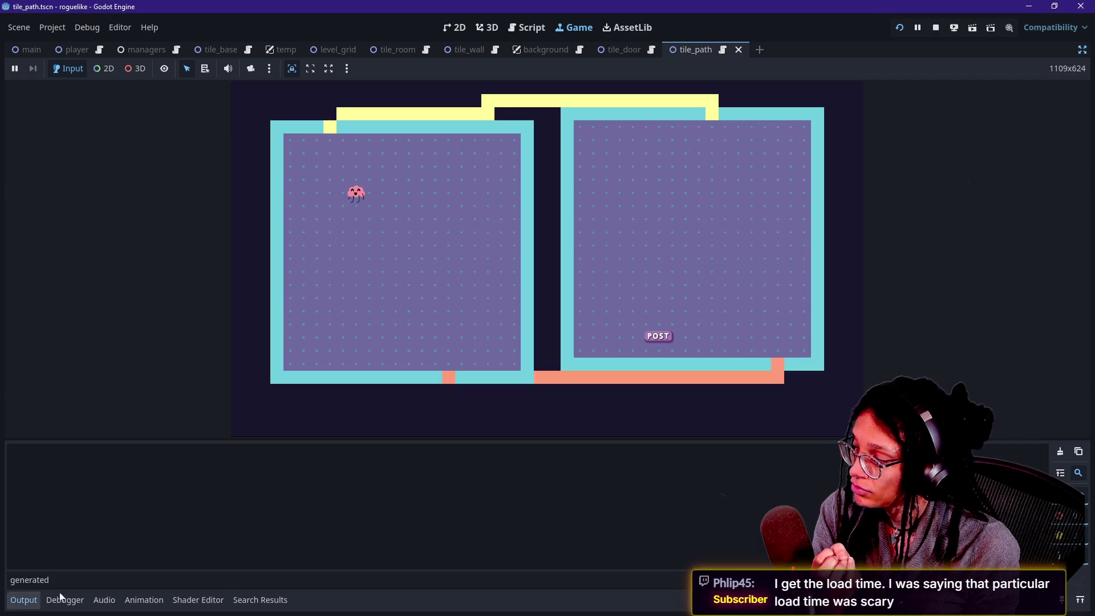
Step: Clear the 'generated' filter to show all log messages, then inspect the room-cell line
key("BackSpace")
key("BackSpace")
key("BackSpace")
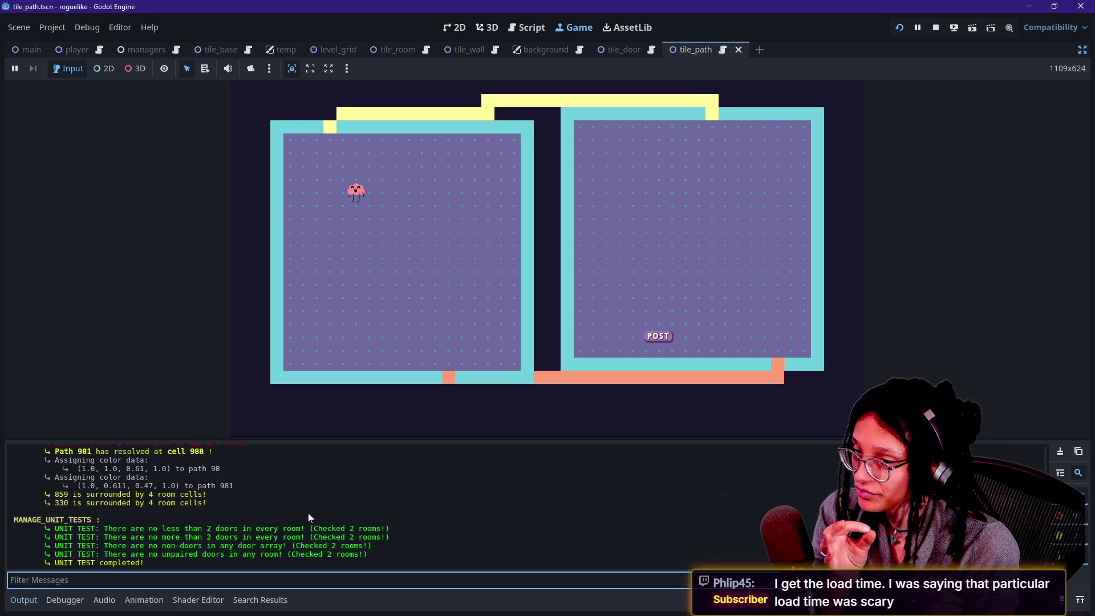
mouse_move(398, 552)
left_mouse_down()
mouse_move(46, 530)
mouse_move(260, 528)
left_mouse_up()
left_click(32, 522)
left_click(260, 529)
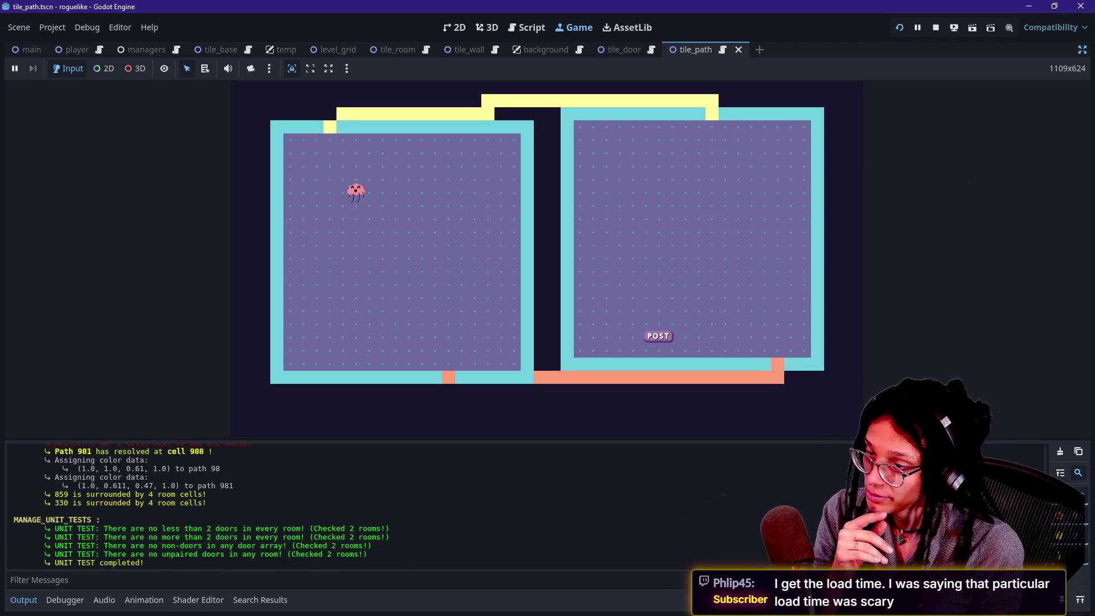
double_click(195, 530)
left_click(388, 553)
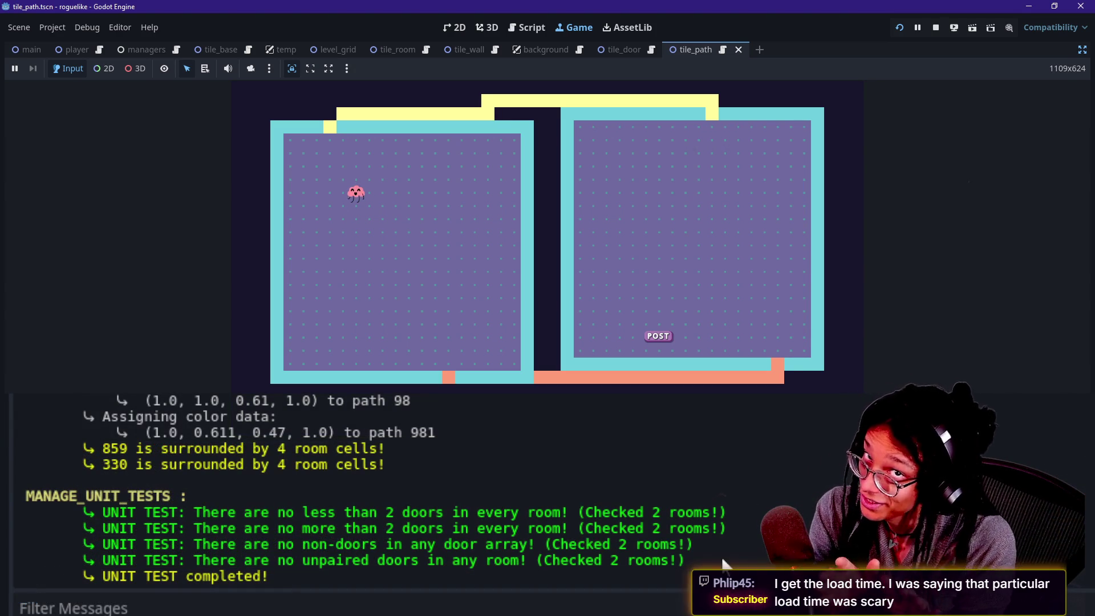
triple_click(583, 445)
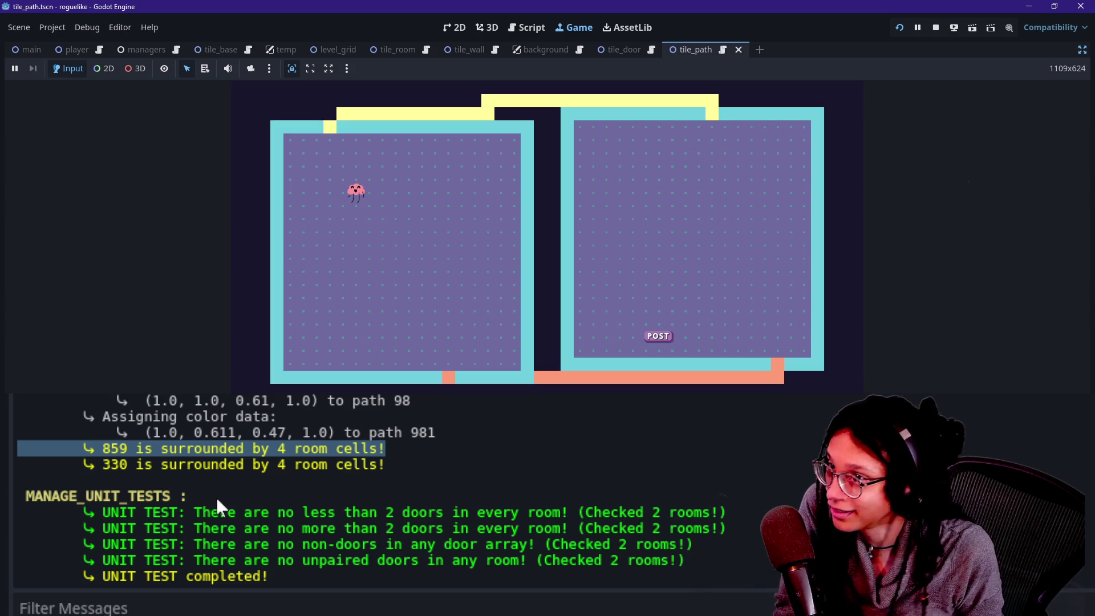
left_click(194, 519)
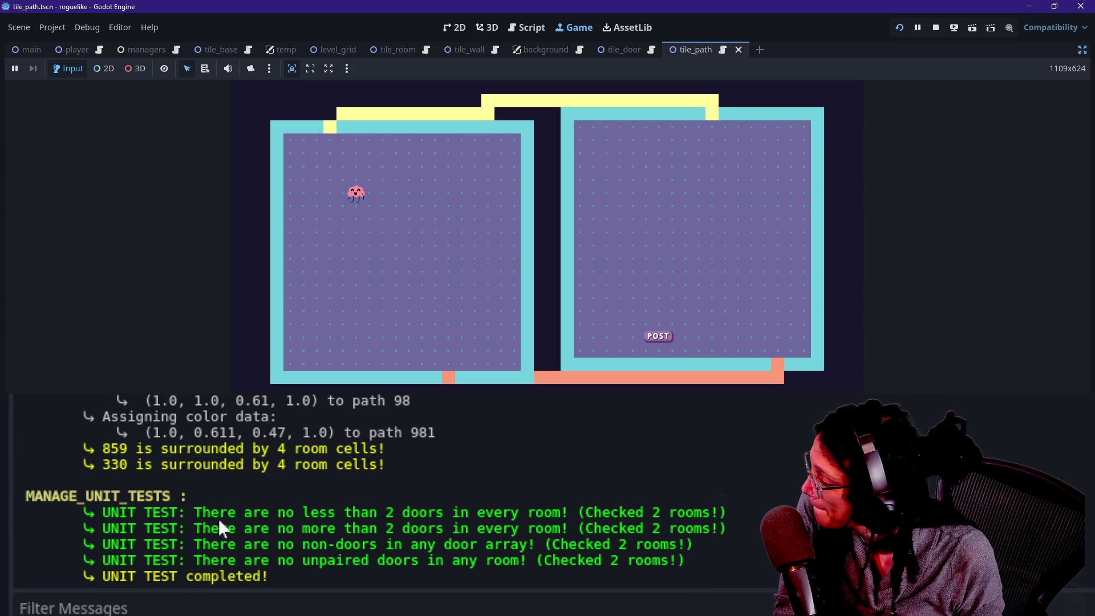
Step: Select the four unit test result lines, ending with the unpaired doors test
left_click_drag(194, 515, 520, 527)
left_click(503, 525)
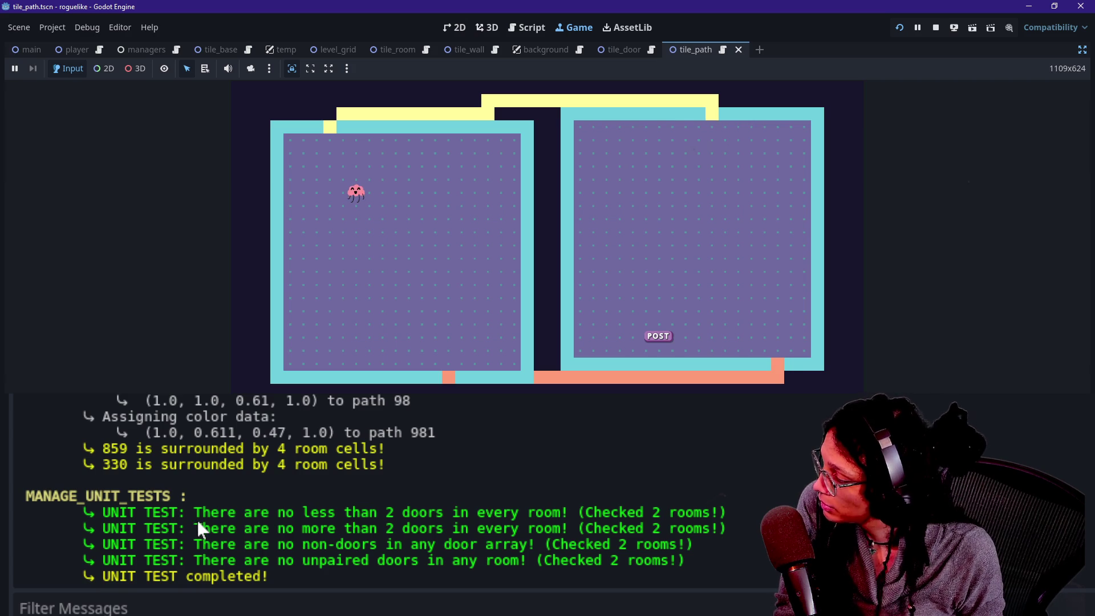
left_click_drag(197, 519, 273, 577)
left_click_drag(698, 579, 302, 545)
left_click(225, 524)
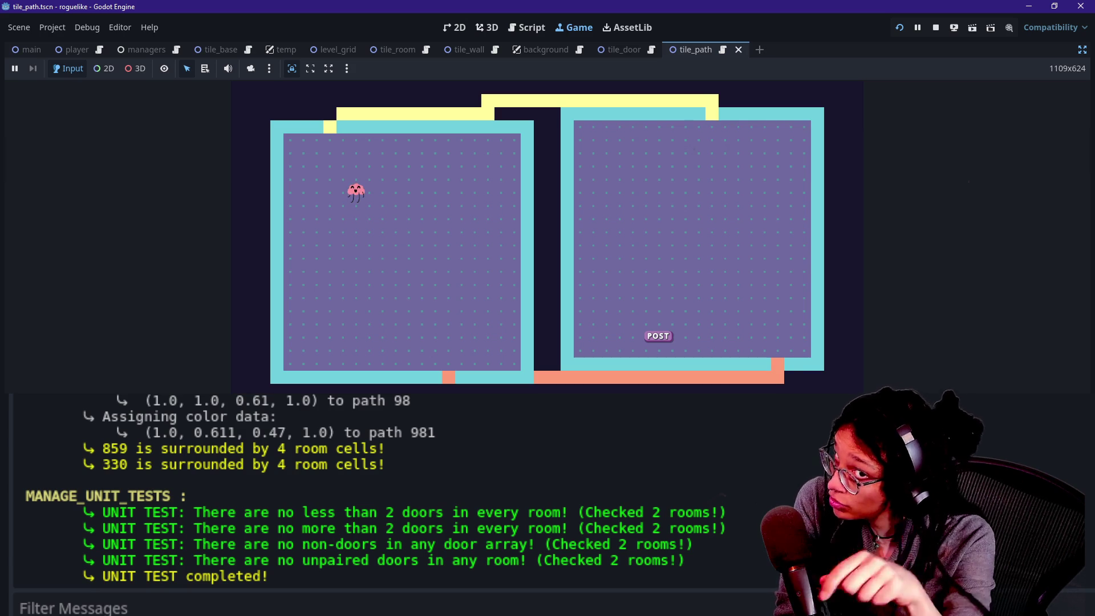
mouse_move(268, 576)
left_mouse_down()
mouse_move(325, 401)
mouse_move(283, 523)
left_mouse_up()
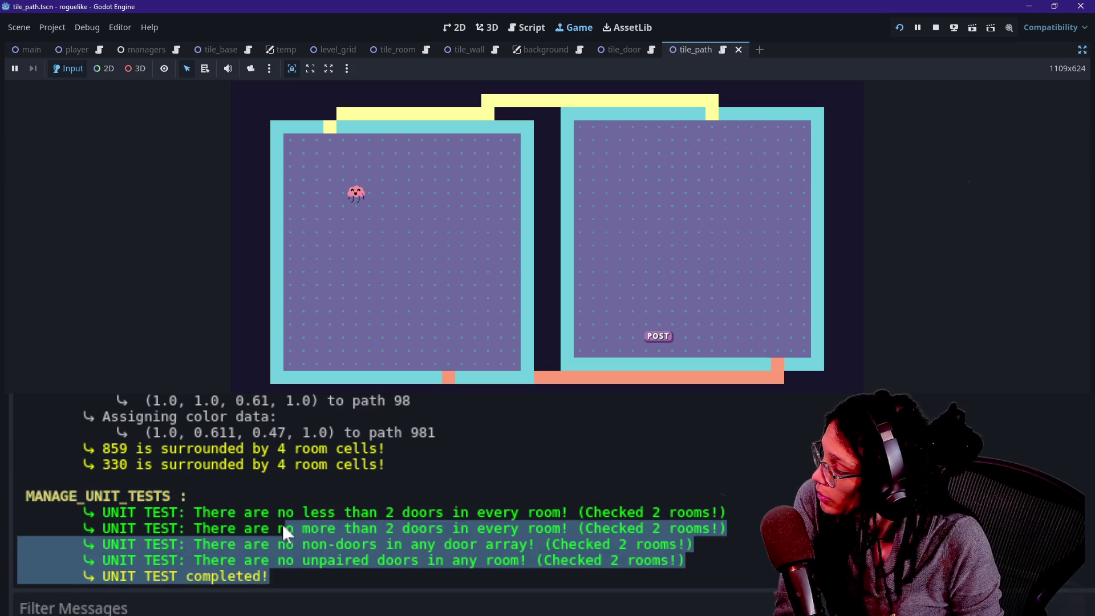
left_click(160, 572)
mouse_move(161, 560)
left_mouse_down()
mouse_move(337, 560)
mouse_move(270, 579)
mouse_move(669, 560)
left_mouse_up()
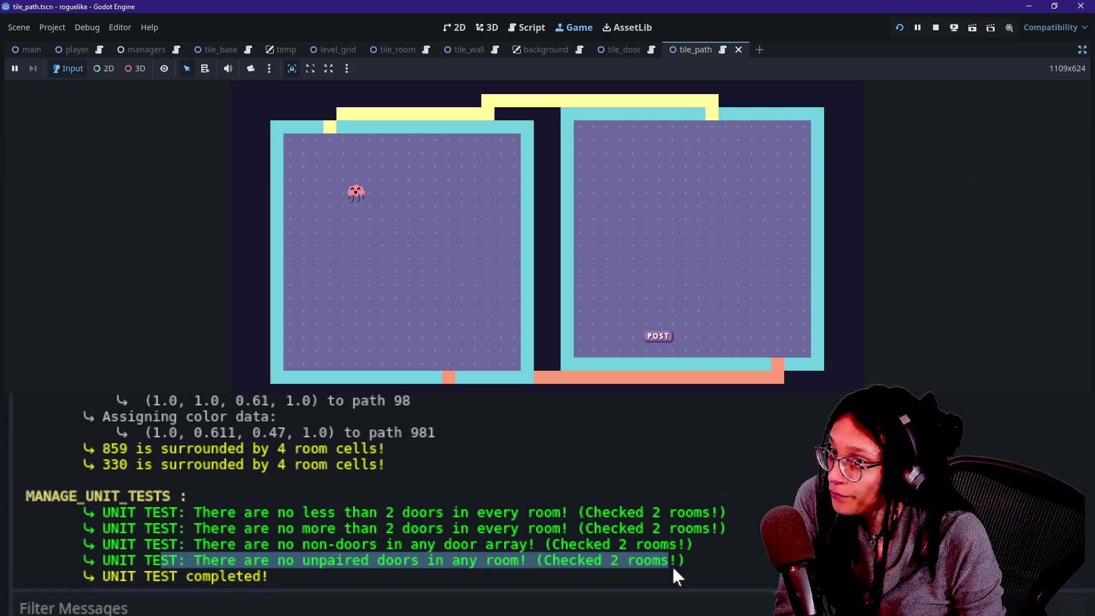